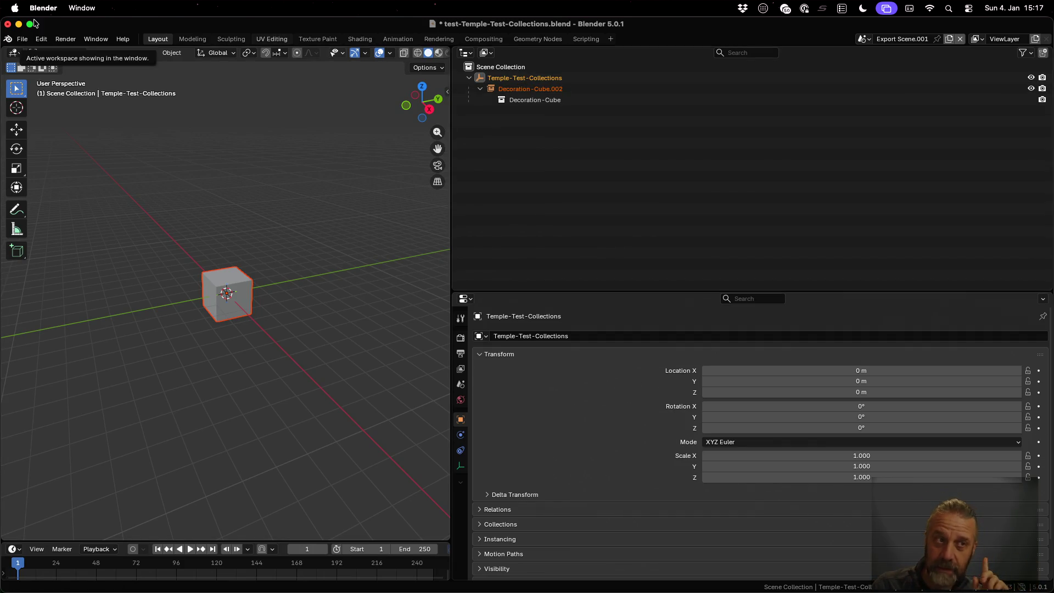
# - Open temples-test.blend from recent files, discarding the current file's unsaved changes
pyautogui.click(22, 38)
pyautogui.moveTo(57, 75)
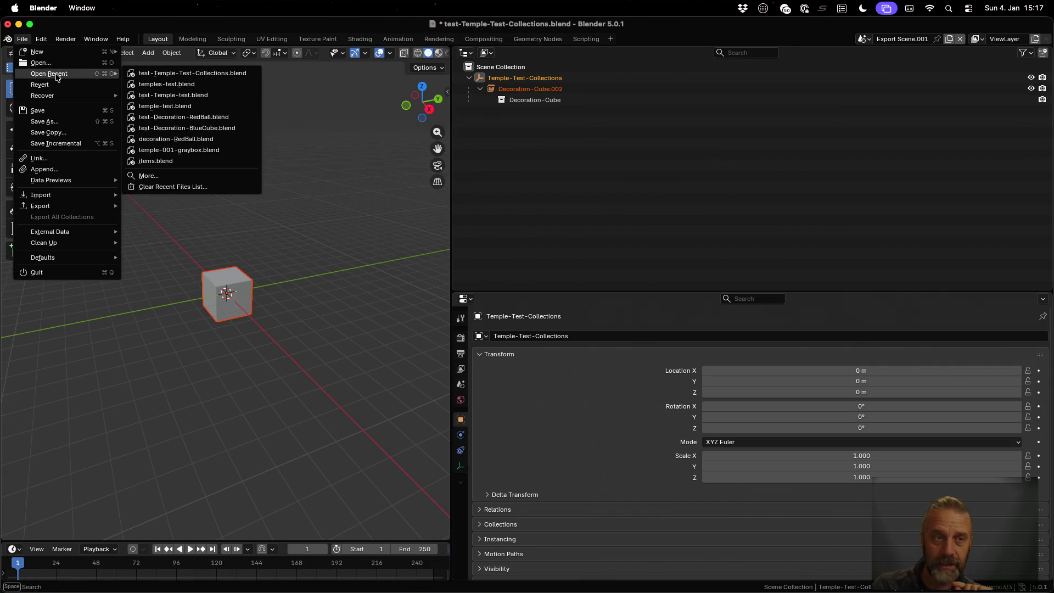
pyautogui.click(175, 83)
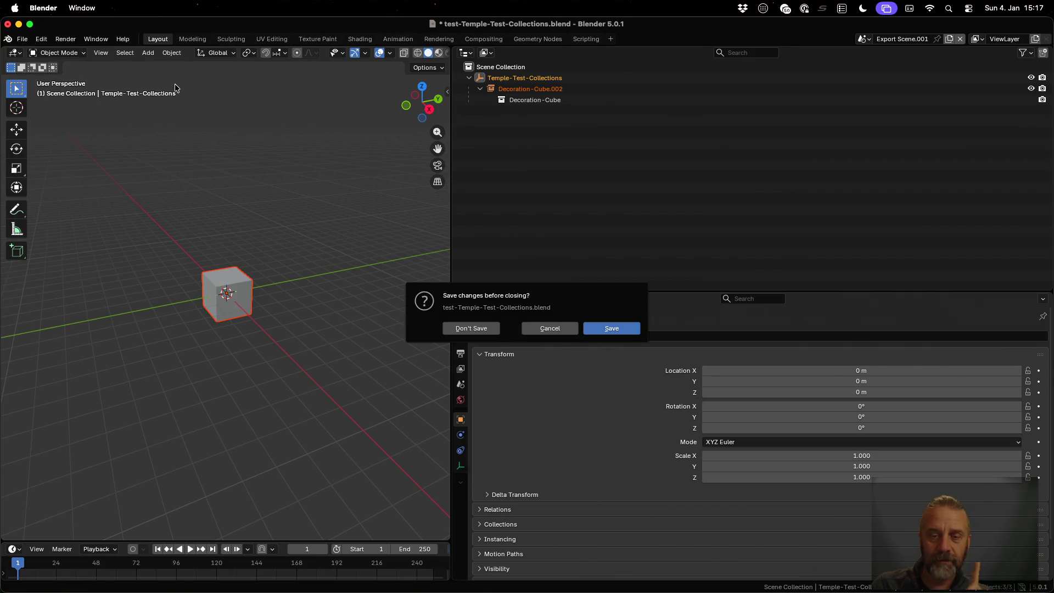
pyautogui.click(471, 329)
# - Add a second Decoration-Cube collection instance and place it beside the first cube
pyautogui.hotkey('shift', 'a')
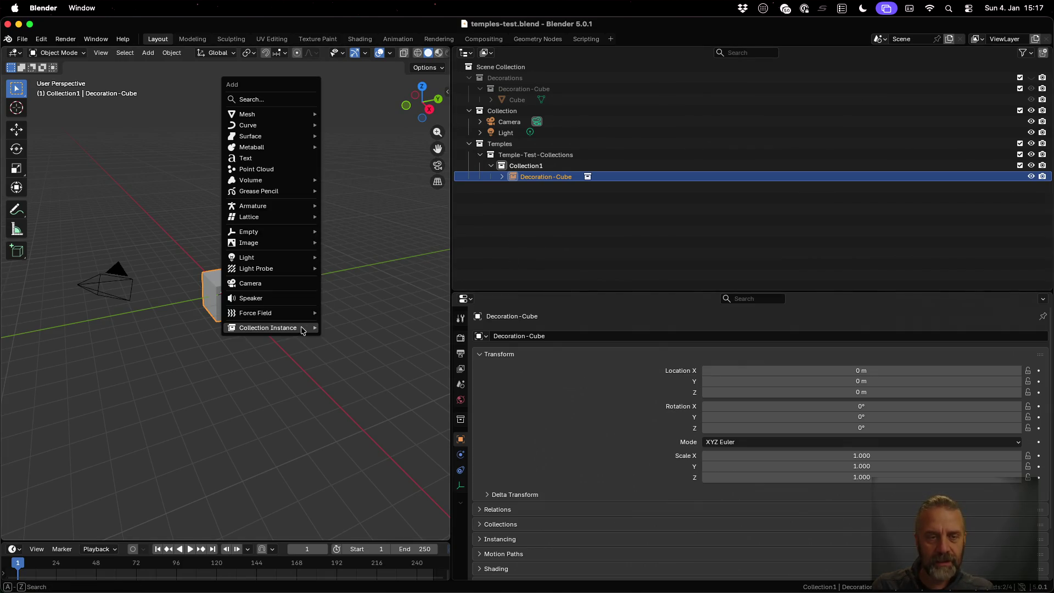
pyautogui.moveTo(301, 328)
pyautogui.click(358, 352)
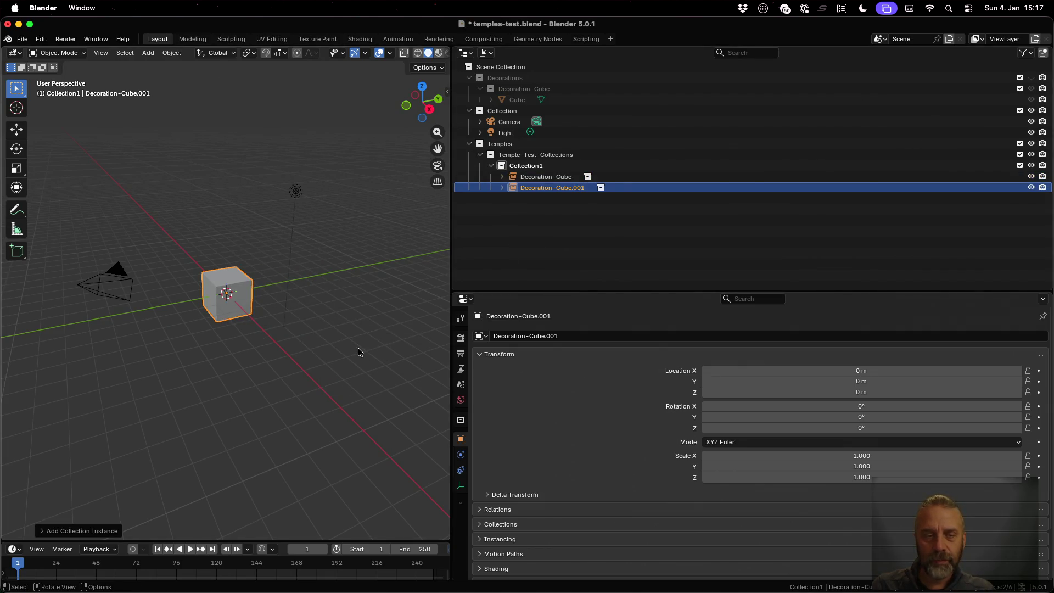
pyautogui.press('g')
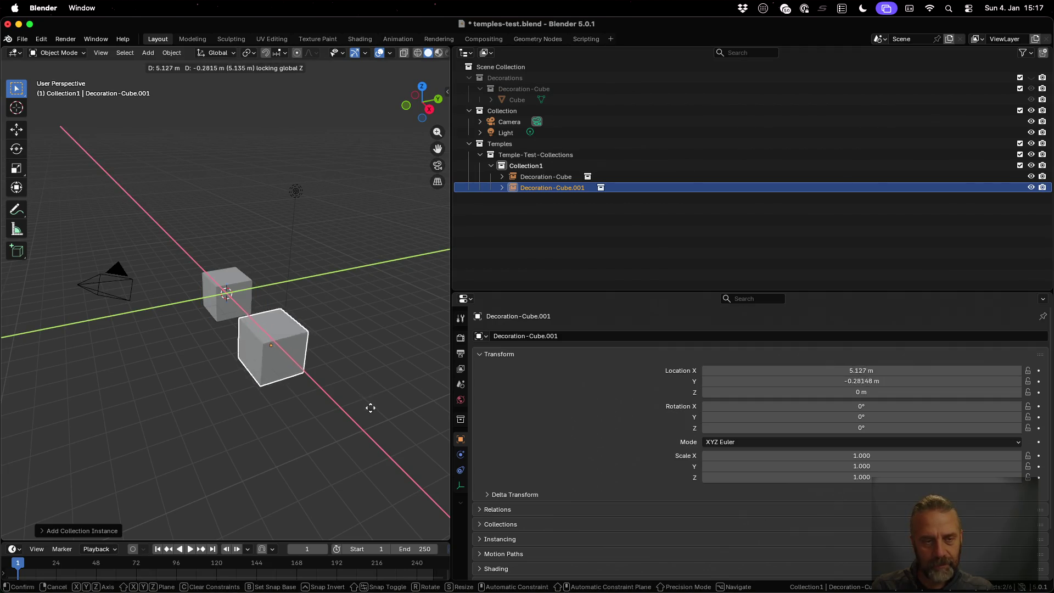
pyautogui.click(376, 400)
# - Save temples-test.blend and rerun the previous export command in the terminal
pyautogui.press('super+s')
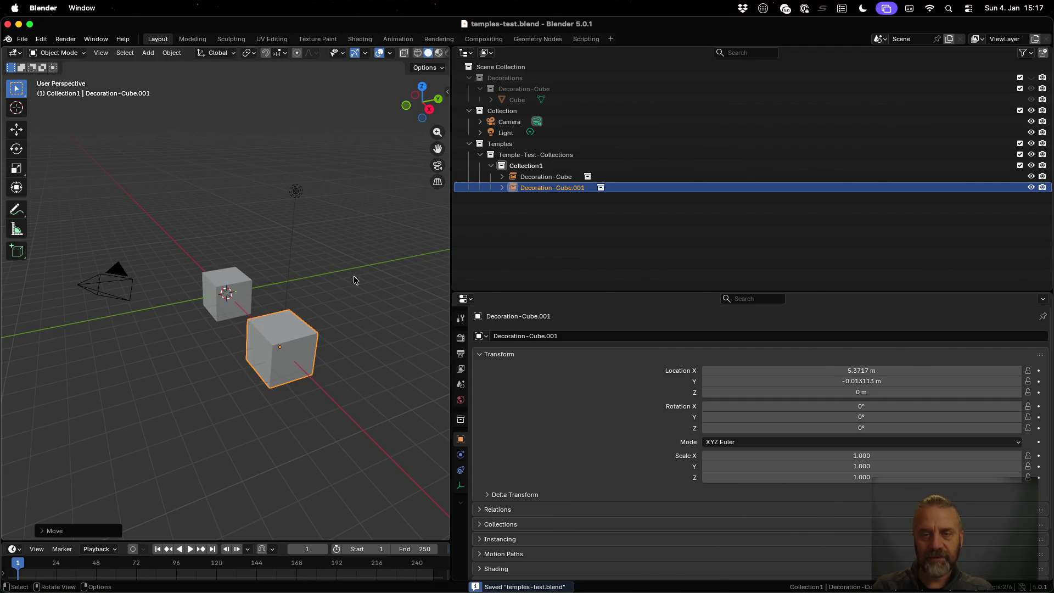
pyautogui.hotkey('ctrl', 'Up')
pyautogui.click(321, 226)
pyautogui.press('Up')
pyautogui.press('Return')
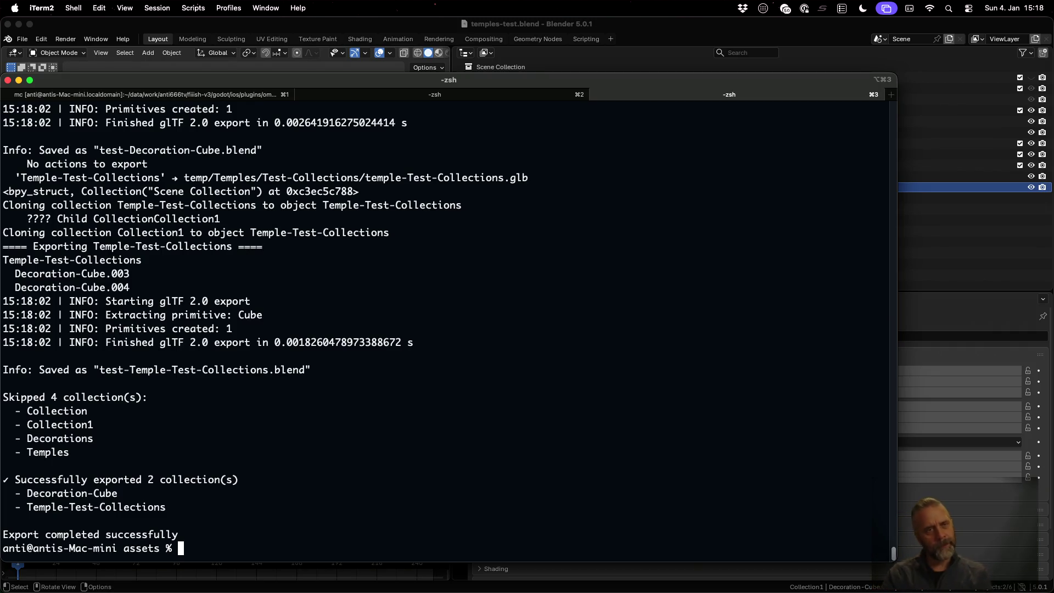
pyautogui.click(286, 23)
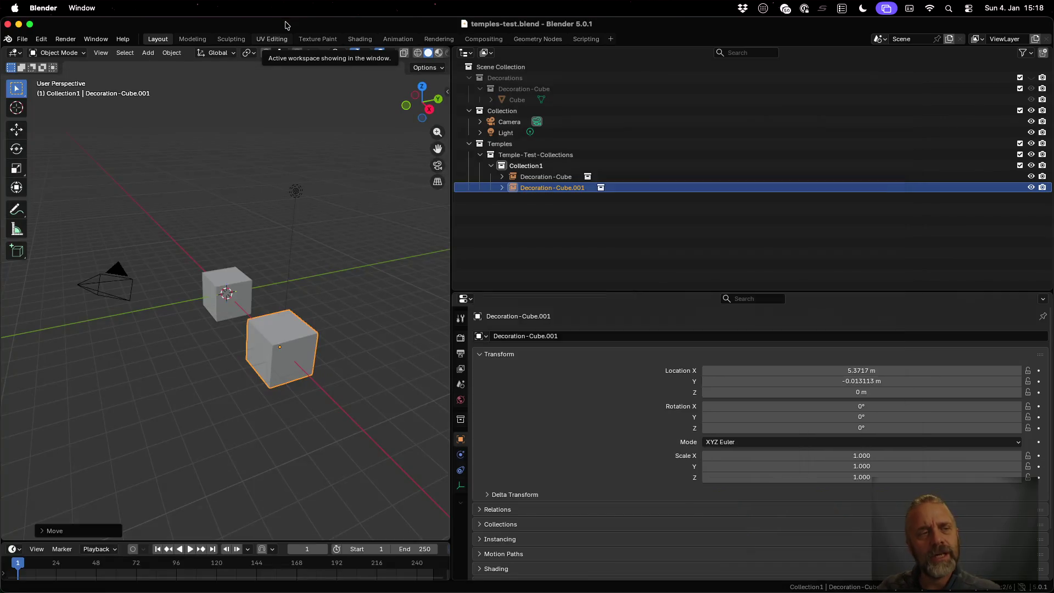
# - Open test-Temple-Test-Collections.blend and switch to the Export Scene.001 scene
pyautogui.click(22, 39)
pyautogui.moveTo(55, 73)
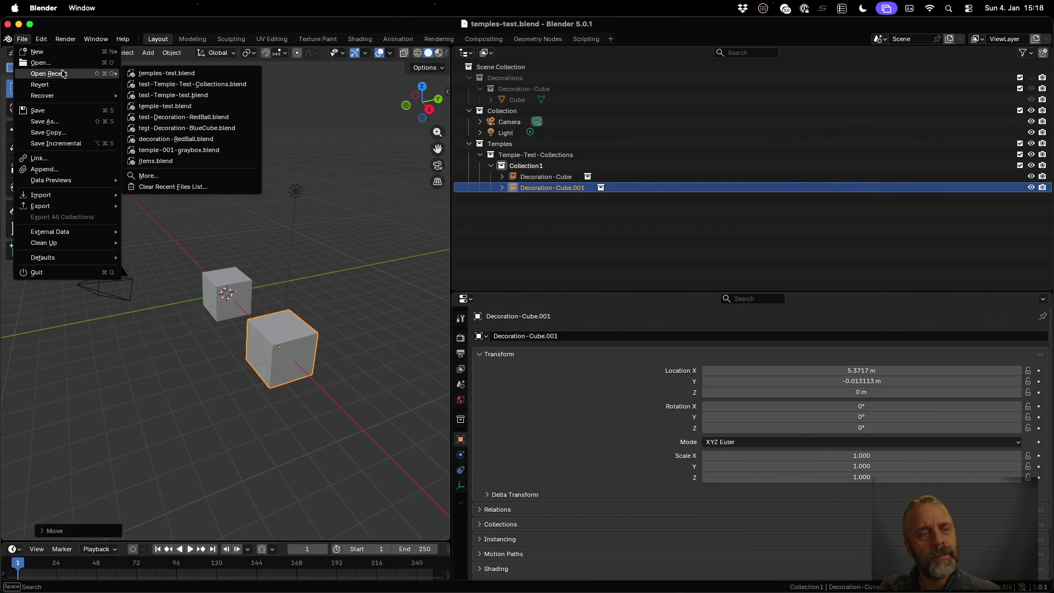
pyautogui.click(223, 84)
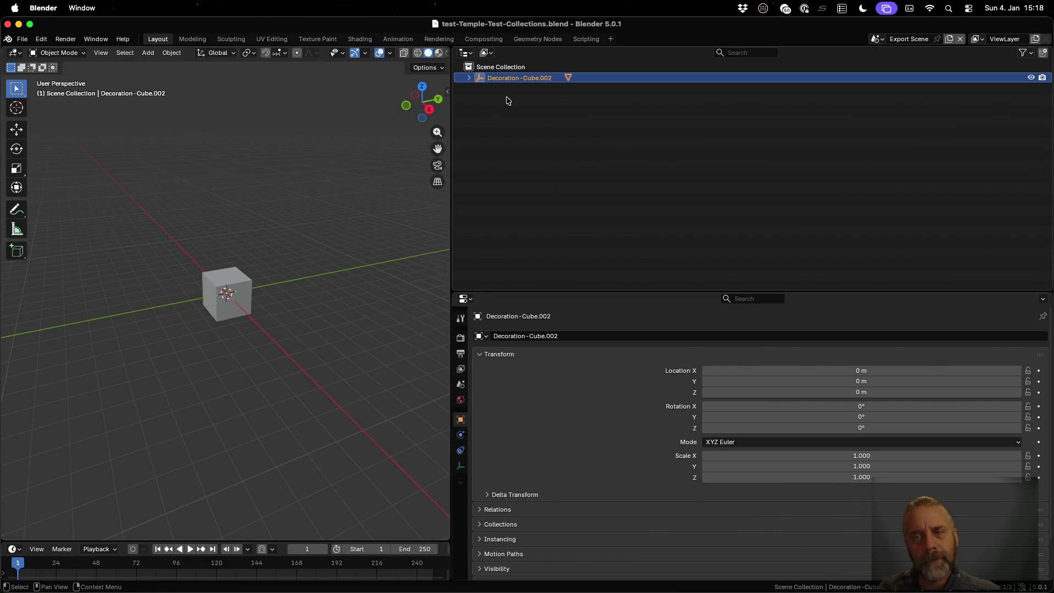
pyautogui.click(879, 39)
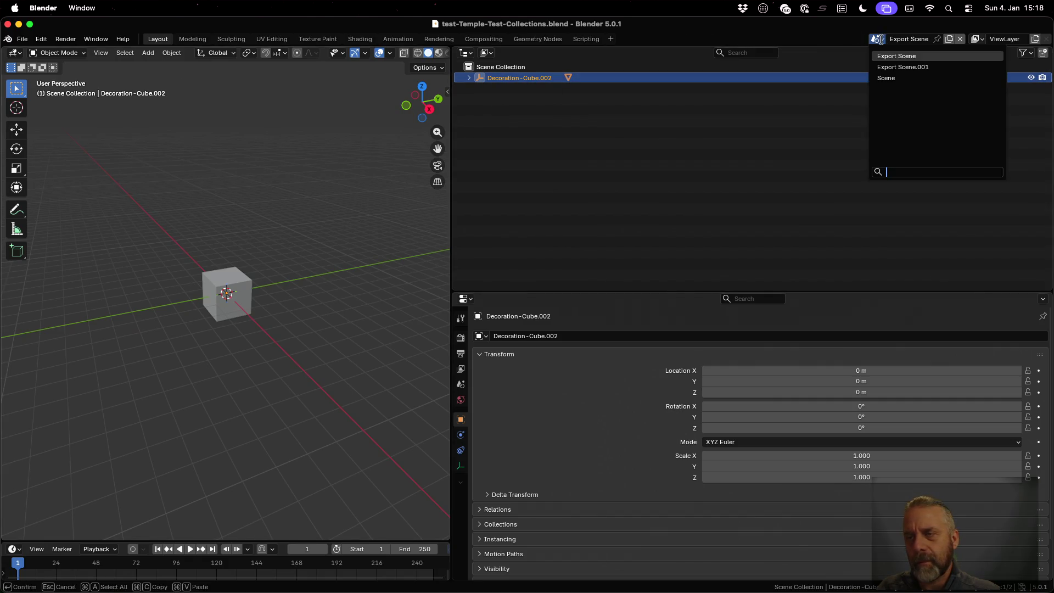
pyautogui.click(903, 67)
# - Expand Temple-Test-Collections, Decoration-Cube.003 and Decoration-Cube.004, and select each to inspect them
pyautogui.click(471, 78)
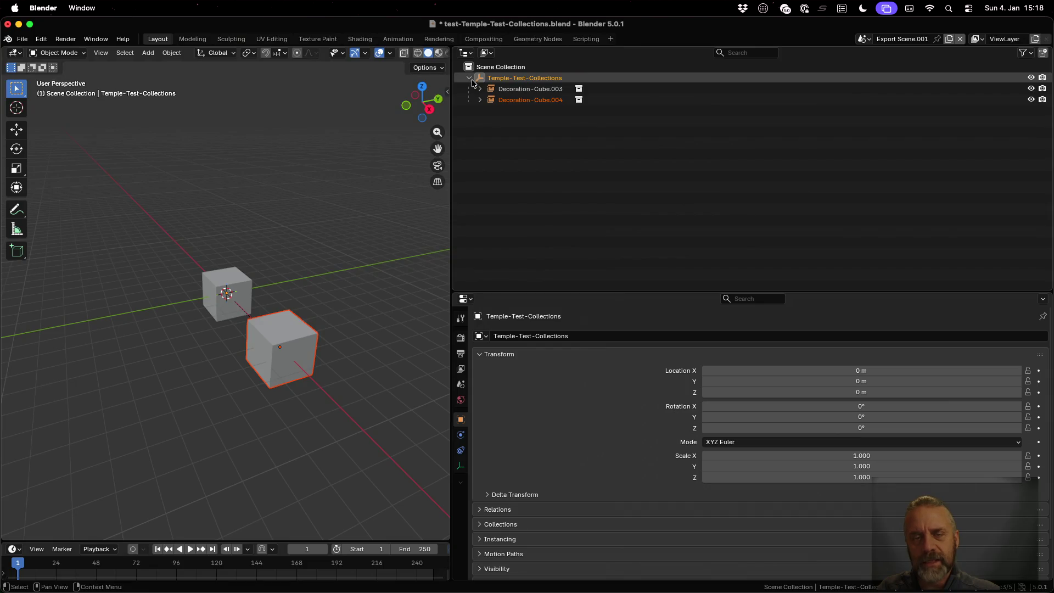
pyautogui.click(480, 89)
pyautogui.click(480, 112)
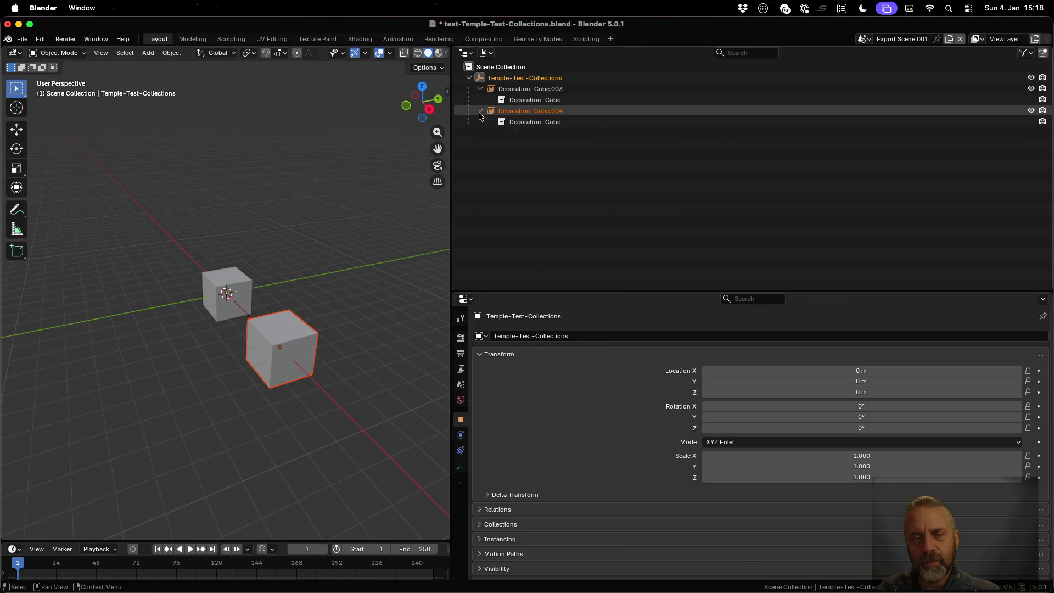
pyautogui.click(529, 89)
pyautogui.click(538, 111)
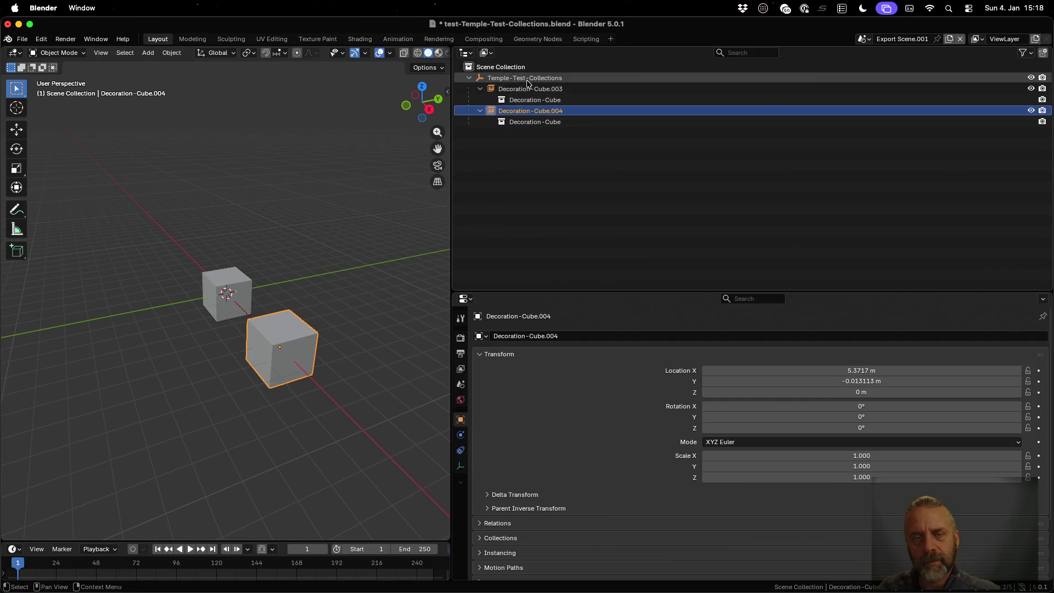
pyautogui.click(527, 78)
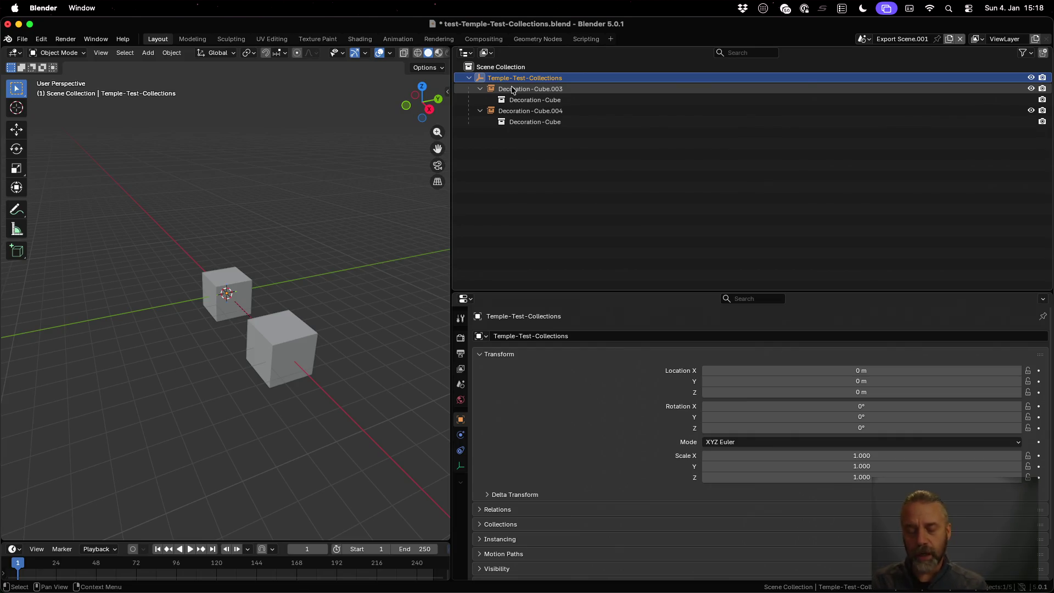
pyautogui.hotkey('ctrl', 'Up')
# - Rerun the temple-test.blend export and read the TempleElements.001 RuntimeError traceback
pyautogui.click(230, 165)
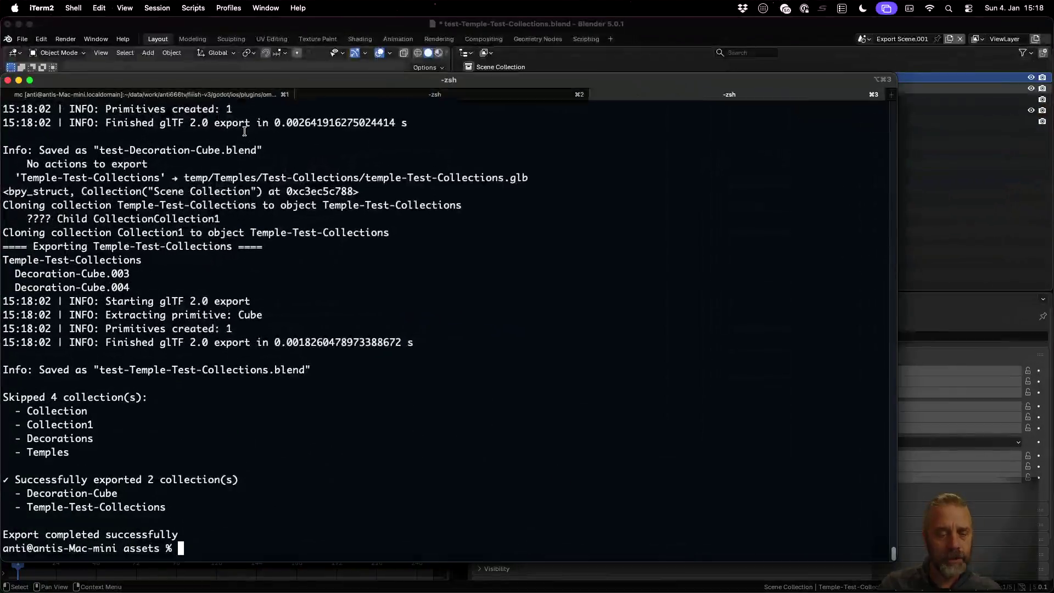
pyautogui.press('Up')
pyautogui.press('Up')
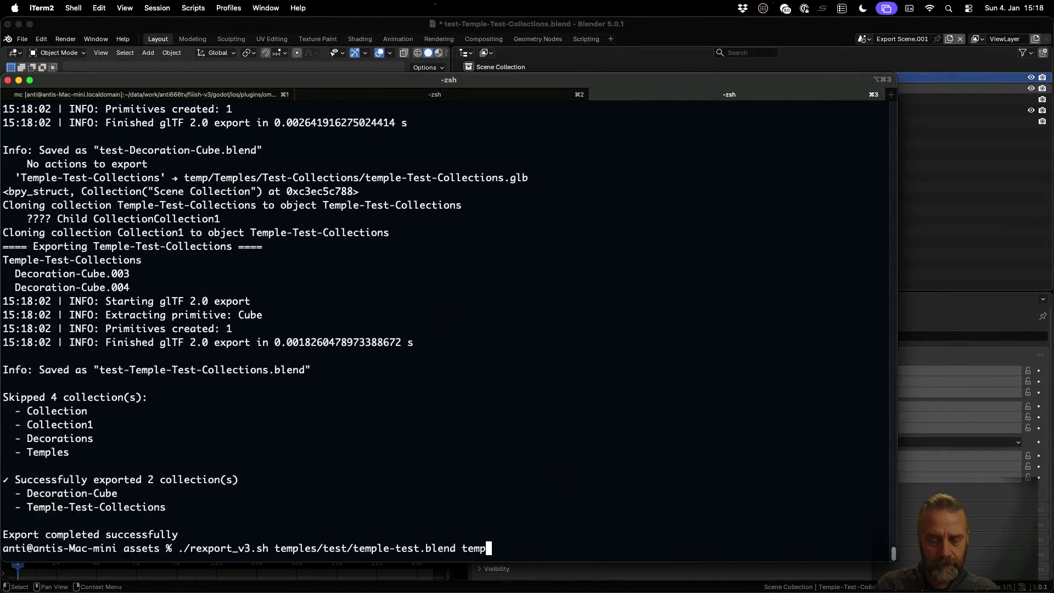
pyautogui.press('Return')
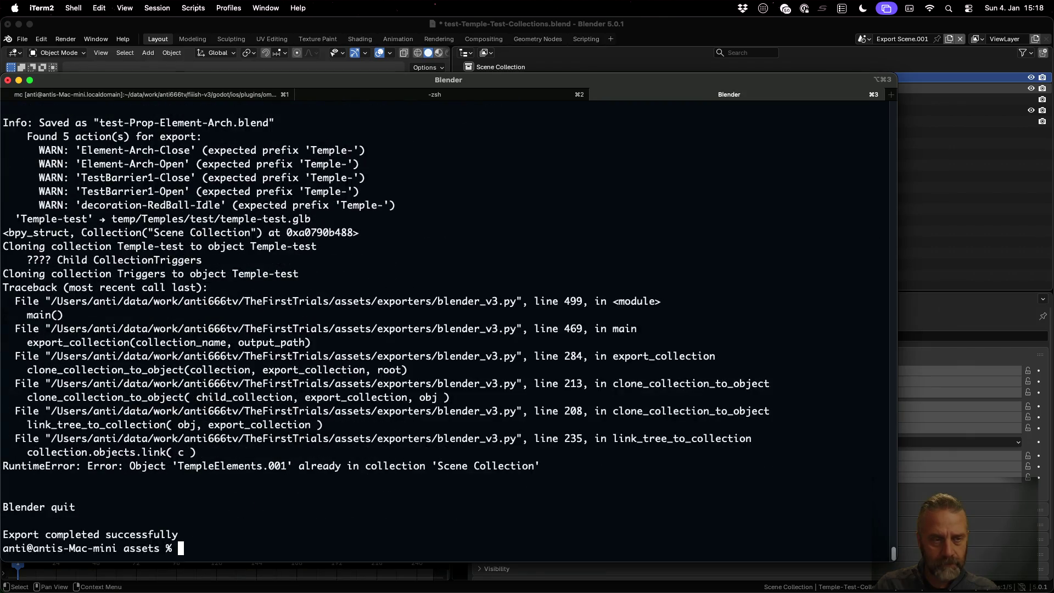
pyautogui.scroll(2, 208, 254)
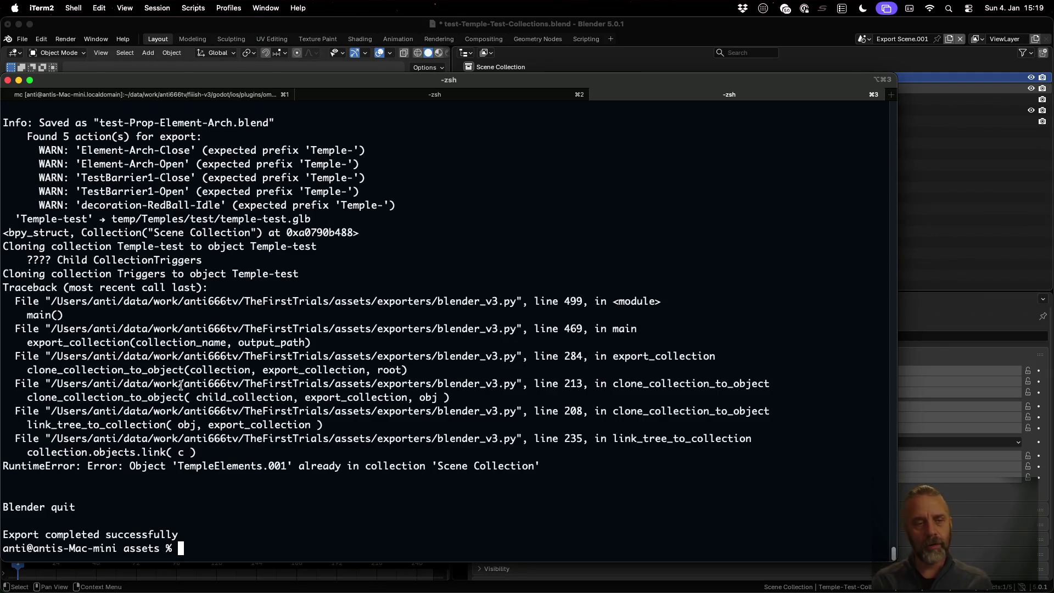
# - Go to blender_v3.py in Sublime Text and place the caret in the export script
pyautogui.hotkey('ctrl', 'Left')
pyautogui.click(540, 284)
pyautogui.scroll(10, 523, 296)
pyautogui.click(498, 299)
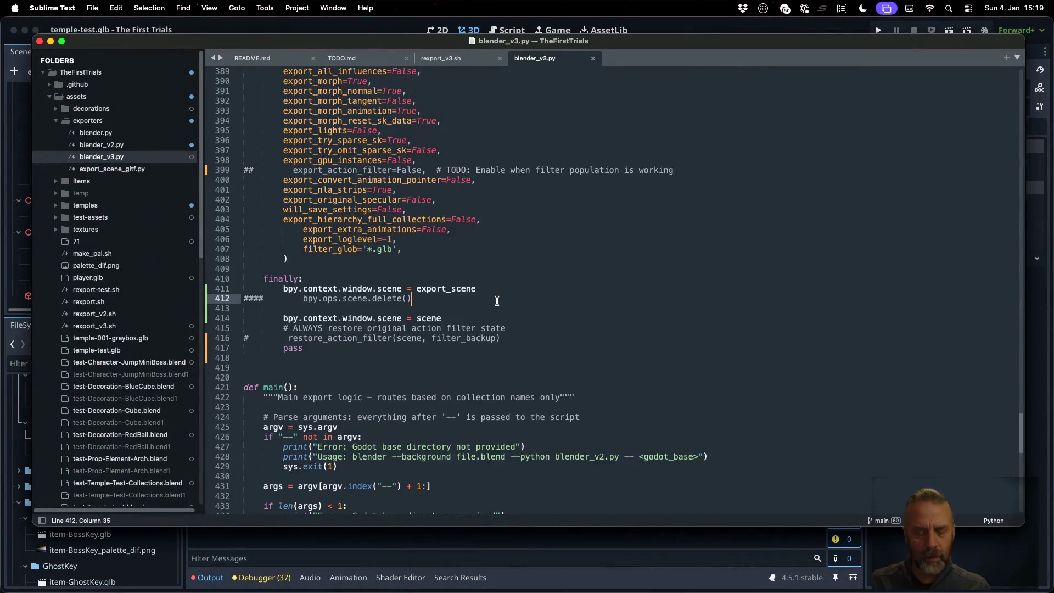
# - Find the objects.link call and start a print(f"Linking line above it
pyautogui.press('super+f')
pyautogui.write('c.link')
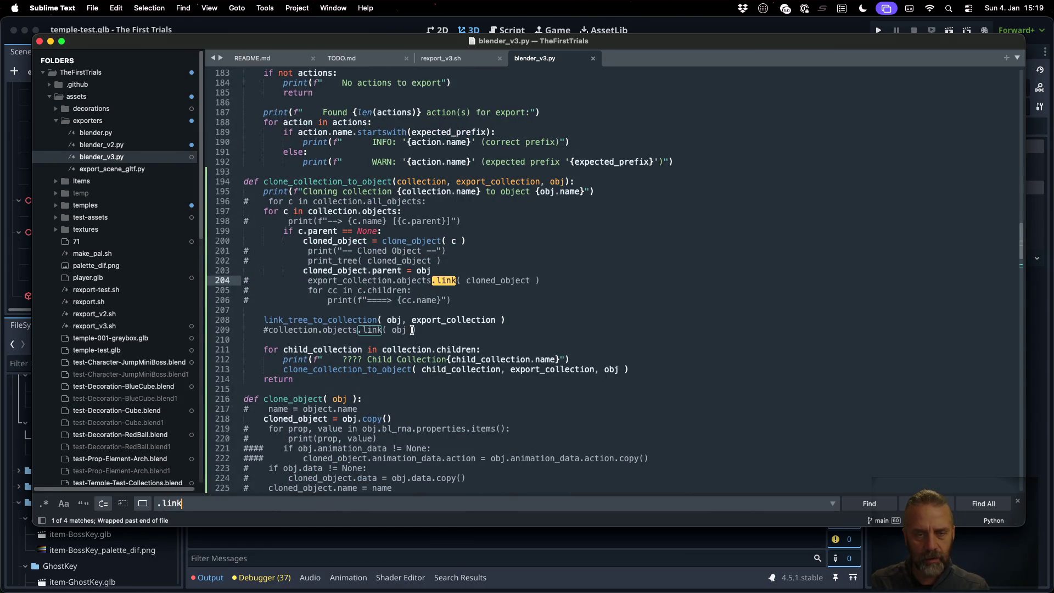
pyautogui.press('Return')
pyautogui.press('Return')
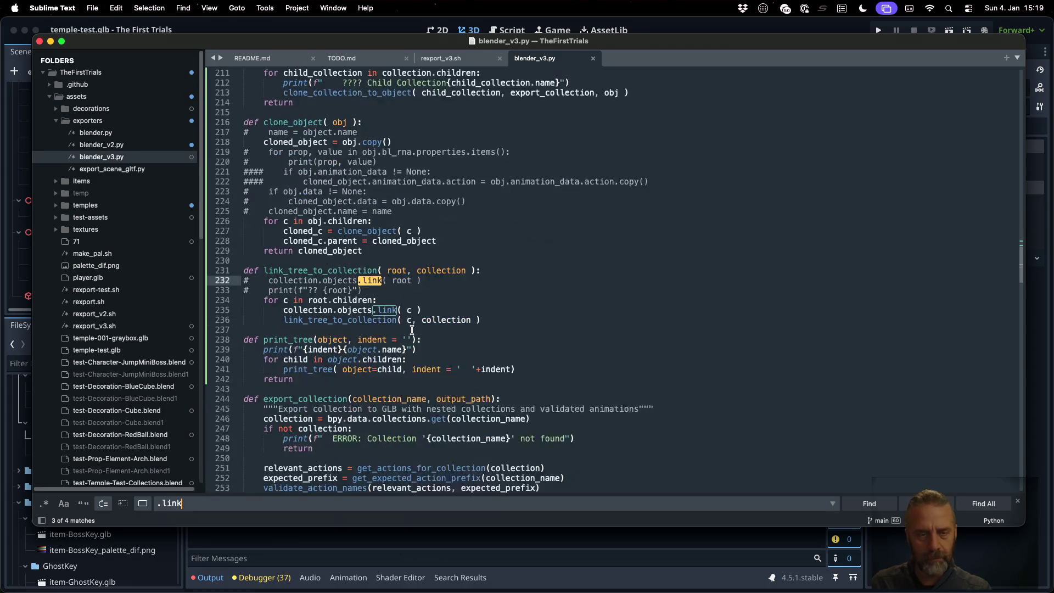
pyautogui.click(411, 320)
pyautogui.press('Up')
pyautogui.press('super+Return')
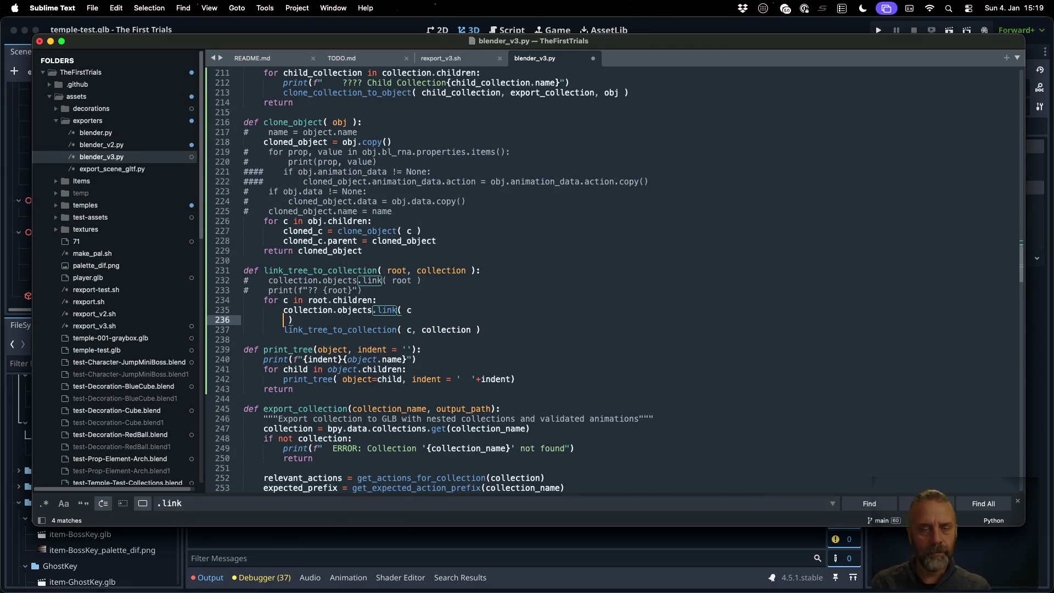
pyautogui.press('super+z')
pyautogui.press('super+shift+Return')
pyautogui.write('prin')
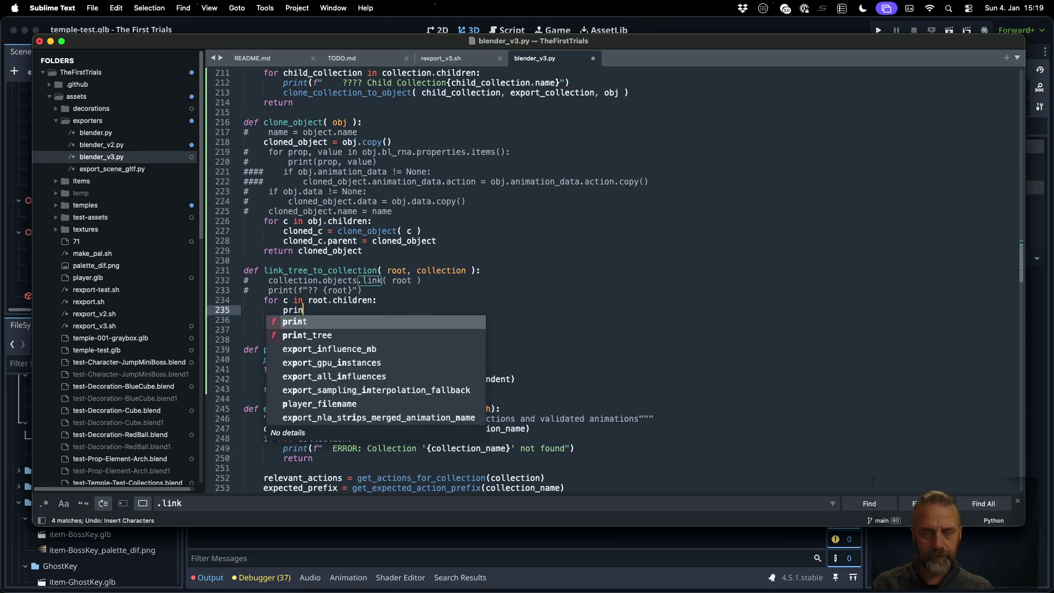
pyautogui.write('t(f"Linking')
pyautogui.press('Escape')
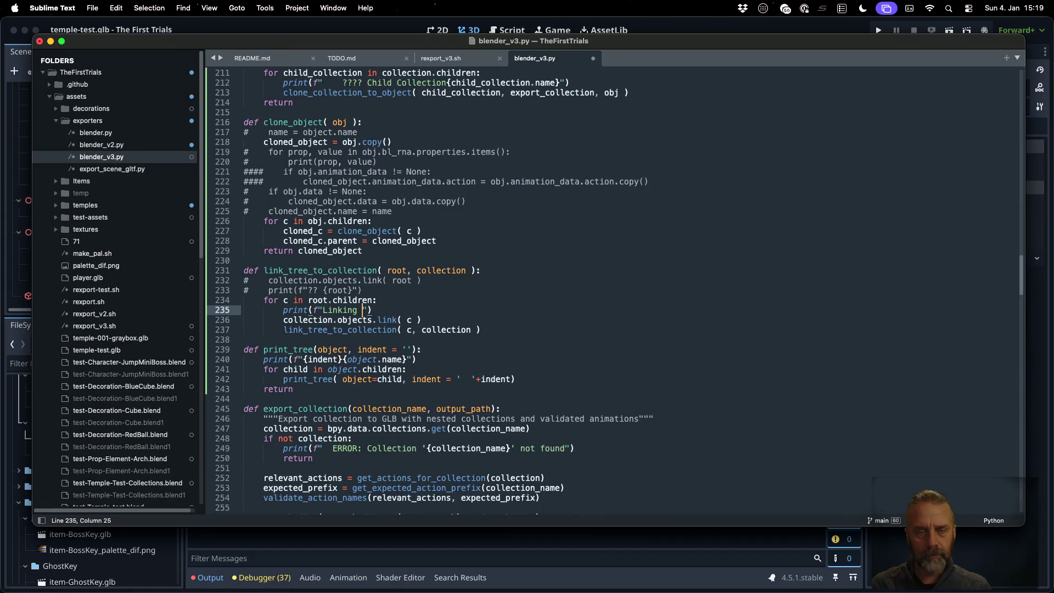
# - Finish the print as 'Linking {c.name} to {collection.name}' and save blender_v3.py
pyautogui.write('{c')
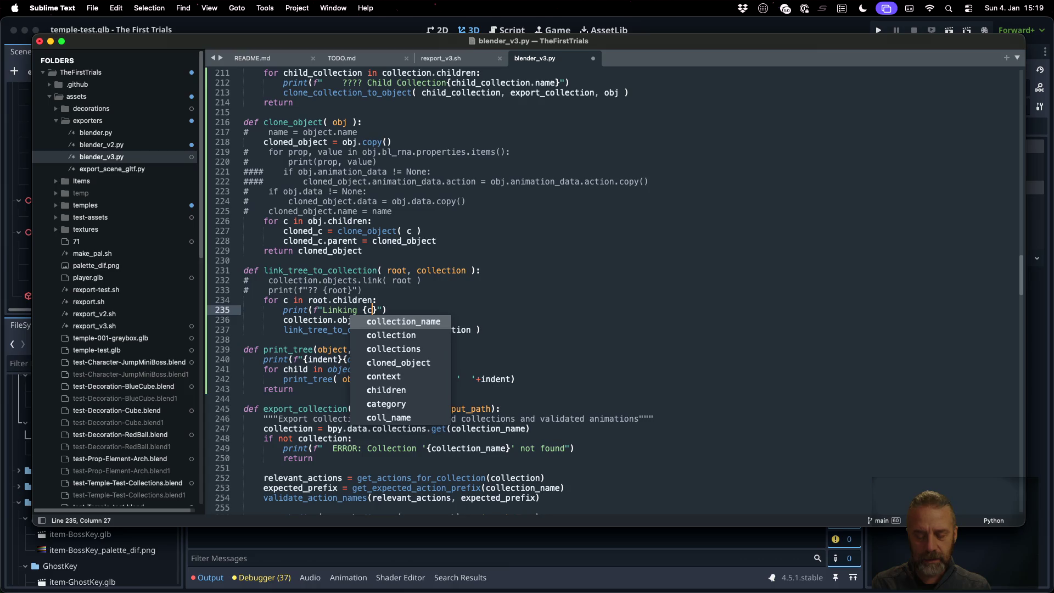
pyautogui.write('} to ')
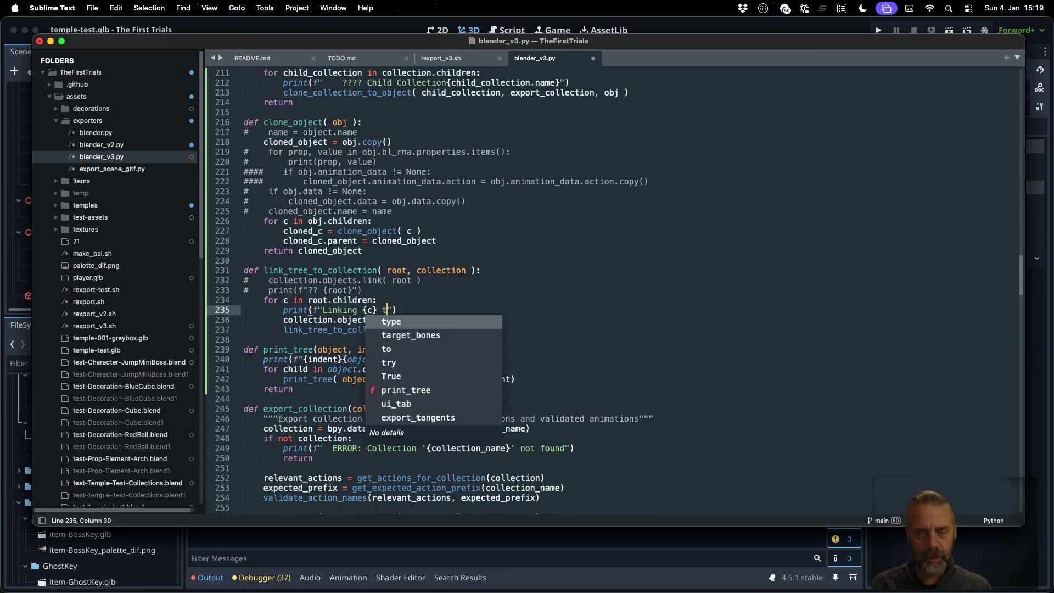
pyautogui.write('{co')
pyautogui.press('Down')
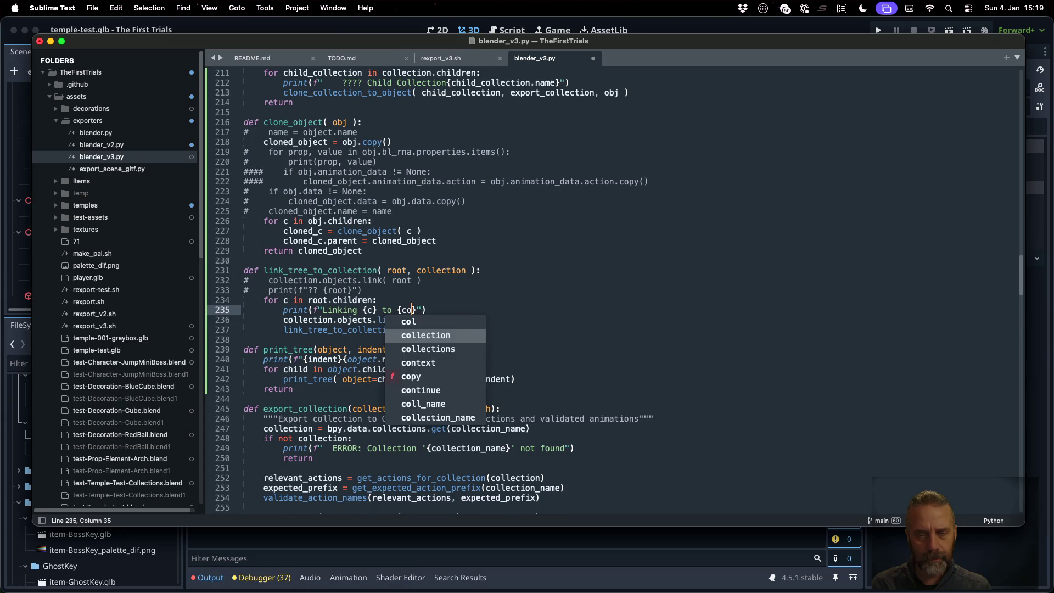
pyautogui.press('Return')
pyautogui.write('.name')
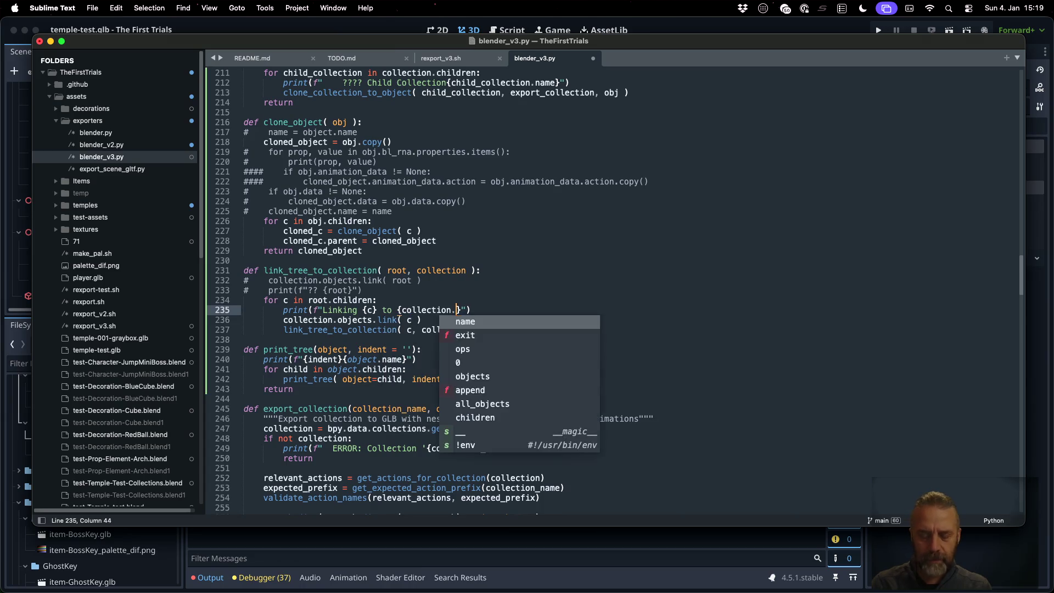
pyautogui.press('Left')
pyautogui.press('Left')
pyautogui.press('Left')
pyautogui.press('Left')
pyautogui.press('Left')
pyautogui.press('Left')
pyautogui.write('.name')
pyautogui.press('super+s')
# - Rerun the temple-test export in the terminal
pyautogui.hotkey('ctrl', 'Right')
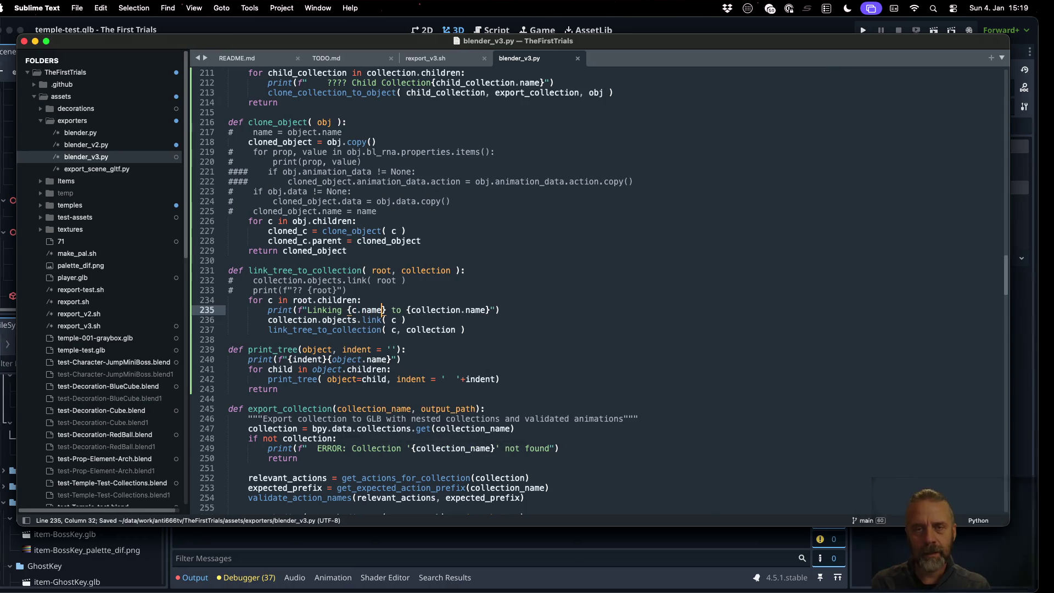
pyautogui.press('Up')
pyautogui.press('Return')
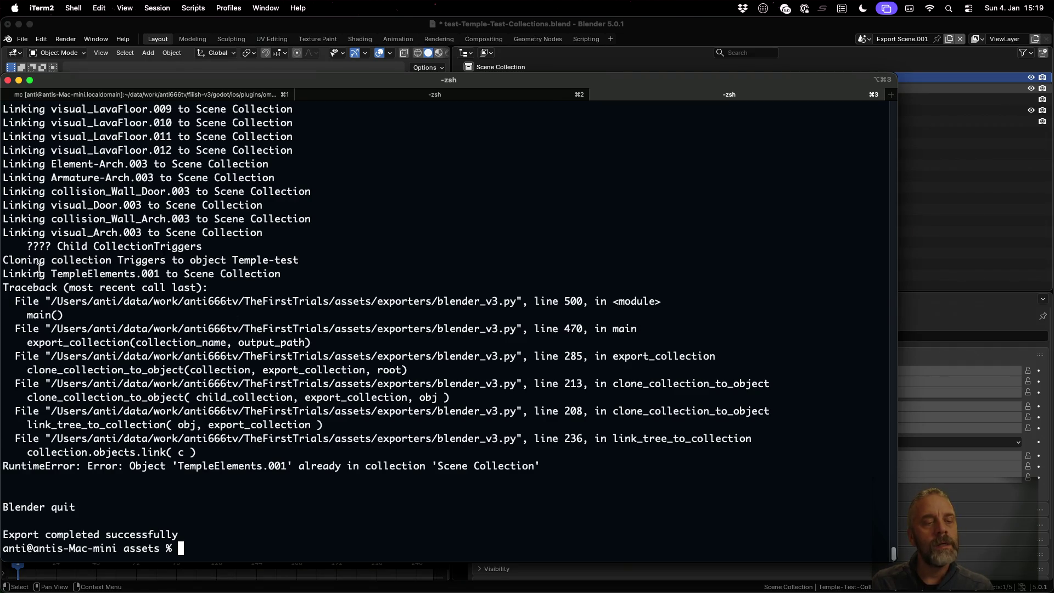
# - Rerun the temple-test export piped into bat and search for 'Linking TempleElements'
pyautogui.moveTo(51, 274); pyautogui.dragTo(158, 272)
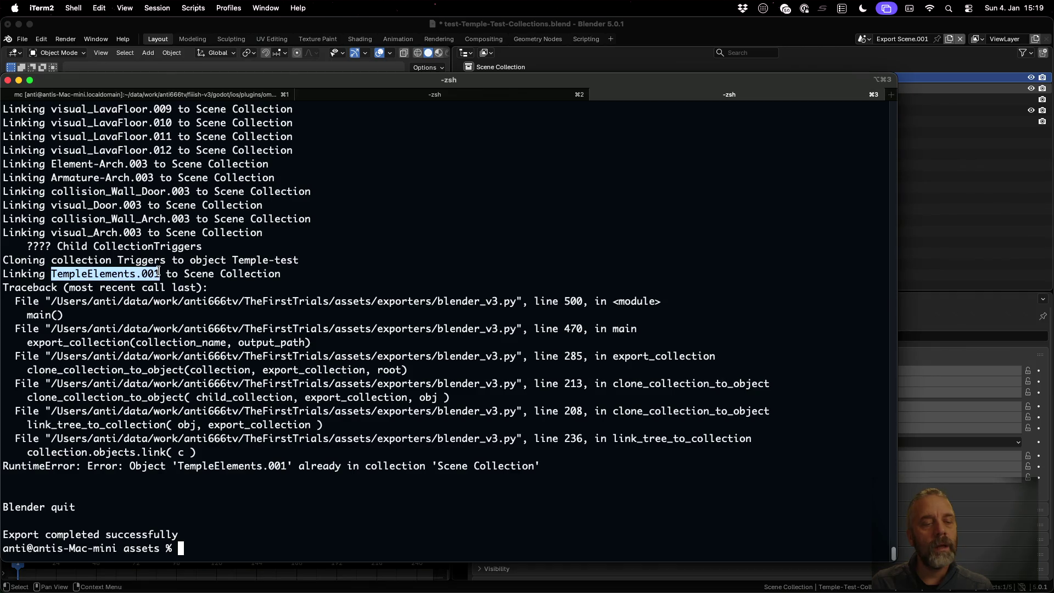
pyautogui.press('Up')
pyautogui.write('bat')
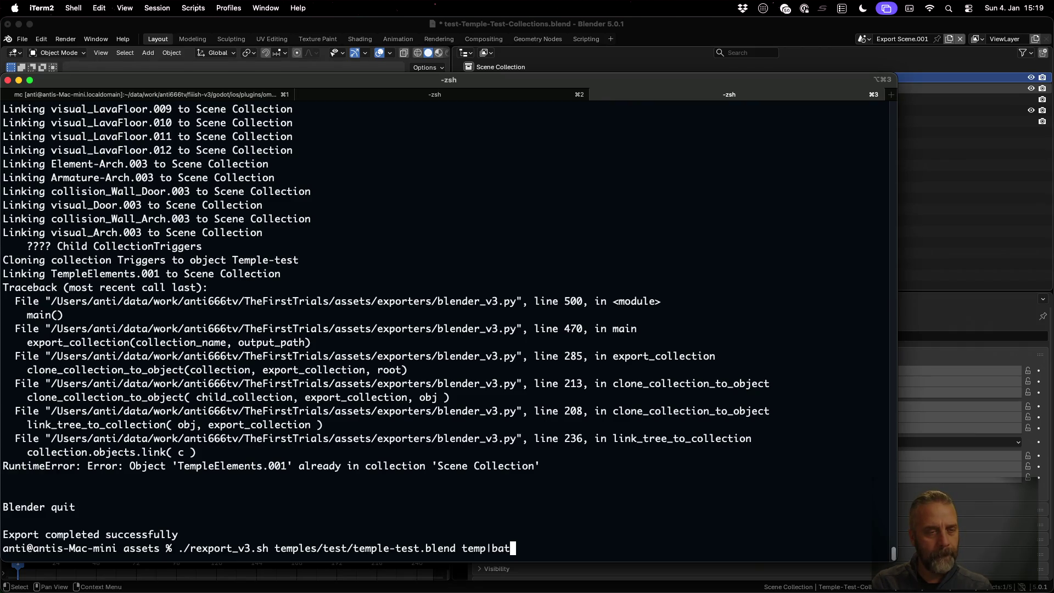
pyautogui.press('Return')
pyautogui.write('/Linking TempleEl')
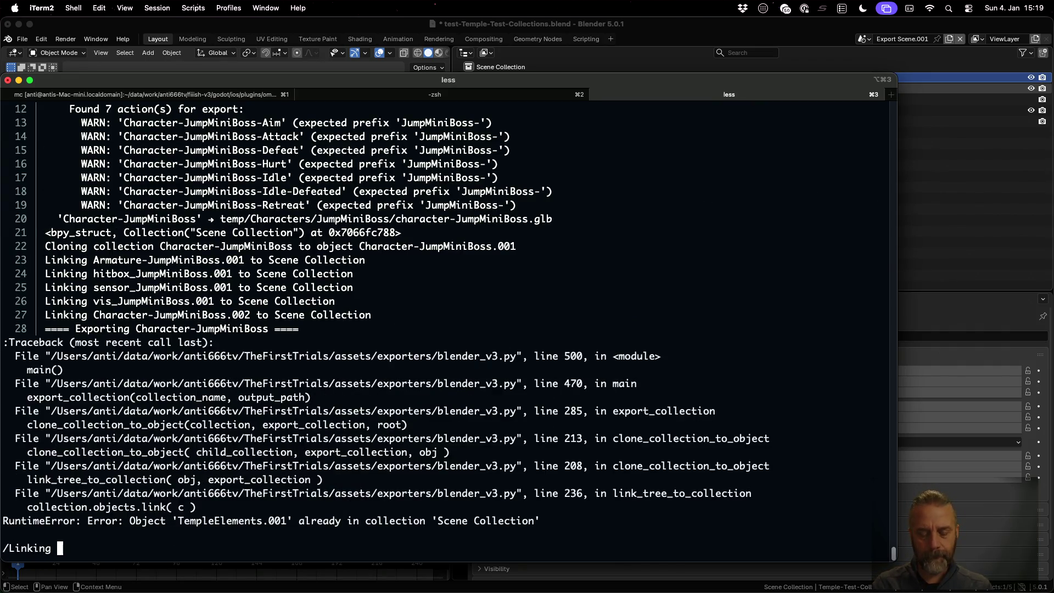
pyautogui.write('ements')
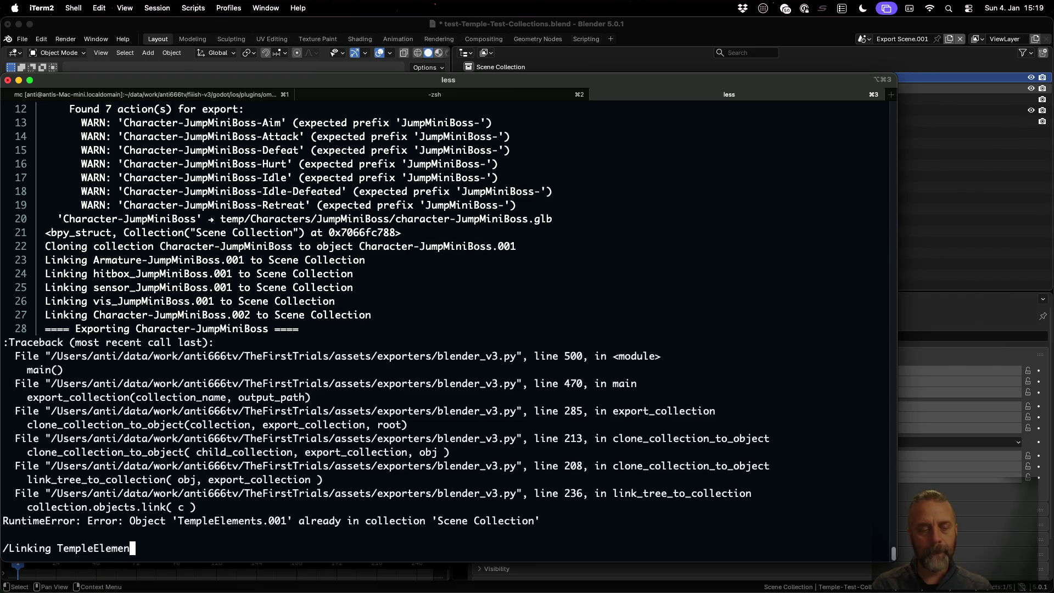
# - Find both 'Linking TempleElements' matches in the log, at lines 481 and 575
pyautogui.press('Return')
pyautogui.scroll(7, 449, 321)
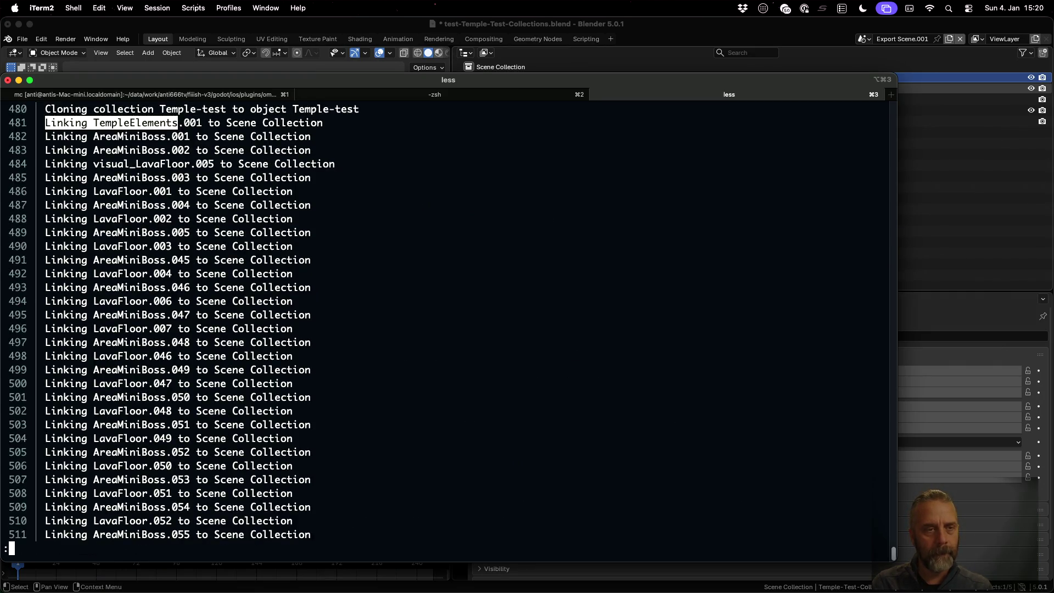
pyautogui.scroll(2, 449, 322)
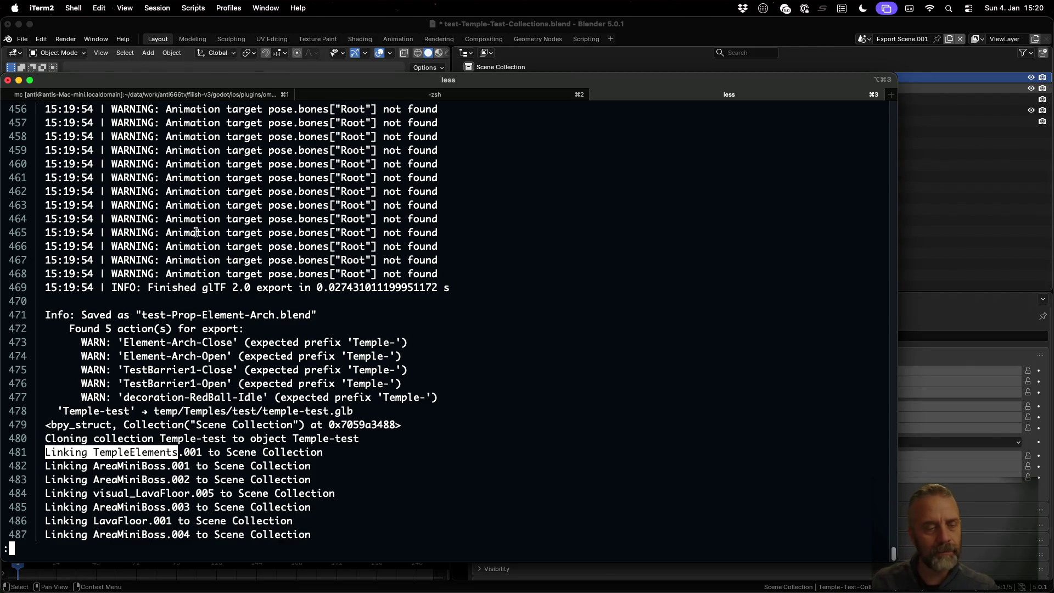
pyautogui.scroll(-8, 196, 232)
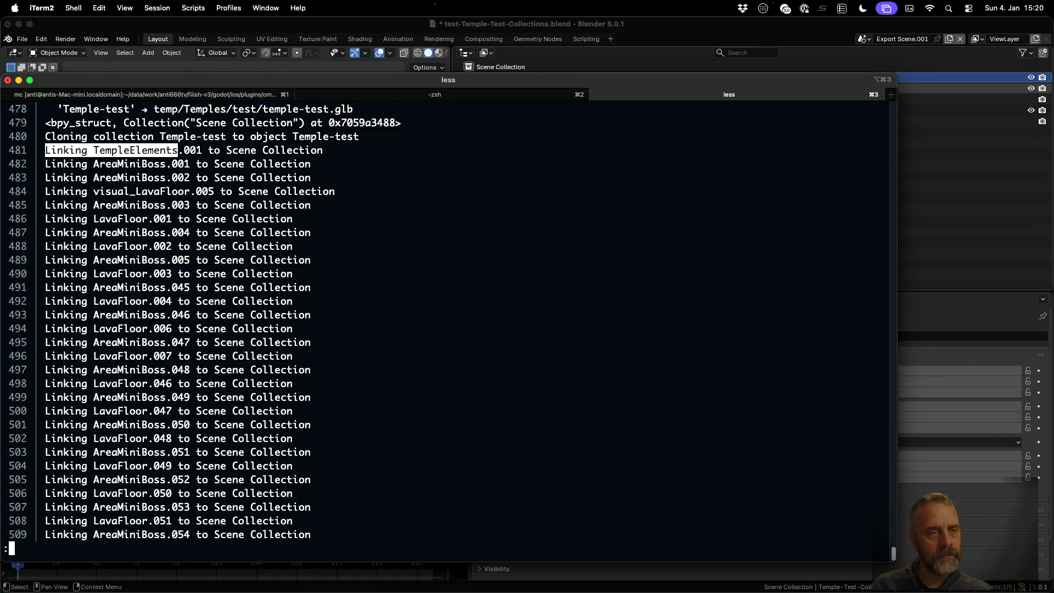
pyautogui.scroll(-1, 196, 232)
pyautogui.press('n')
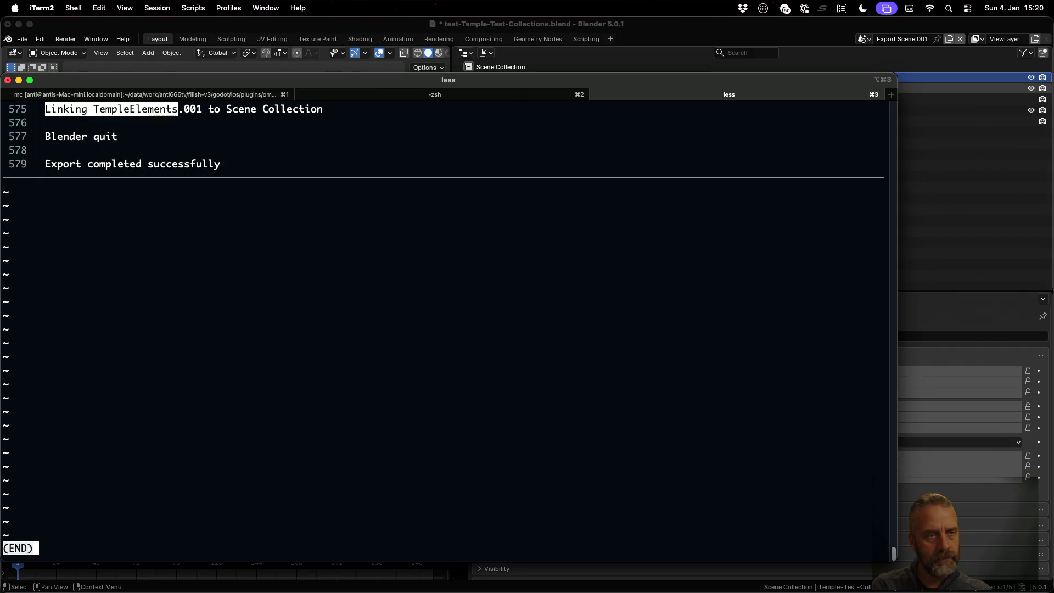
pyautogui.scroll(5, 443, 328)
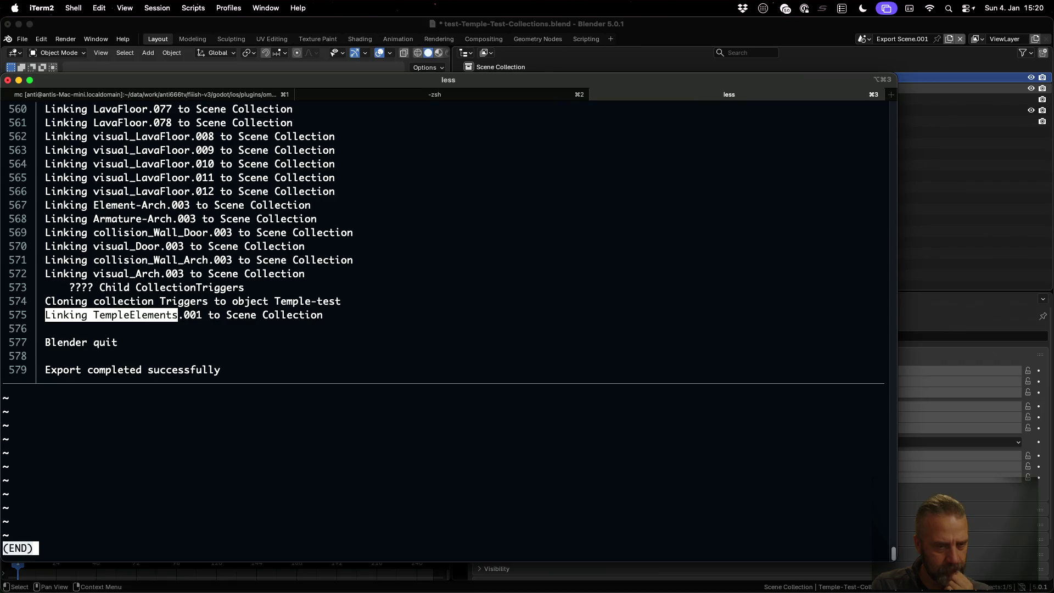
pyautogui.scroll(2, 443, 329)
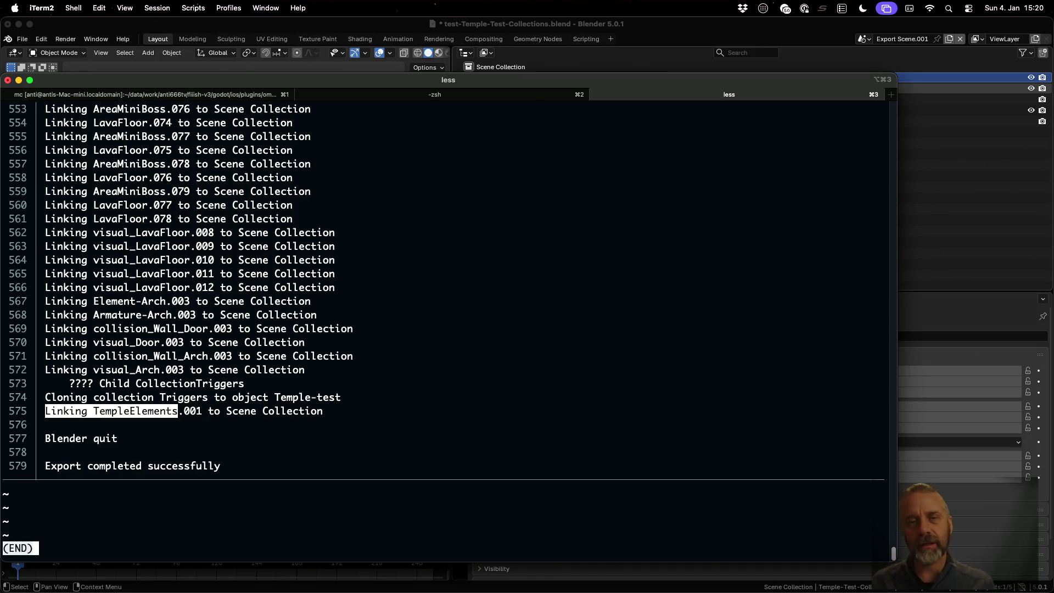
# - Quit the pager and reopen temples-test.blend in Blender, discarding unsaved changes
pyautogui.press('q')
pyautogui.click(182, 28)
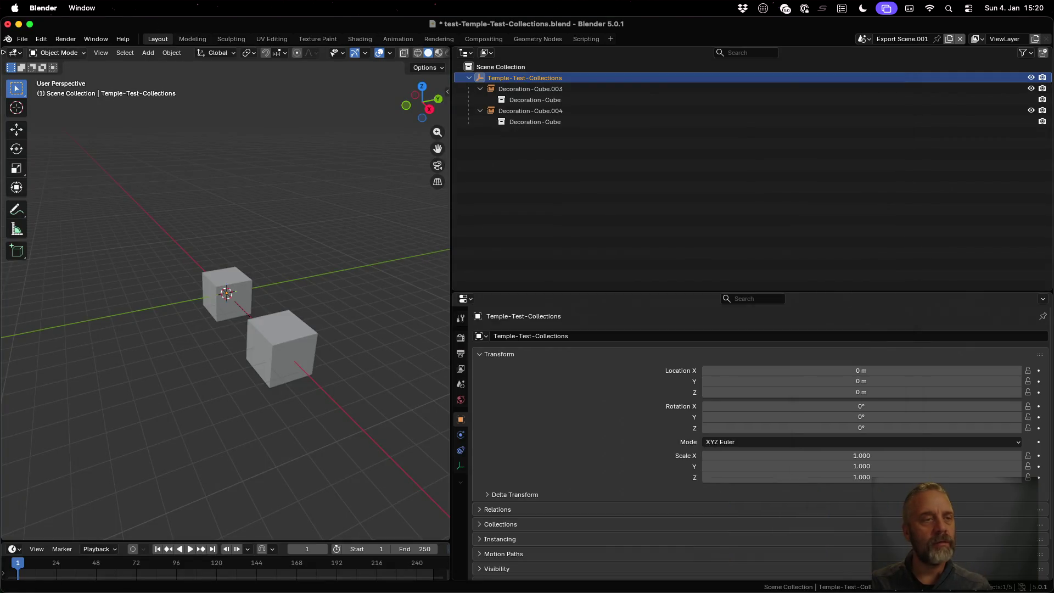
pyautogui.click(22, 39)
pyautogui.moveTo(72, 75)
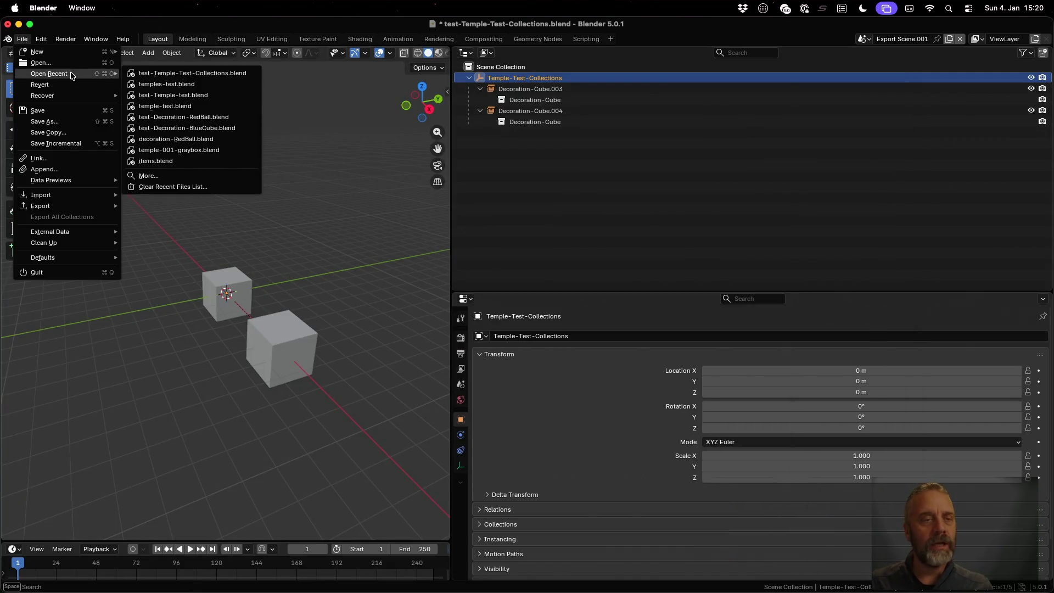
pyautogui.click(161, 85)
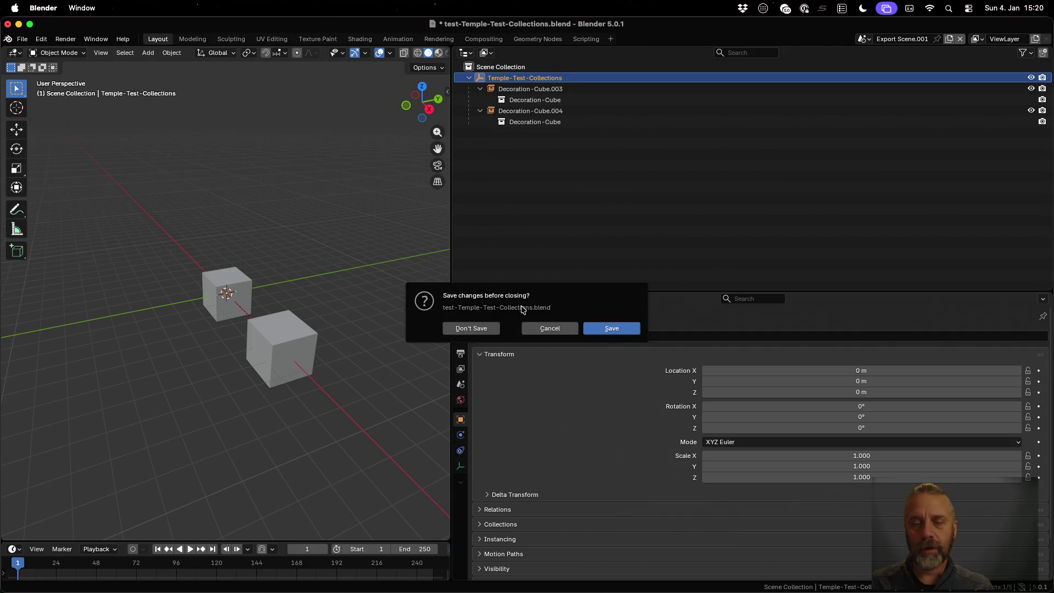
pyautogui.click(490, 328)
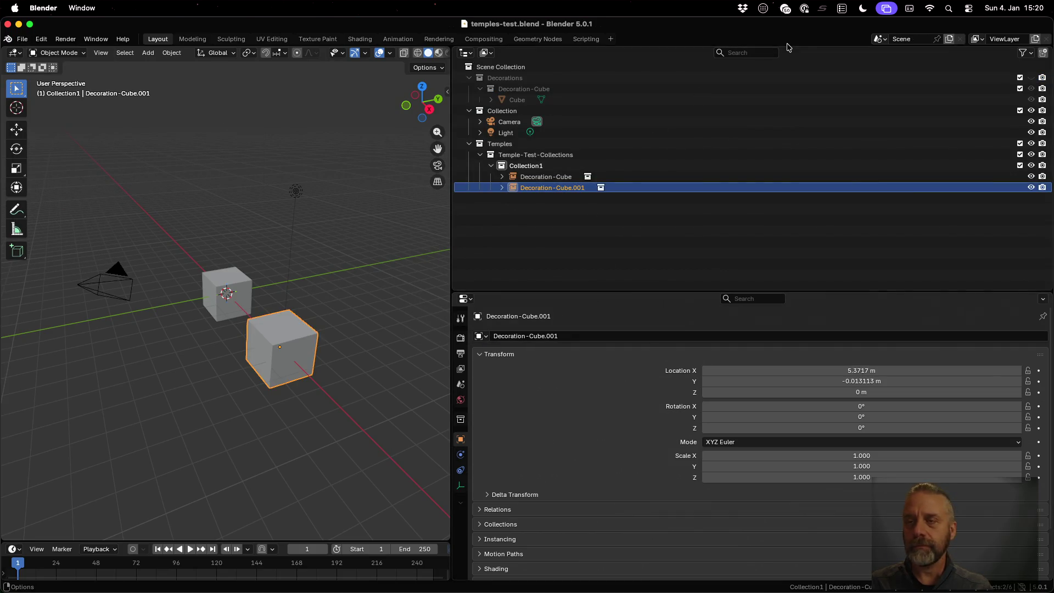
# - Open temple-test.blend in Modeling and inspect the Triggers, TempleElements and Temple-test collections
pyautogui.click(32, 41)
pyautogui.moveTo(60, 75)
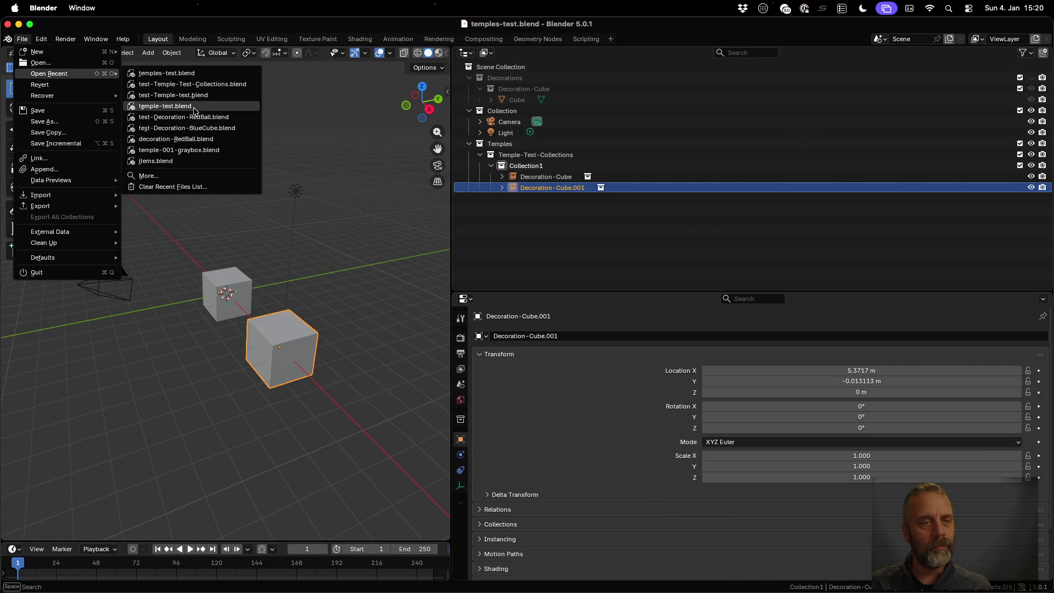
pyautogui.click(193, 106)
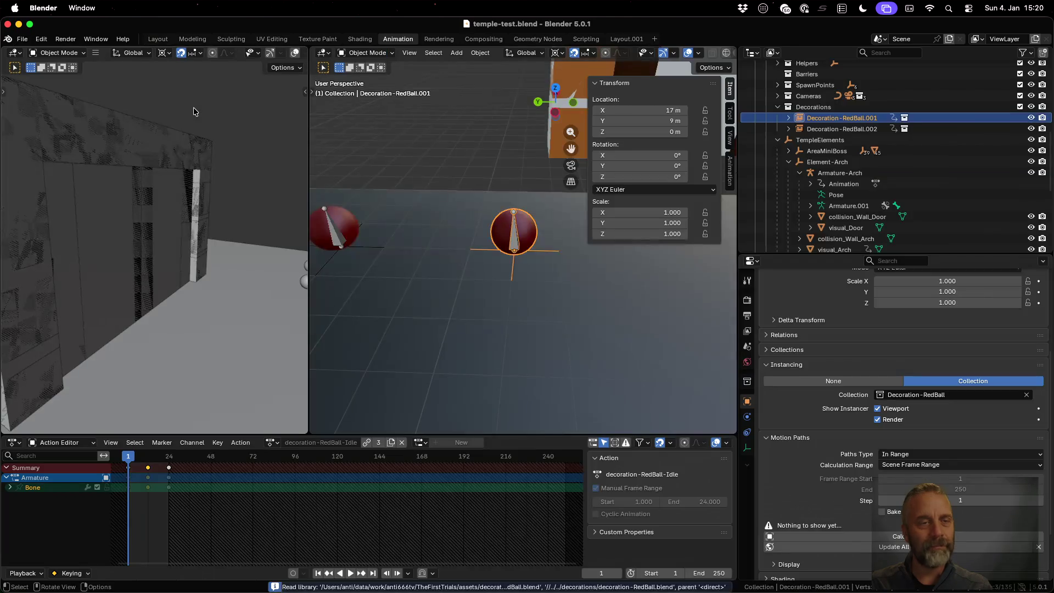
pyautogui.click(192, 38)
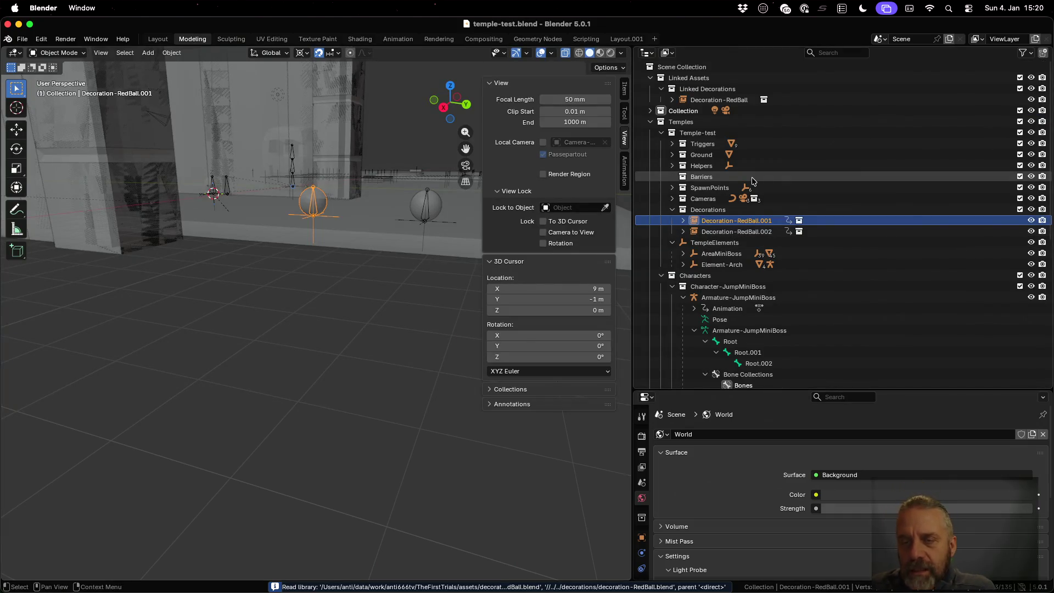
pyautogui.click(673, 144)
pyautogui.click(674, 143)
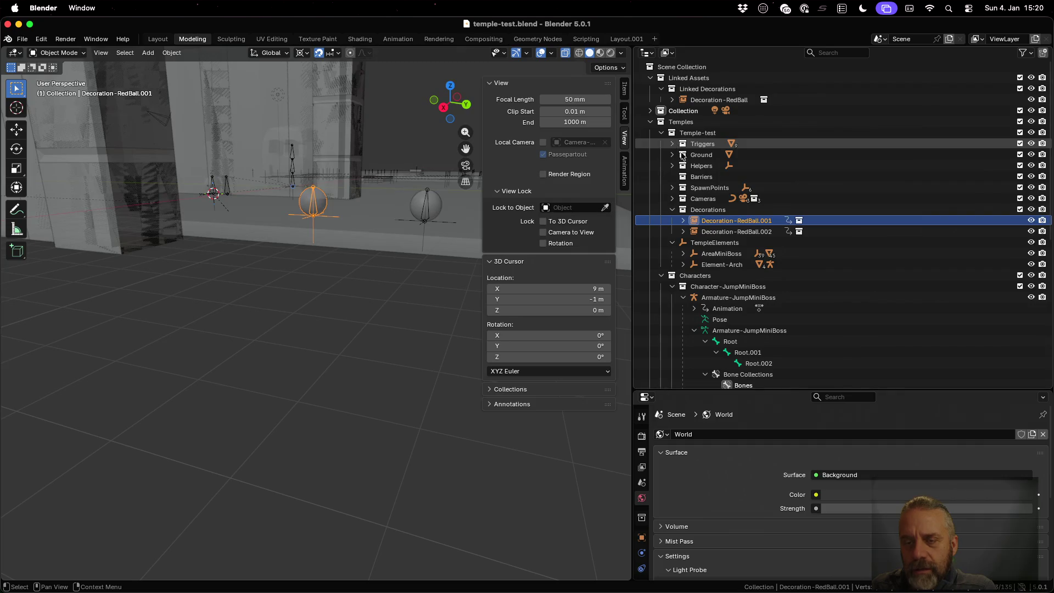
pyautogui.click(703, 245)
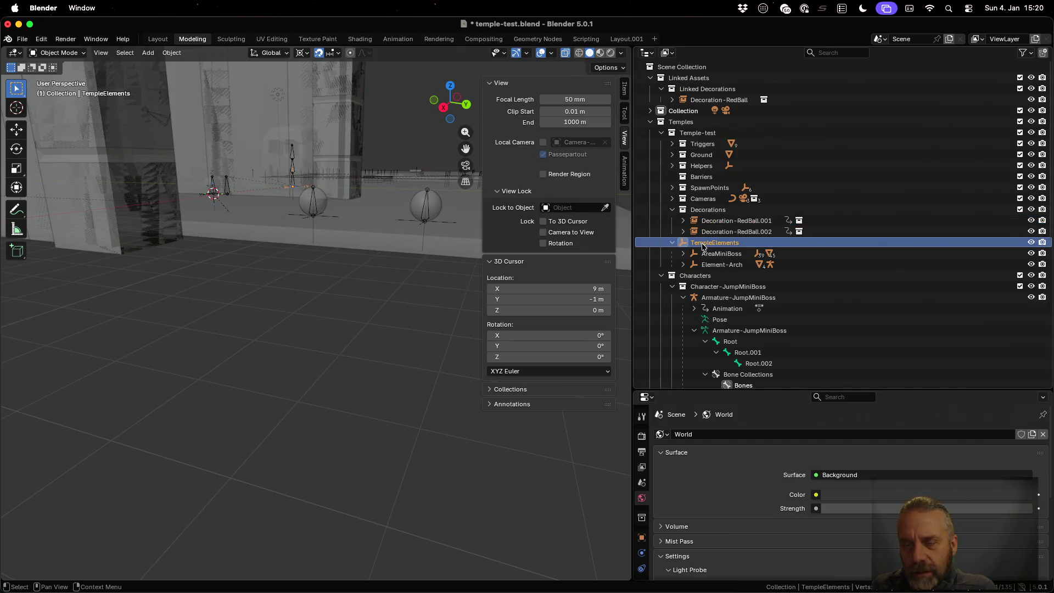
pyautogui.click(704, 134)
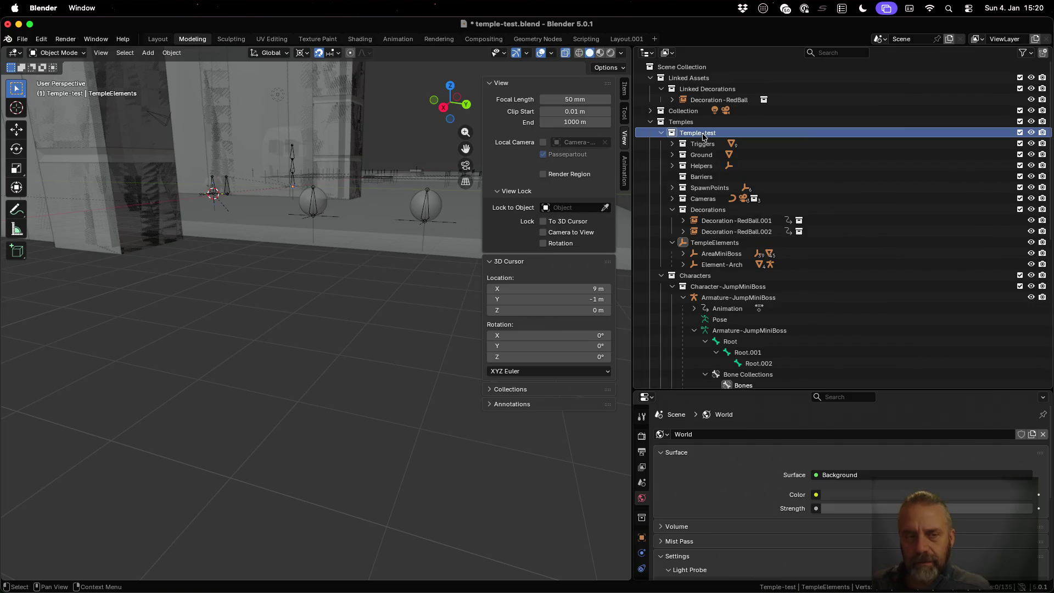
pyautogui.press('super+Tab')
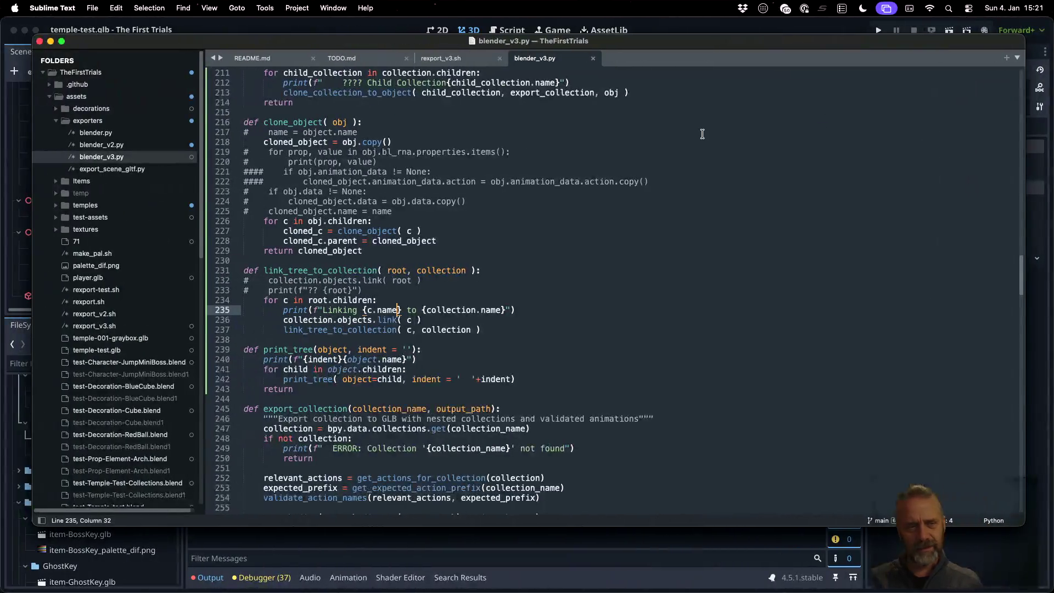
# - Review the root print on line 233 and the Cloning collection print on line 195
pyautogui.click(500, 289)
pyautogui.scroll(1, 500, 288)
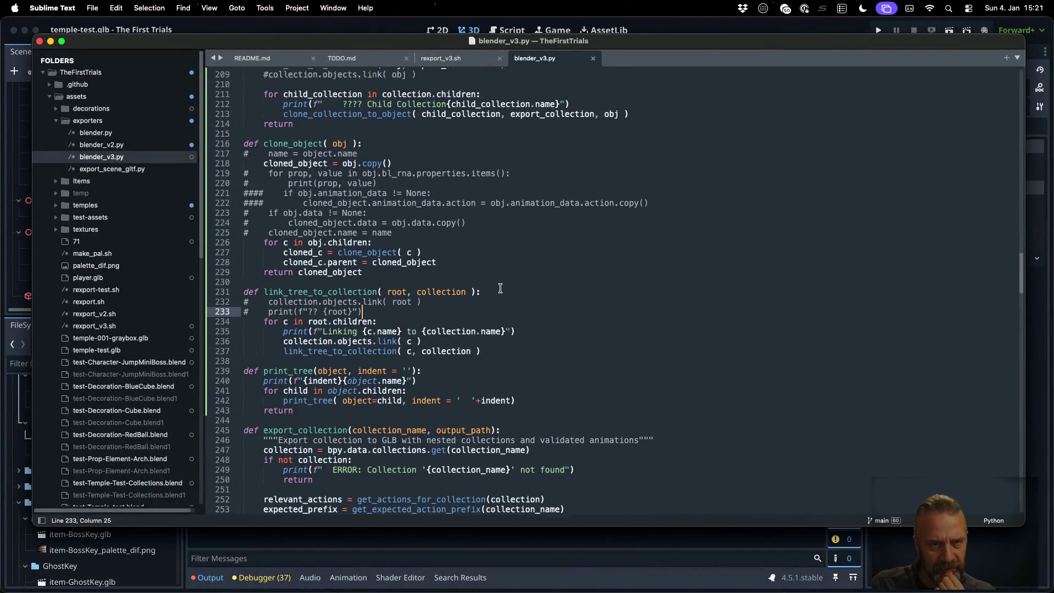
pyautogui.scroll(7, 500, 288)
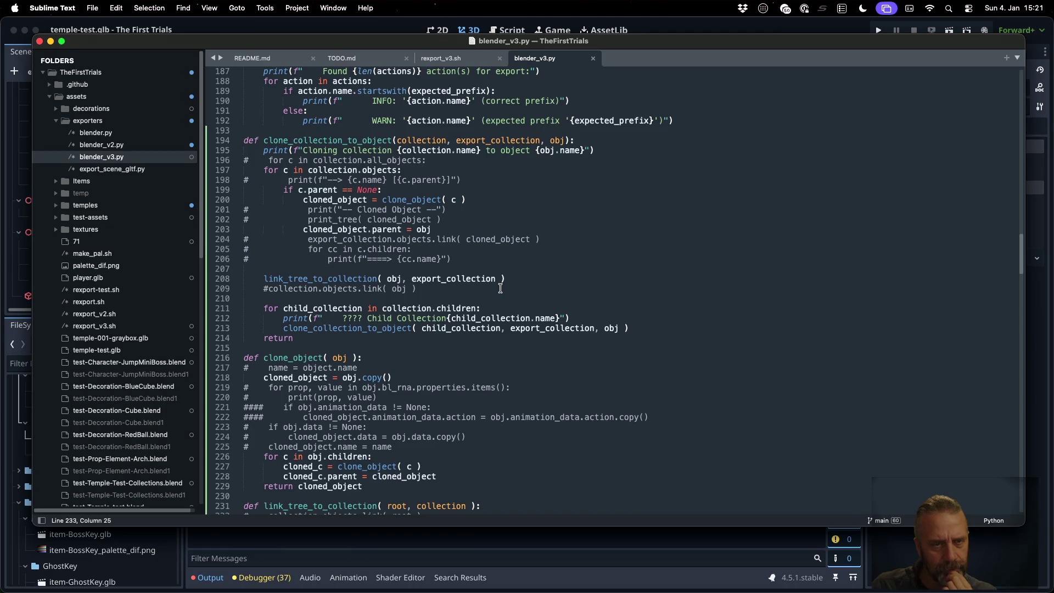
pyautogui.click(411, 151)
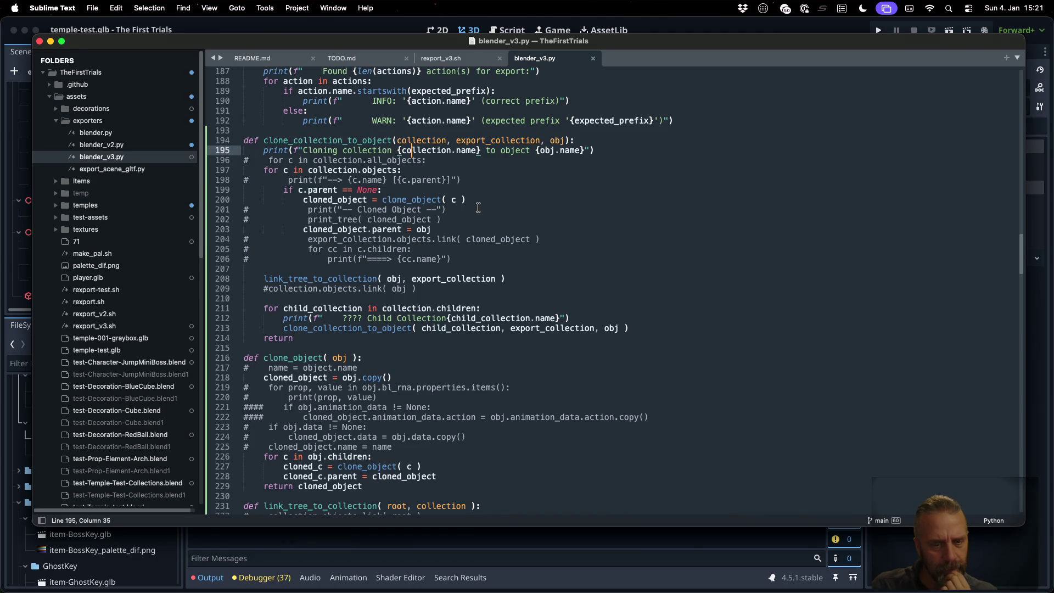
# - Return to the terminal and recall the temple-test export command
pyautogui.press('super+Tab')
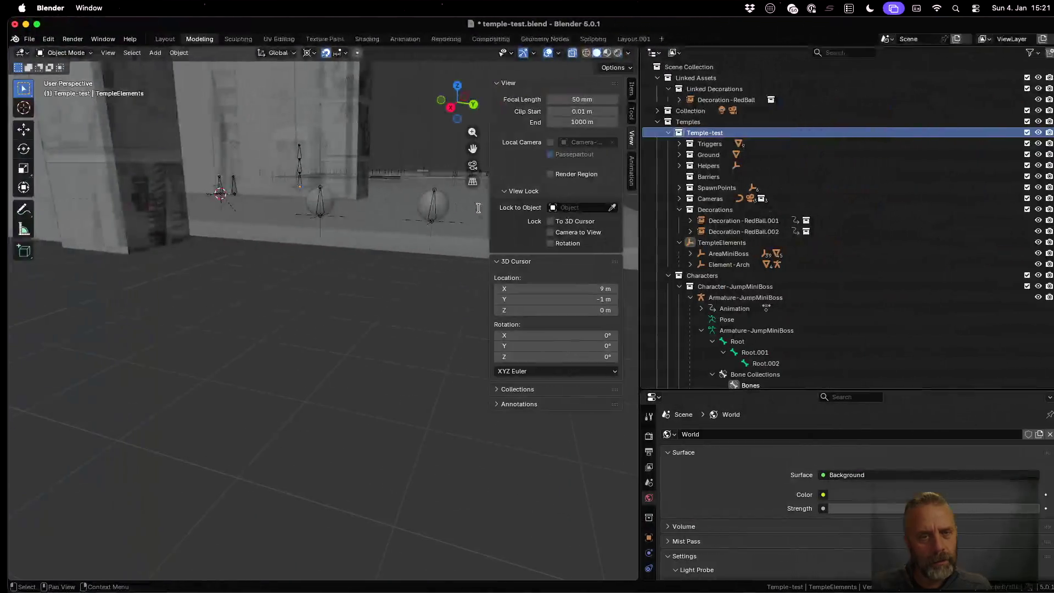
pyautogui.hotkey('ctrl', 'Up')
pyautogui.click(309, 267)
pyautogui.press('Up')
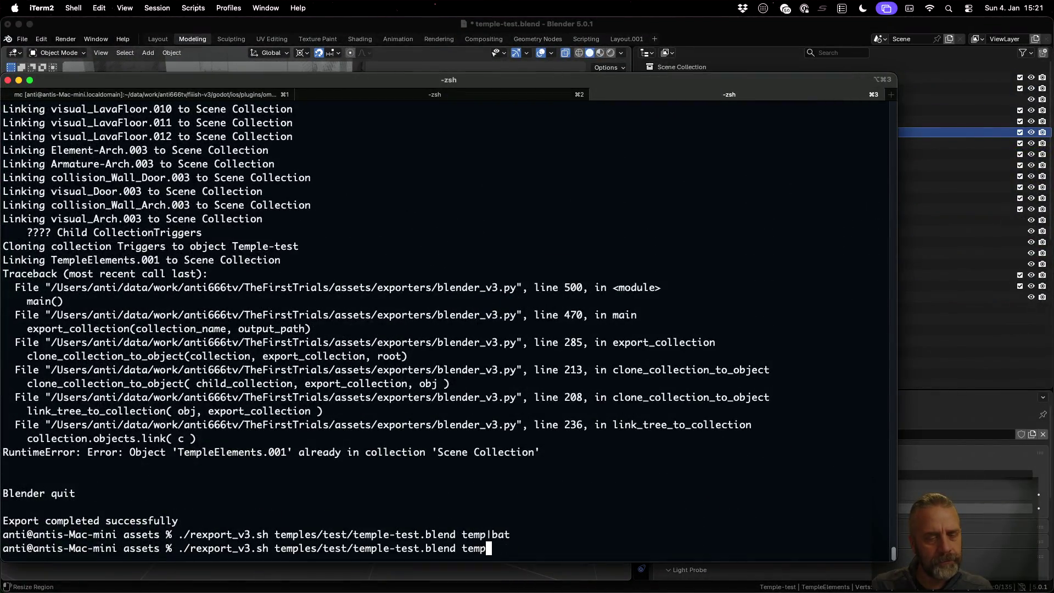
# - Rerun the temple-test export, then bring its terminal output back into view
pyautogui.press('Return')
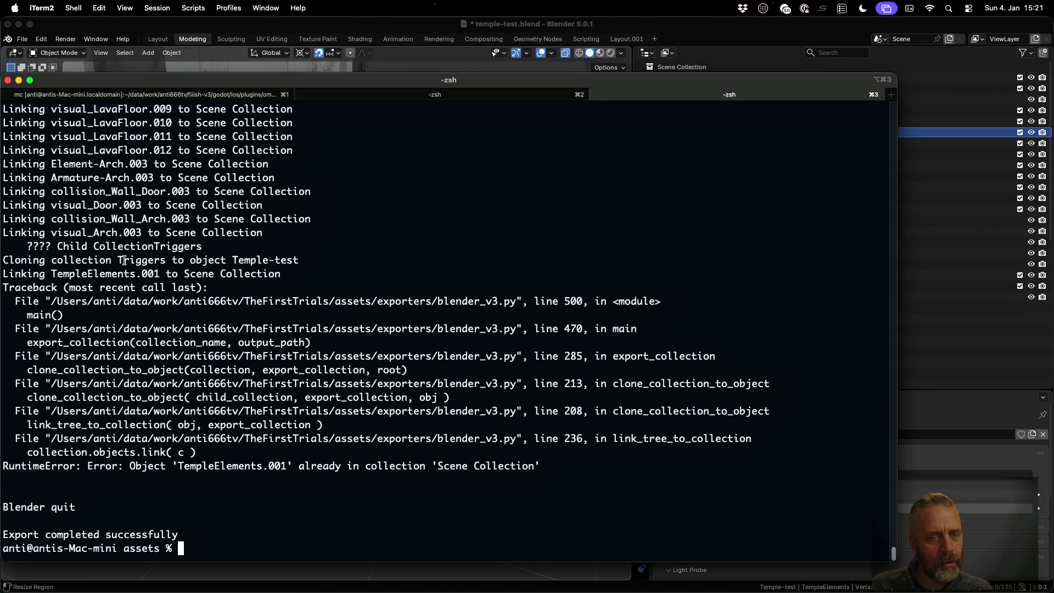
pyautogui.click(650, 24)
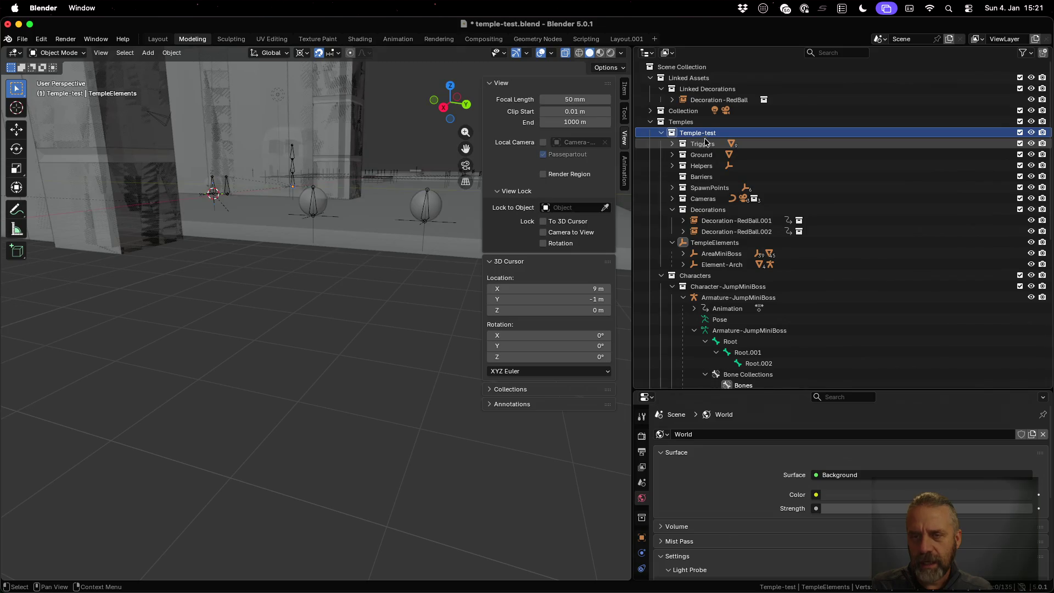
pyautogui.hotkey('ctrl', 'Left')
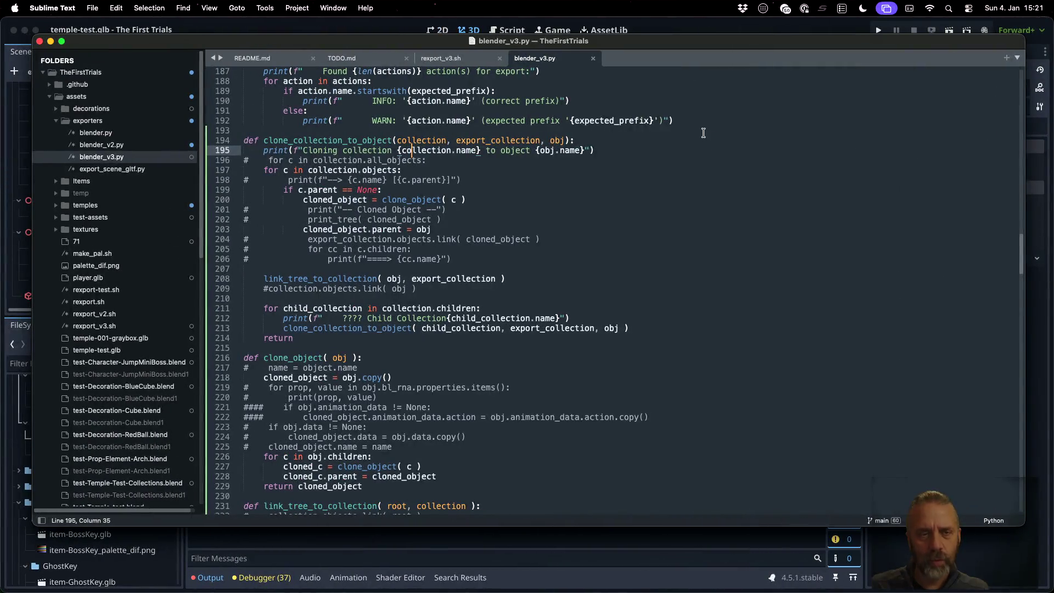
pyautogui.hotkey('ctrl', 'Right')
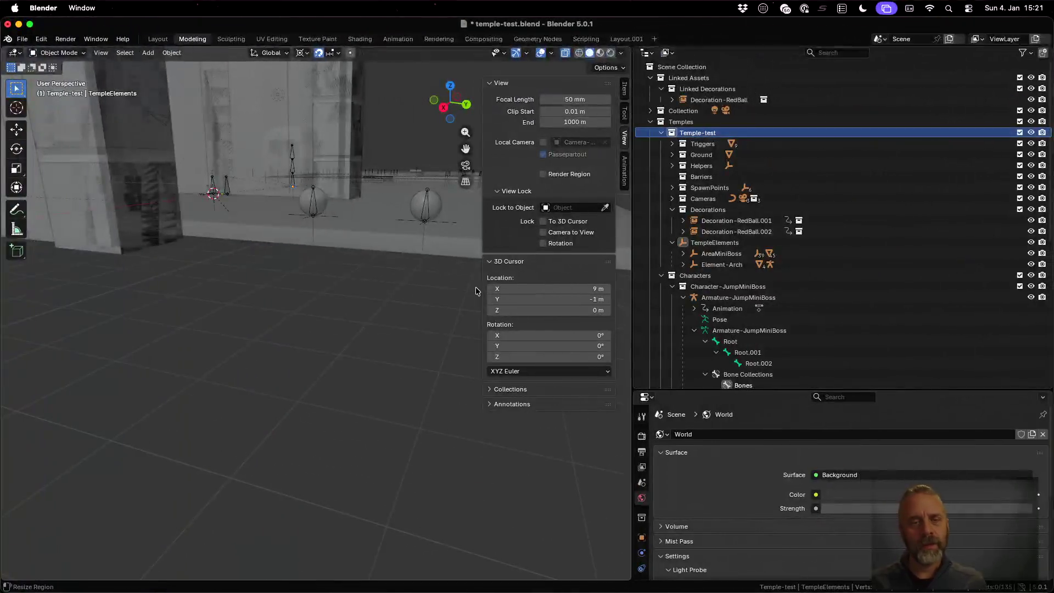
pyautogui.hotkey('ctrl', 'Up')
pyautogui.click(223, 193)
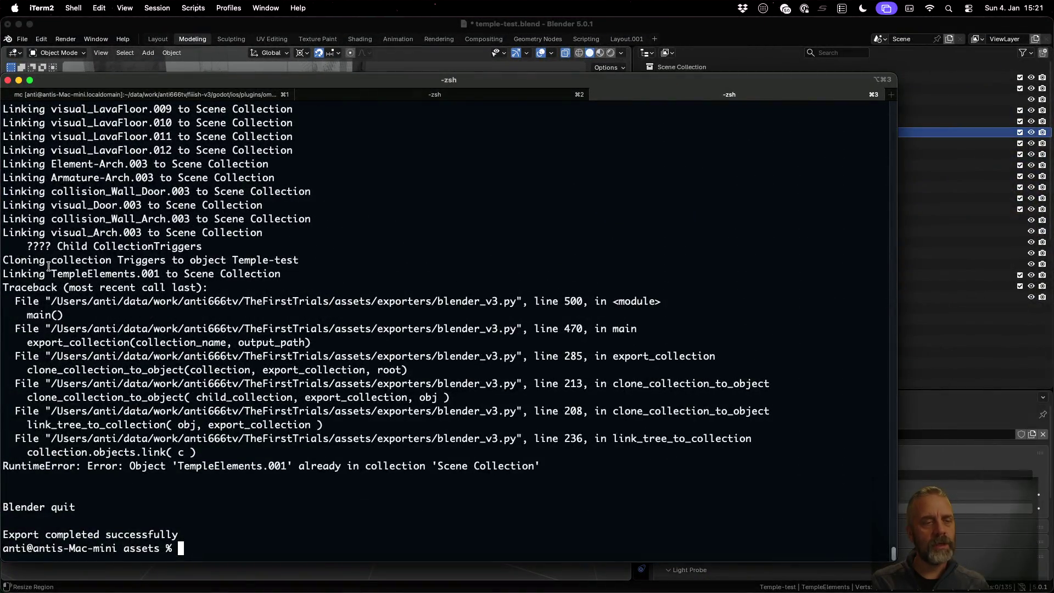
# - Select the Triggers cloning line and the duplicated TempleElements.001 name, then rerun the export
pyautogui.moveTo(27, 259); pyautogui.dragTo(263, 260)
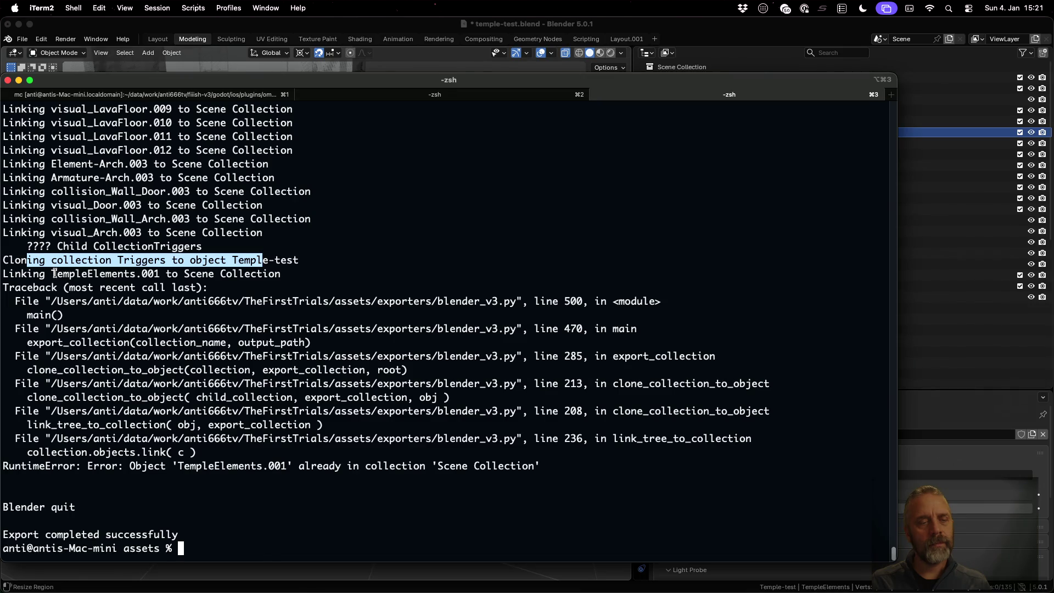
pyautogui.moveTo(51, 274); pyautogui.dragTo(159, 274)
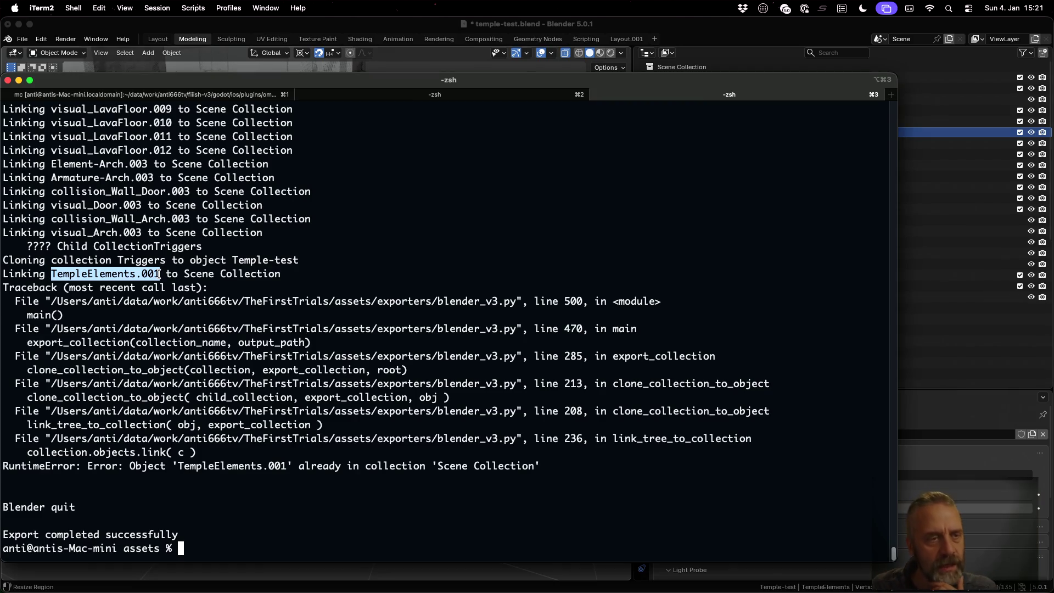
pyautogui.press('Up')
pyautogui.press('Return')
pyautogui.scroll(10, 159, 277)
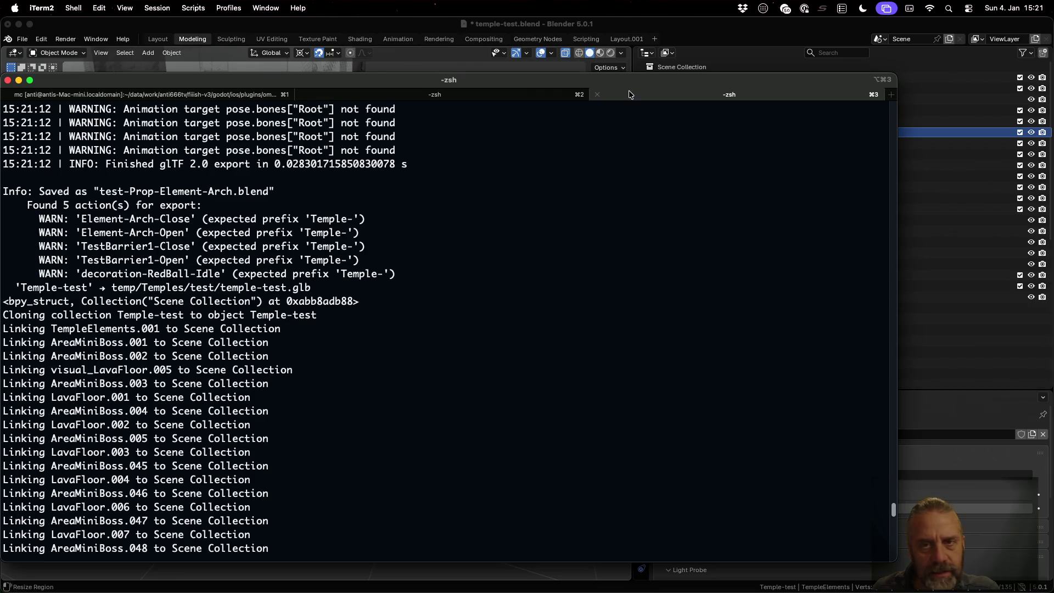
pyautogui.click(714, 66)
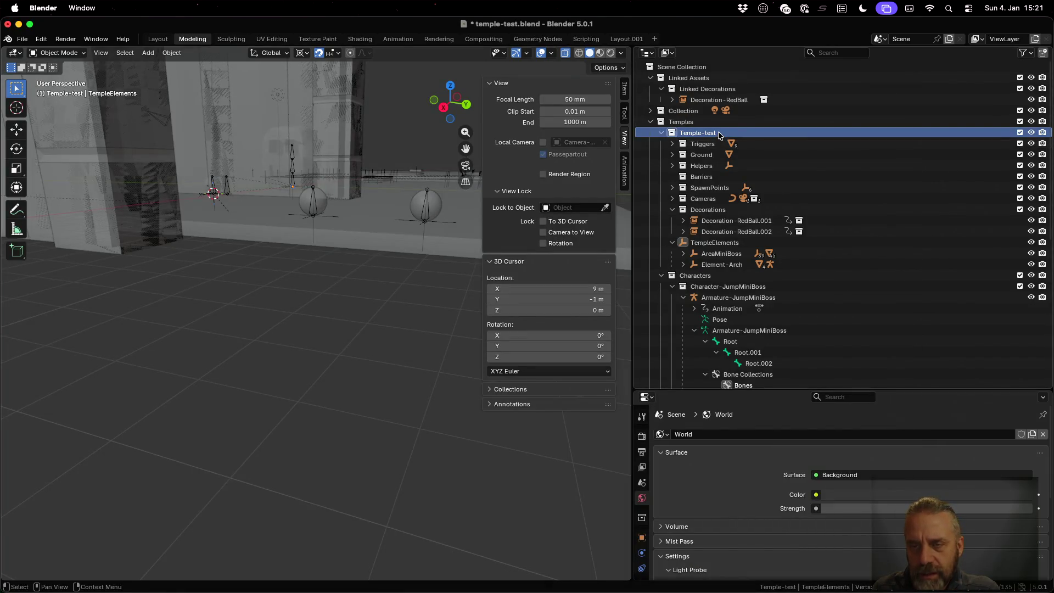
# - Collapse Characters, select TempleElements and Triggers, and expand Triggers to view its objects
pyautogui.click(661, 275)
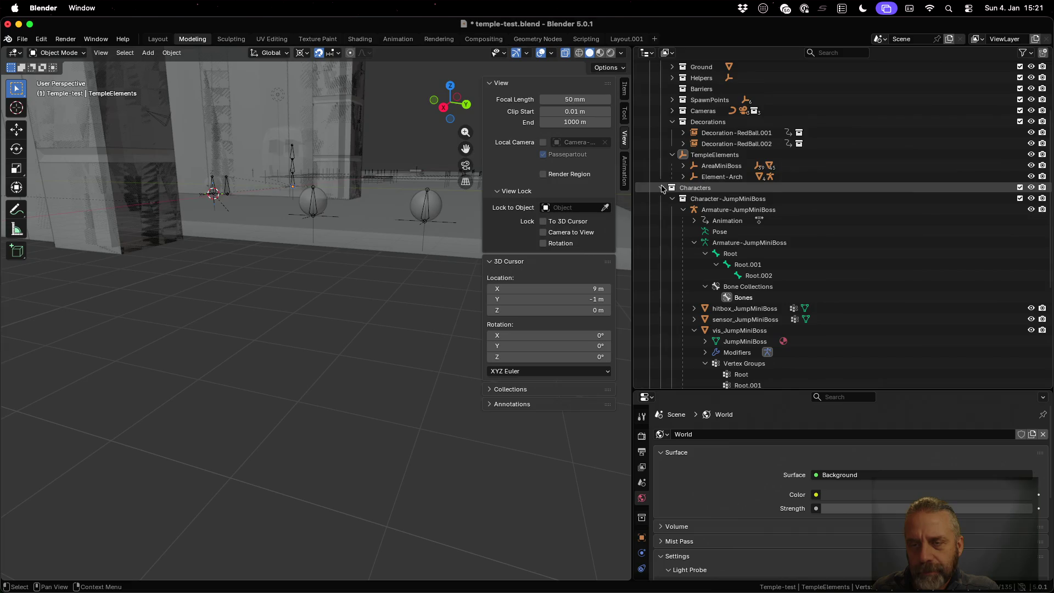
pyautogui.scroll(-2, 662, 189)
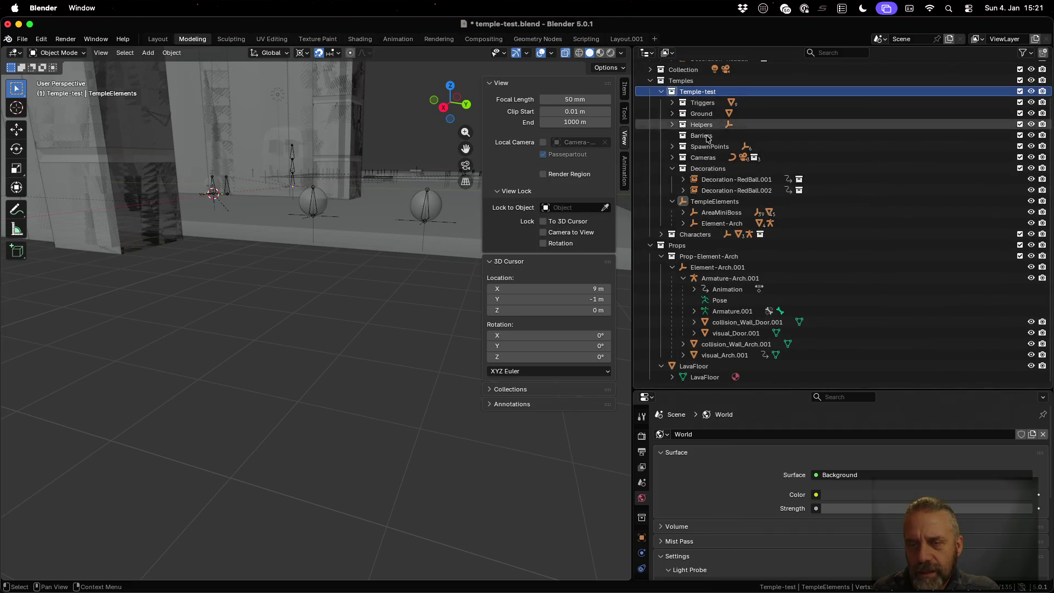
pyautogui.click(714, 202)
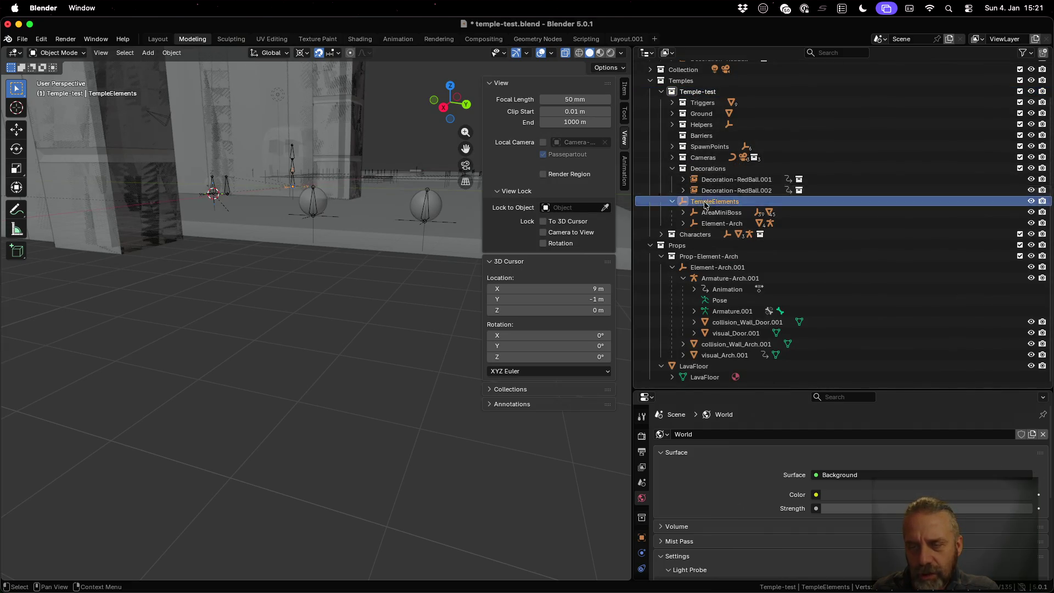
pyautogui.click(704, 103)
pyautogui.click(732, 201)
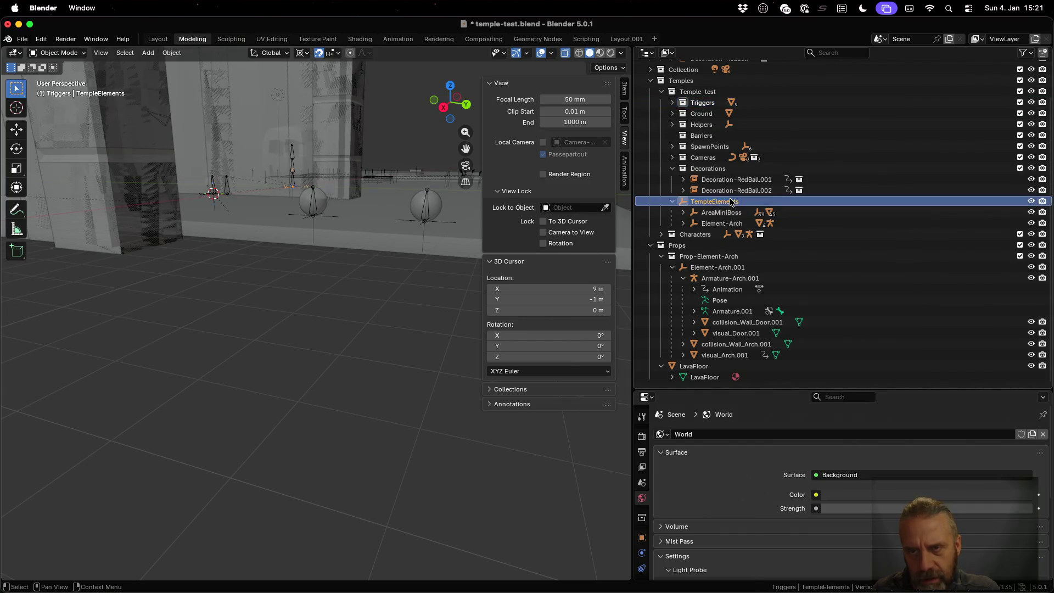
pyautogui.click(673, 103)
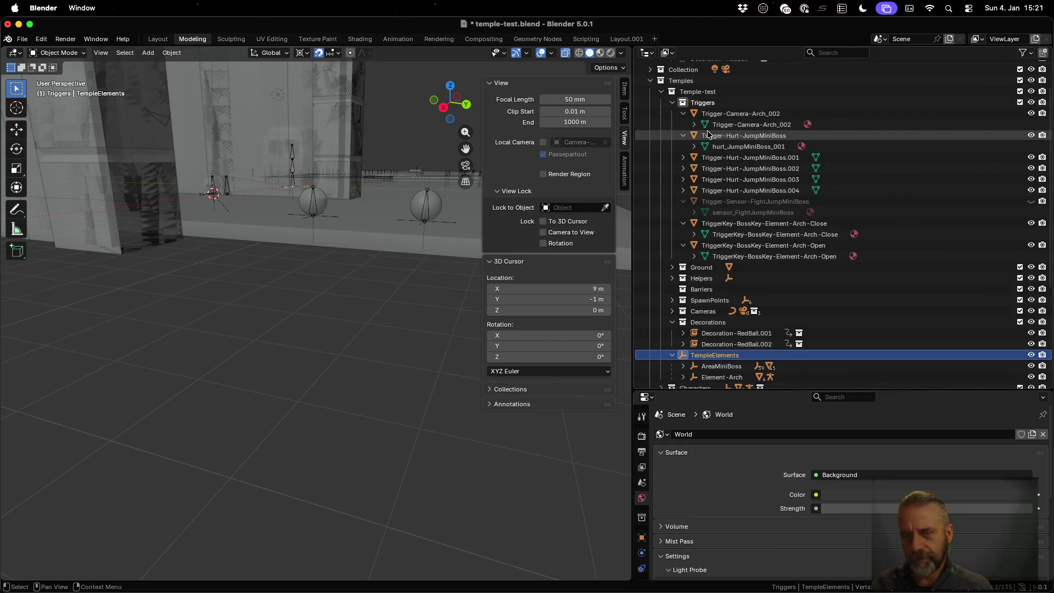
pyautogui.hotkey('ctrl', 'Left')
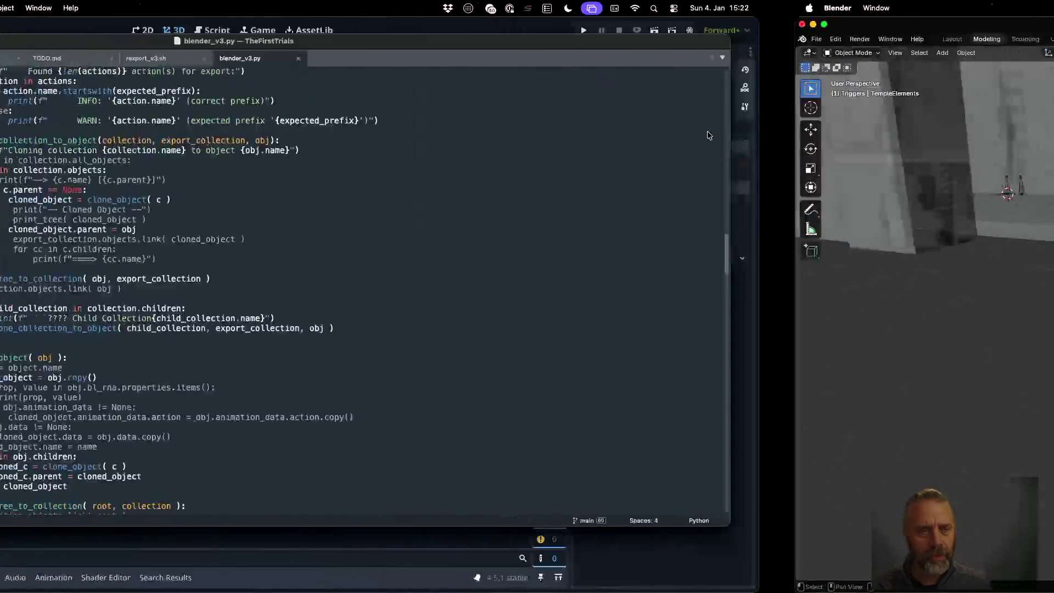
# - Comment out the Child Collection print on line 212 with ### and save blender_v3.py
pyautogui.click(566, 211)
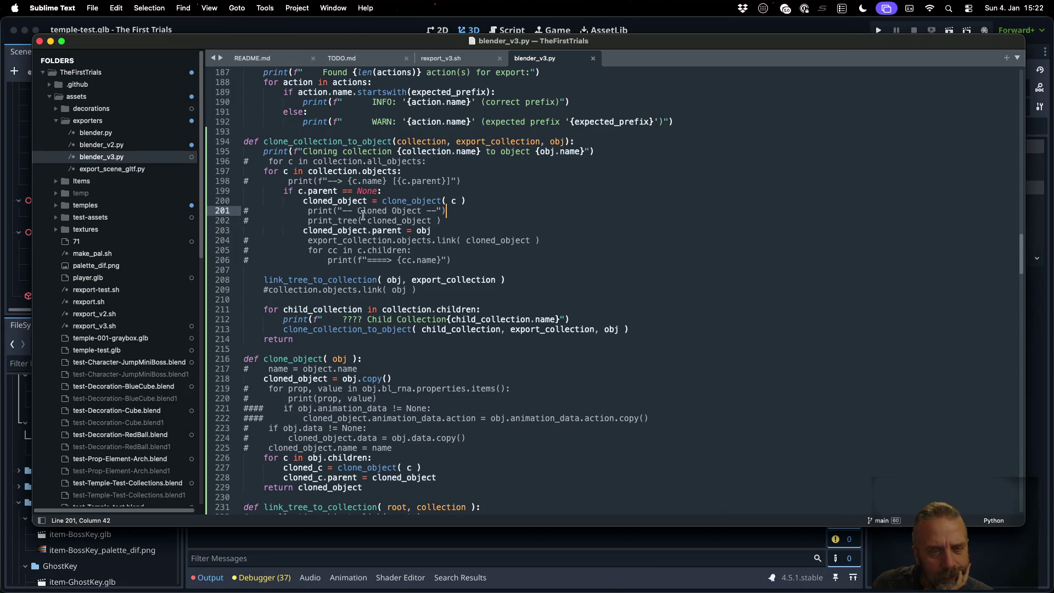
pyautogui.click(432, 319)
pyautogui.click(244, 319)
pyautogui.write('###')
pyautogui.press('super+s')
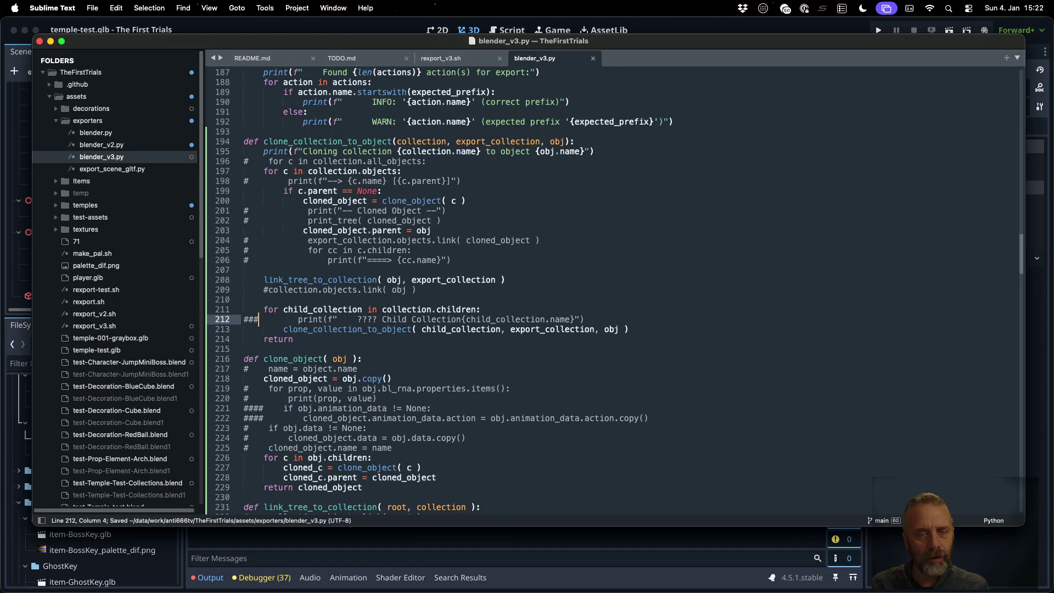
# - Inspect the lines around the link_tree_to_collection call in clone_collection_to_object
pyautogui.click(259, 279)
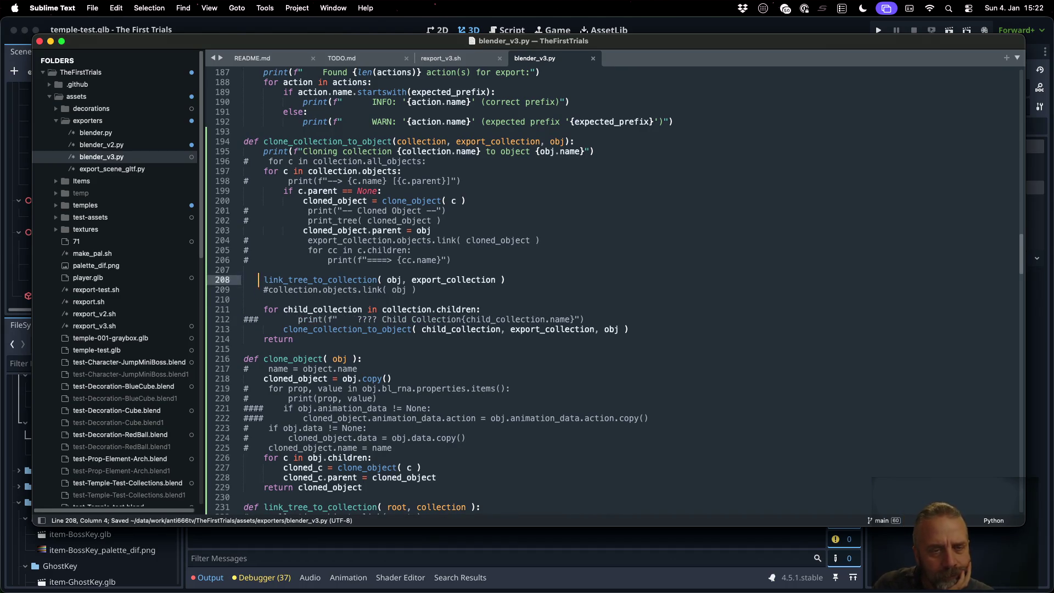
pyautogui.press('Up')
pyautogui.press('Up')
pyautogui.press('Up')
pyautogui.press('Down')
pyautogui.press('Down')
pyautogui.press('Down')
pyautogui.press('Up')
pyautogui.press('Down')
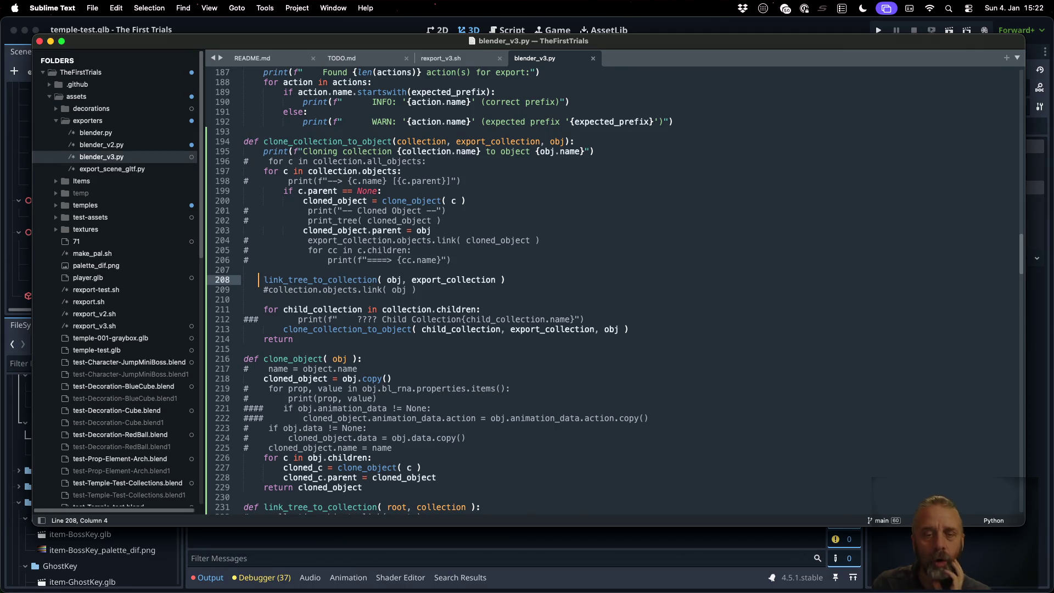
pyautogui.doubleClick(394, 280)
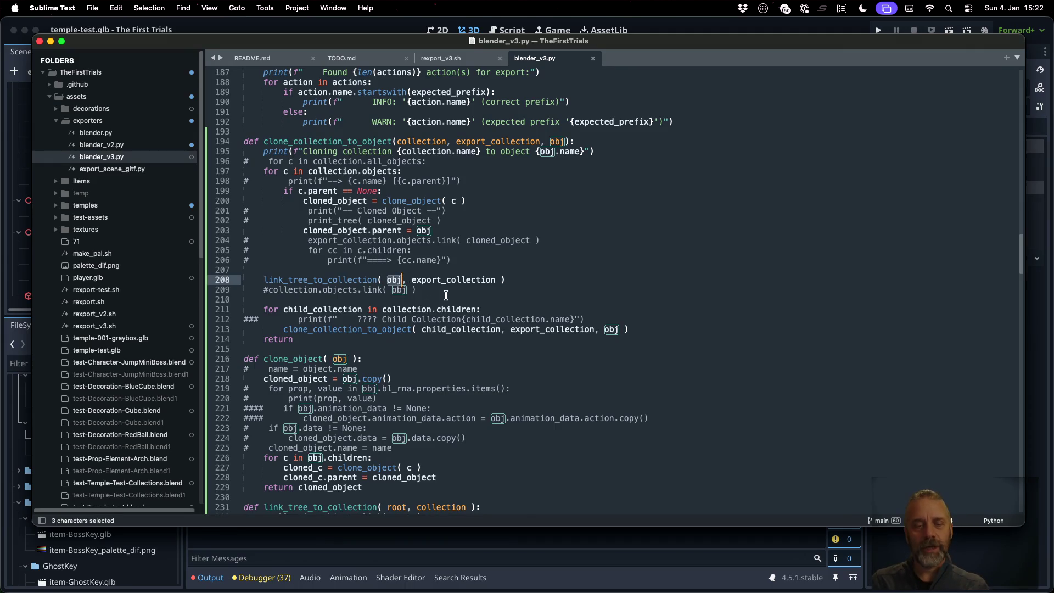
pyautogui.doubleClick(611, 330)
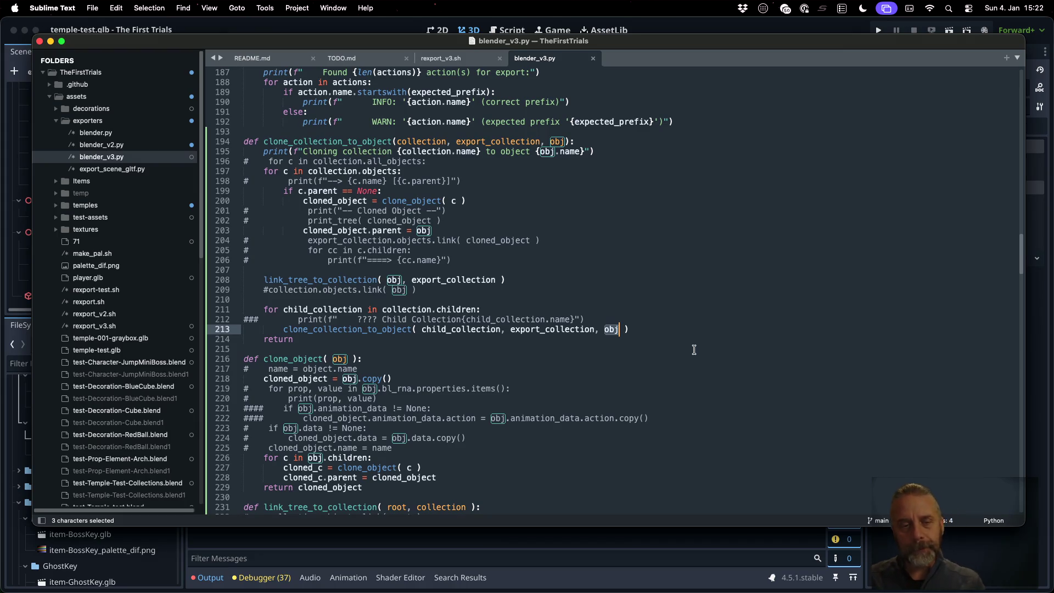
pyautogui.click(392, 282)
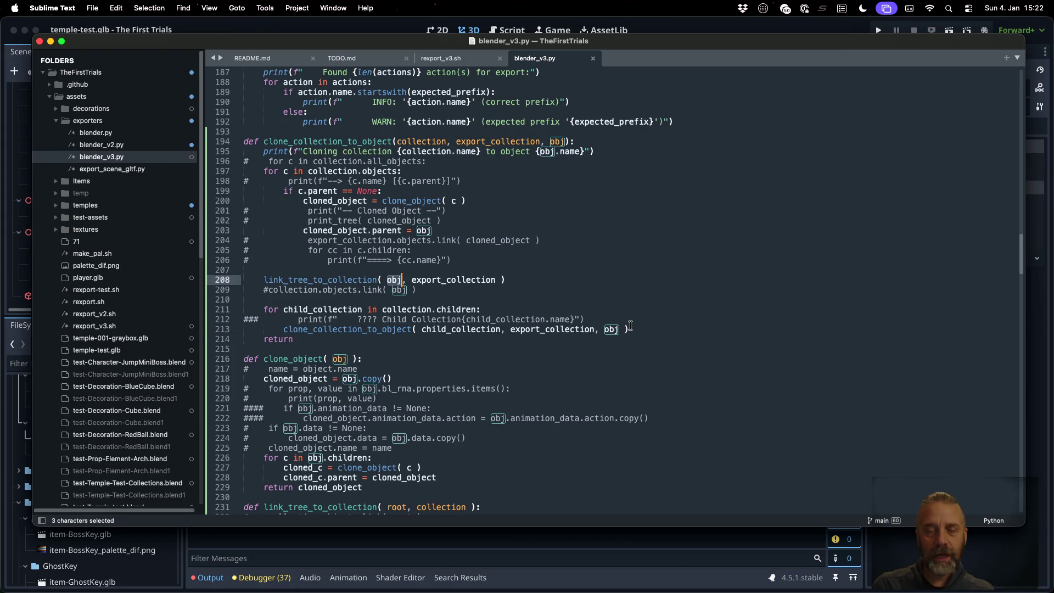
pyautogui.doubleClick(613, 329)
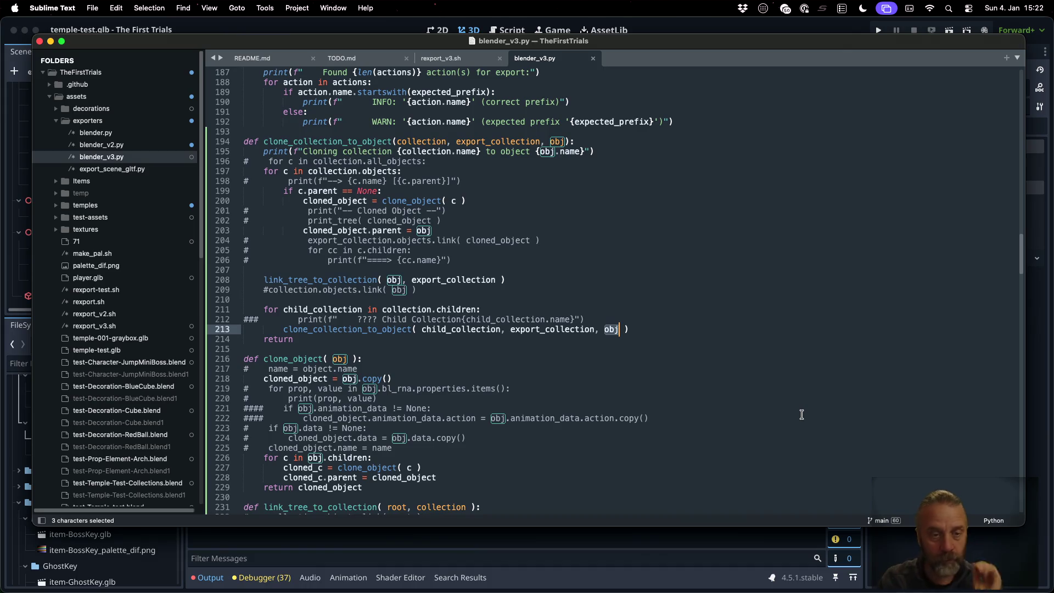
pyautogui.scroll(-5, 626, 341)
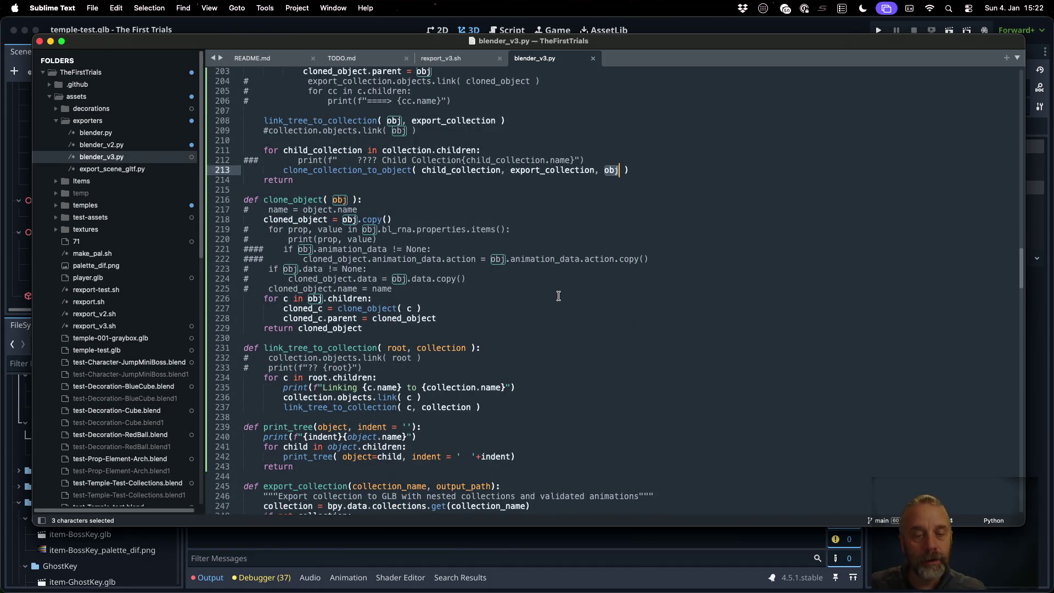
pyautogui.scroll(4, 558, 296)
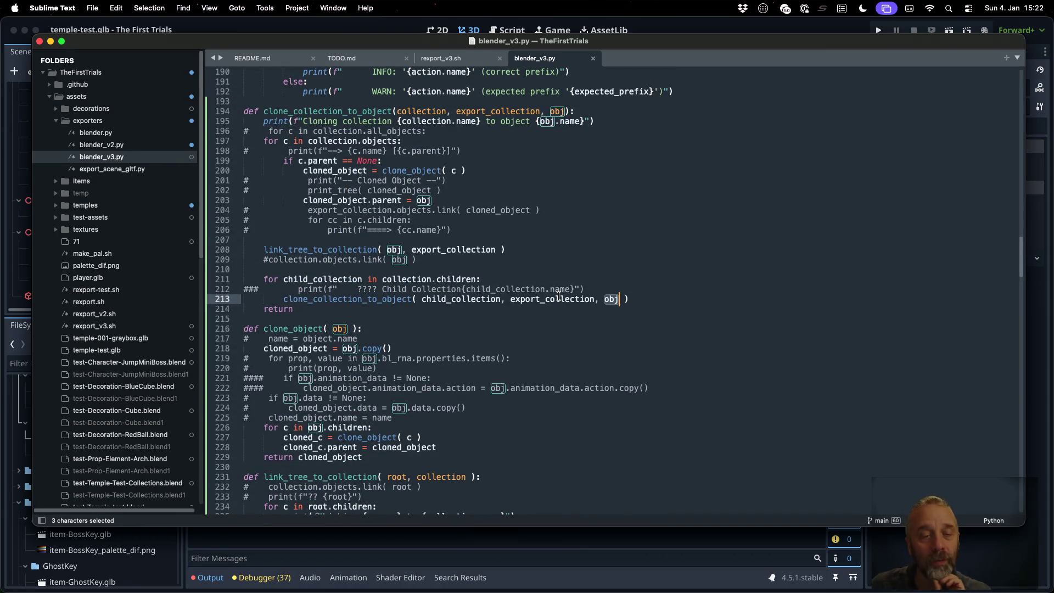
pyautogui.scroll(-7, 436, 294)
pyautogui.doubleClick(355, 309)
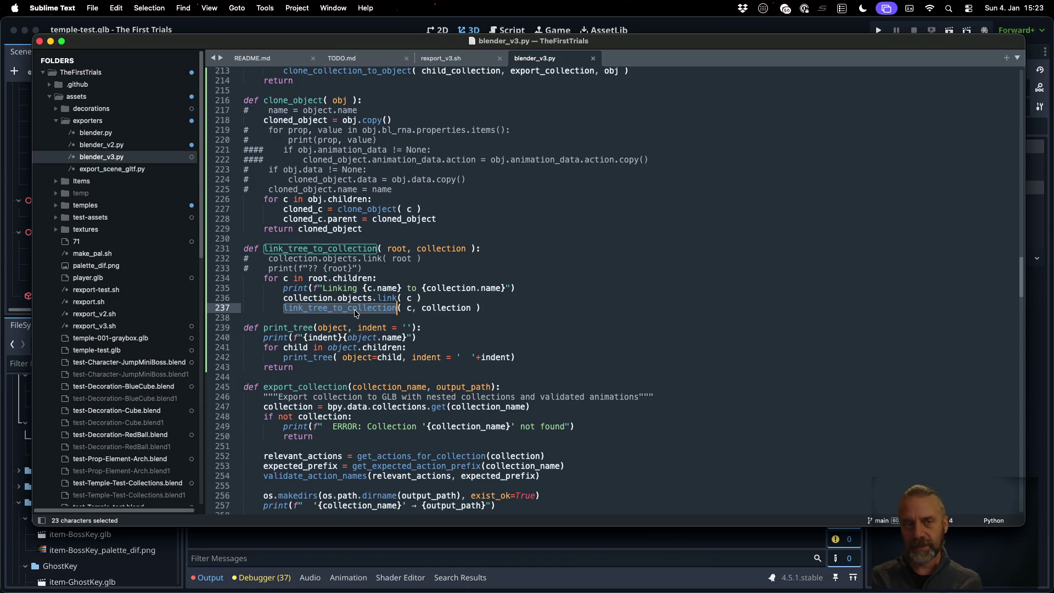
pyautogui.scroll(7, 355, 313)
pyautogui.click(353, 262)
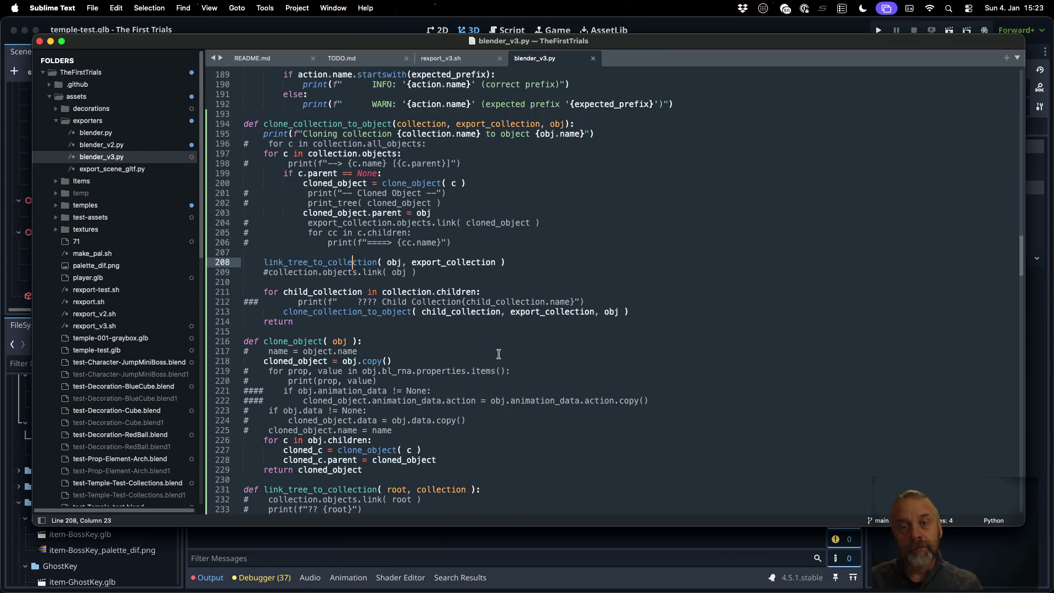
pyautogui.click(566, 125)
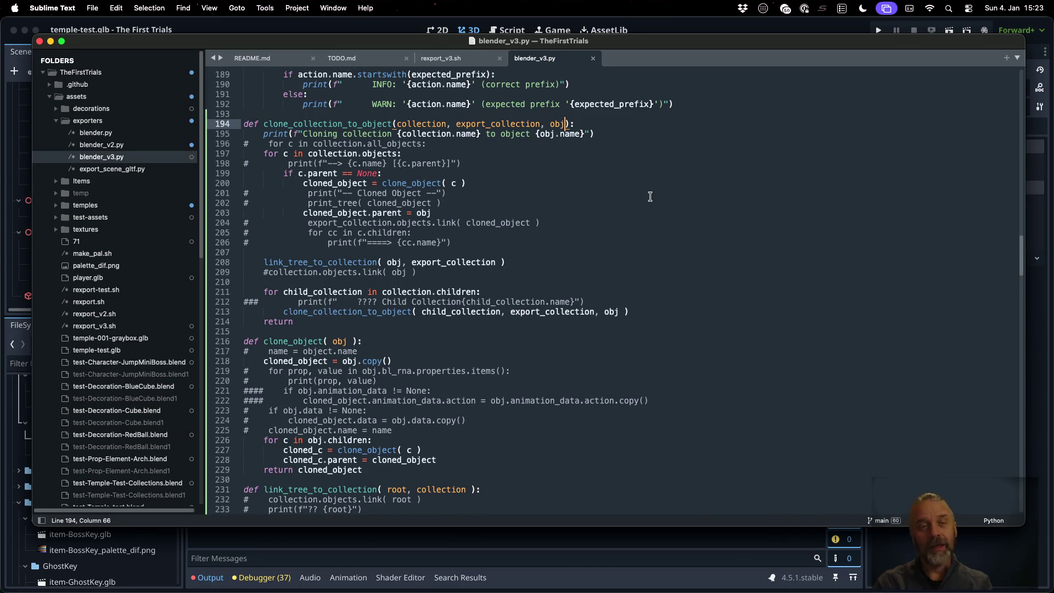
pyautogui.doubleClick(347, 125)
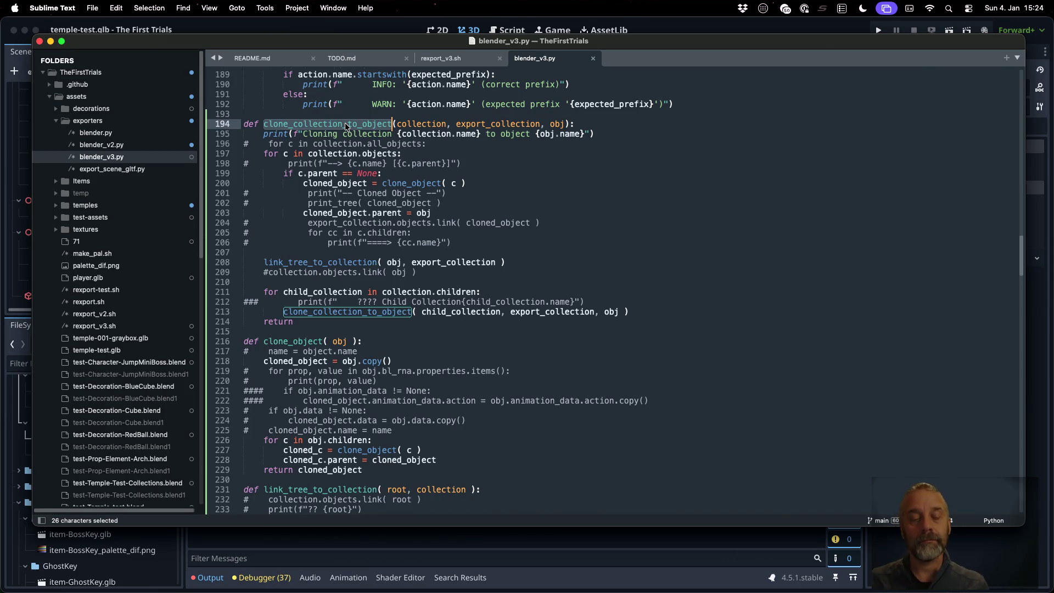
pyautogui.click(566, 124)
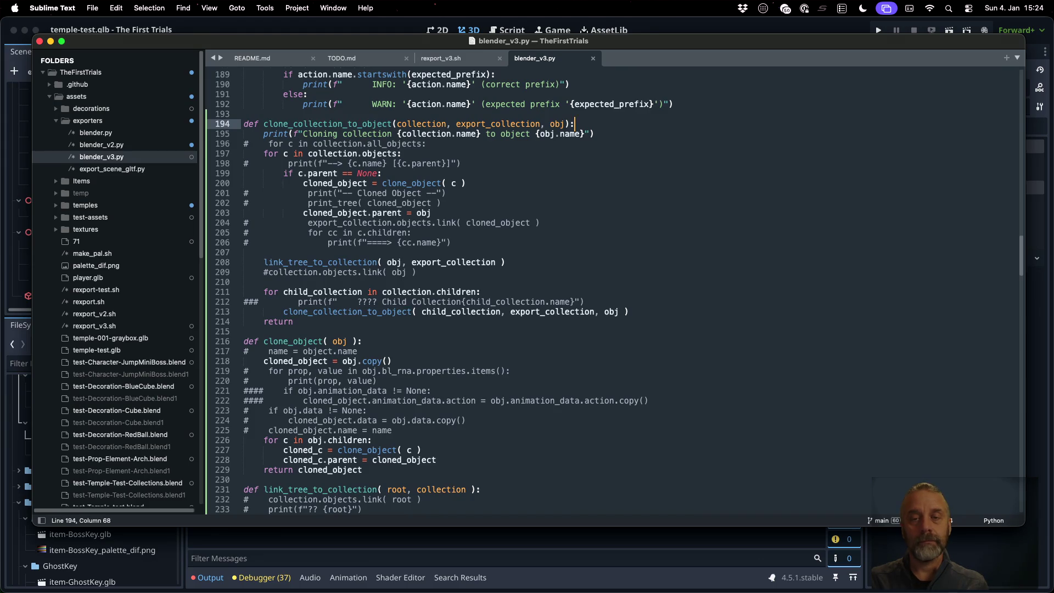
# - Add a link_object parameter defaulting to True to clone_collection_to_object
pyautogui.write(', ')
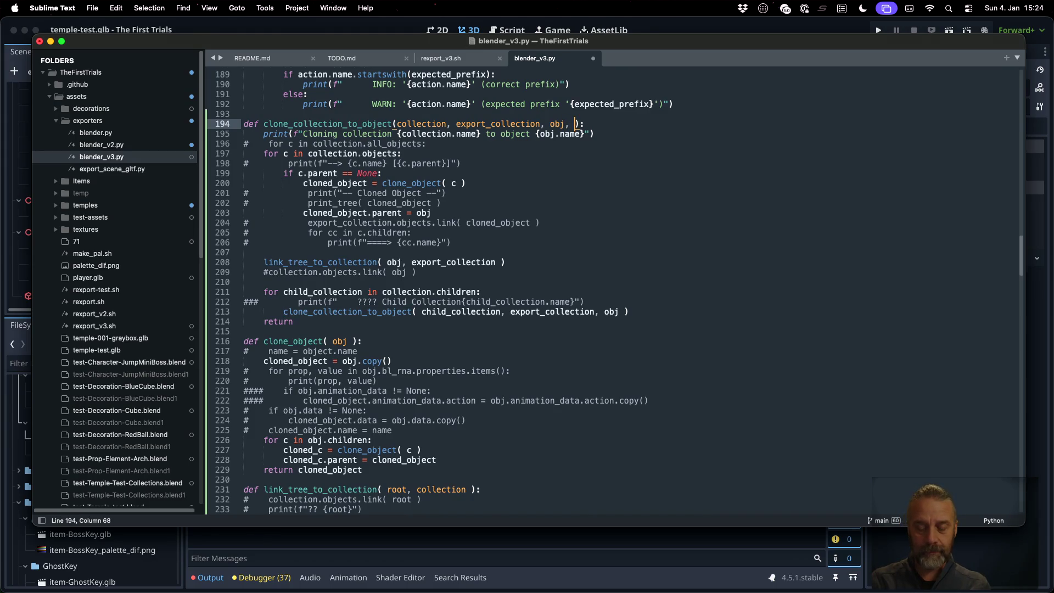
pyautogui.write('link_')
pyautogui.write('object = ')
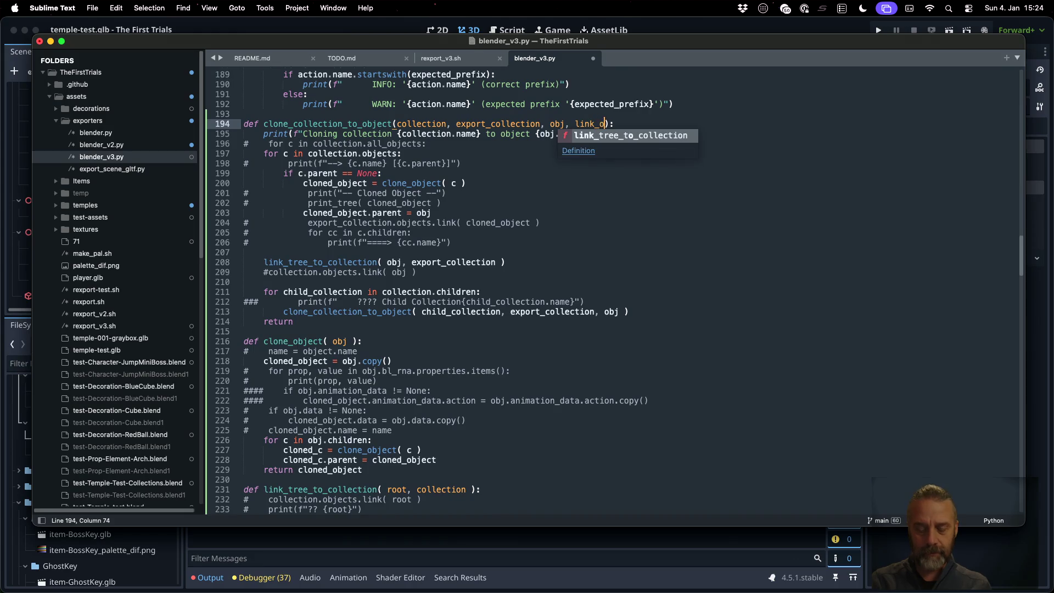
pyautogui.write('False')
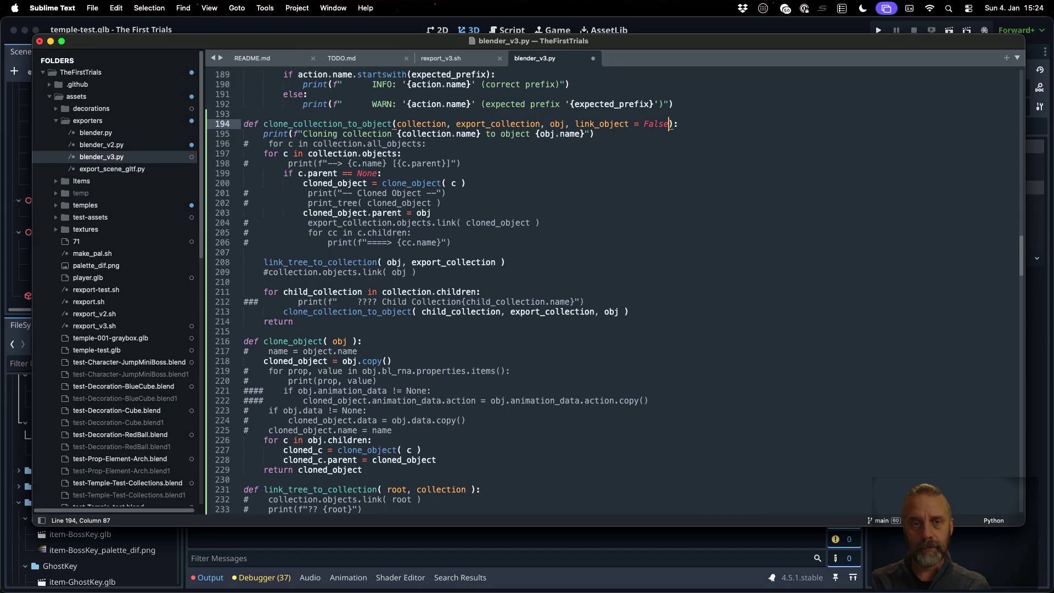
pyautogui.hotkey('alt', 'shift', 'Left')
pyautogui.write('True')
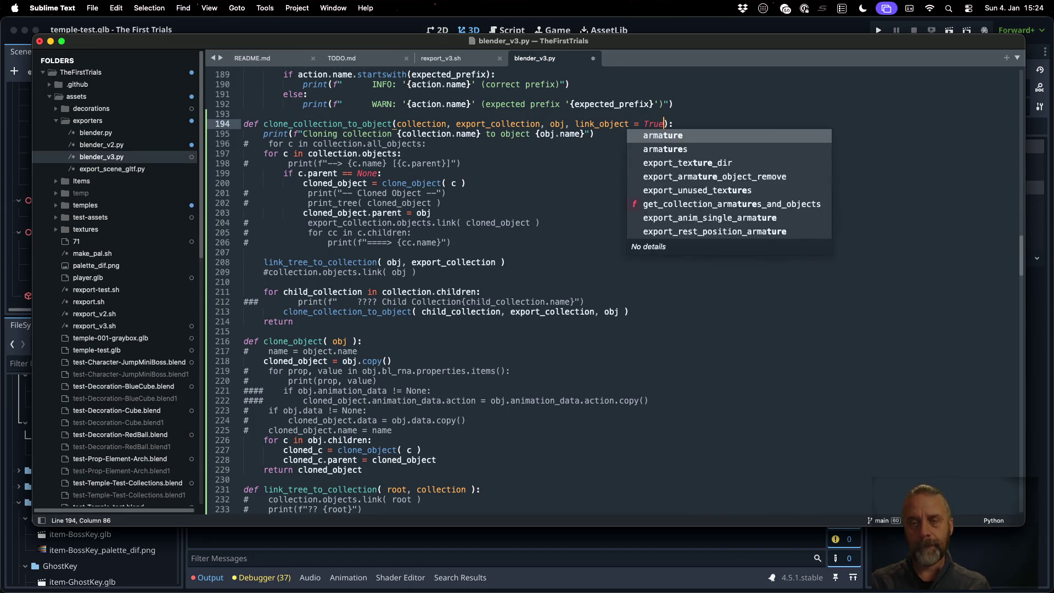
# - Pass False for link_object in the recursive child-collection call and save the script
pyautogui.press('Down')
pyautogui.press('Down')
pyautogui.press('Down')
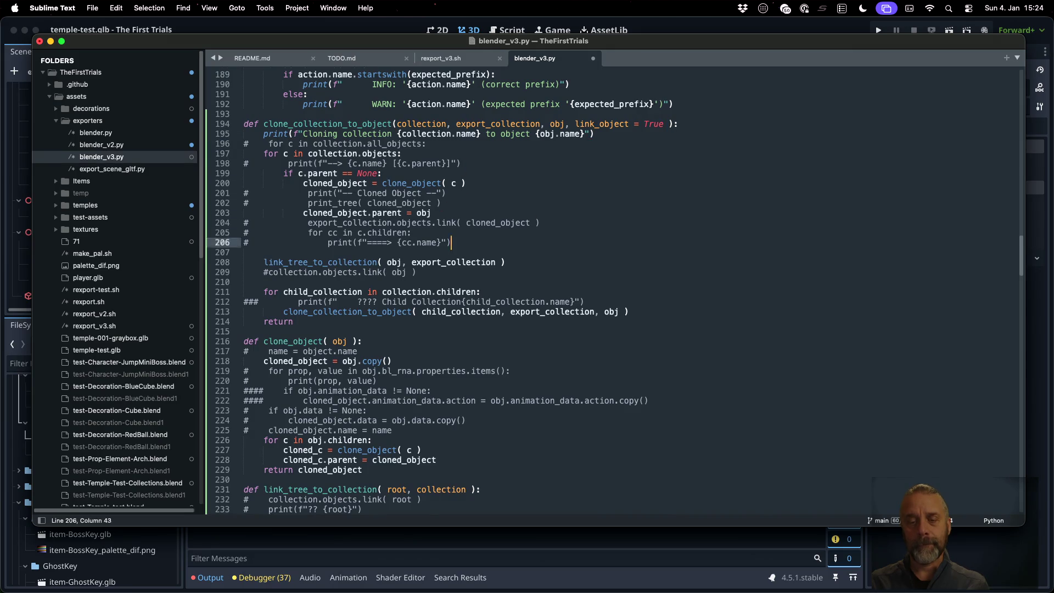
pyautogui.press('Down')
pyautogui.press('Down')
pyautogui.press('End')
pyautogui.press('Left')
pyautogui.press('Down')
pyautogui.press('End')
pyautogui.press('Left')
pyautogui.press('Left')
pyautogui.write(', False')
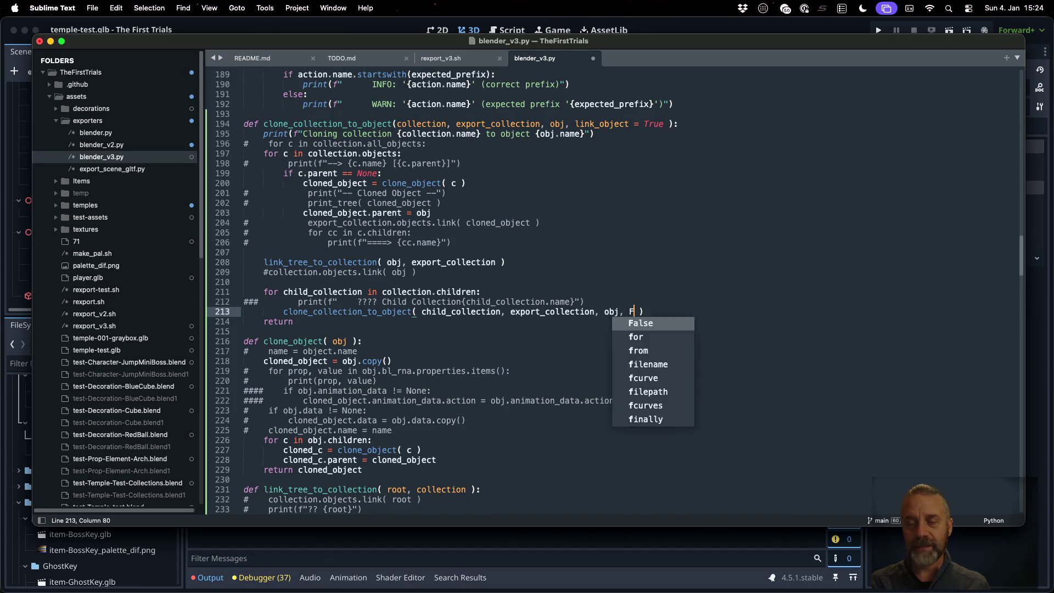
pyautogui.press('super+s')
# - Wrap the link_tree_to_collection call in 'if link_object:' and save blender_v3.py
pyautogui.press('Up')
pyautogui.press('Up')
pyautogui.press('Up')
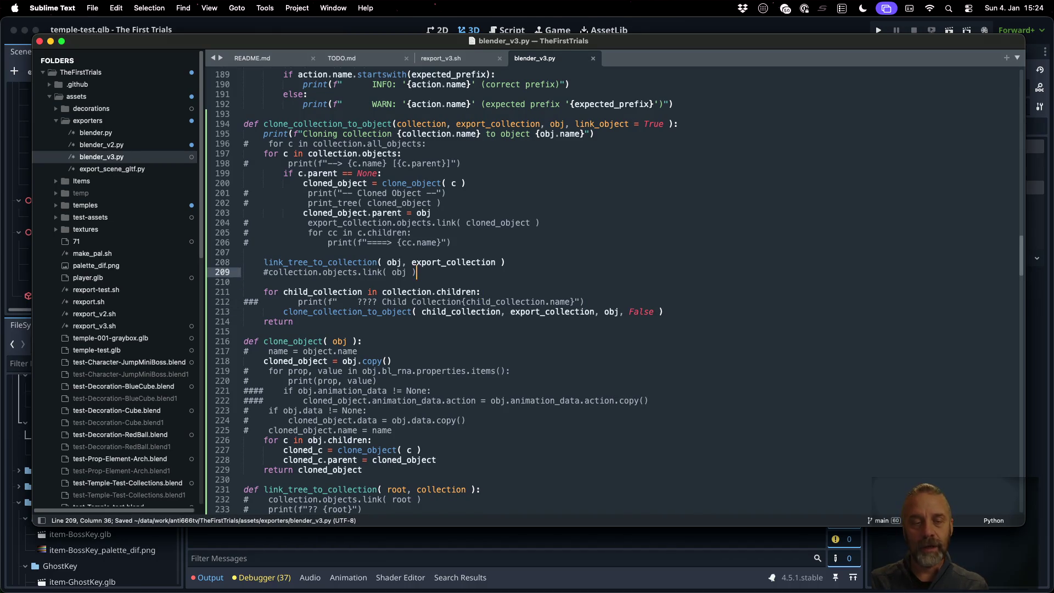
pyautogui.press('Return')
pyautogui.press('Tab')
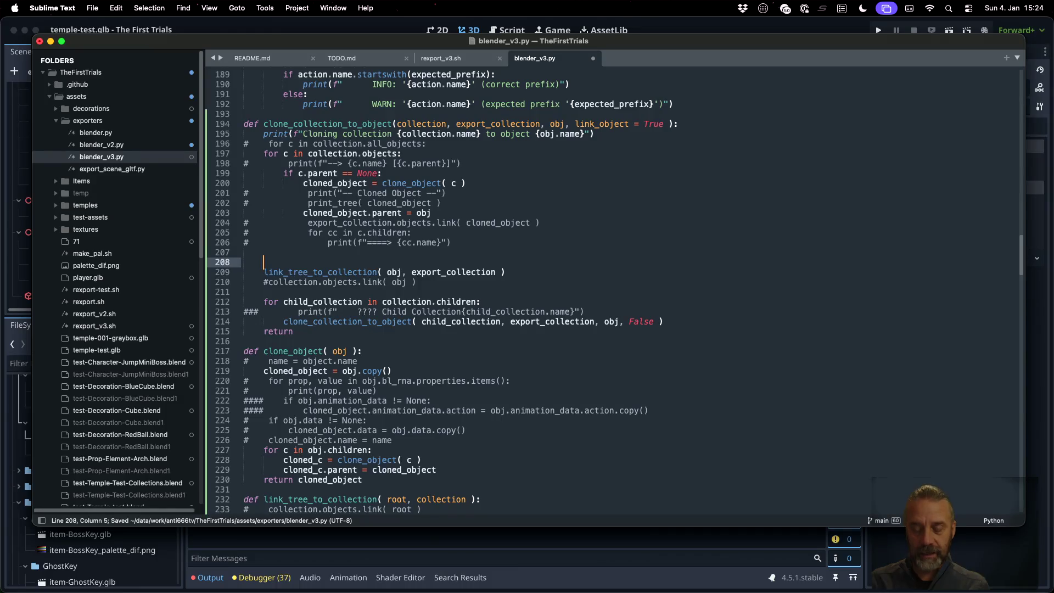
pyautogui.write('if link_object:')
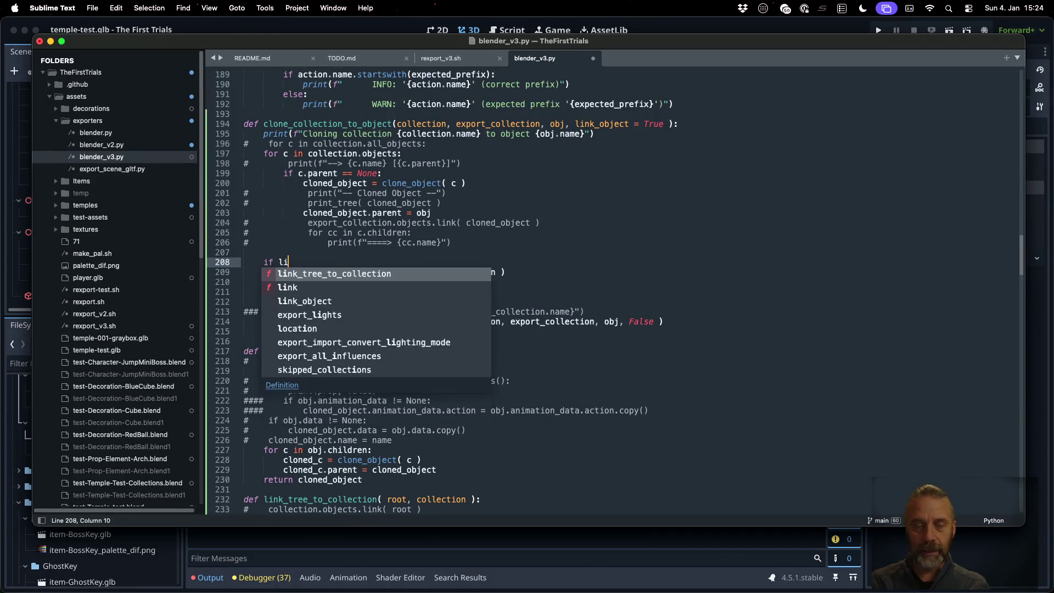
pyautogui.click(263, 272)
pyautogui.press('Tab')
pyautogui.press('super+s')
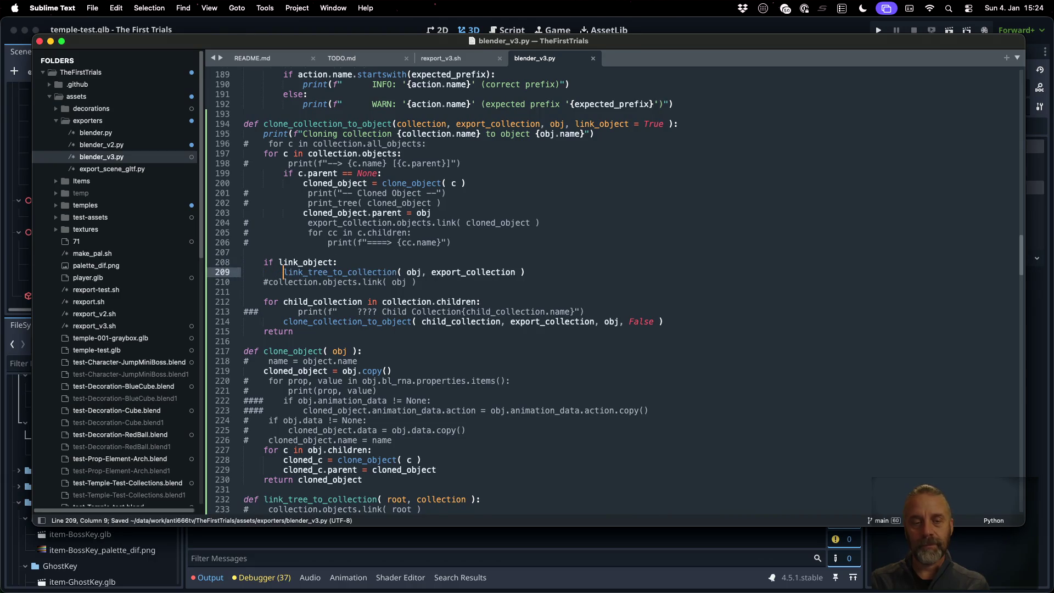
pyautogui.hotkey('ctrl', 'Right')
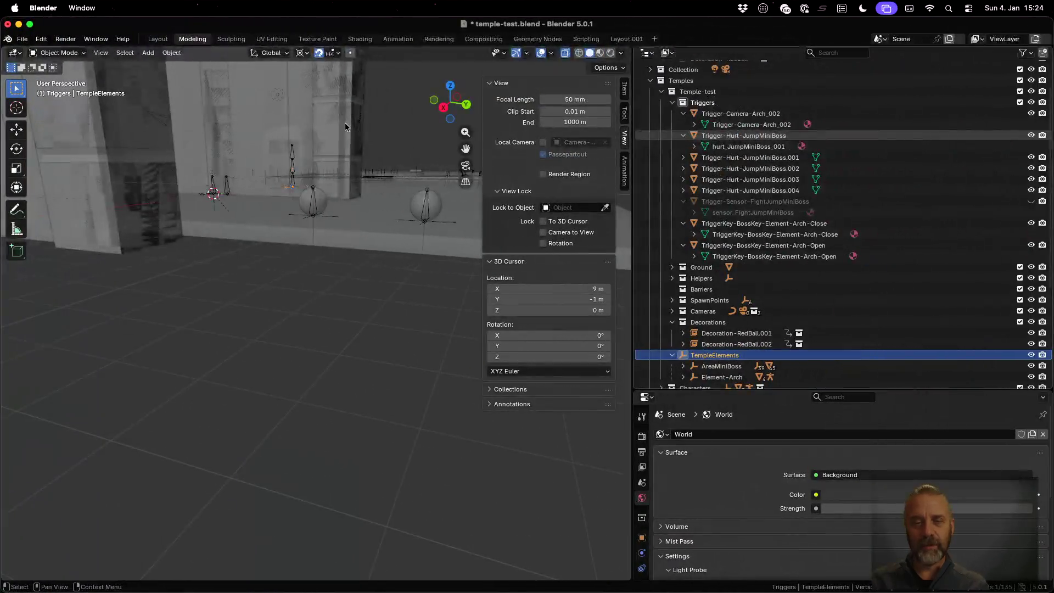
# - Clear the terminal and rerun the rexport_v3.sh export script in iTerm2
pyautogui.hotkey('ctrl', 'Up')
pyautogui.click(258, 207)
pyautogui.press('super+k')
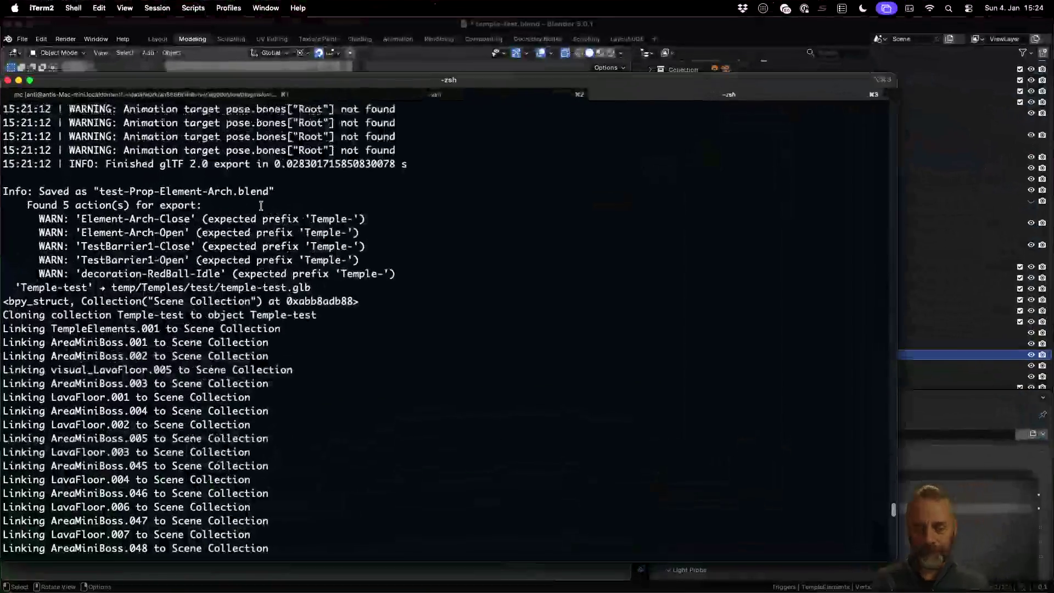
pyautogui.press('Up')
pyautogui.press('Return')
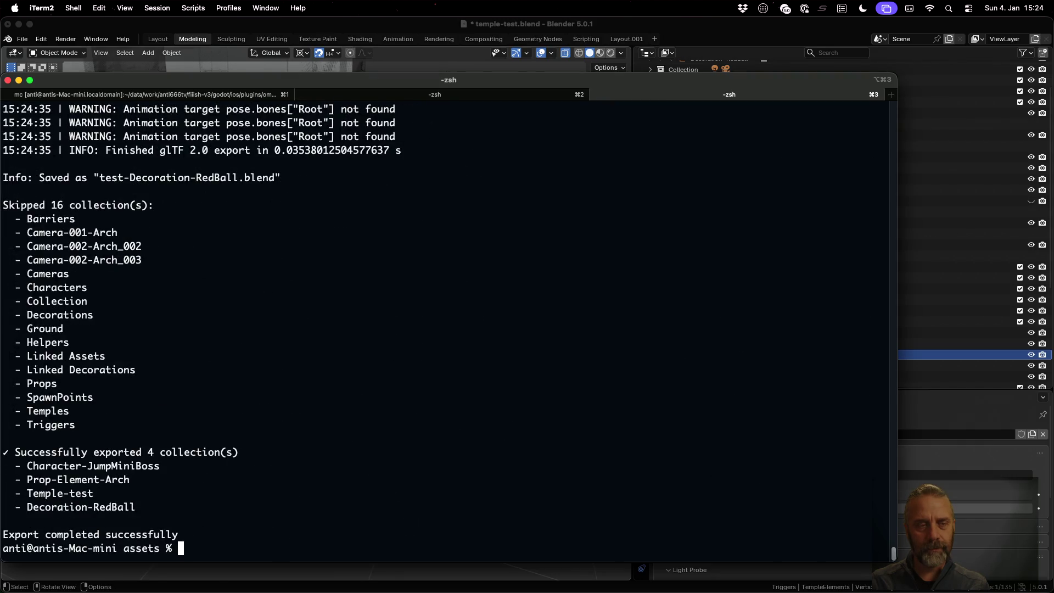
pyautogui.scroll(5, 405, 284)
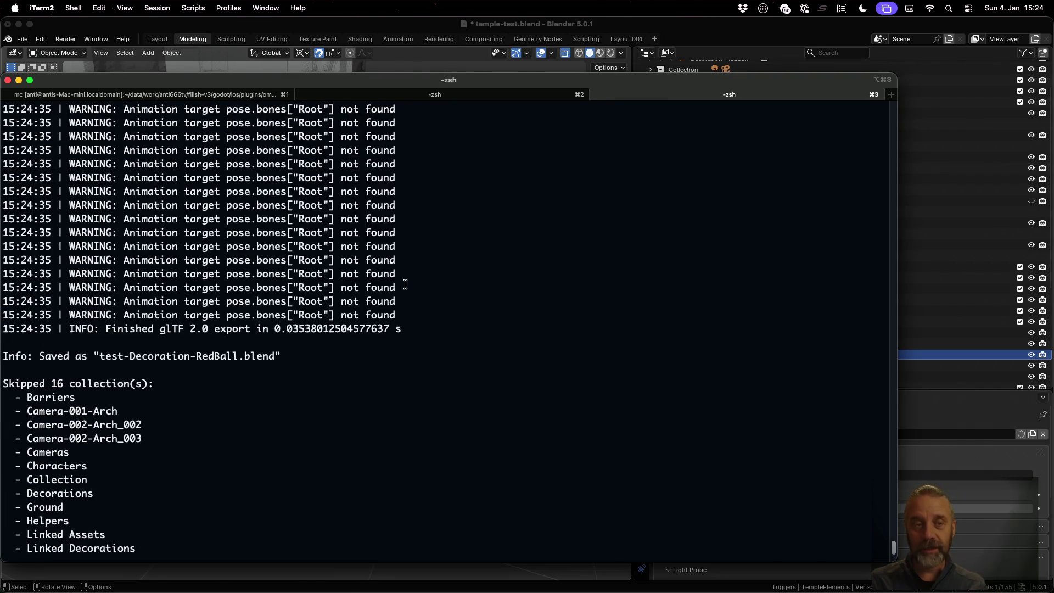
pyautogui.scroll(-4, 405, 284)
# - Open assets/test-Temple-test.blend in Blender, discarding unsaved changes to temple-test.blend
pyautogui.click(351, 25)
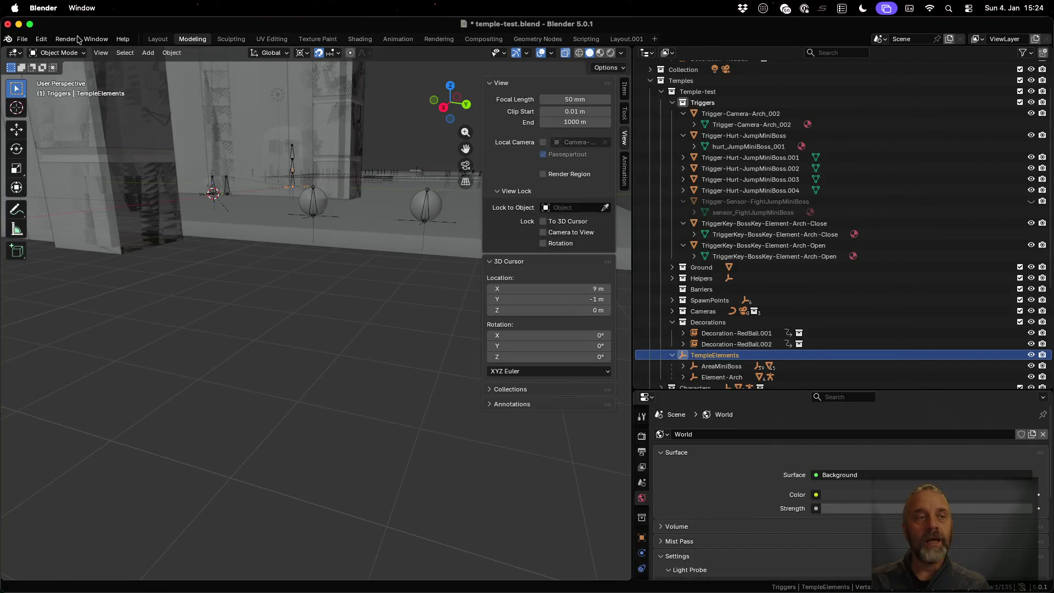
pyautogui.click(24, 41)
pyautogui.moveTo(53, 75)
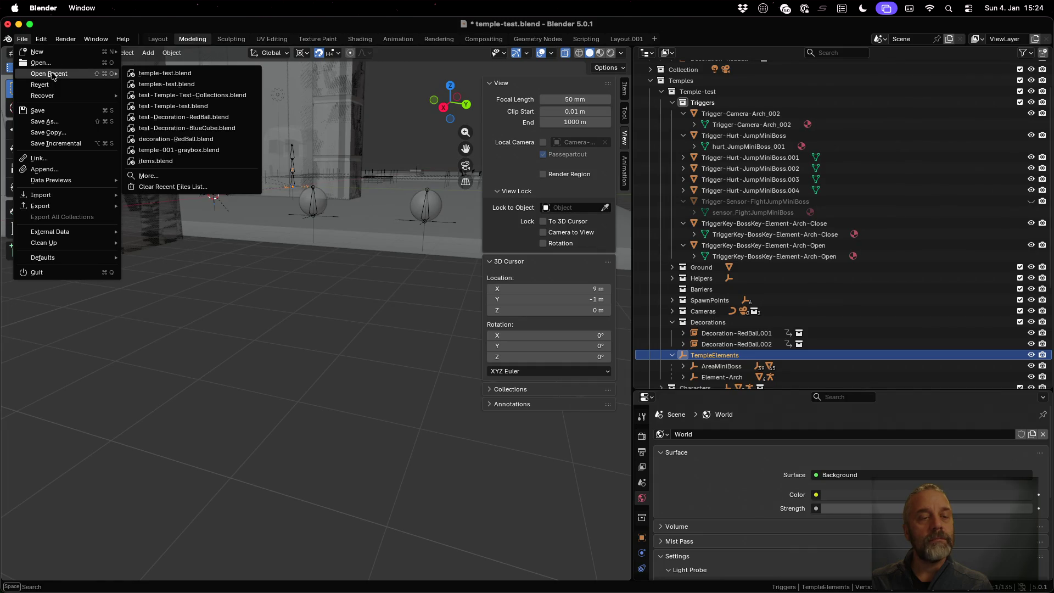
pyautogui.click(40, 62)
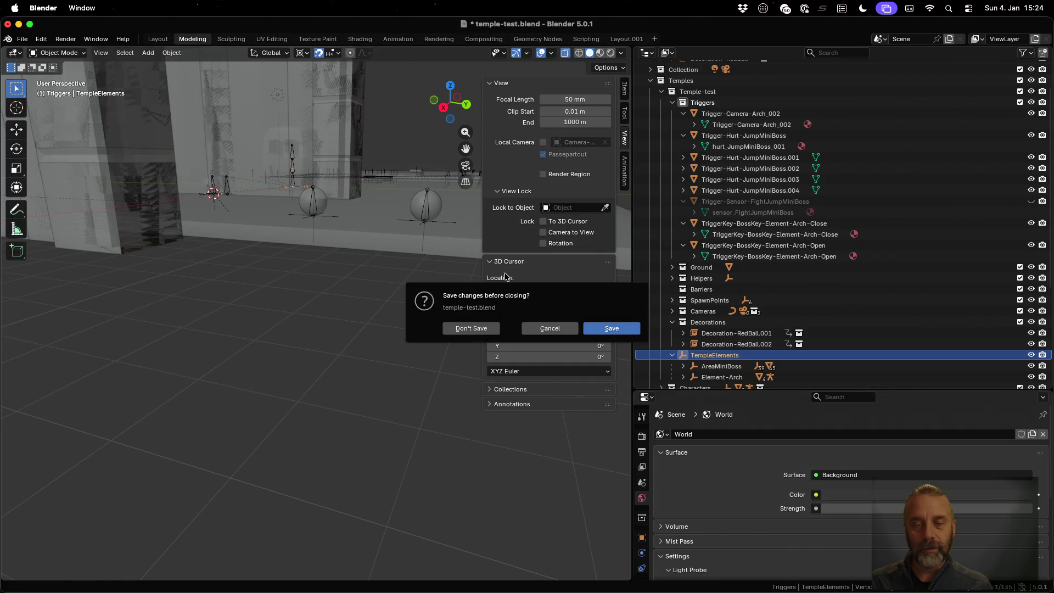
pyautogui.click(471, 330)
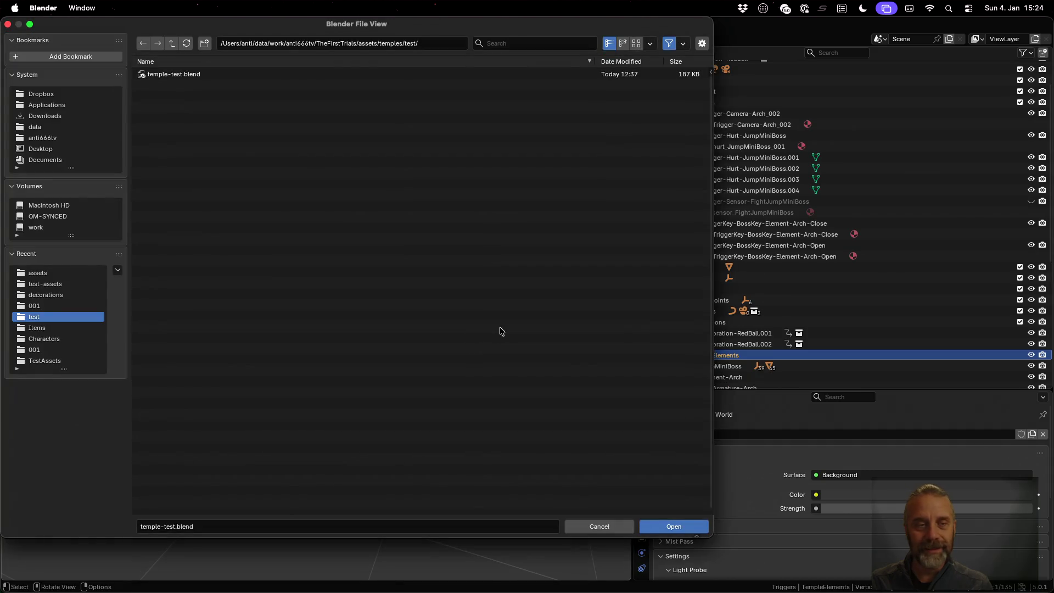
pyautogui.click(172, 48)
pyautogui.click(172, 48)
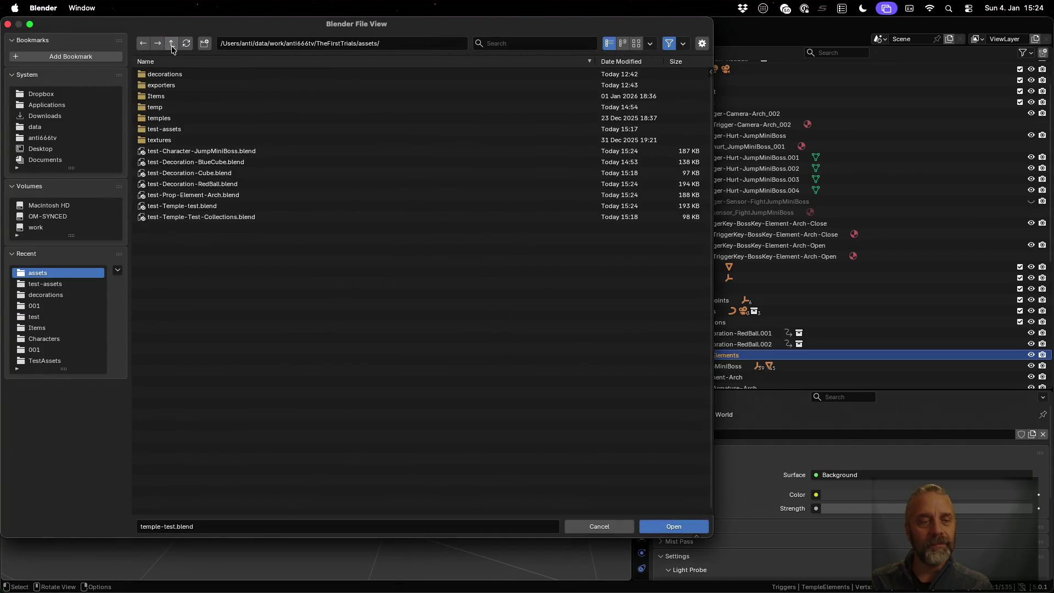
pyautogui.doubleClick(239, 209)
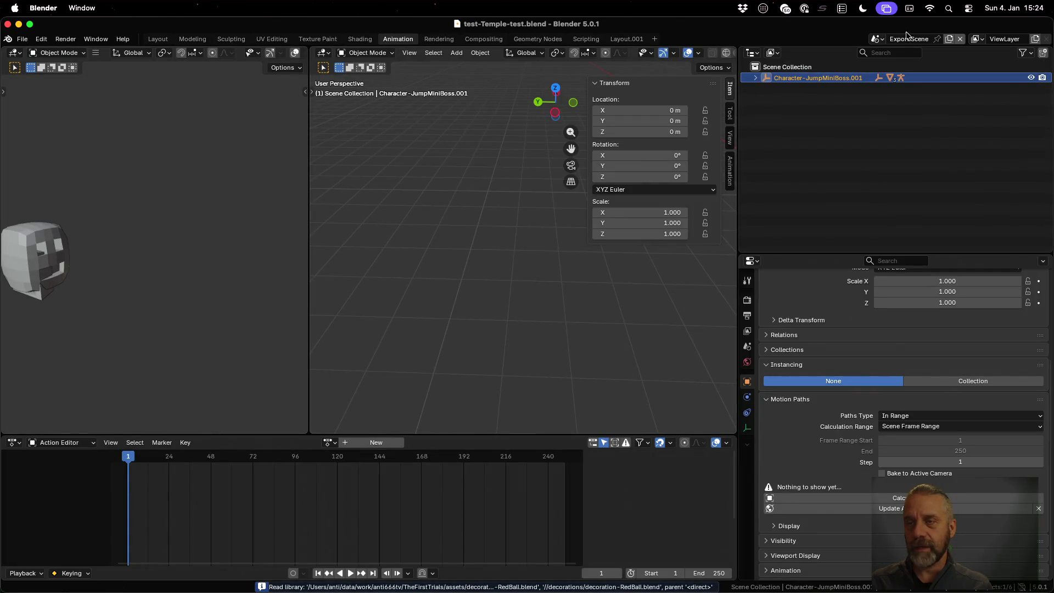
# - Switch to Export Scene.002 and expand Temple-test down to AreaMiniBoss.001 and Element-Arch.003
pyautogui.click(878, 38)
pyautogui.click(897, 77)
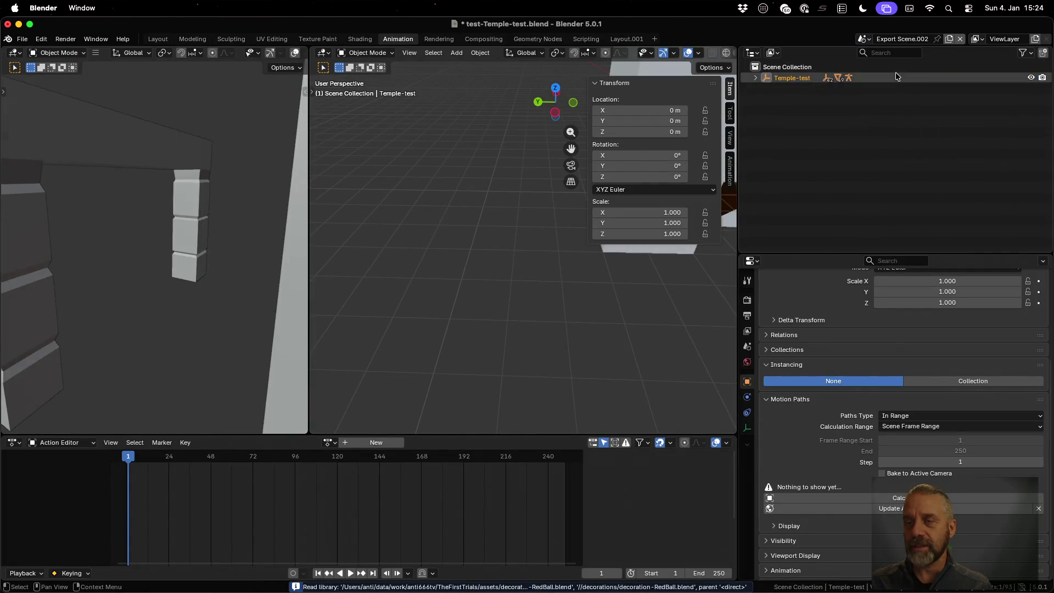
pyautogui.click(756, 77)
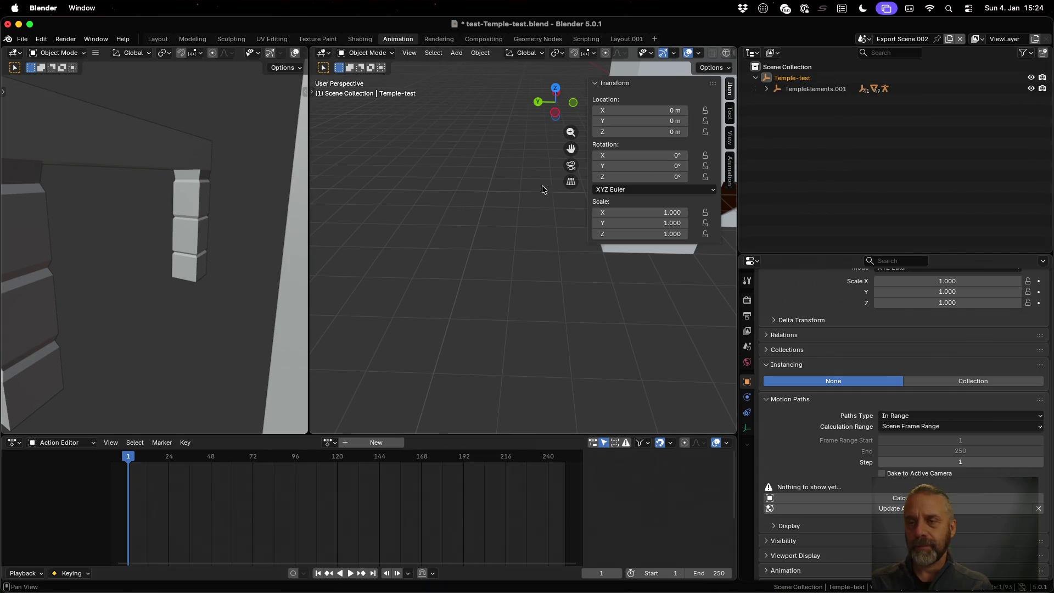
pyautogui.press('Home')
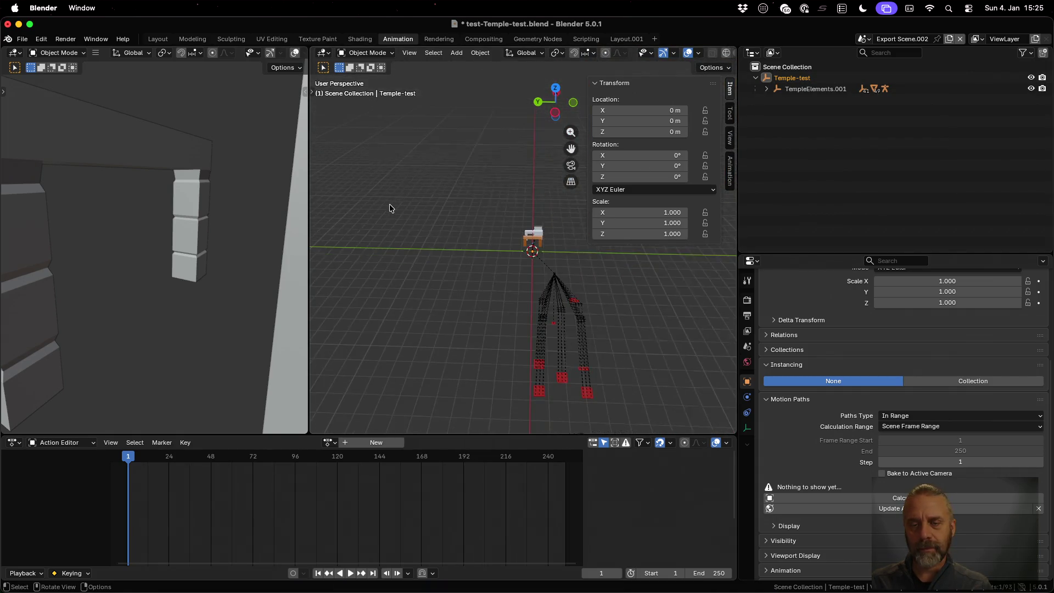
pyautogui.click(767, 88)
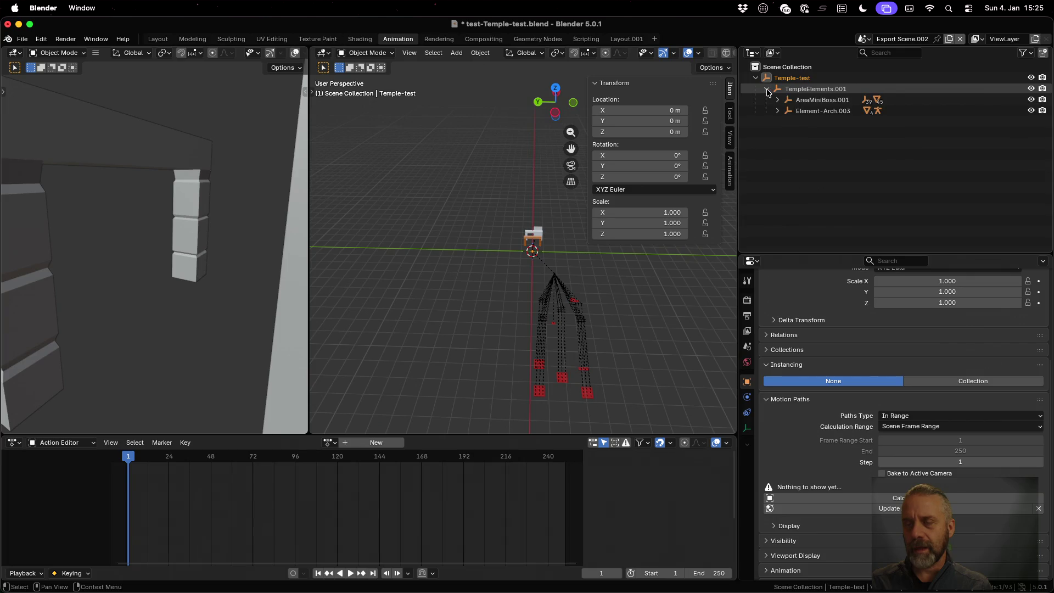
pyautogui.click(777, 100)
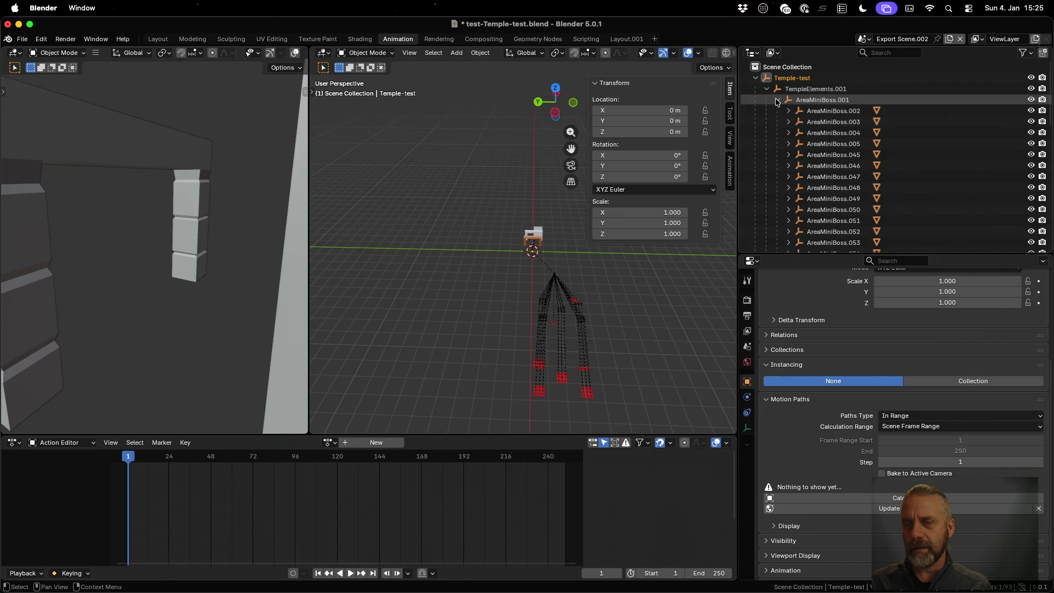
pyautogui.click(778, 100)
pyautogui.click(778, 112)
pyautogui.click(779, 112)
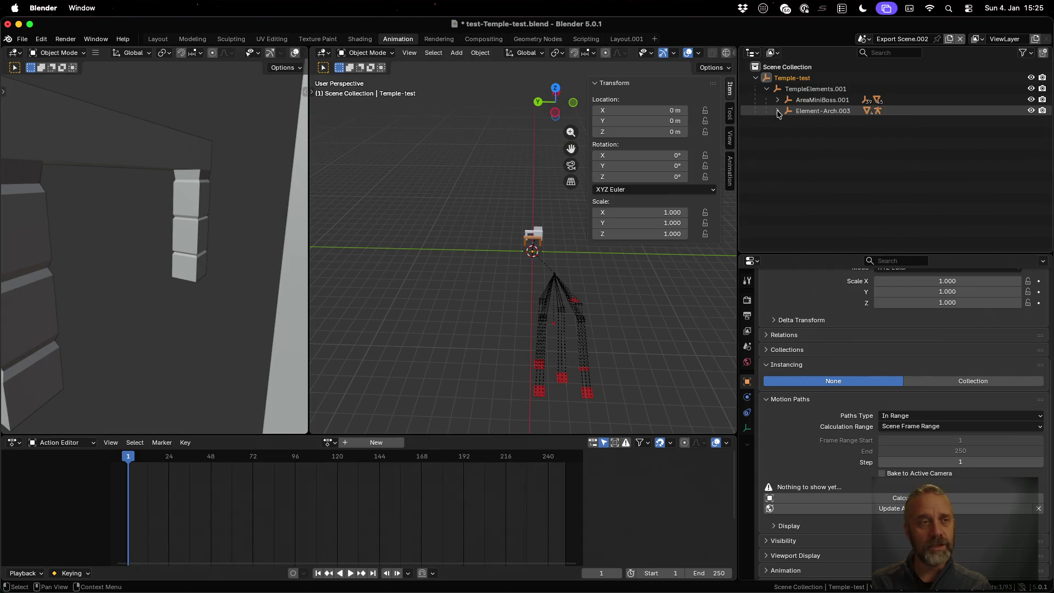
# - Return to blender_v3.py in Sublime Text at the commented child loop on line 205
pyautogui.hotkey('ctrl', 'Left')
pyautogui.click(554, 233)
pyautogui.scroll(-2, 556, 235)
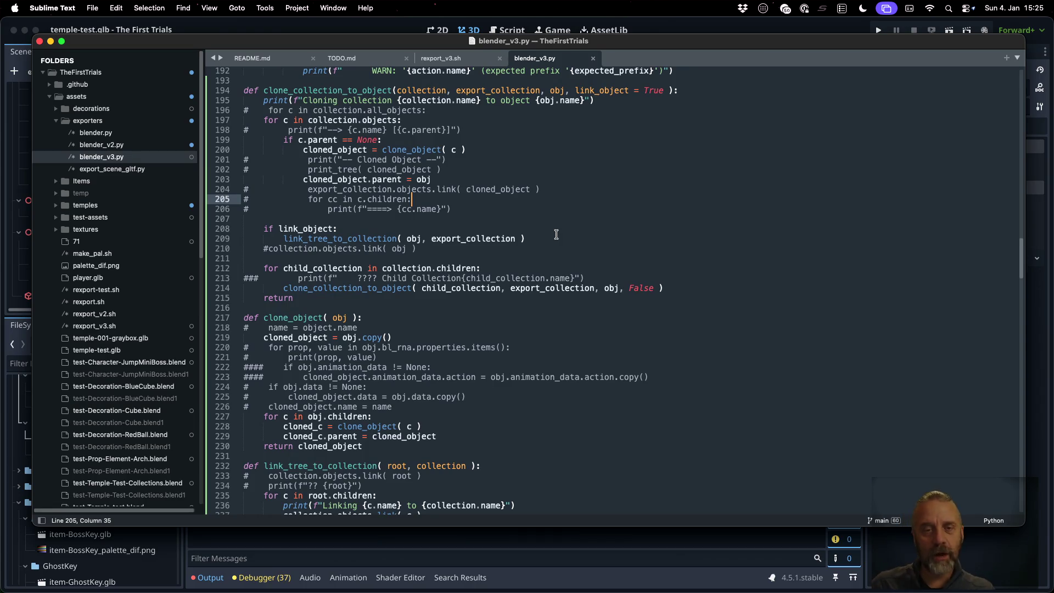
# - Review the link_object logic around the linking call on line 209, then show all desktops
pyautogui.click(557, 236)
pyautogui.scroll(-5, 562, 243)
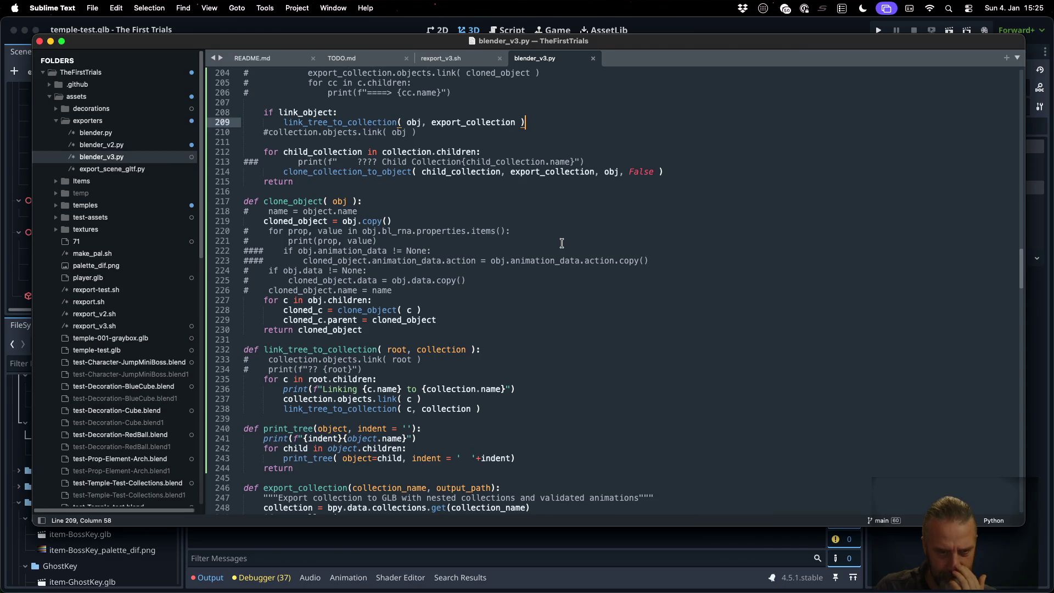
pyautogui.scroll(3, 562, 243)
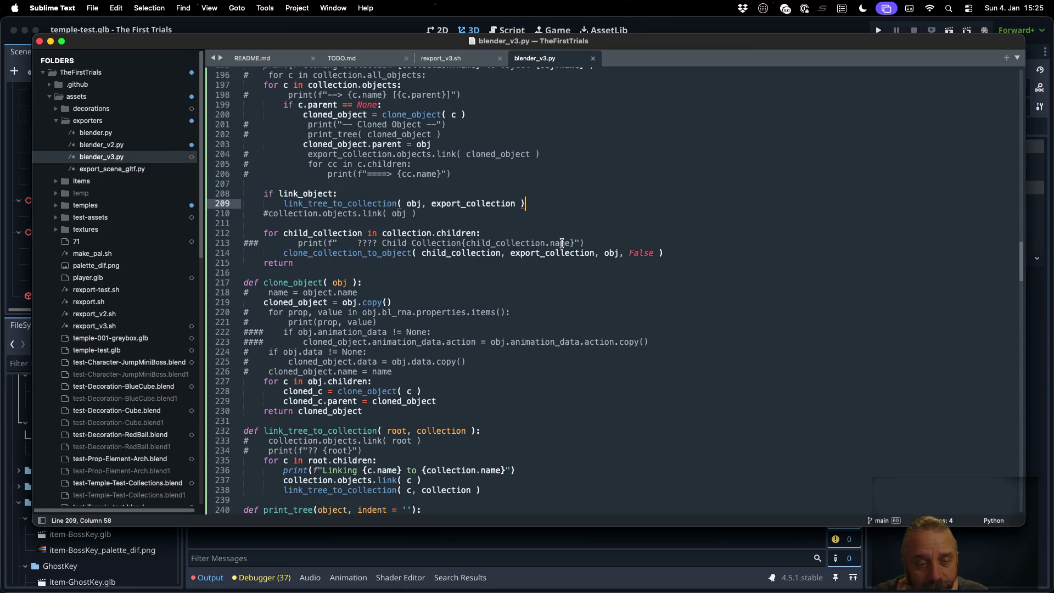
pyautogui.hotkey('ctrl', 'Right')
pyautogui.hotkey('ctrl', 'Up')
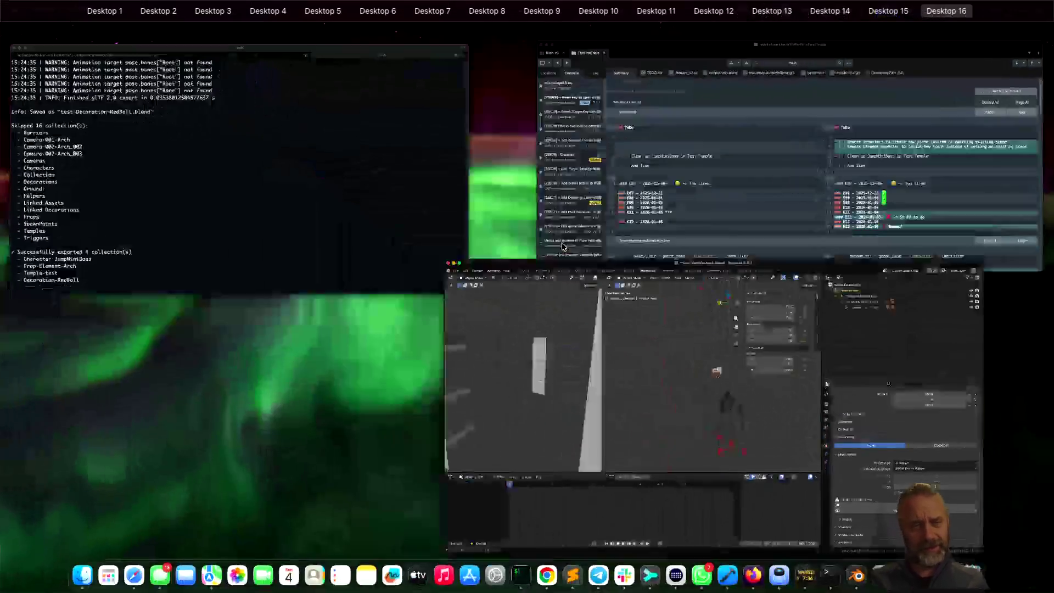
# - Bring iTerm2 forward and scroll back to the earlier export's pose.bones Root warnings
pyautogui.click(353, 217)
pyautogui.scroll(-5, 301, 251)
pyautogui.scroll(10, 301, 252)
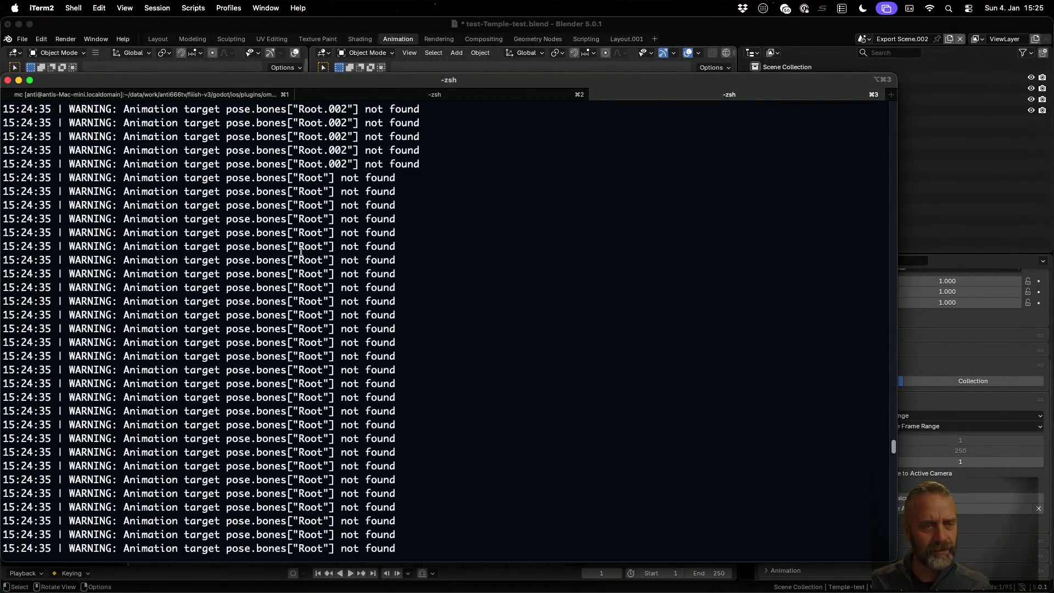
pyautogui.scroll(-10, 301, 252)
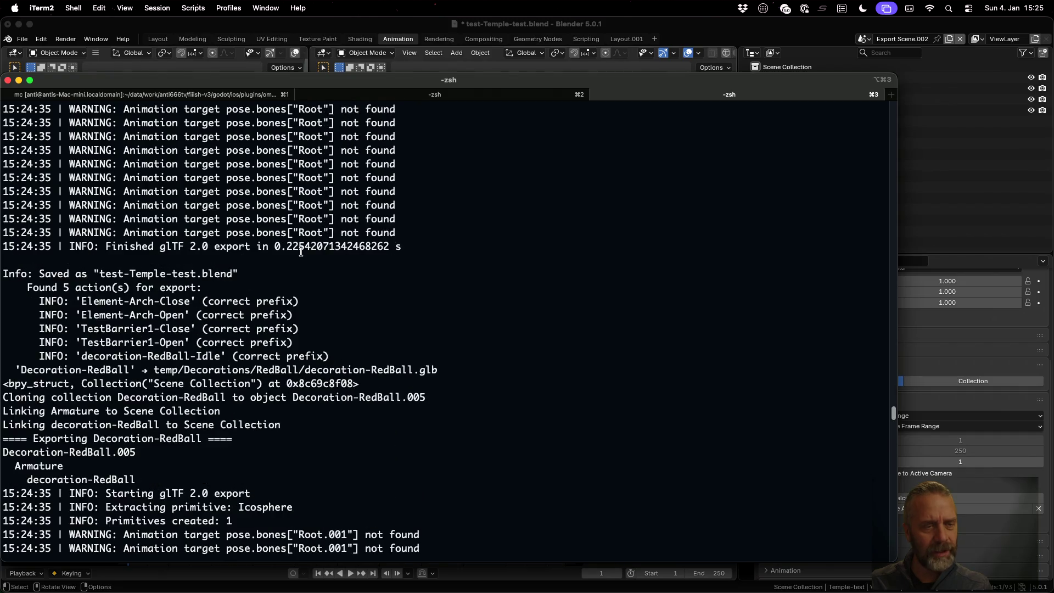
pyautogui.scroll(-5, 301, 252)
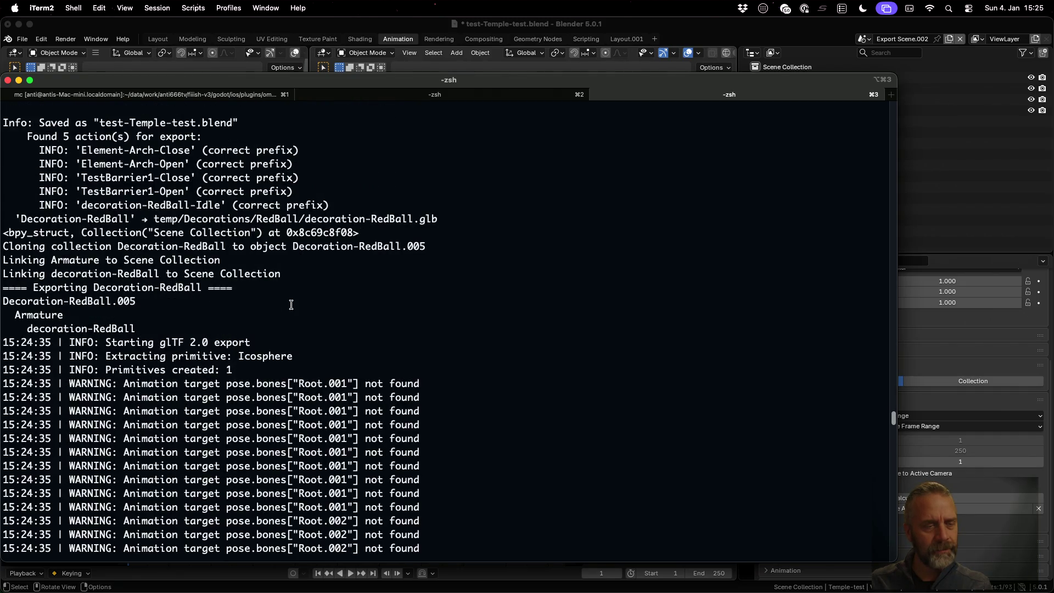
pyautogui.scroll(-15, 291, 304)
pyautogui.scroll(20, 291, 305)
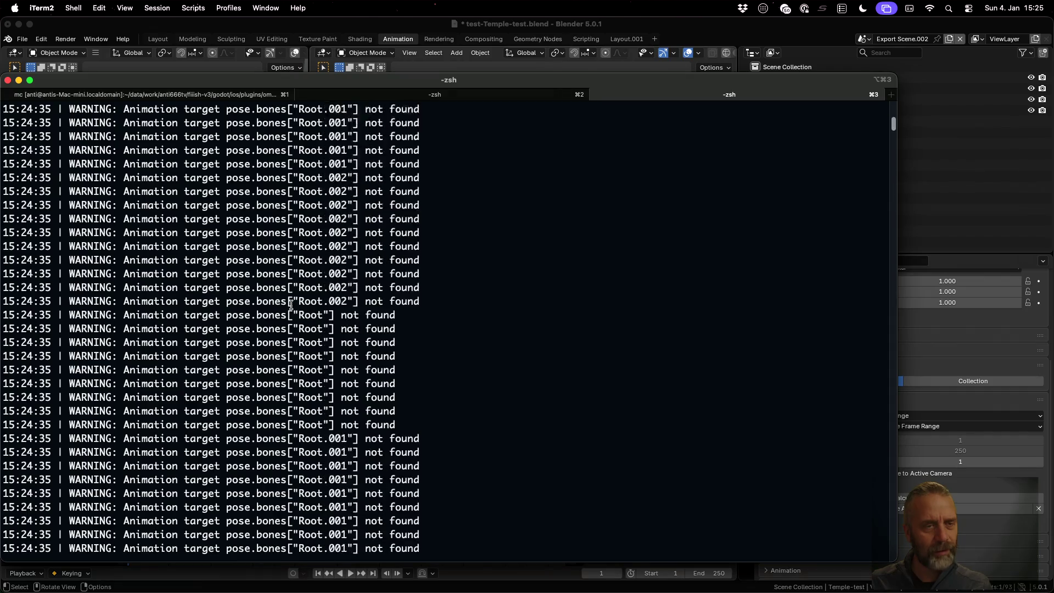
pyautogui.write('p')
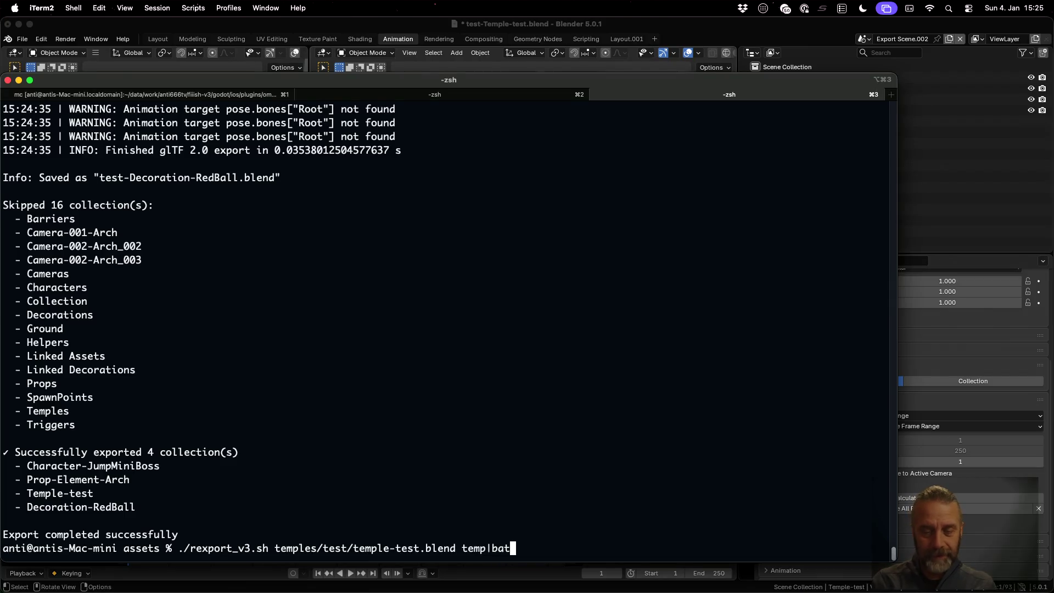
# - Run rexport_v3.sh on temple-test.blend piped to bat and search the log for /temple-test
pyautogui.press('Return')
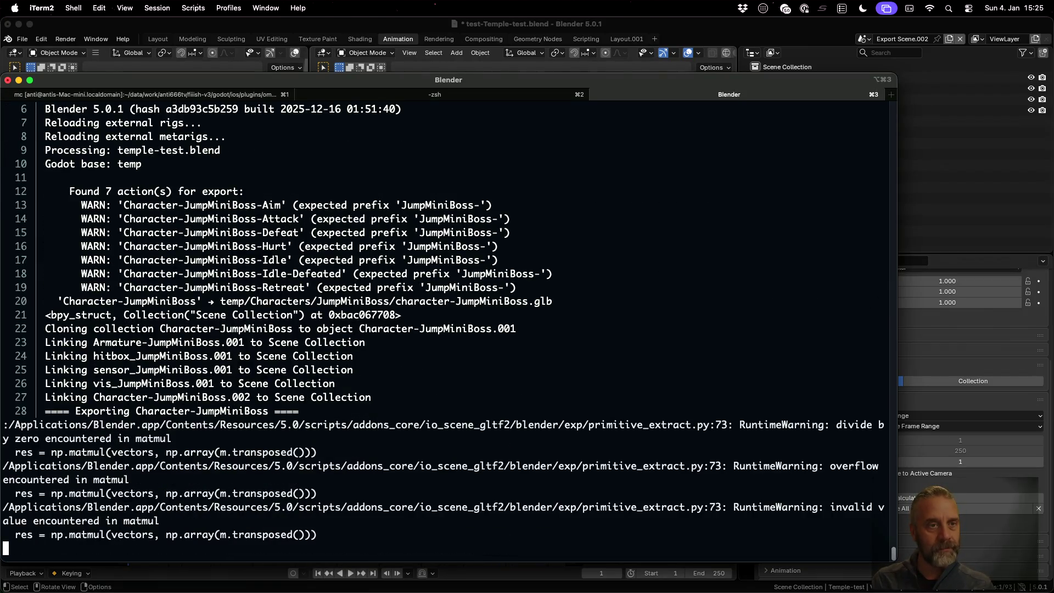
pyautogui.press('space')
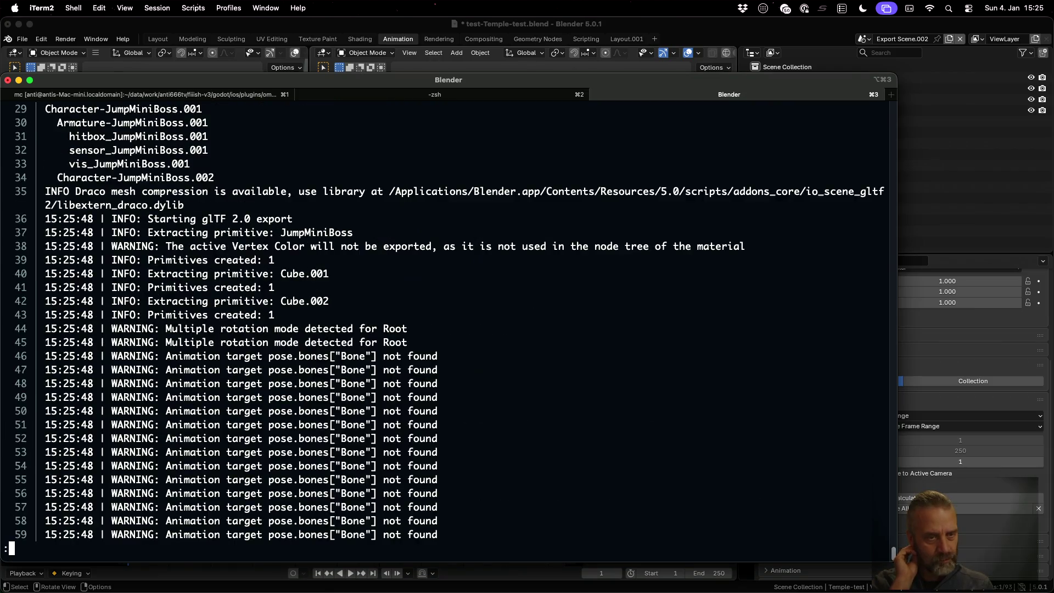
pyautogui.press('space')
pyautogui.press('space')
pyautogui.press('space')
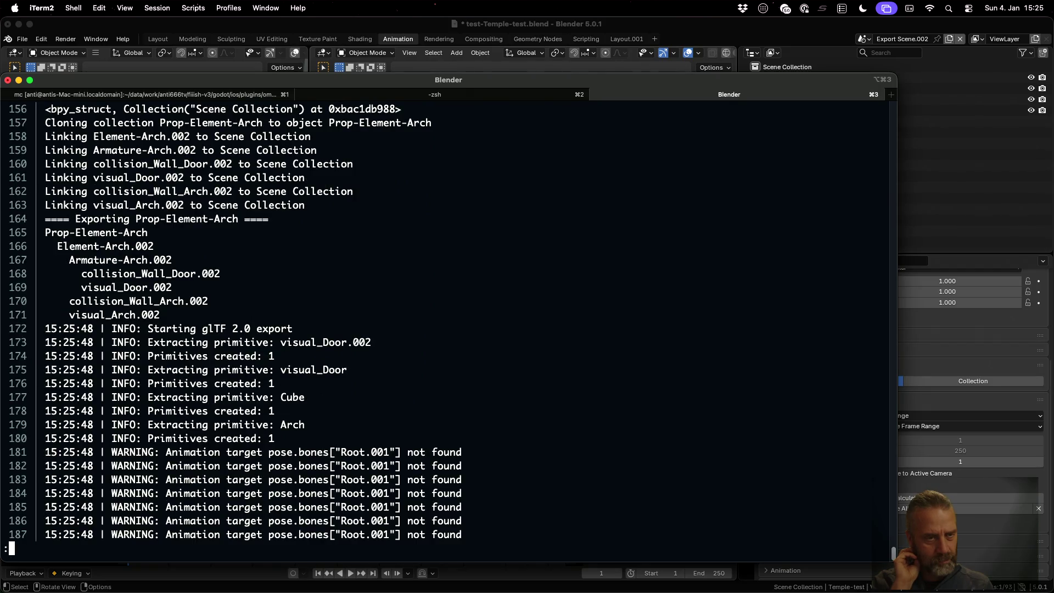
pyautogui.write('/temple-test')
pyautogui.press('Return')
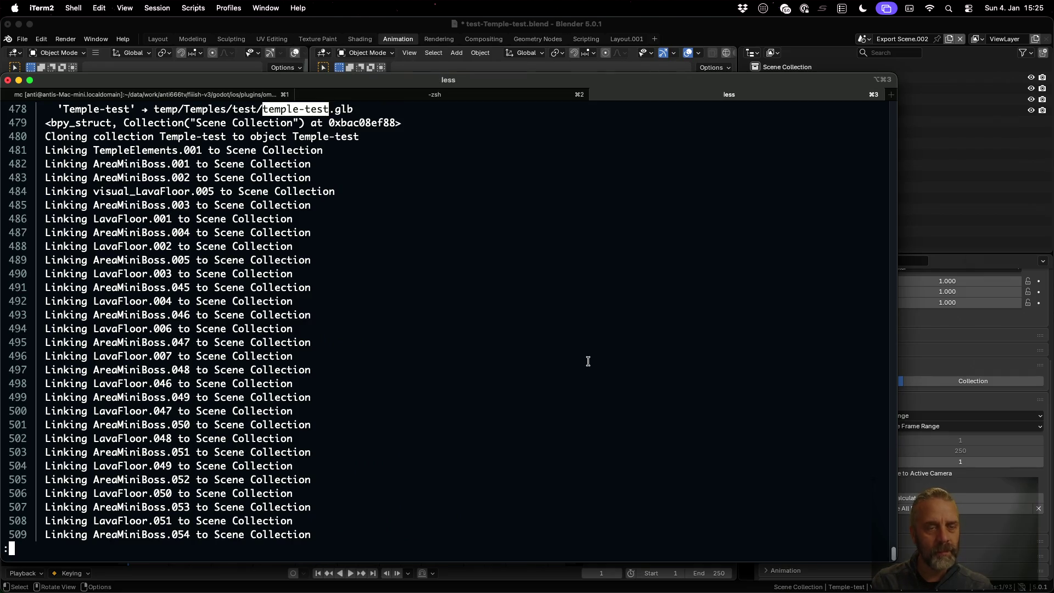
# - Scroll the log to the Cloning collection lines and Temple-test object tree, selecting Triggers
pyautogui.press('n')
pyautogui.scroll(5, 219, 330)
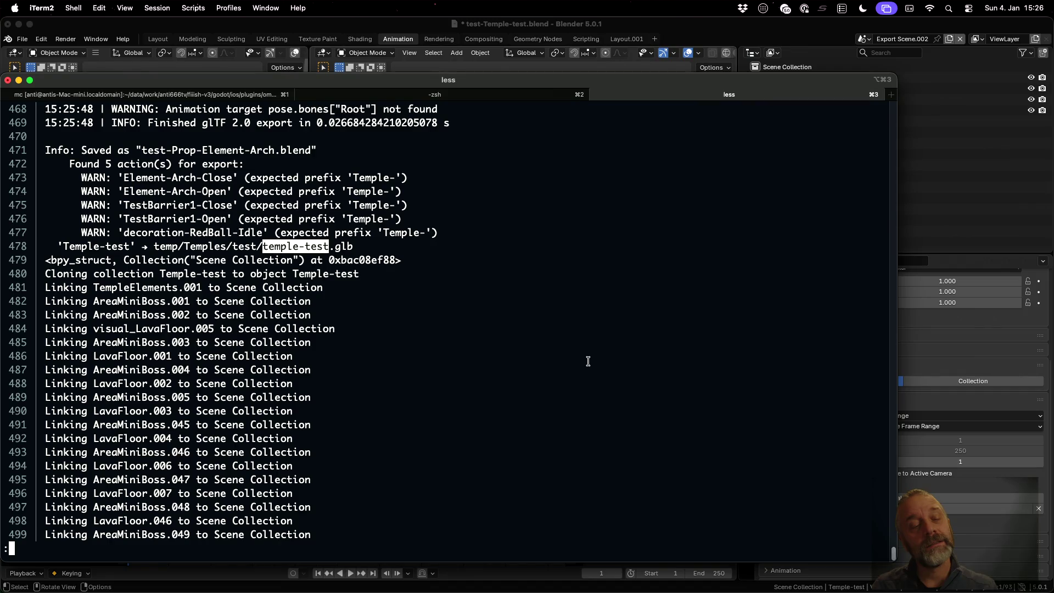
pyautogui.press('Down')
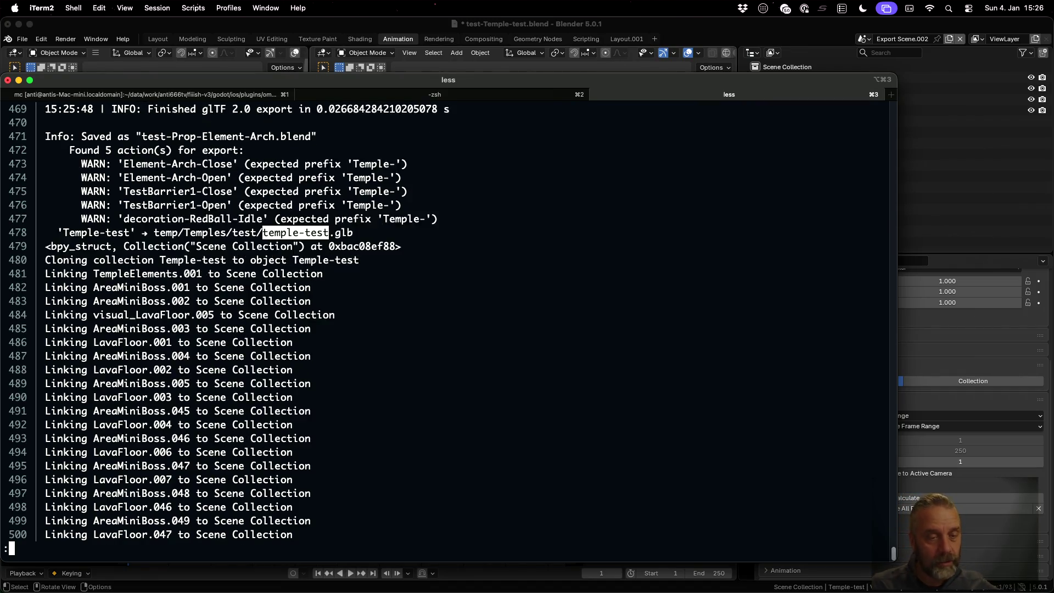
pyautogui.press('Down')
pyautogui.press('Down')
pyautogui.press('Down')
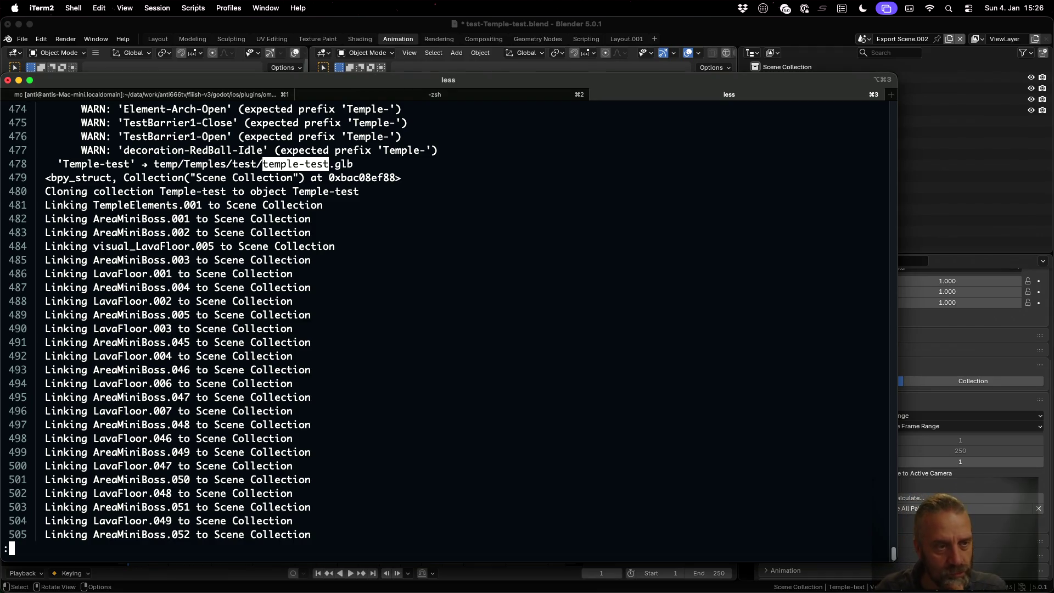
pyautogui.press('Down')
pyautogui.press('Down')
pyautogui.press('Down')
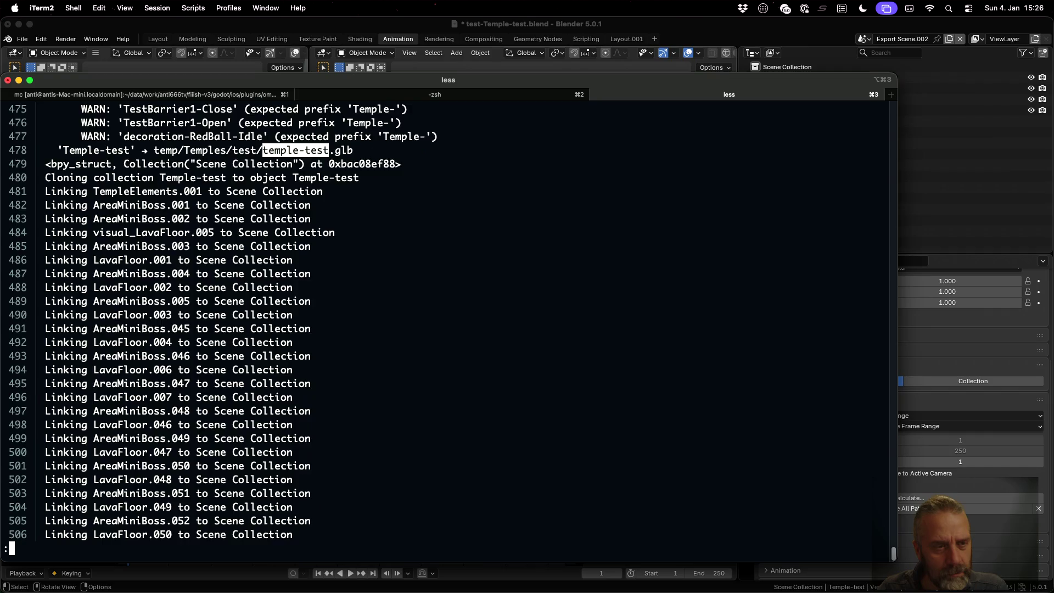
pyautogui.press('Down')
pyautogui.press('Down')
pyautogui.press('Down')
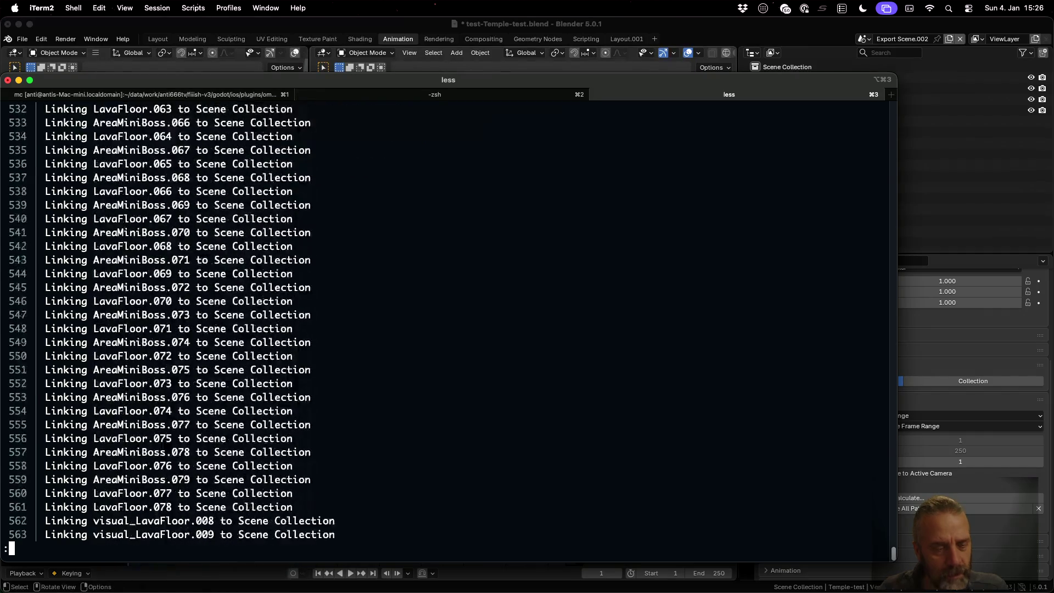
pyautogui.press('Down')
pyautogui.press('Down')
pyautogui.press('Down')
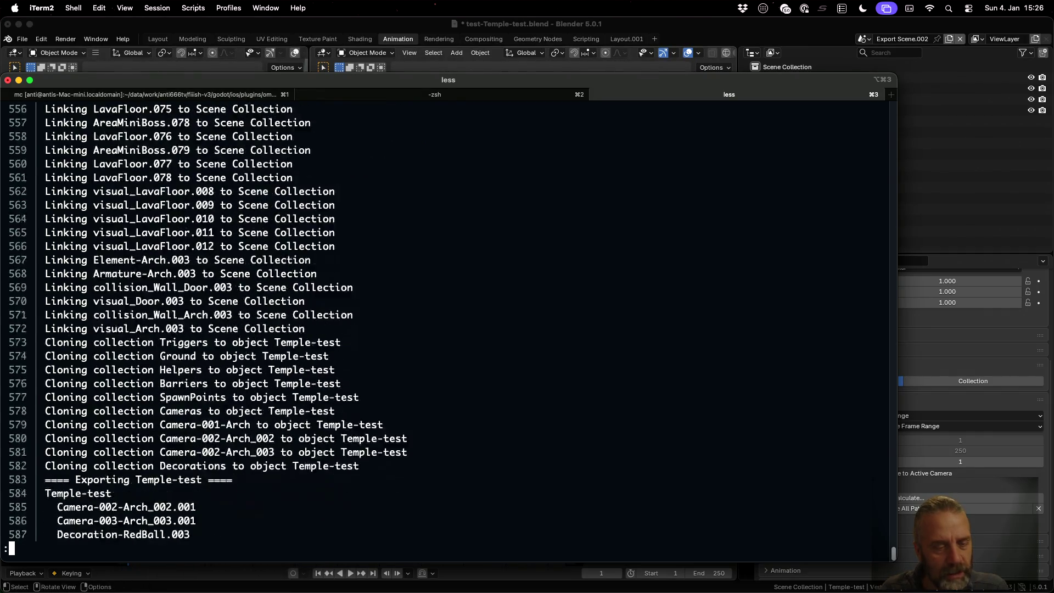
pyautogui.moveTo(159, 317); pyautogui.dragTo(209, 317)
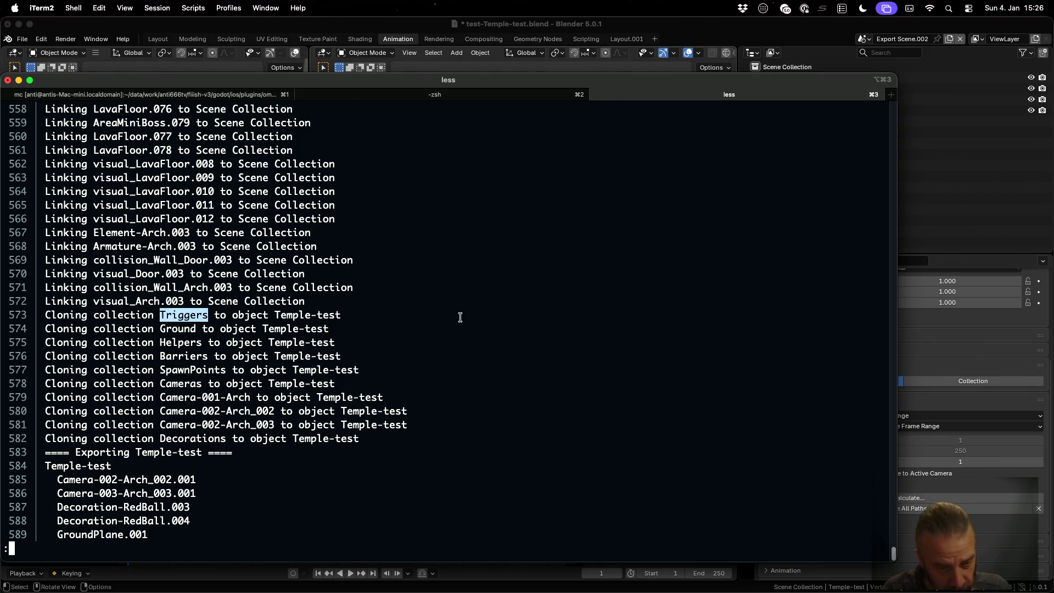
# - Close the log pager and switch to blender_v3.py near the return on line 215
pyautogui.press('q')
pyautogui.press('super+Tab')
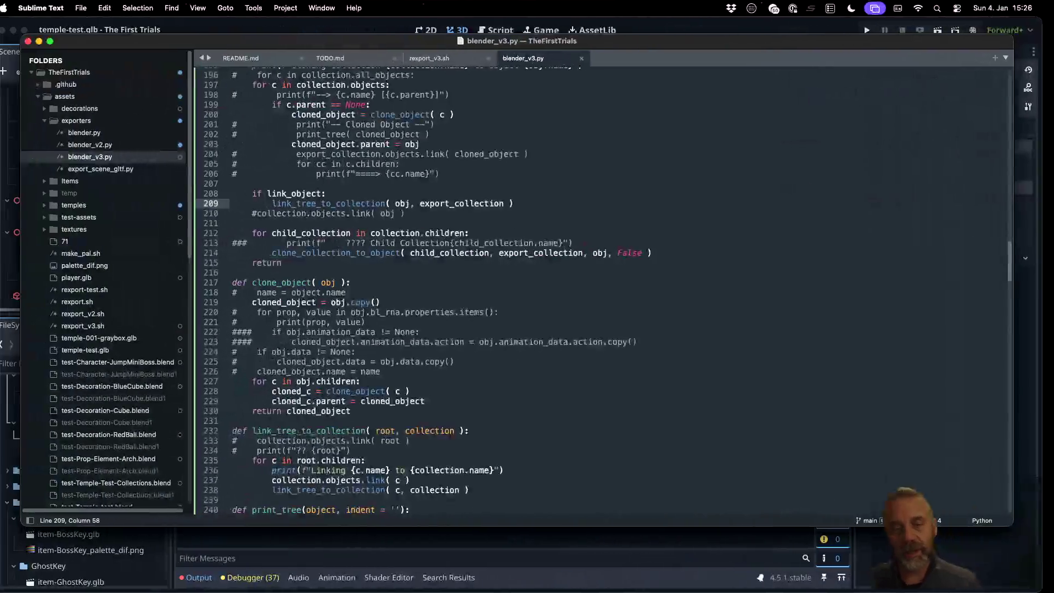
pyautogui.click(577, 260)
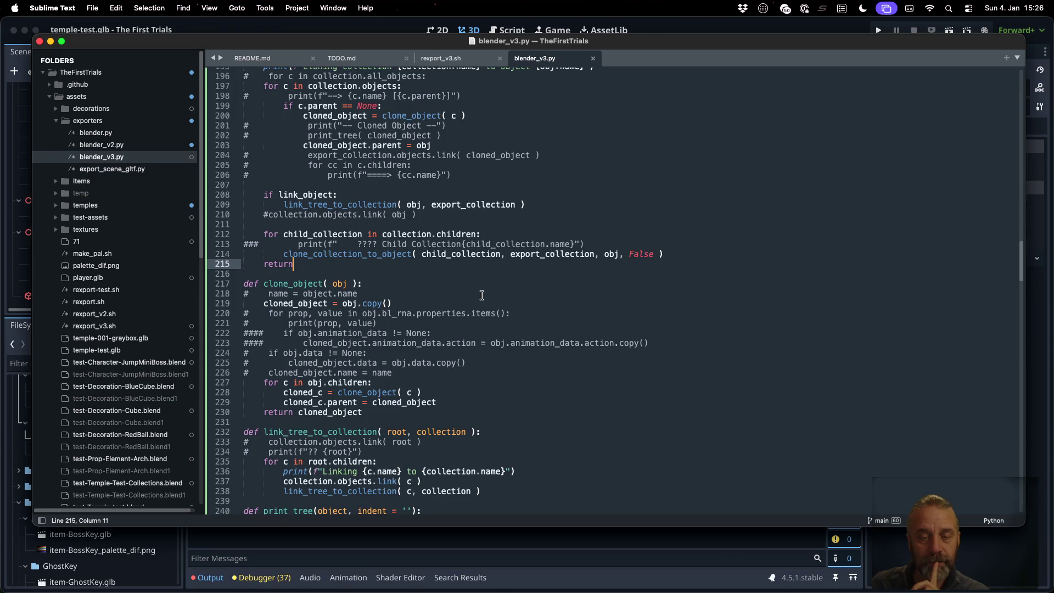
pyautogui.scroll(10, 482, 294)
pyautogui.scroll(-9, 482, 296)
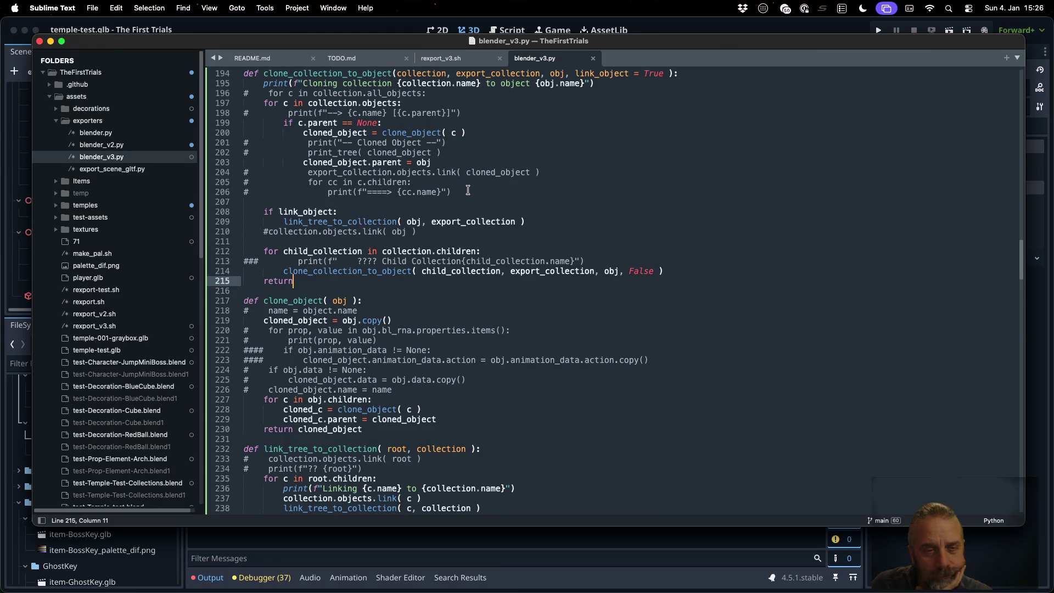
pyautogui.scroll(2, 466, 192)
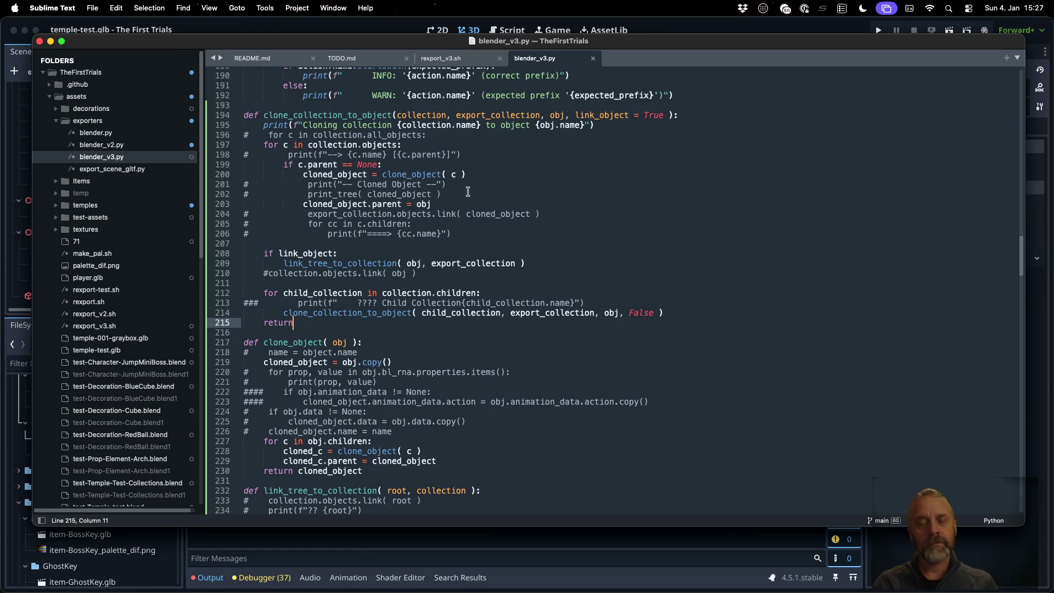
# - Review the link_object check on line 208 and the objects loop on line 210
pyautogui.click(476, 253)
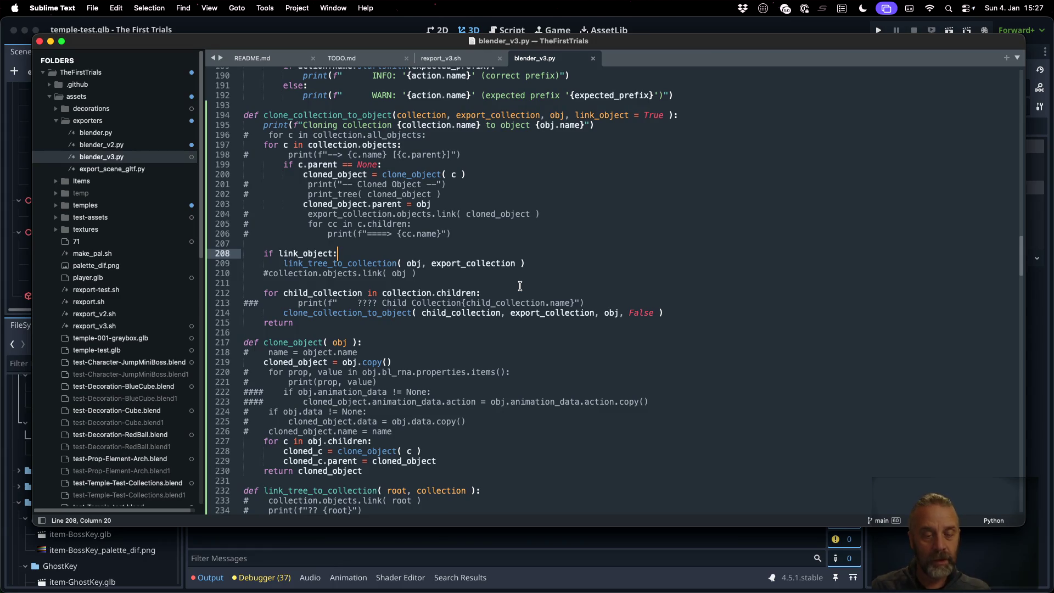
pyautogui.scroll(-3, 520, 286)
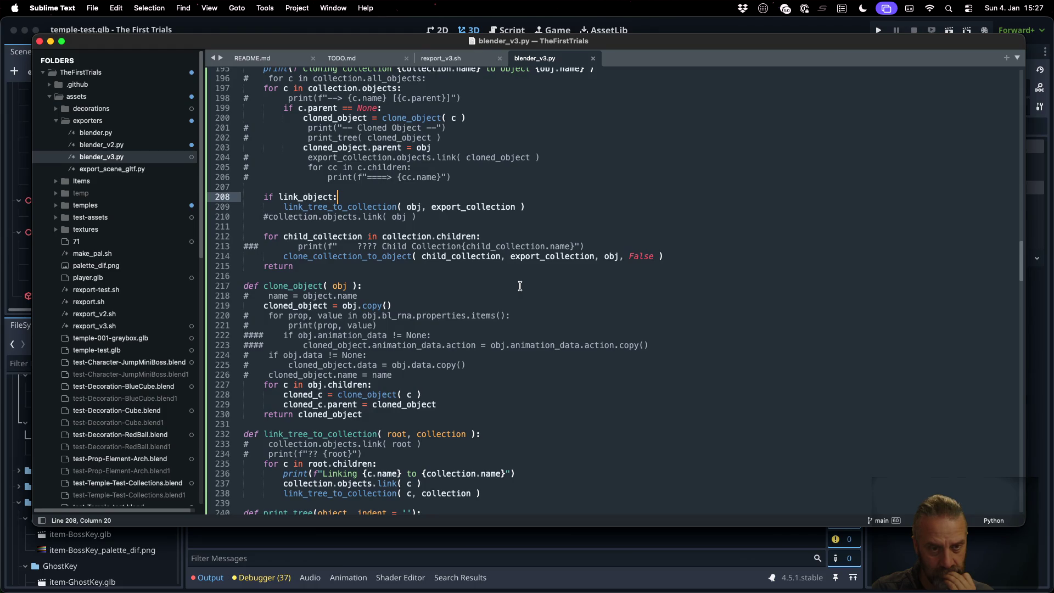
pyautogui.scroll(-15, 520, 286)
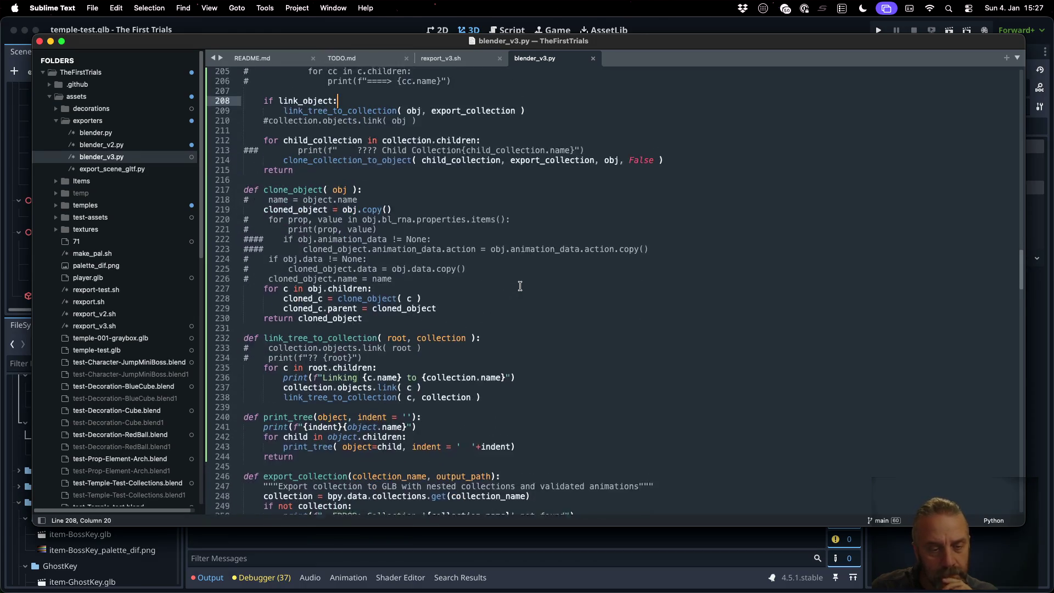
pyautogui.scroll(-2, 521, 285)
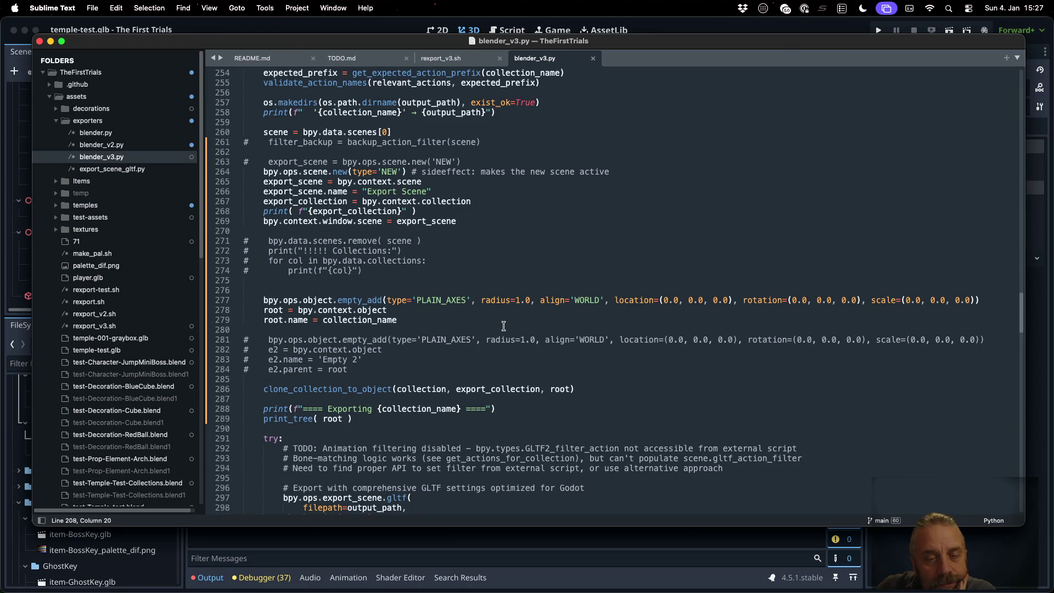
pyautogui.scroll(15, 503, 326)
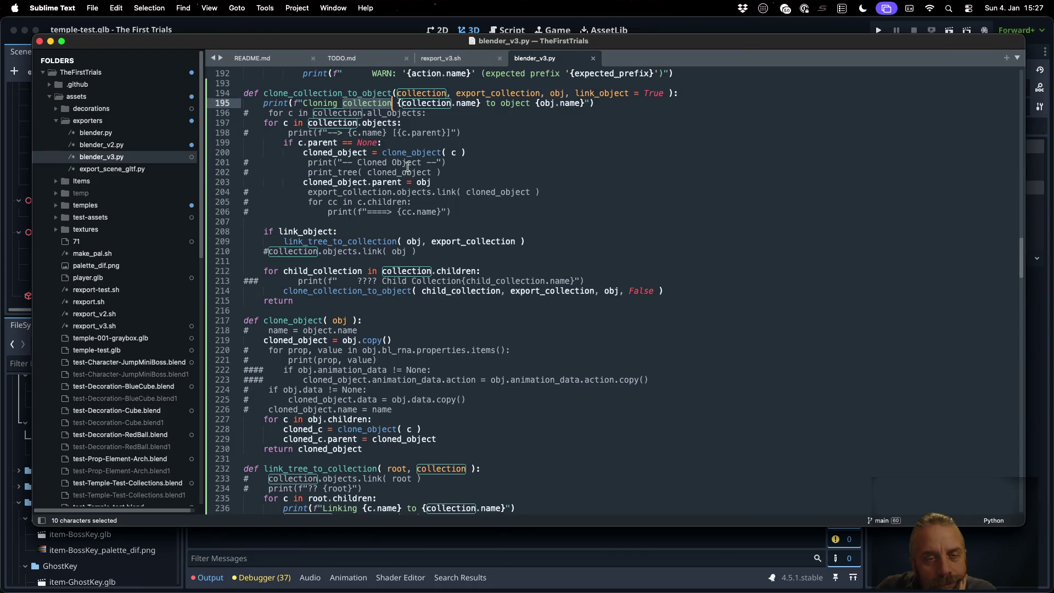
pyautogui.doubleClick(336, 250)
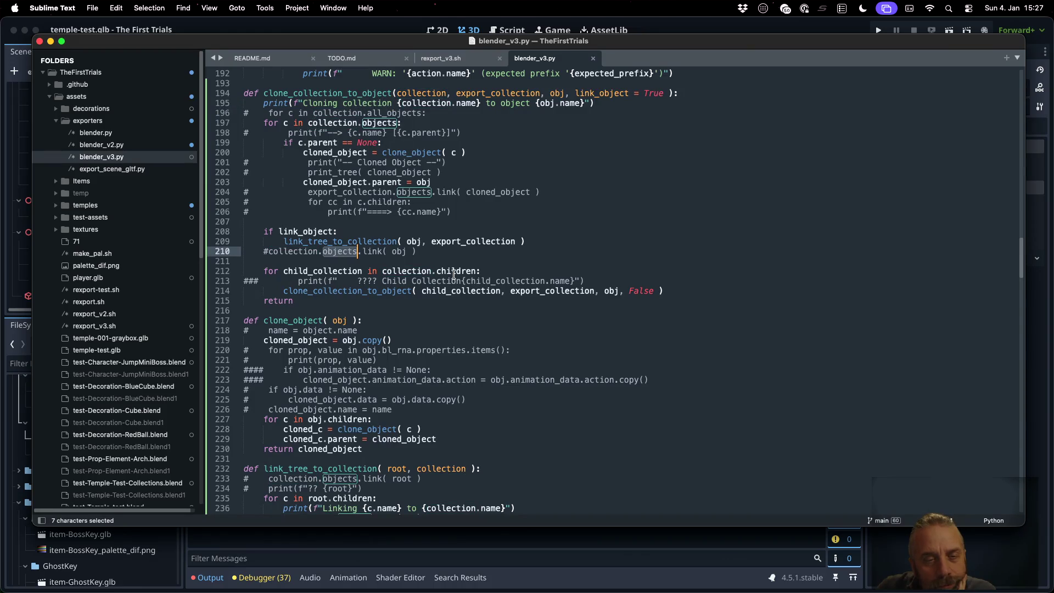
pyautogui.scroll(3, 454, 273)
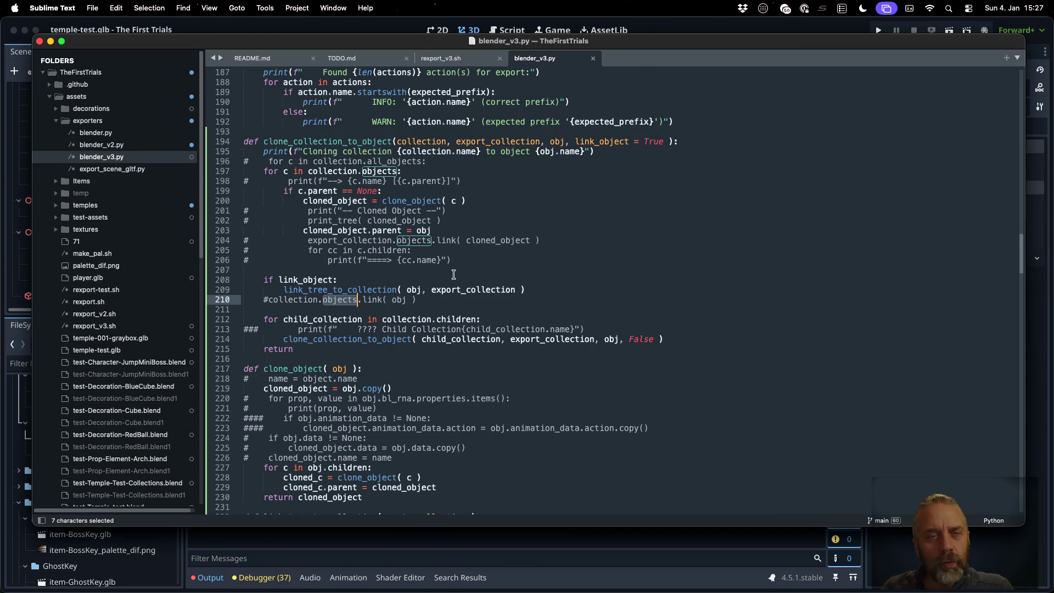
pyautogui.scroll(-1, 454, 275)
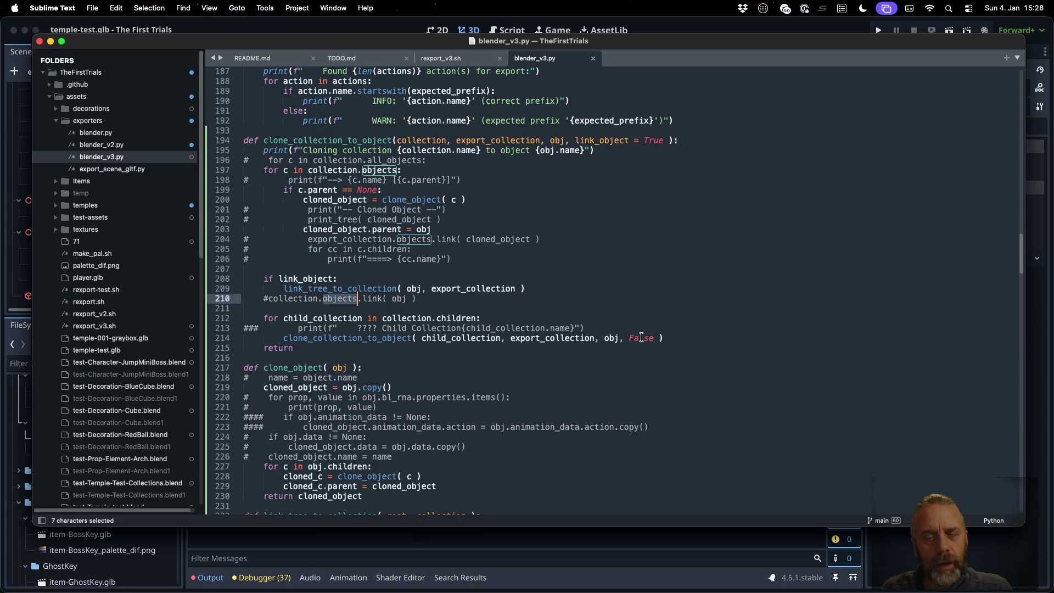
# - Change the recursive call's False argument on line 214 to True and save
pyautogui.click(639, 337)
pyautogui.doubleClick(638, 338)
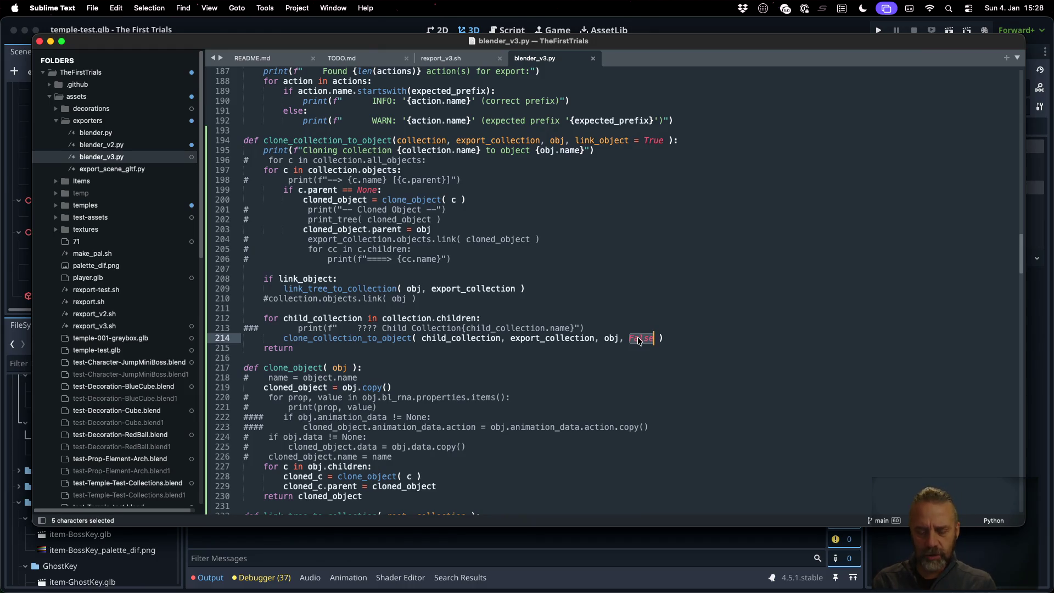
pyautogui.write('True')
pyautogui.press('super+s')
pyautogui.press('super+Tab')
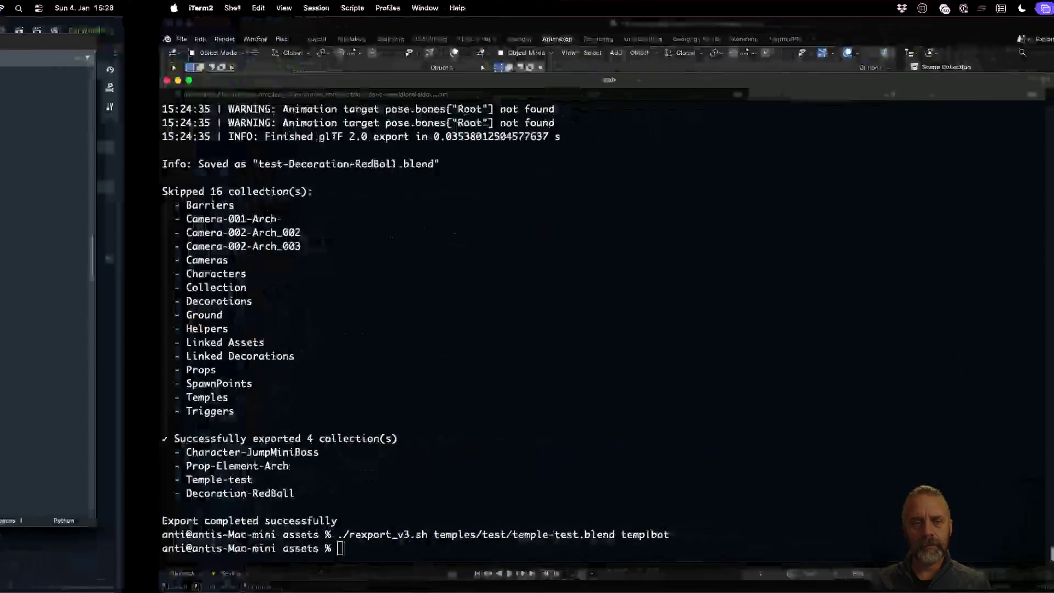
# - Rerun the temple-test export and mark TempleElements.001 in the resulting error
pyautogui.press('Up')
pyautogui.press('Return')
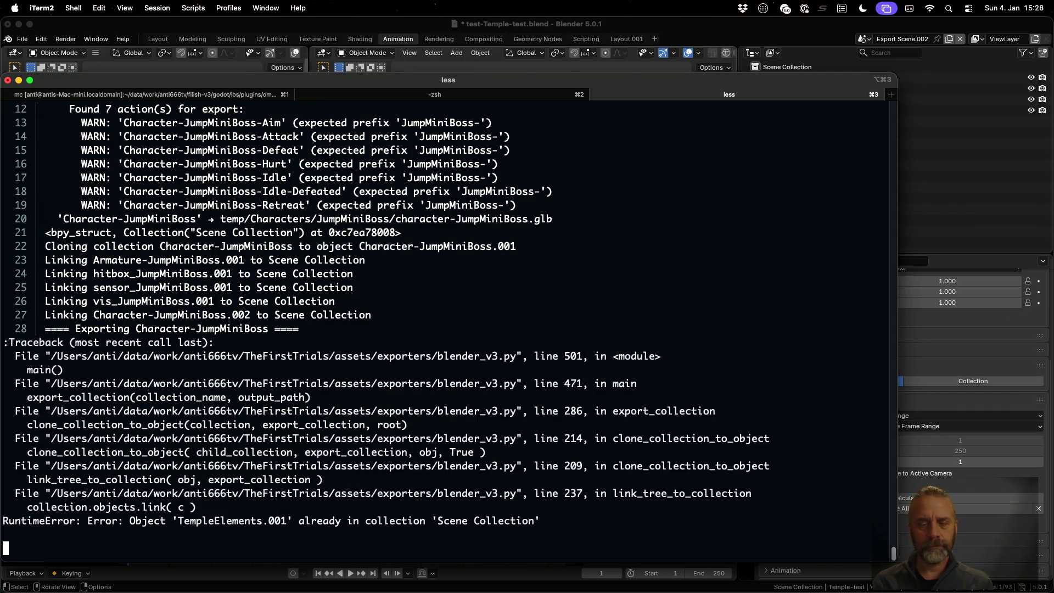
pyautogui.moveTo(180, 519); pyautogui.dragTo(288, 520)
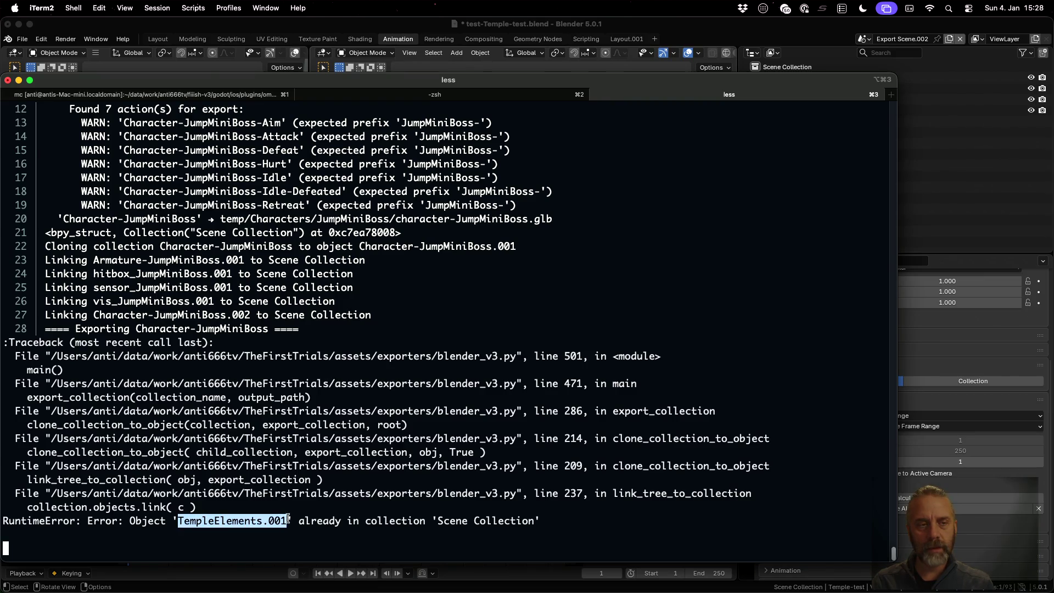
pyautogui.scroll(8, 372, 476)
pyautogui.scroll(-8, 372, 475)
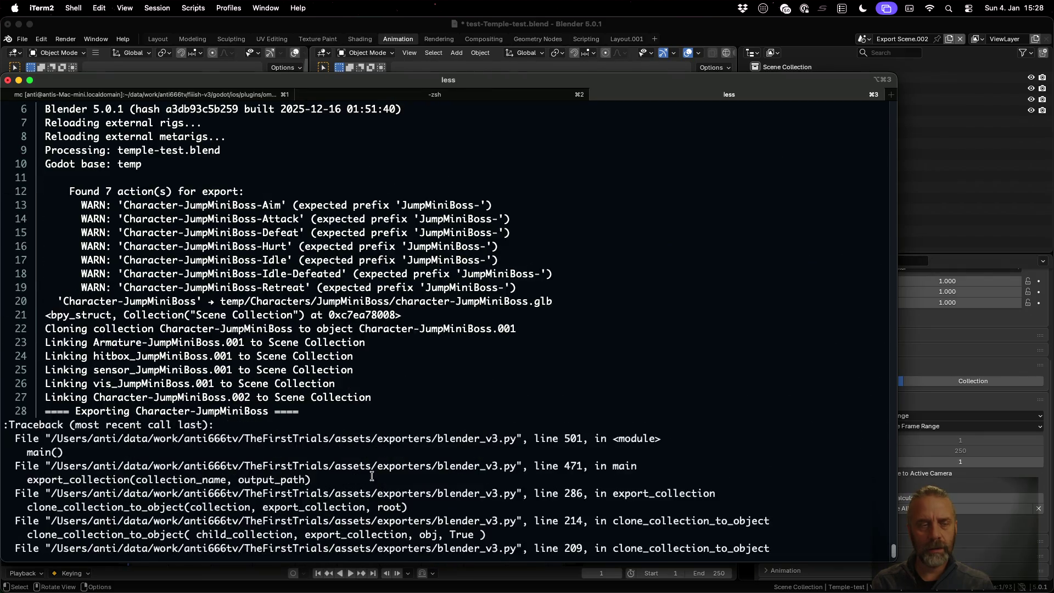
pyautogui.press('q')
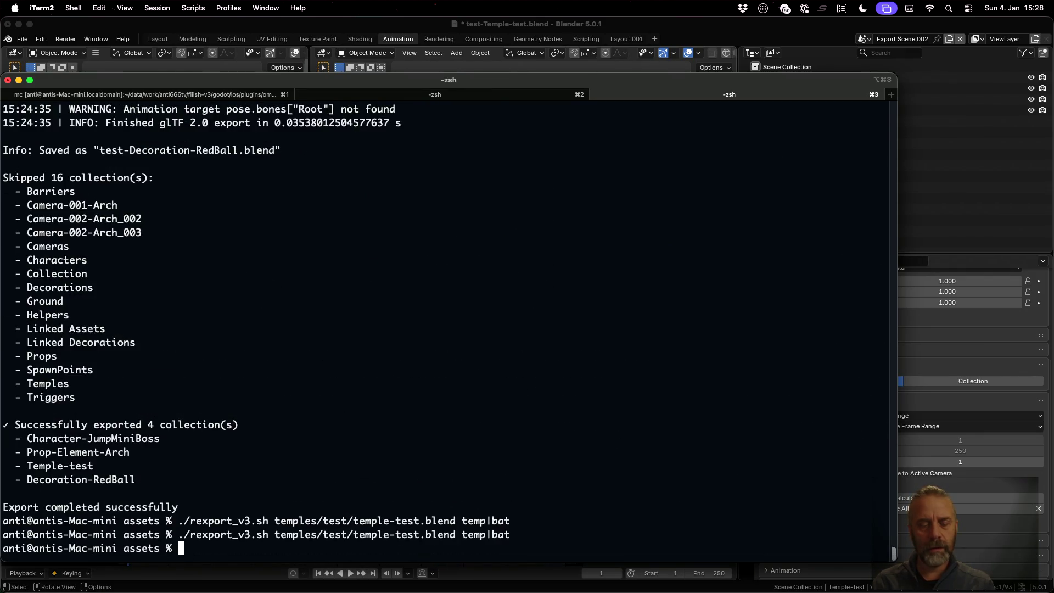
# - Rerun the export without the bat pager and mark the duplicated TempleElements.001 name
pyautogui.press('Up')
pyautogui.press('BackSpace')
pyautogui.press('BackSpace')
pyautogui.press('BackSpace')
pyautogui.press('Return')
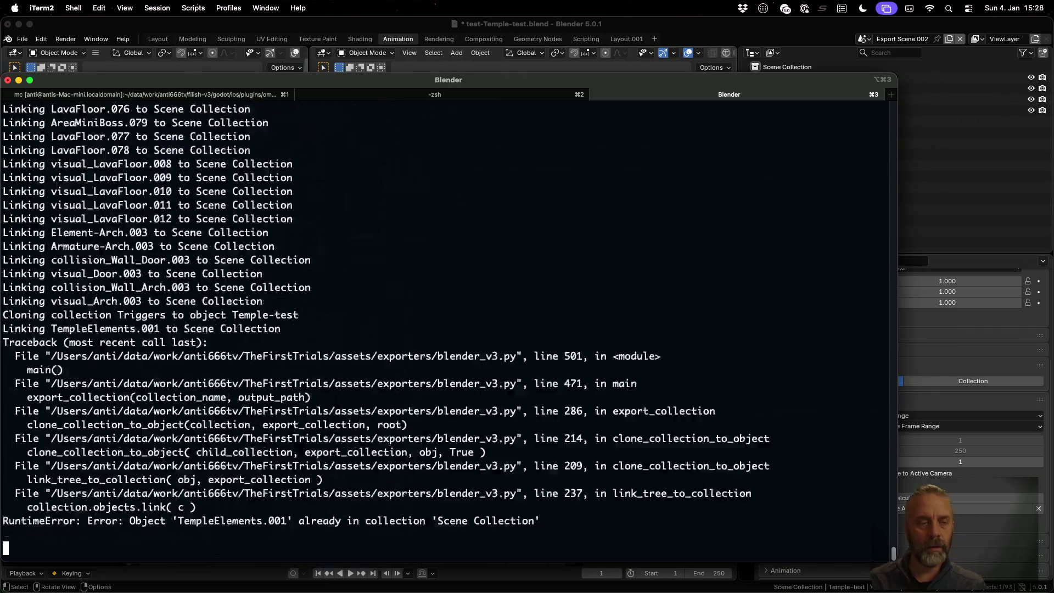
pyautogui.scroll(1, 369, 356)
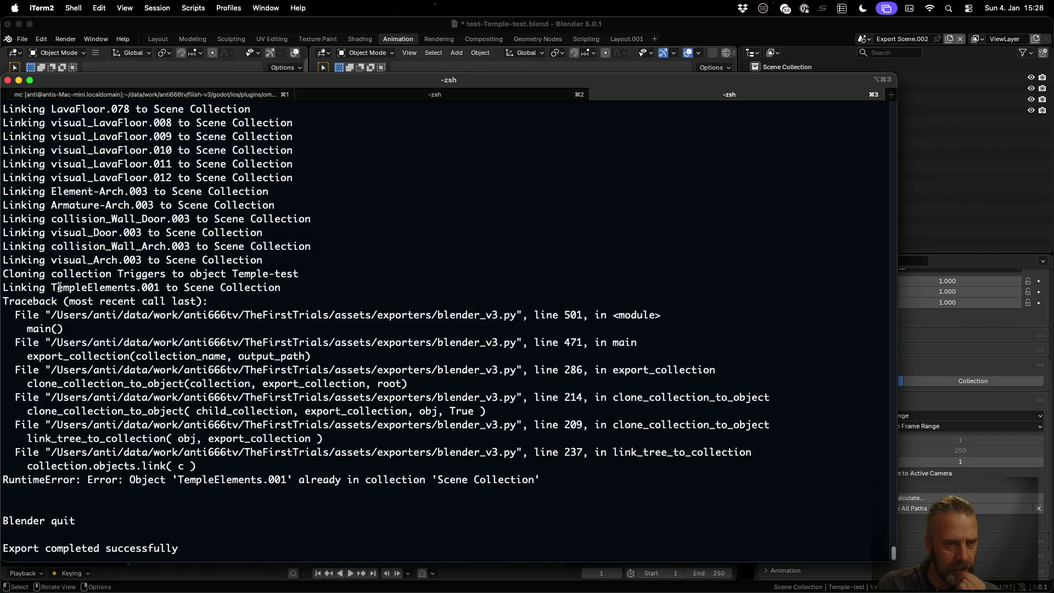
pyautogui.moveTo(51, 287); pyautogui.dragTo(159, 287)
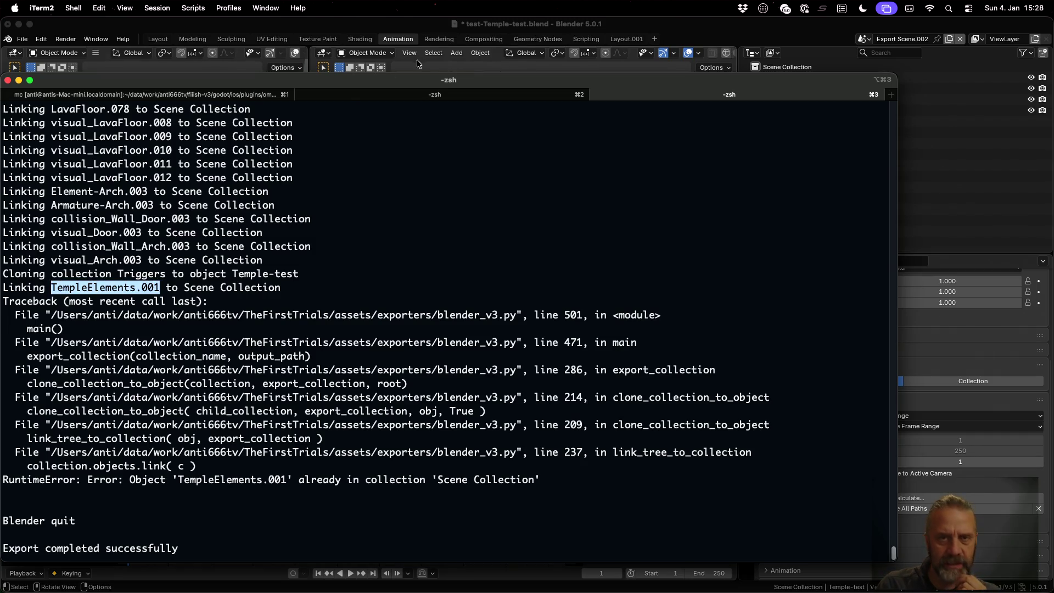
# - Trace where TempleElements.001 was first linked and Temple-test was cloned in the traceback
pyautogui.scroll(5, 377, 328)
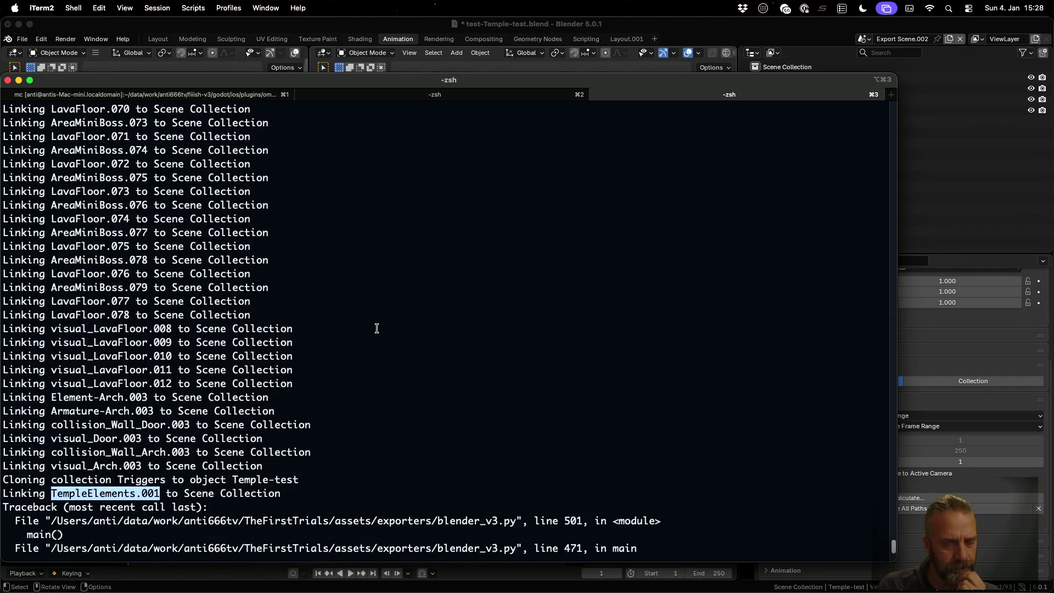
pyautogui.scroll(20, 377, 331)
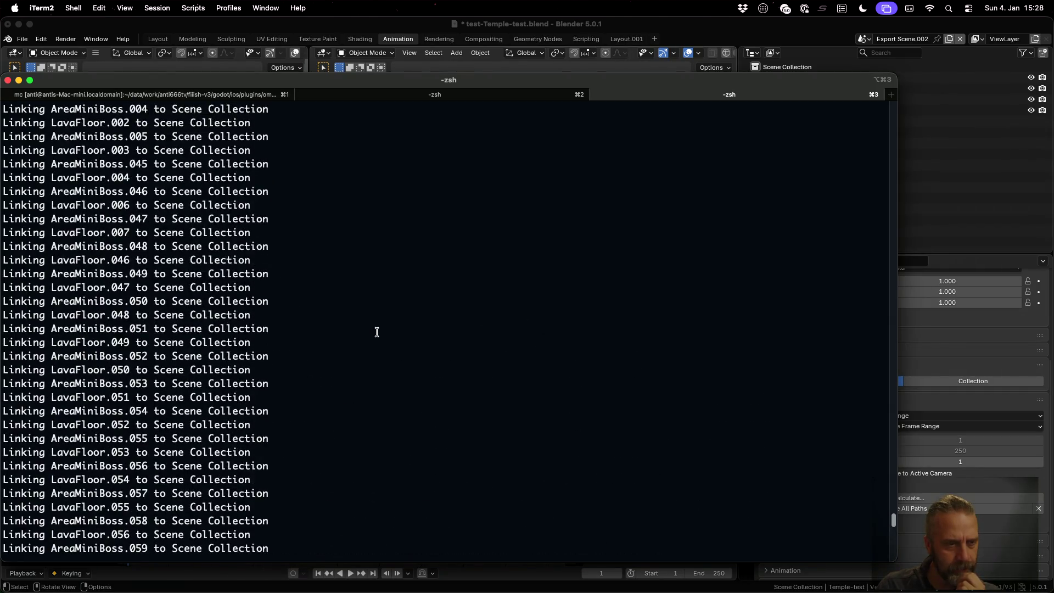
pyautogui.scroll(-4, 377, 332)
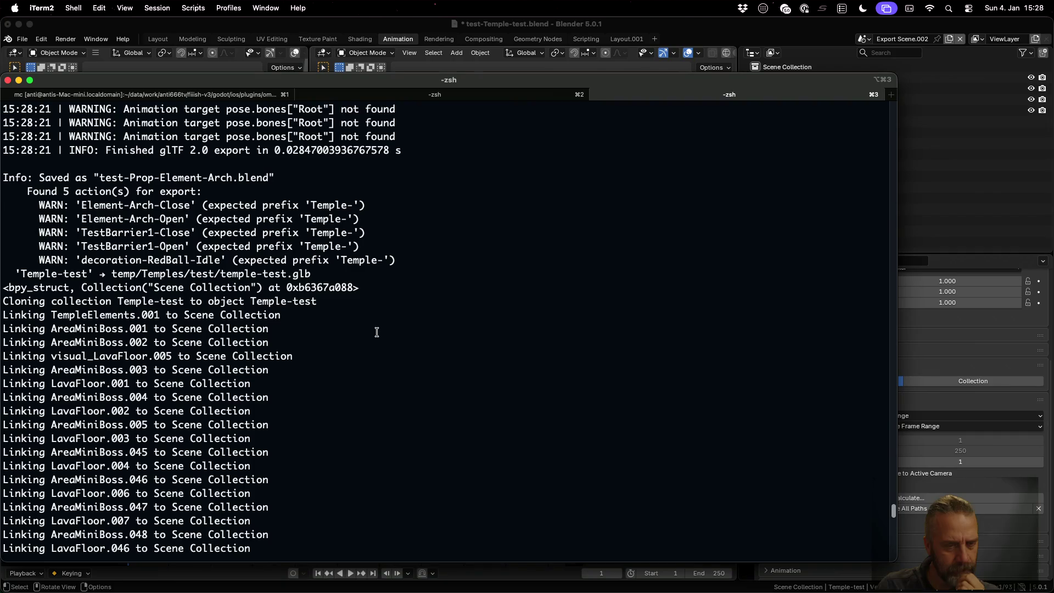
pyautogui.moveTo(67, 317); pyautogui.dragTo(160, 317)
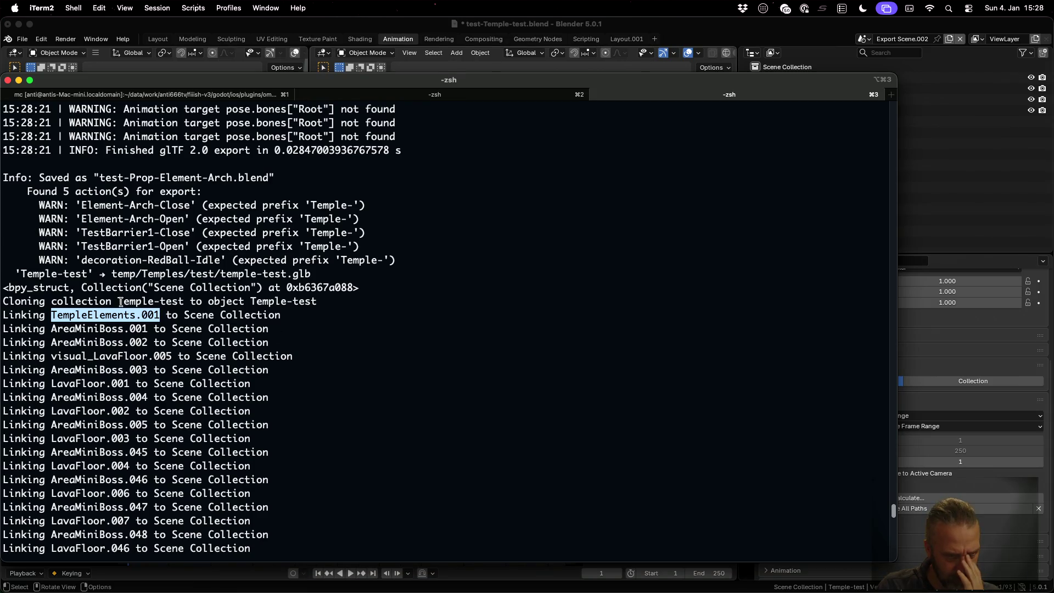
pyautogui.moveTo(119, 301); pyautogui.dragTo(187, 301)
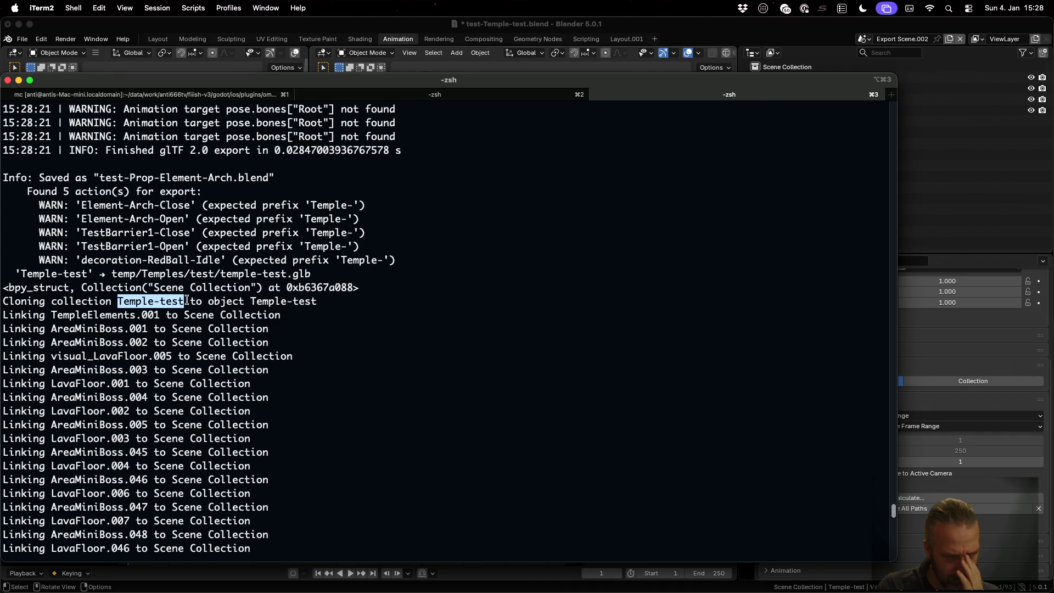
pyautogui.press('super+Tab')
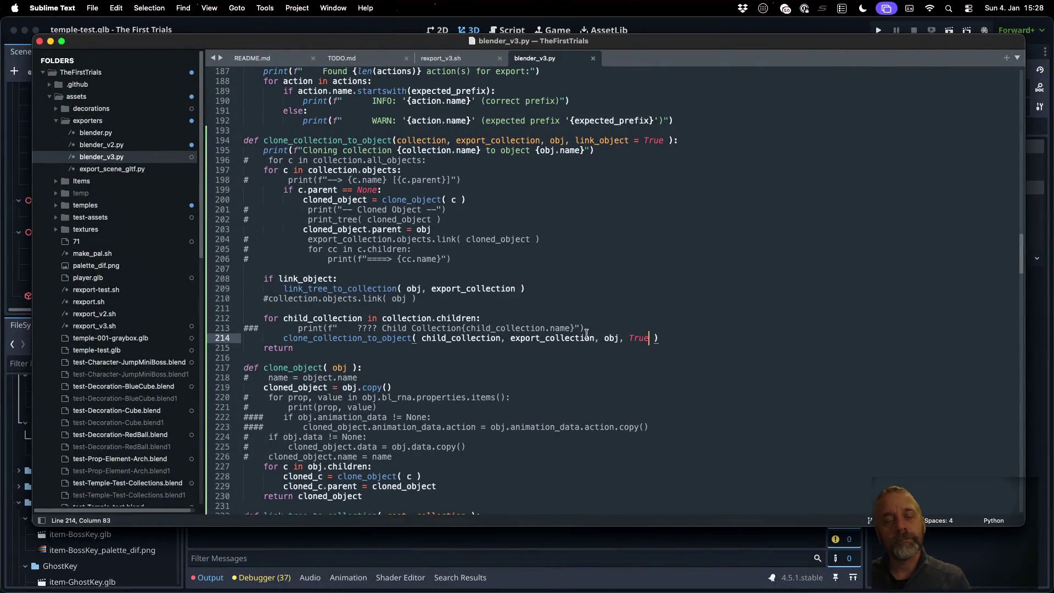
# - Move the link_object block to just before return, after the child-collection loop
pyautogui.click(406, 289)
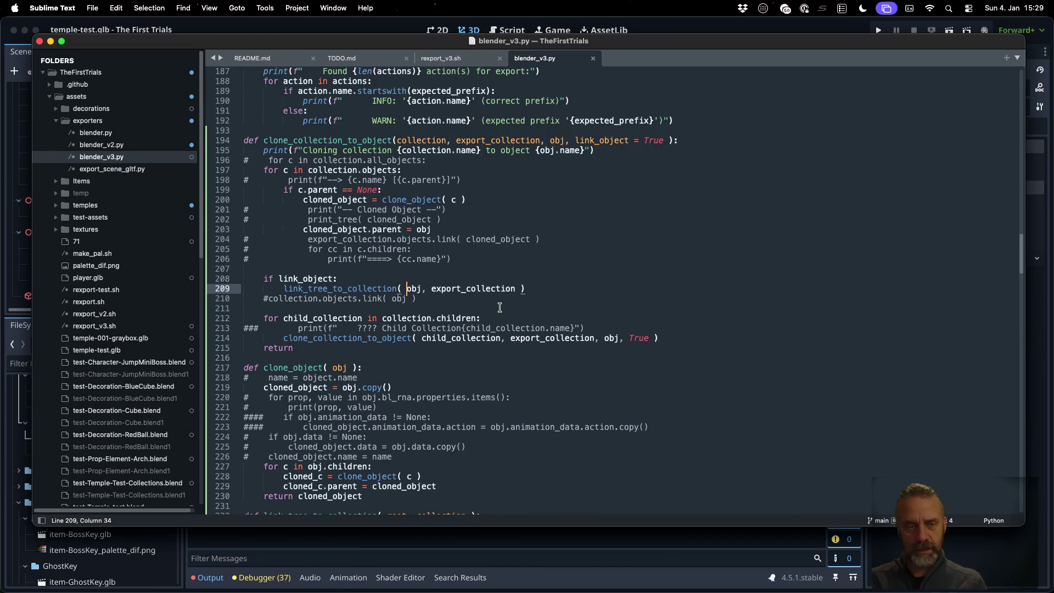
pyautogui.press('Up')
pyautogui.hotkey('shift', 'Down')
pyautogui.hotkey('shift', 'Down')
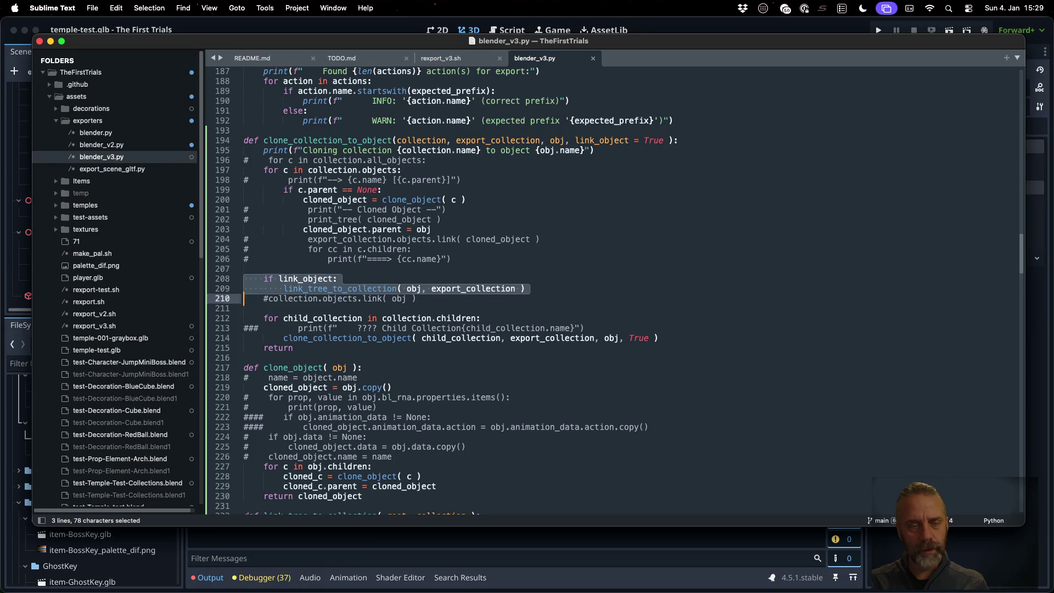
pyautogui.press('cmd+x')
pyautogui.press('Down')
pyautogui.press('Down')
pyautogui.press('Down')
pyautogui.press('Return')
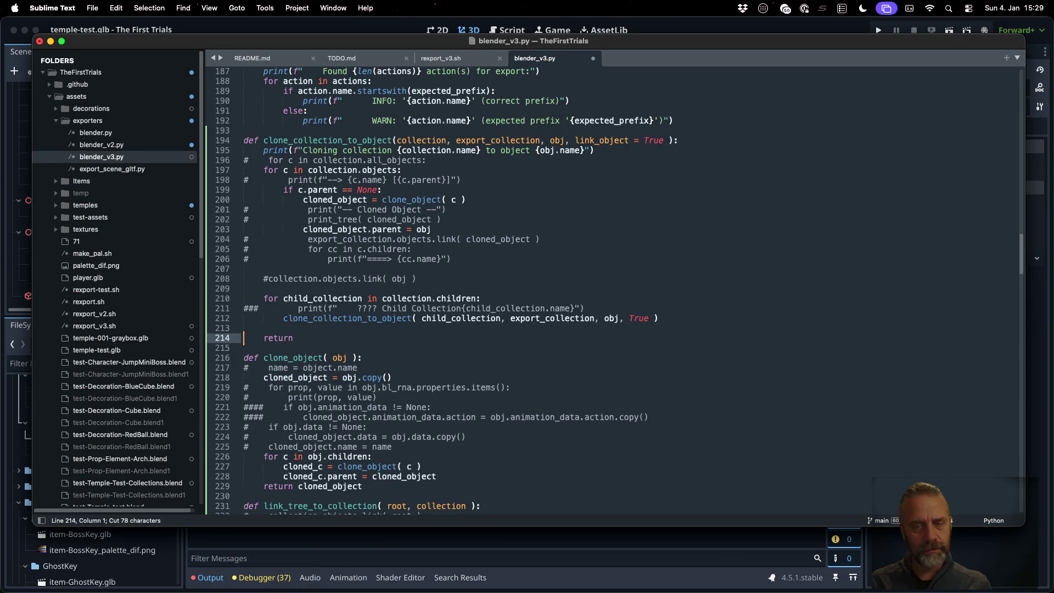
pyautogui.press('cmd+v')
# - Change the recursive call's True argument to false and save blender_v3.py
pyautogui.press('Up')
pyautogui.press('Up')
pyautogui.press('Up')
pyautogui.press('cmd+Right')
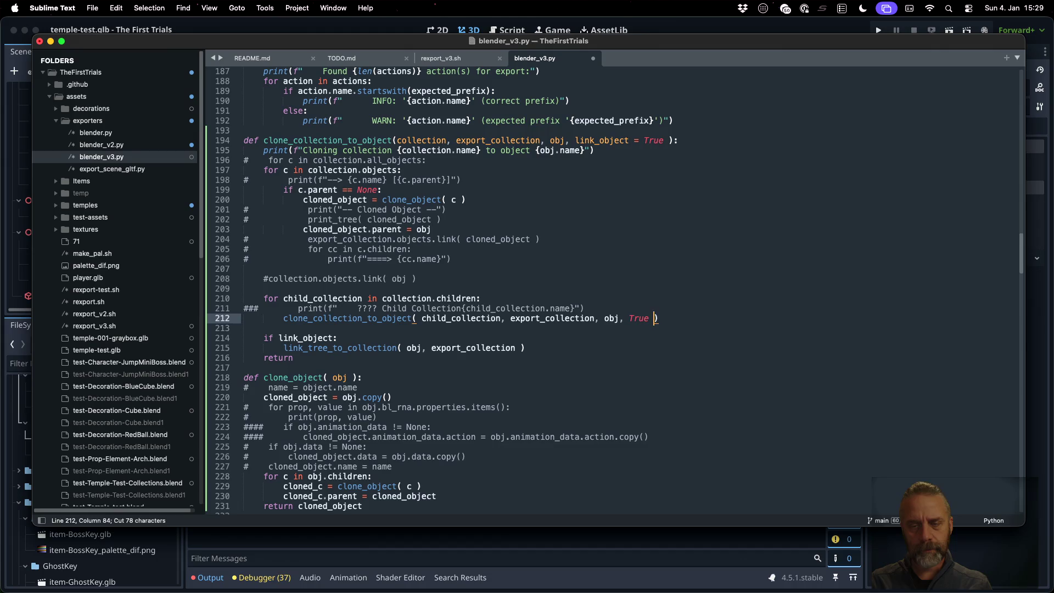
pyautogui.press('Left')
pyautogui.hotkey('shift', 'Left')
pyautogui.hotkey('shift', 'Left')
pyautogui.hotkey('shift', 'Left')
pyautogui.write('false')
pyautogui.press('cmd+s')
# - Add a blank line after the link_tree_to_collection call, then recall the export command in iTerm2
pyautogui.press('Down')
pyautogui.press('Down')
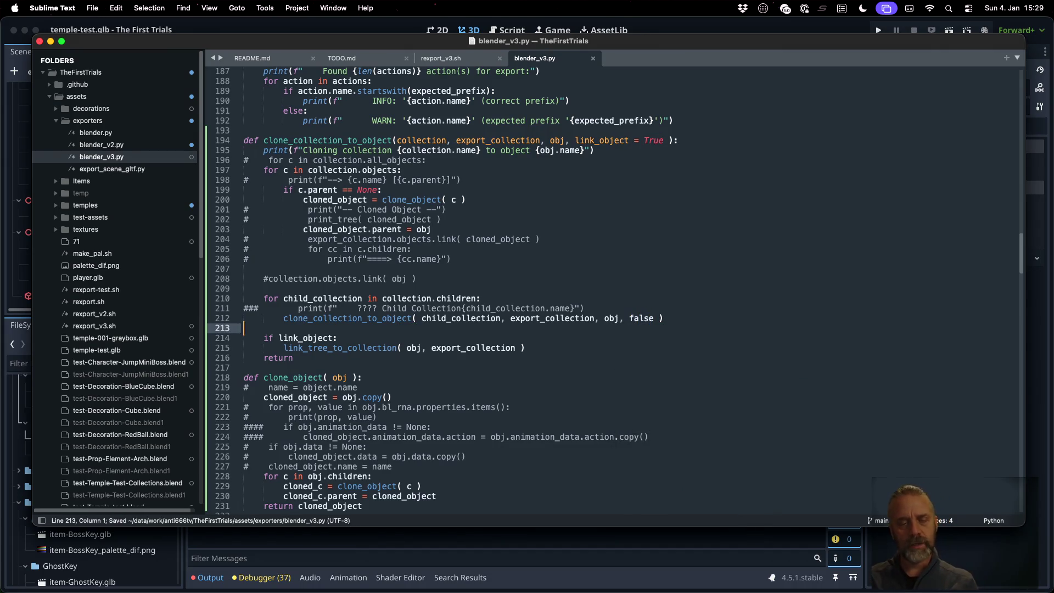
pyautogui.press('Down')
pyautogui.press('End')
pyautogui.press('Return')
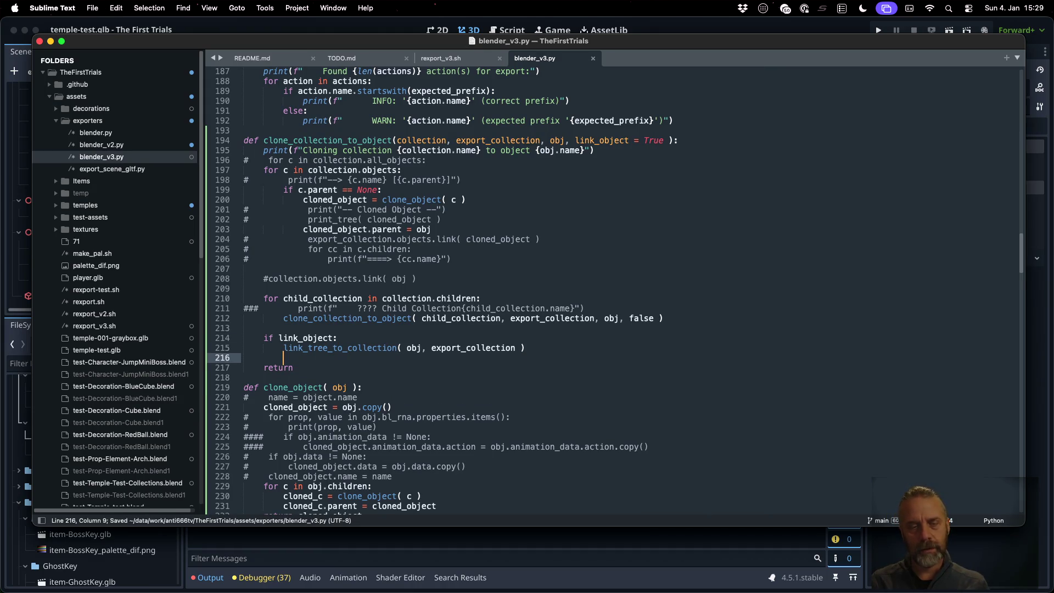
pyautogui.press('cmd+Tab')
pyautogui.press('Up')
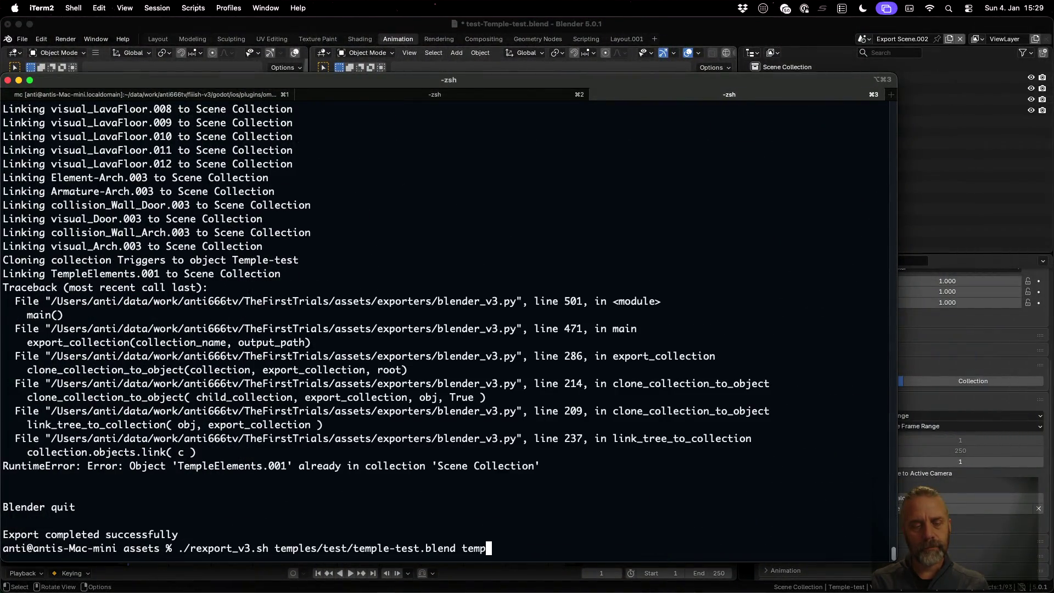
# - Run the temple-test export, then fix the NameError by changing false to False and saving
pyautogui.press('Return')
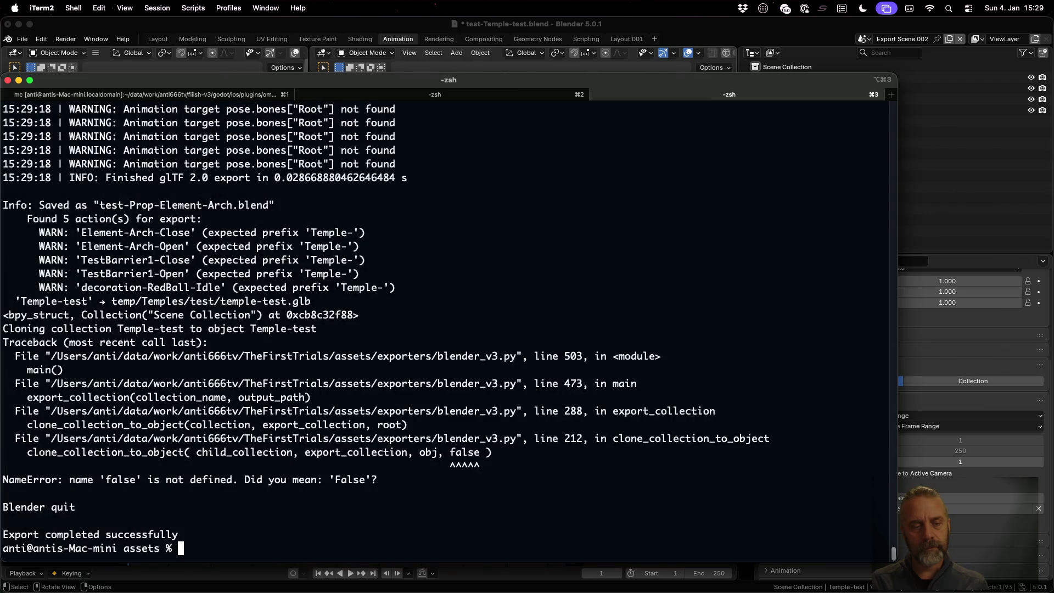
pyautogui.press('cmd+Tab')
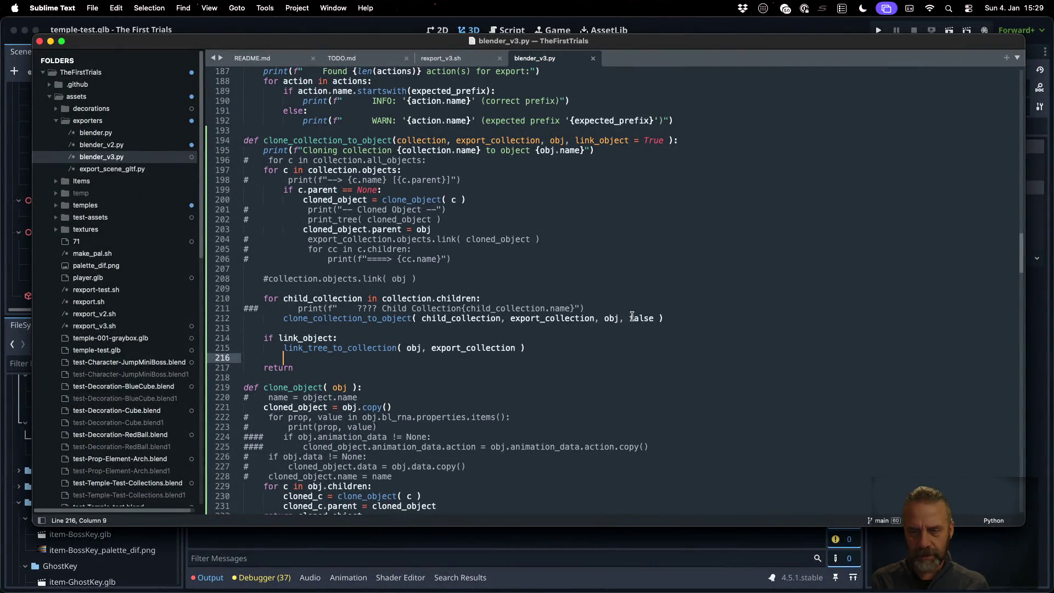
pyautogui.click(632, 318)
pyautogui.press('Delete')
pyautogui.write('F')
pyautogui.press('cmd+s')
# - Clear the terminal and rerun rexport_v3.sh until all 4 collections export, then return to Blender
pyautogui.press('cmd+Tab')
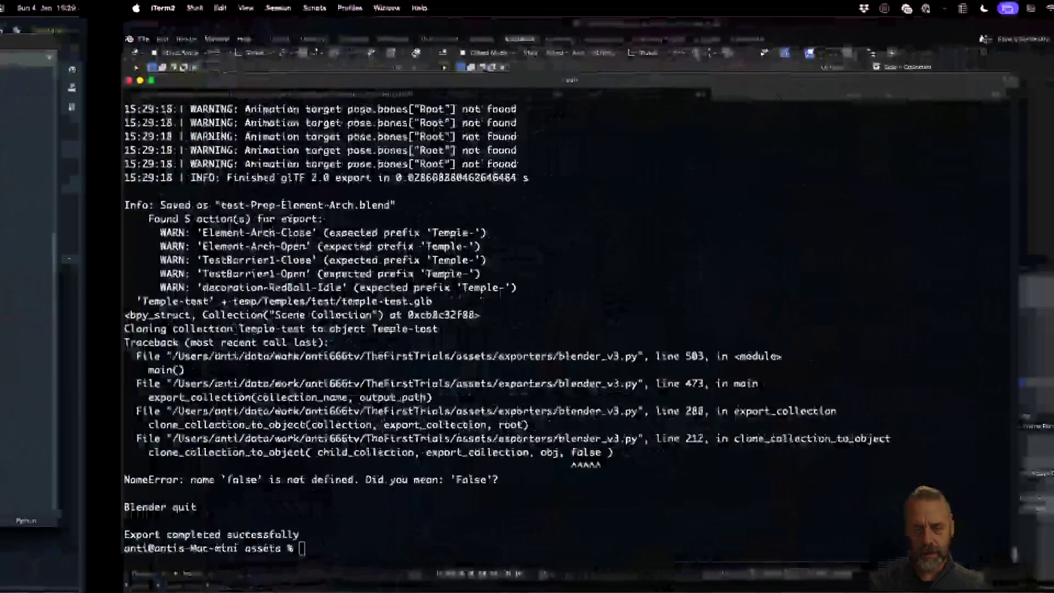
pyautogui.press('cmd+k')
pyautogui.press('Up')
pyautogui.press('Return')
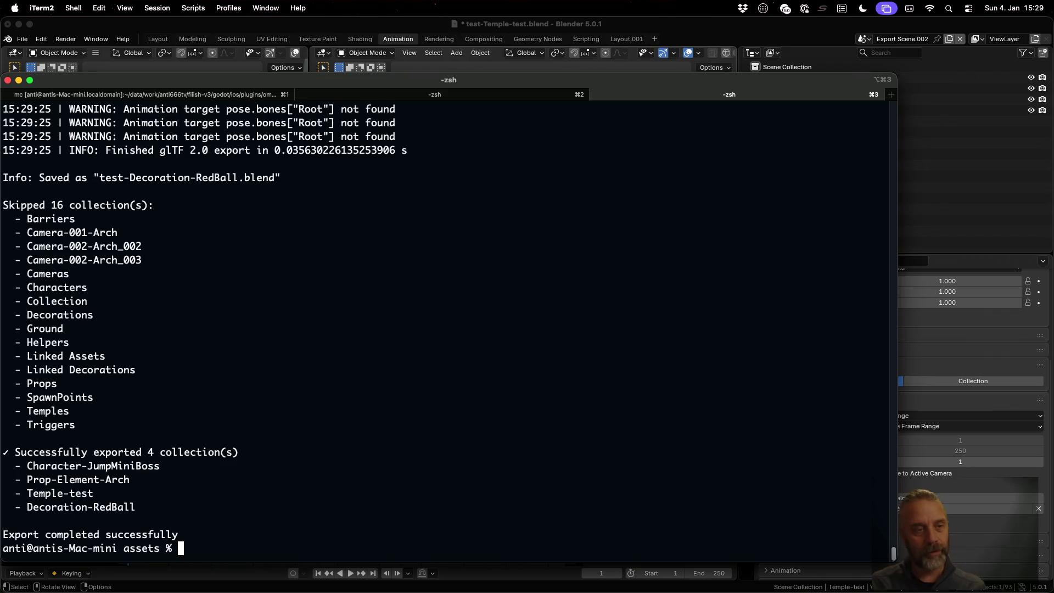
pyautogui.scroll(20, 387, 391)
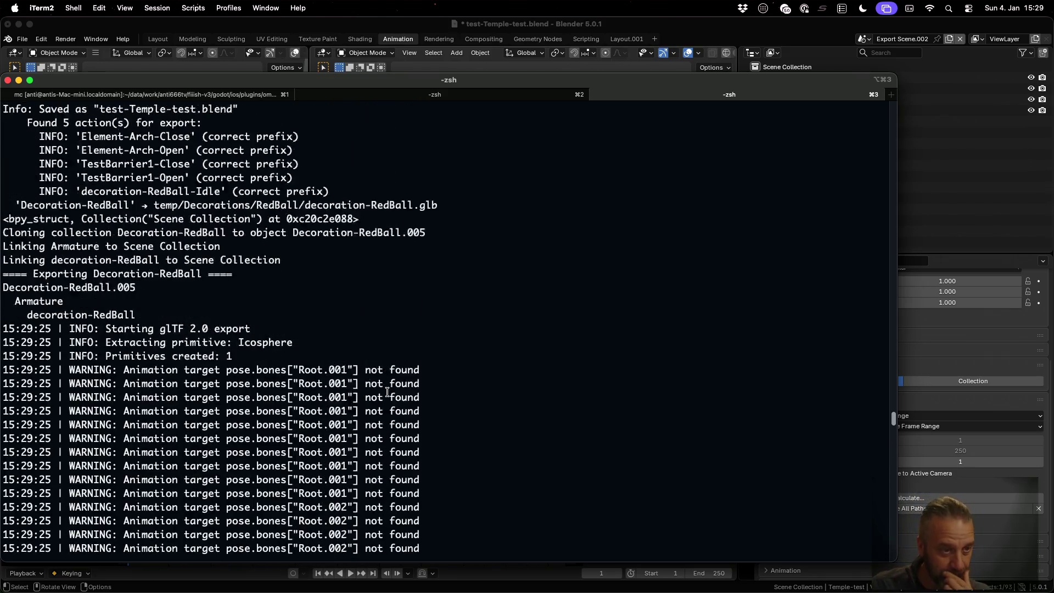
pyautogui.scroll(3, 388, 392)
pyautogui.scroll(20, 387, 392)
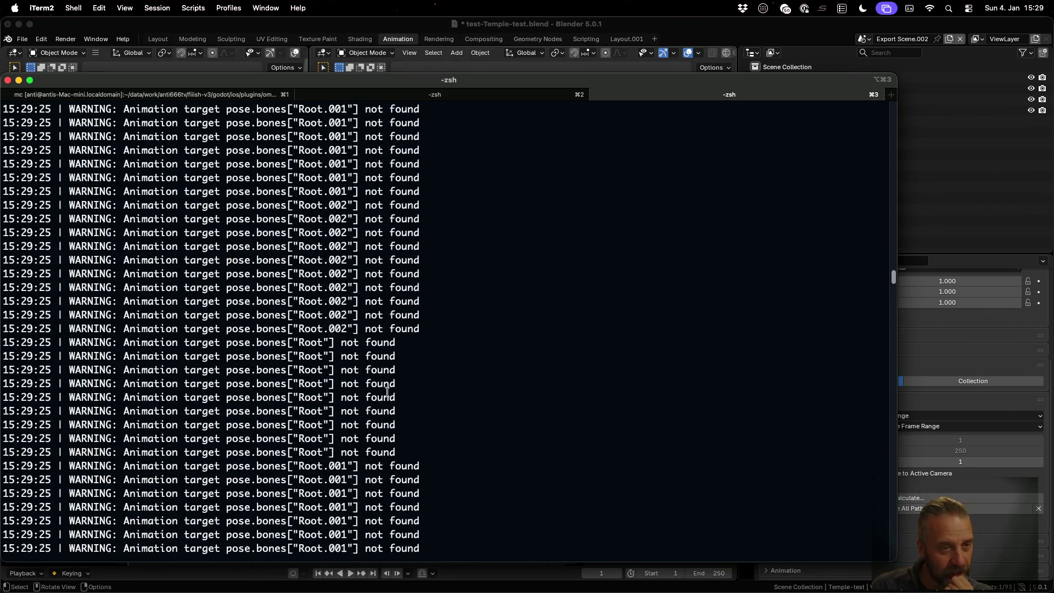
pyautogui.scroll(-5, 387, 392)
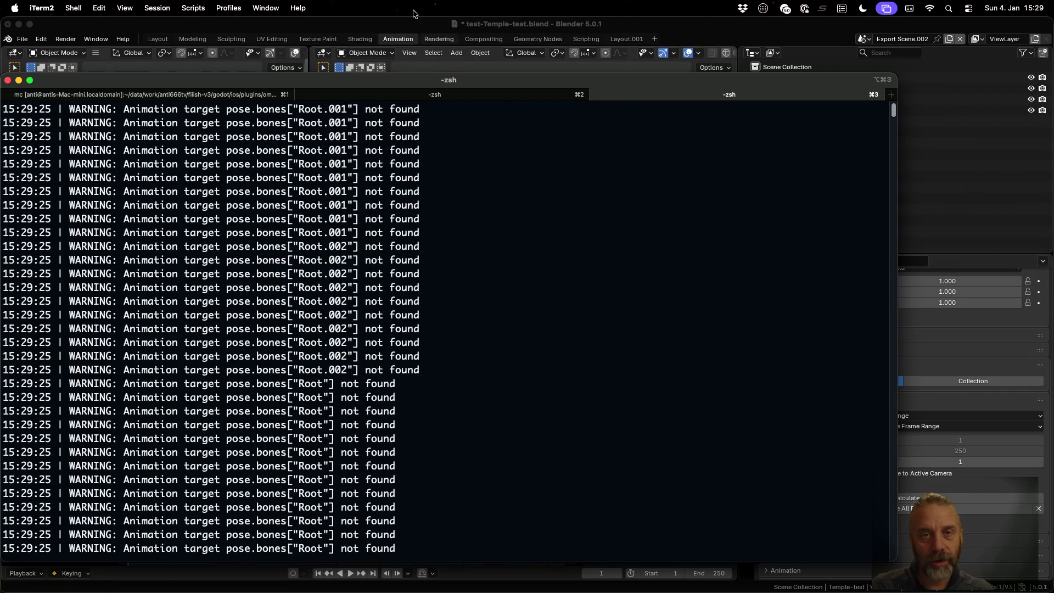
pyautogui.click(412, 24)
pyautogui.click(22, 39)
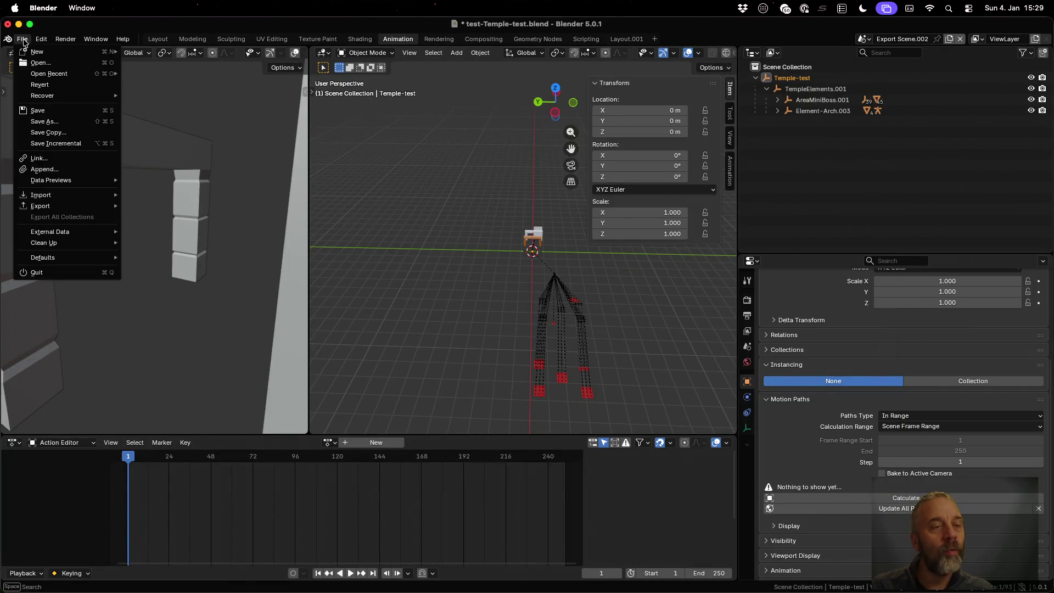
# - Open decoration-RedBall.blend discarding changes, then reopen the exported test-Temple-test.blend from recent files
pyautogui.moveTo(49, 73)
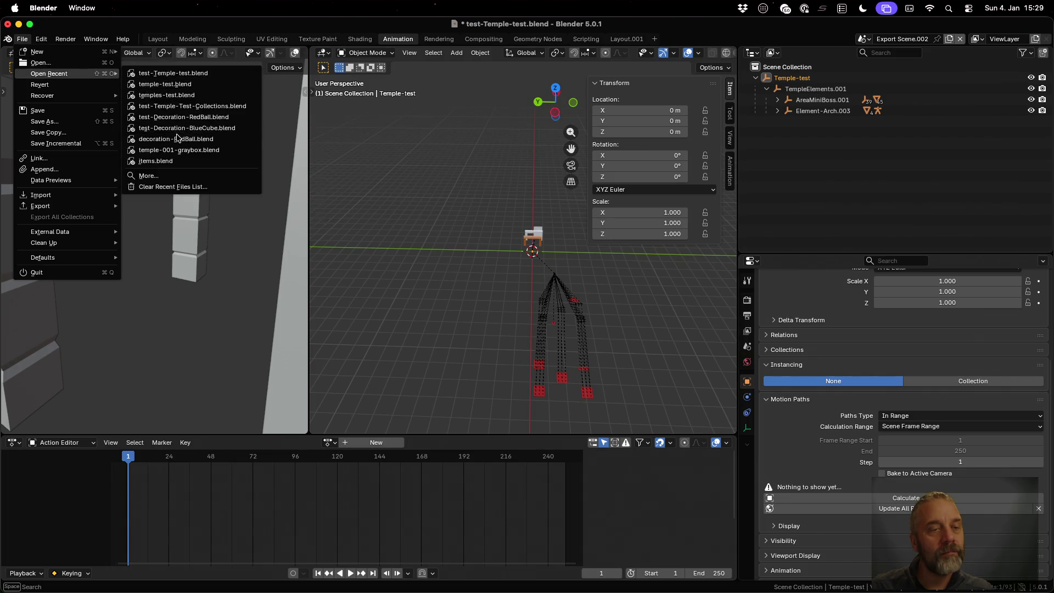
pyautogui.click(175, 139)
pyautogui.click(471, 328)
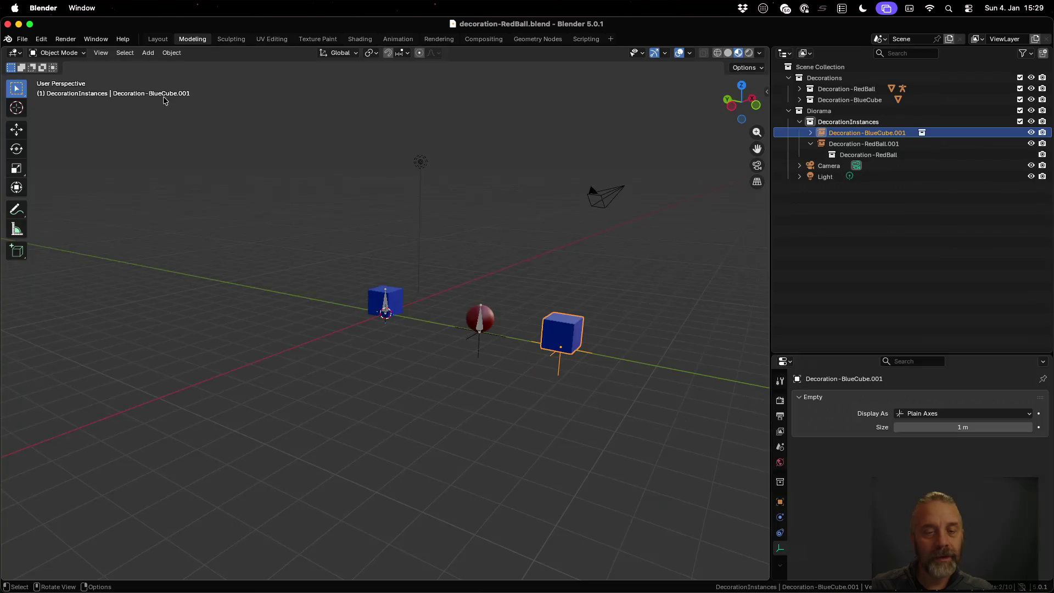
pyautogui.click(22, 40)
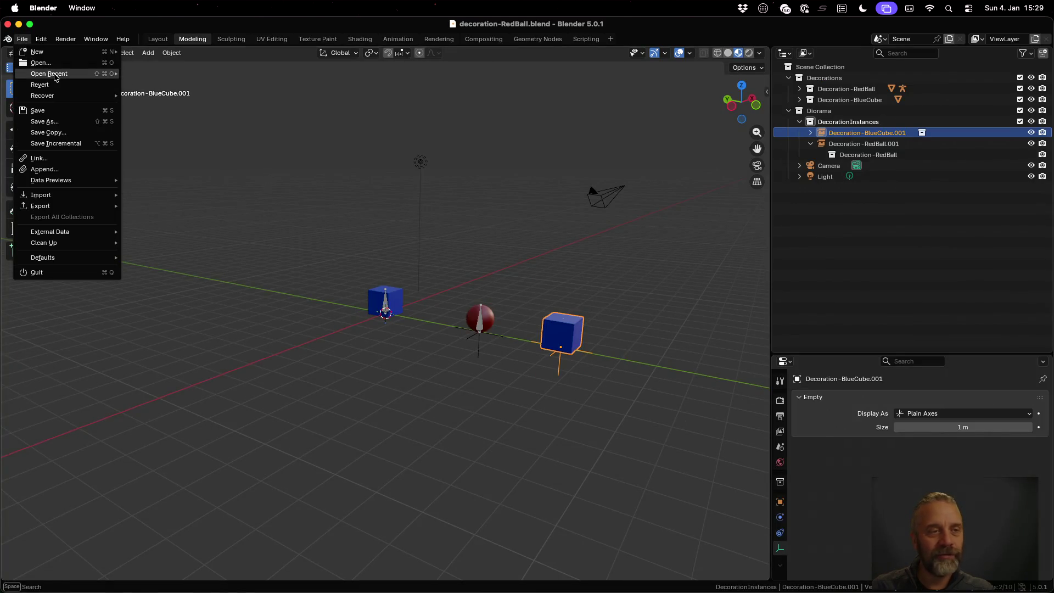
pyautogui.moveTo(55, 75)
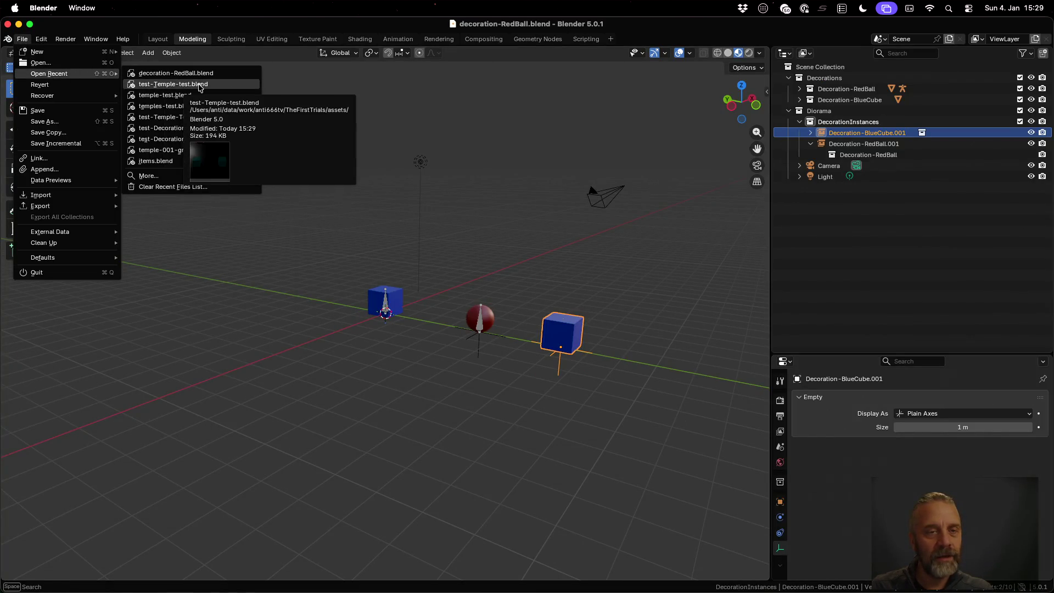
pyautogui.click(181, 83)
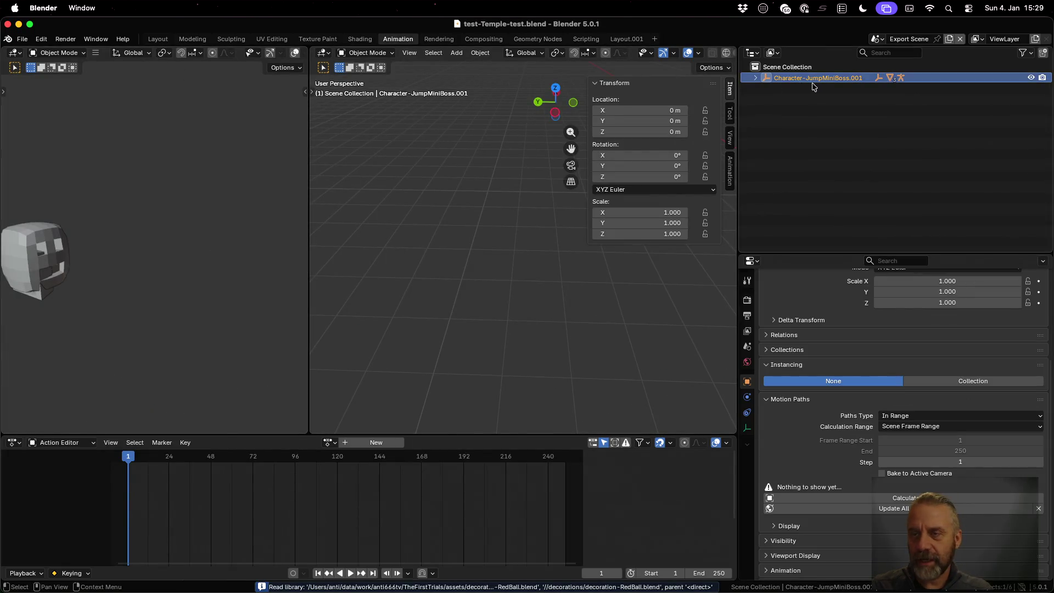
# - In the Modeling workspace, compare Scene, Export Scene.001 and Export Scene.002 temple layouts
pyautogui.click(181, 41)
pyautogui.scroll(-5, 403, 208)
pyautogui.click(886, 42)
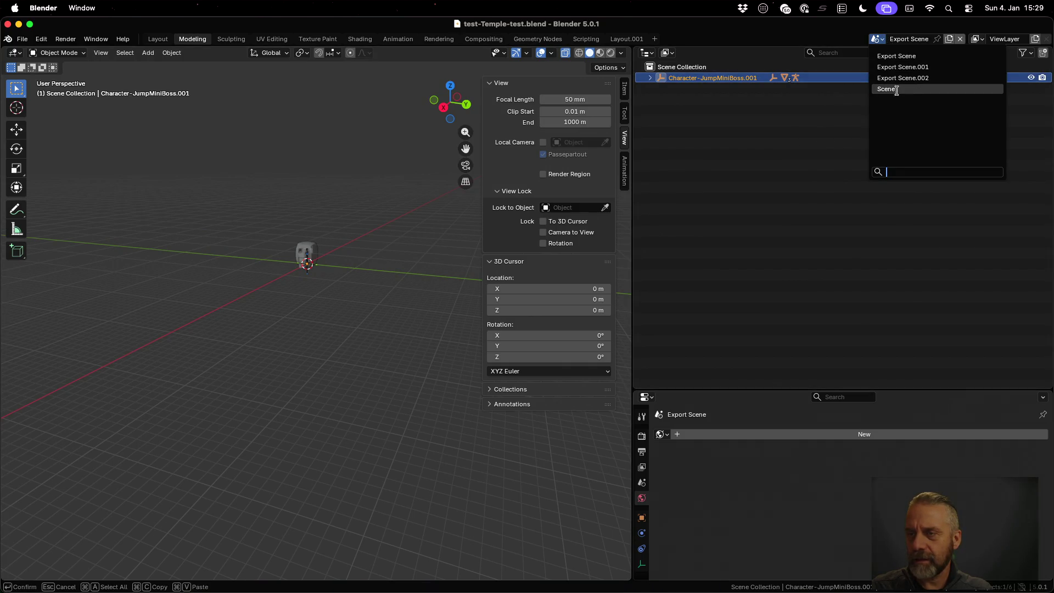
pyautogui.click(894, 87)
pyautogui.moveTo(310, 239); pyautogui.dragTo(313, 297, button='middle')
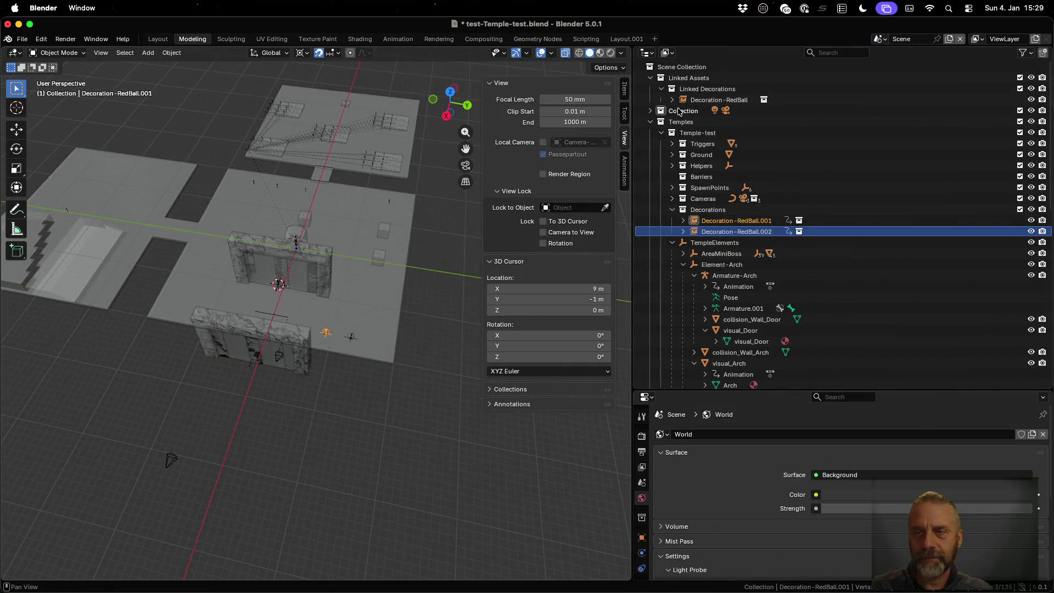
pyautogui.click(882, 40)
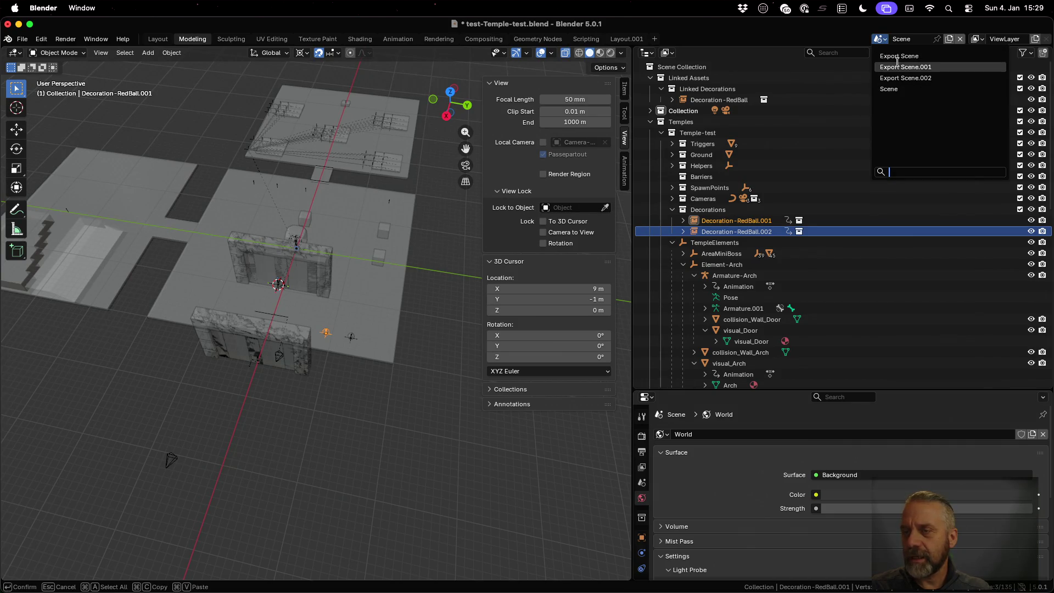
pyautogui.click(900, 67)
pyautogui.click(865, 39)
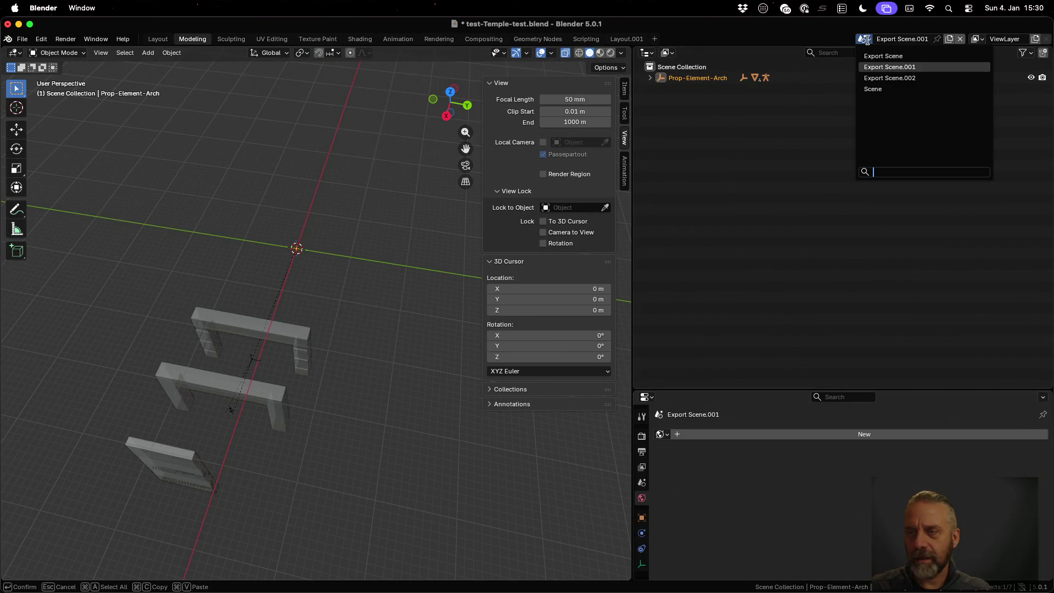
pyautogui.click(891, 78)
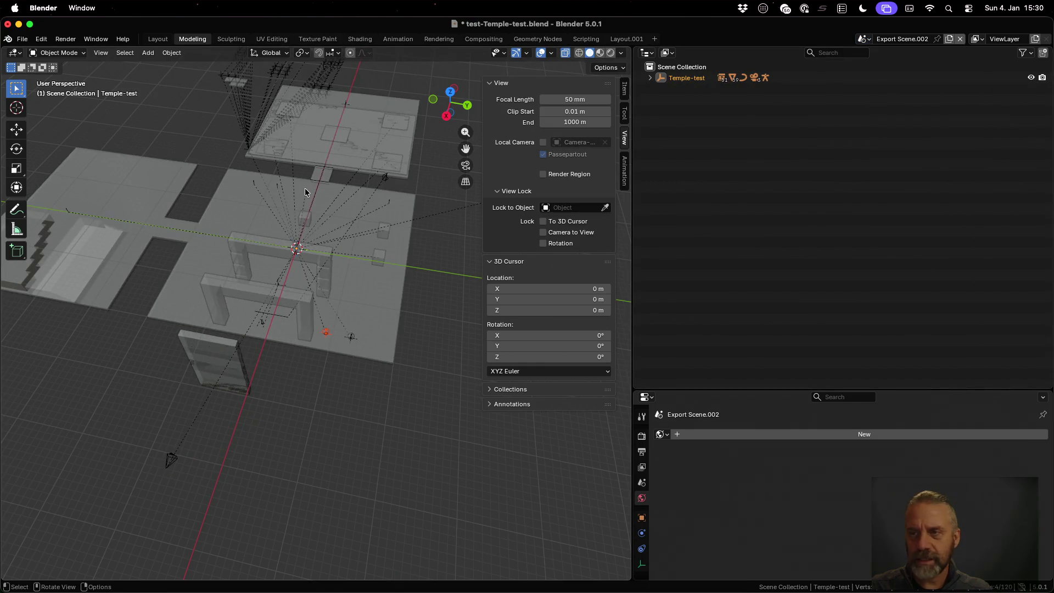
pyautogui.scroll(-3, 306, 191)
pyautogui.moveTo(352, 185)
pyautogui.mouseDown(button='middle')
pyautogui.moveTo(346, 225)
pyautogui.moveTo(350, 172)
pyautogui.moveTo(397, 174)
pyautogui.moveTo(123, 166)
pyautogui.moveTo(163, 196)
pyautogui.moveTo(268, 203)
pyautogui.moveTo(301, 310)
pyautogui.moveTo(315, 434)
pyautogui.moveTo(290, 363)
pyautogui.moveTo(332, 351)
pyautogui.moveTo(319, 336)
pyautogui.moveTo(332, 340)
pyautogui.moveTo(310, 397)
pyautogui.moveTo(186, 402)
pyautogui.moveTo(160, 369)
pyautogui.moveTo(113, 370)
pyautogui.moveTo(285, 324)
pyautogui.moveTo(293, 294)
pyautogui.moveTo(258, 269)
pyautogui.moveTo(333, 281)
pyautogui.mouseUp(button='middle')
# - Expand Temple-test in the Outliner and peek inside Decoration-RedBall.003
pyautogui.scroll(-5, 333, 281)
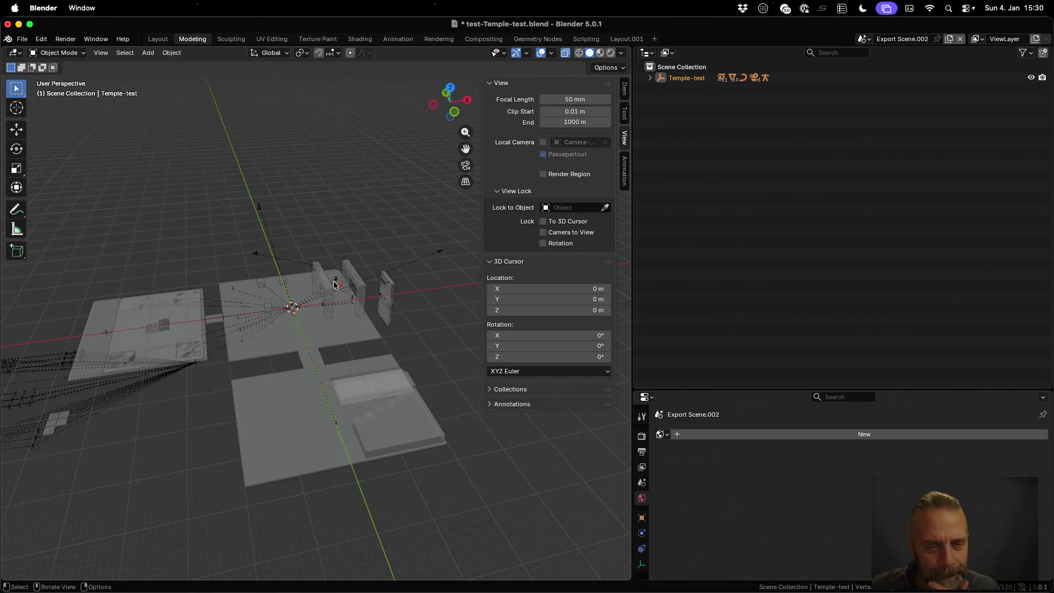
pyautogui.click(650, 79)
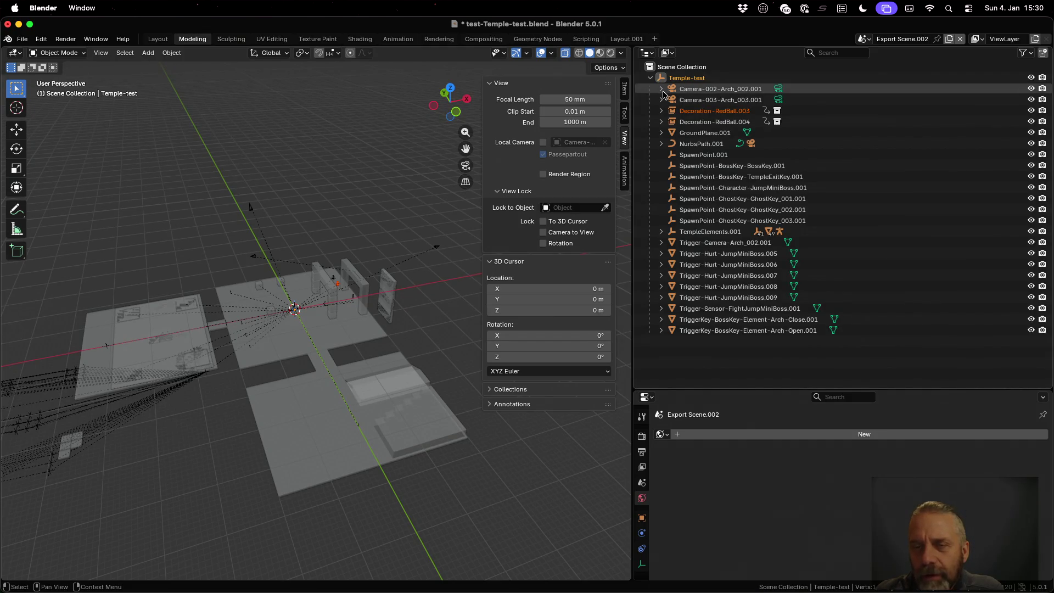
pyautogui.click(662, 110)
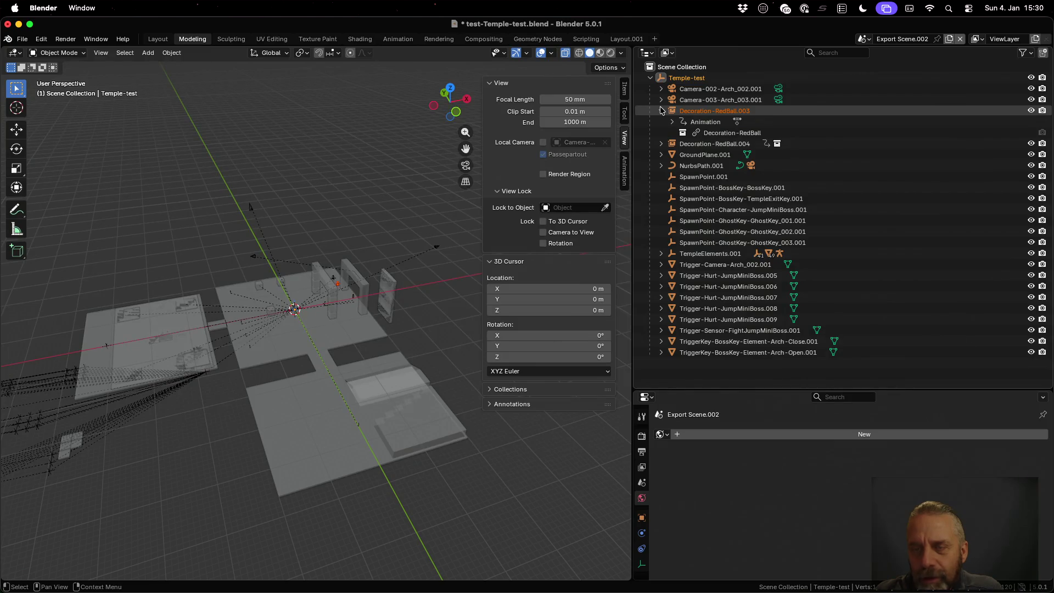
pyautogui.click(661, 110)
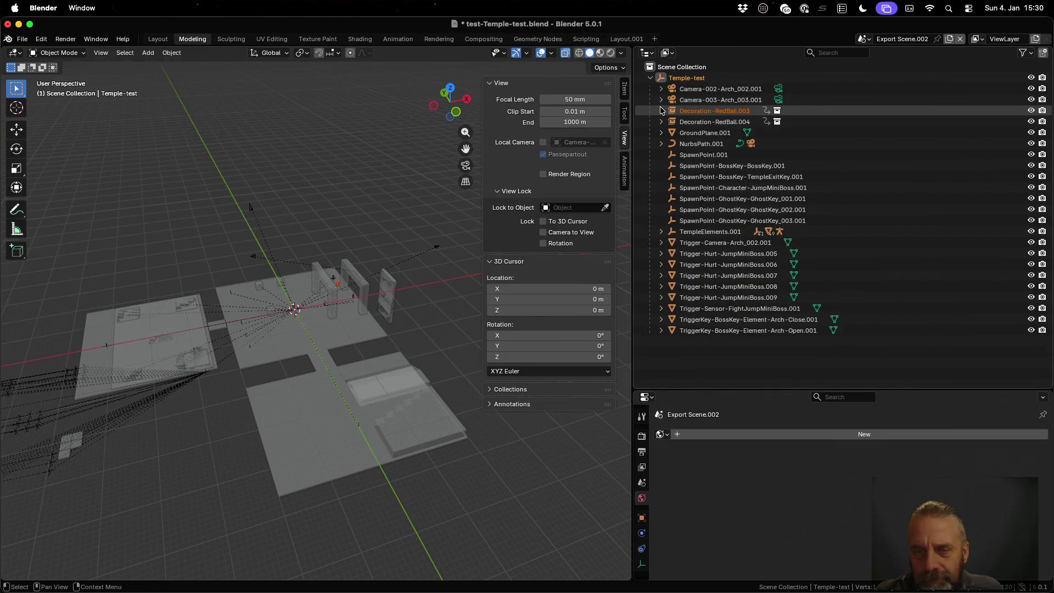
# - Inspect Decoration-RedBall.004, GroundPlane.001, NurbsPath.001, SpawnPoint.001 and SpawnPoint-BossKey-BossKey.001 in Export Scene.002
pyautogui.scroll(7, 408, 211)
pyautogui.moveTo(408, 211); pyautogui.dragTo(388, 216, button='middle')
pyautogui.click(730, 121)
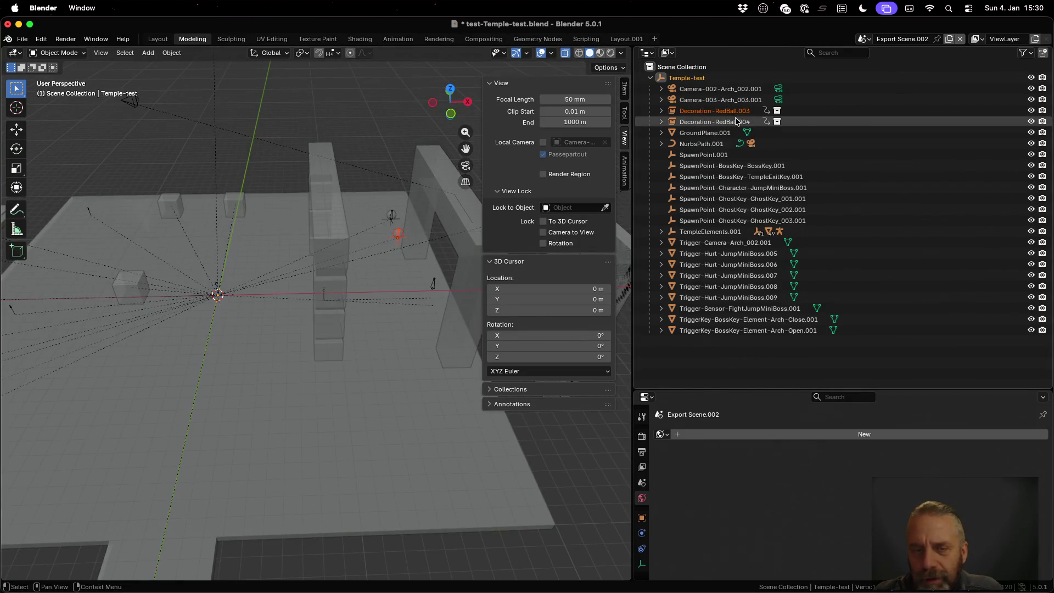
pyautogui.click(711, 133)
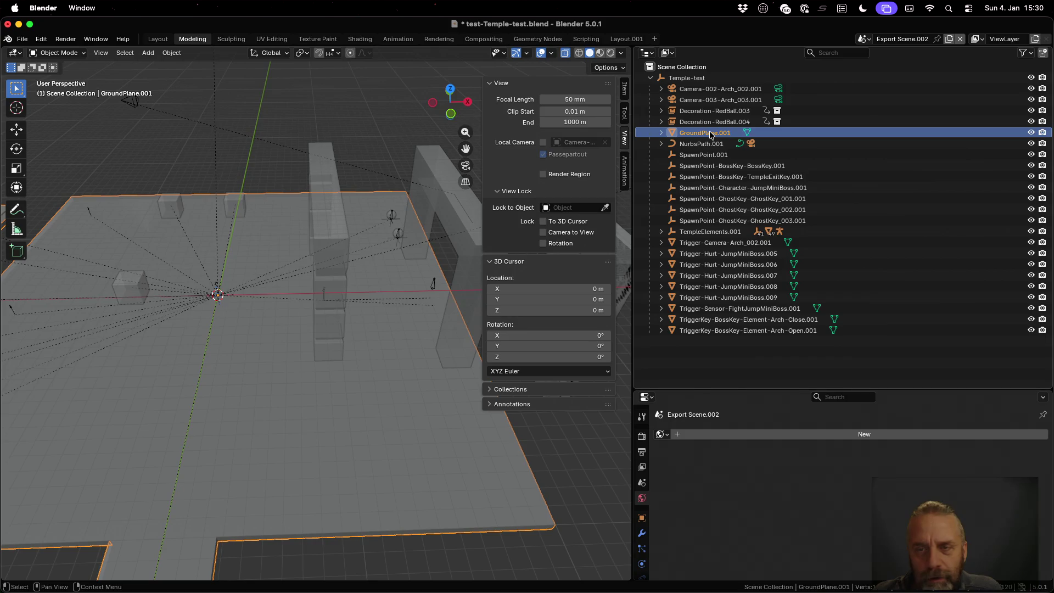
pyautogui.click(707, 144)
pyautogui.moveTo(357, 226)
pyautogui.mouseDown(button='middle')
pyautogui.moveTo(321, 250)
pyautogui.moveTo(289, 245)
pyautogui.mouseUp(button='middle')
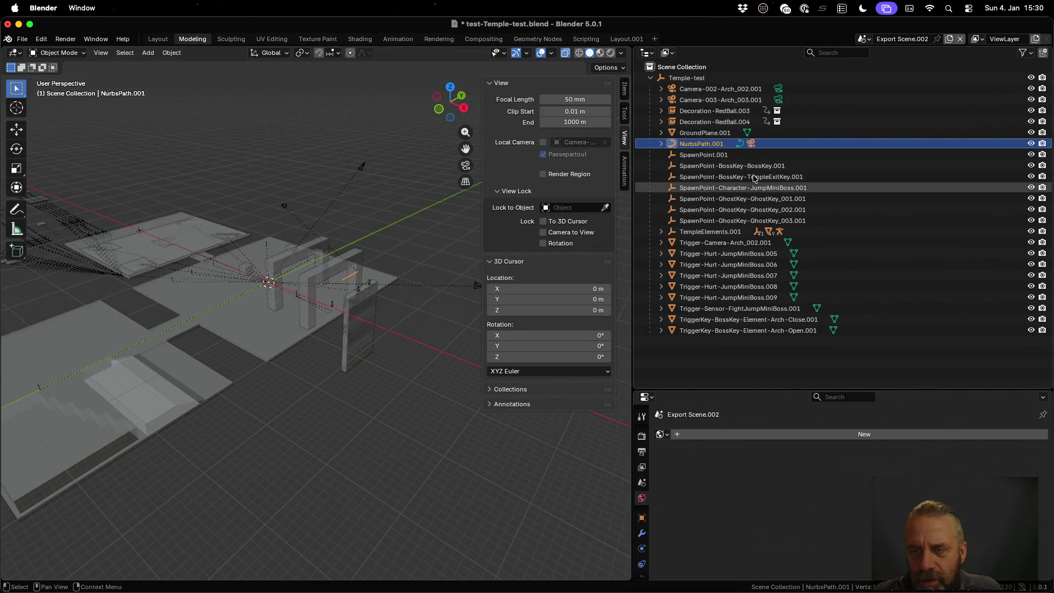
pyautogui.click(709, 155)
pyautogui.click(728, 167)
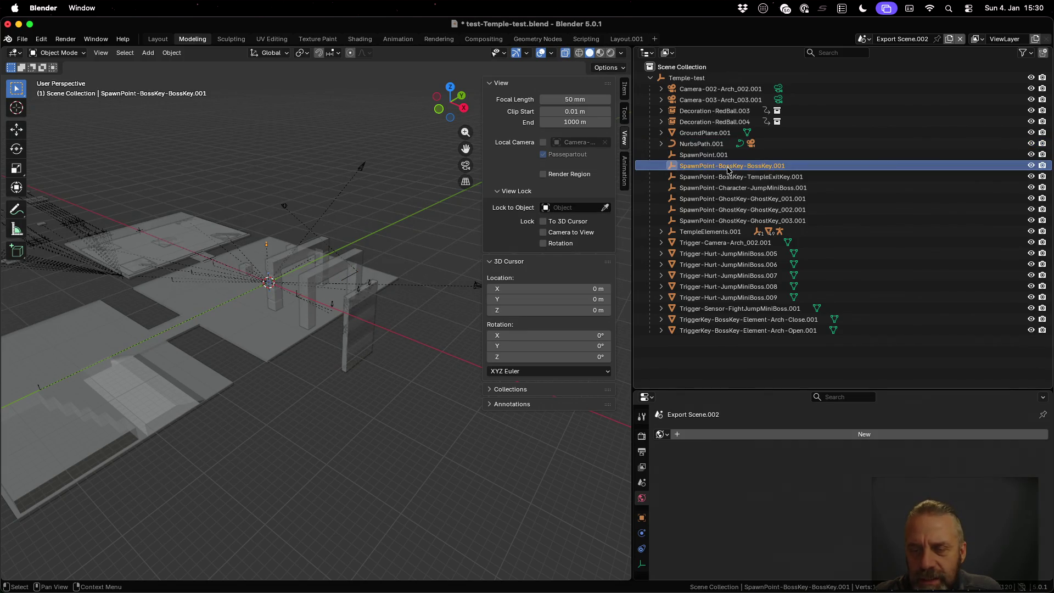
# - Expand TempleElements.001 and inspect AreaMiniBoss.001, Element-Arch.003 and Trigger-Camera-Arch_002.001
pyautogui.click(731, 232)
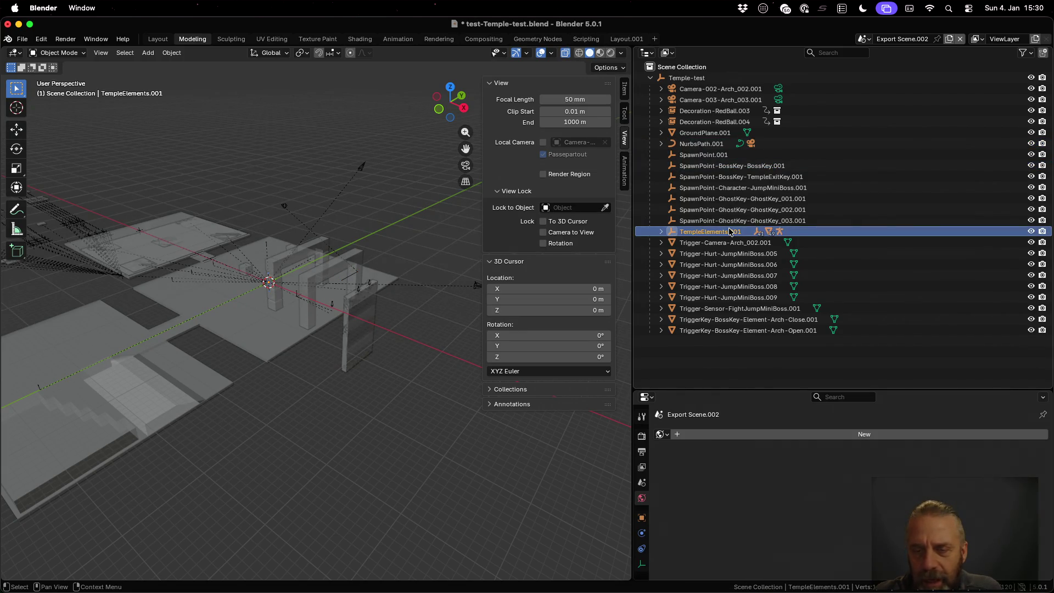
pyautogui.click(662, 233)
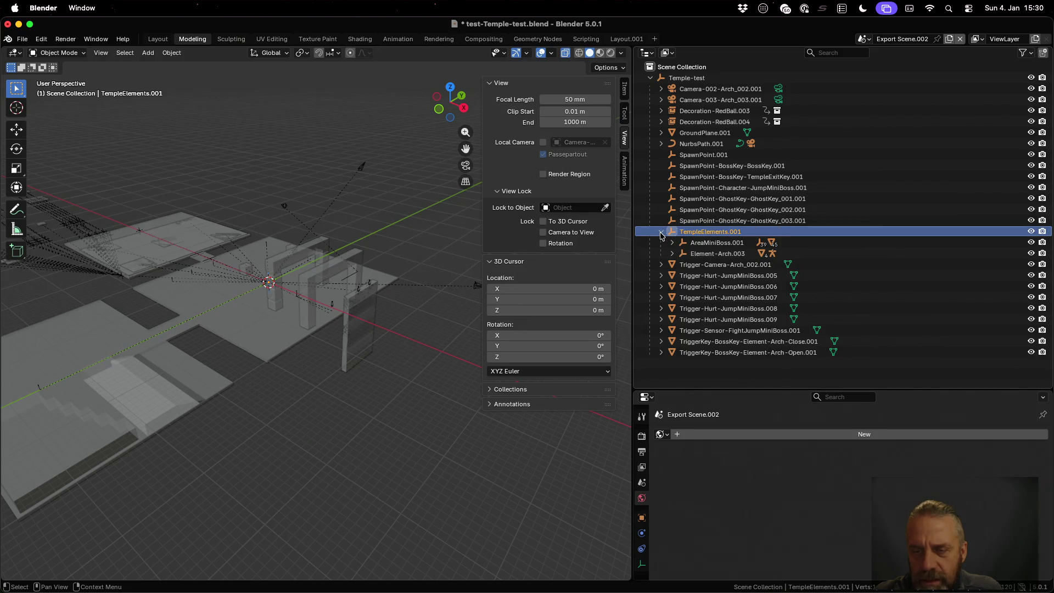
pyautogui.click(700, 244)
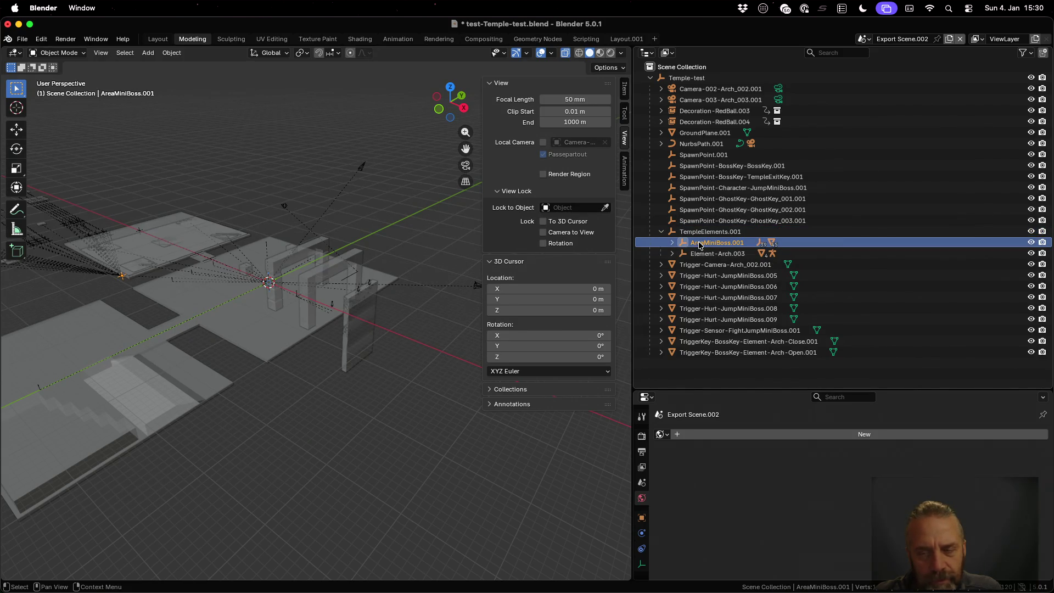
pyautogui.click(700, 254)
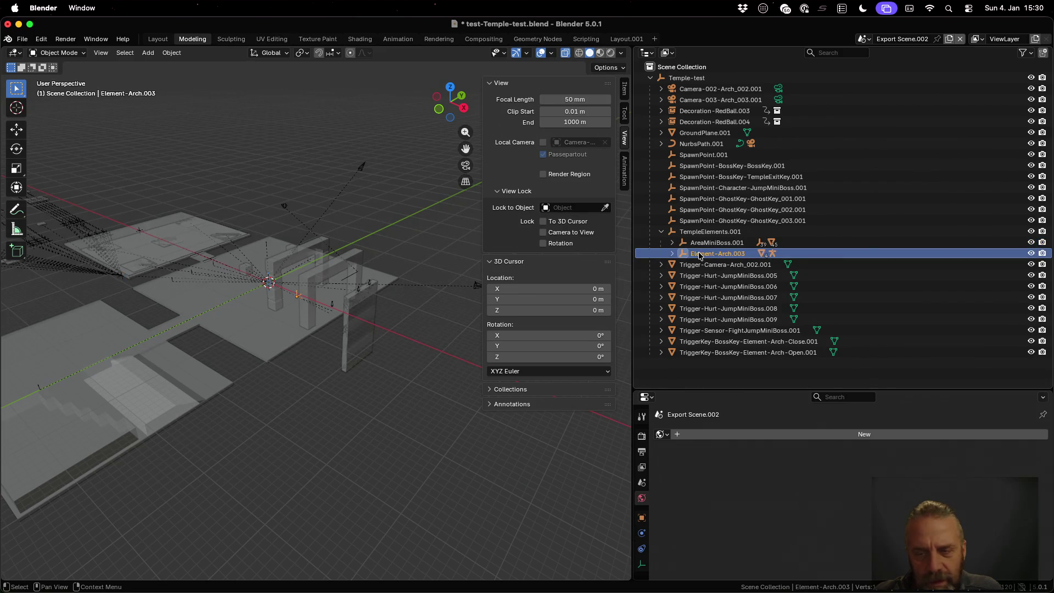
pyautogui.click(712, 266)
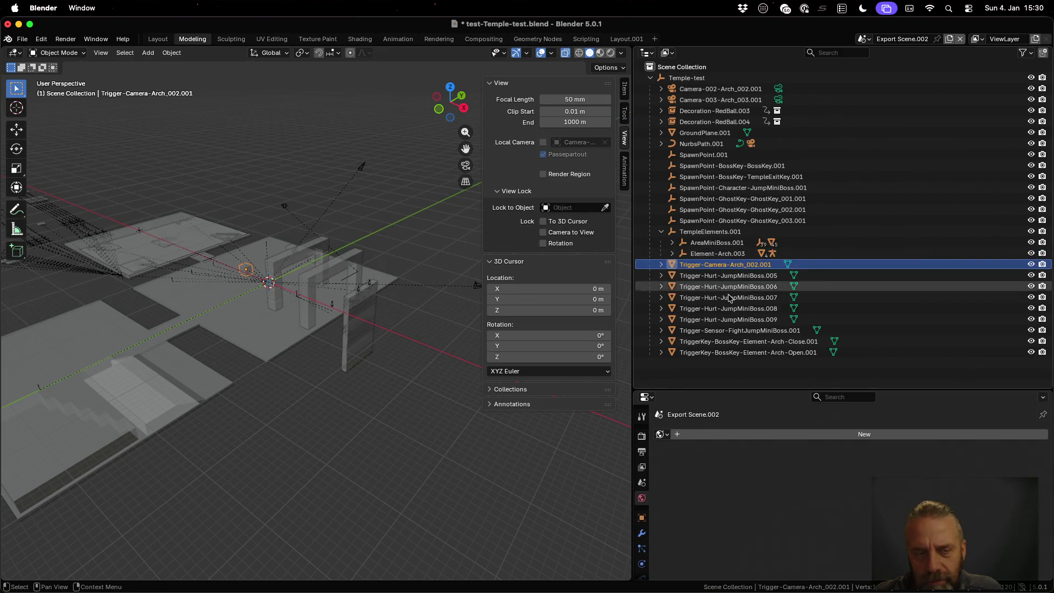
pyautogui.click(711, 242)
pyautogui.click(708, 233)
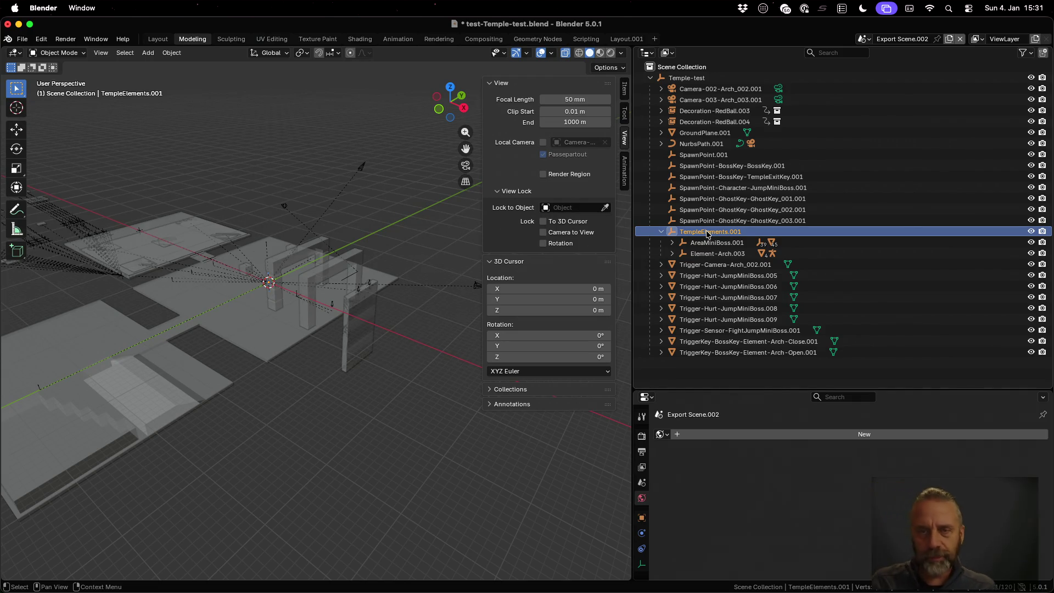
pyautogui.click(869, 42)
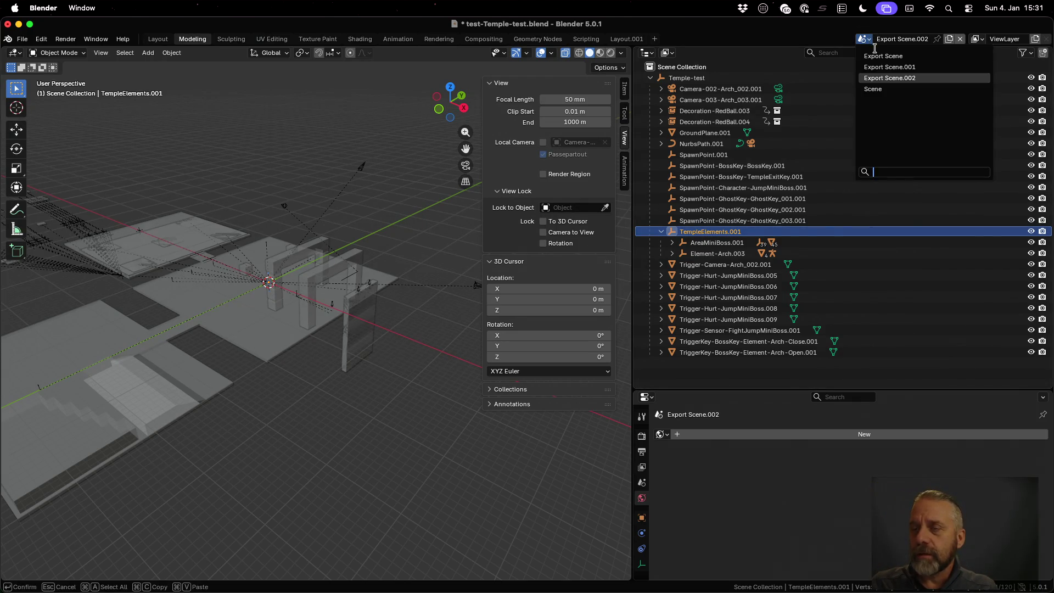
# - In the source Scene, select the TempleElements collection and show its transform values
pyautogui.click(882, 79)
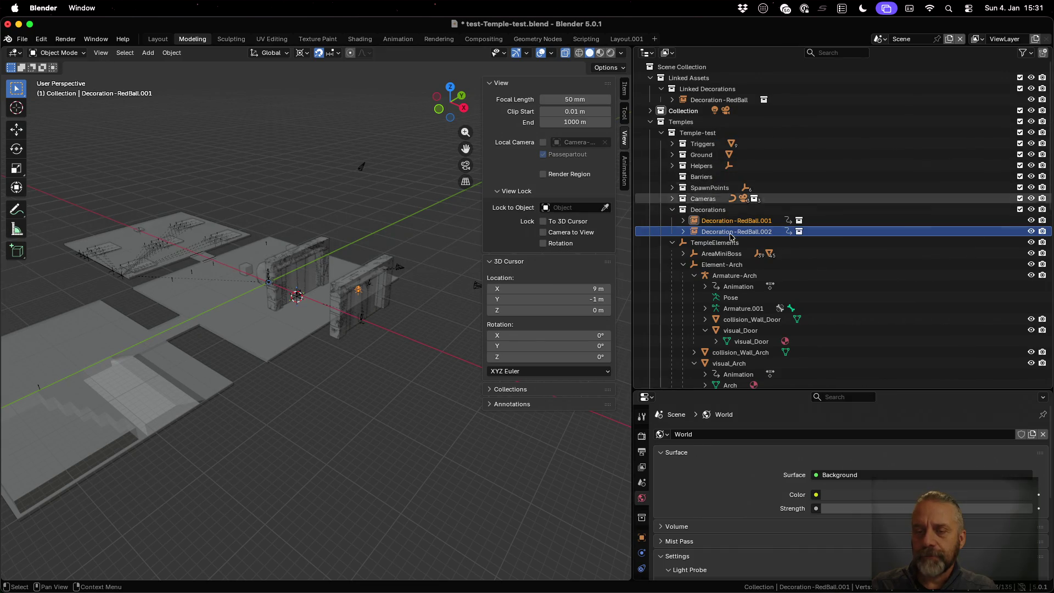
pyautogui.click(780, 243)
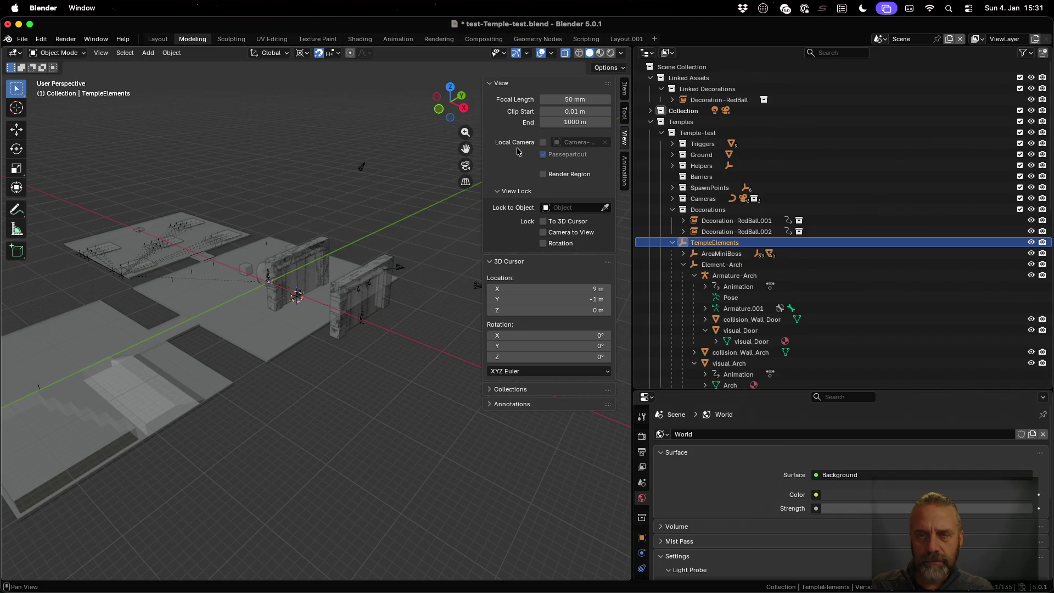
pyautogui.click(624, 89)
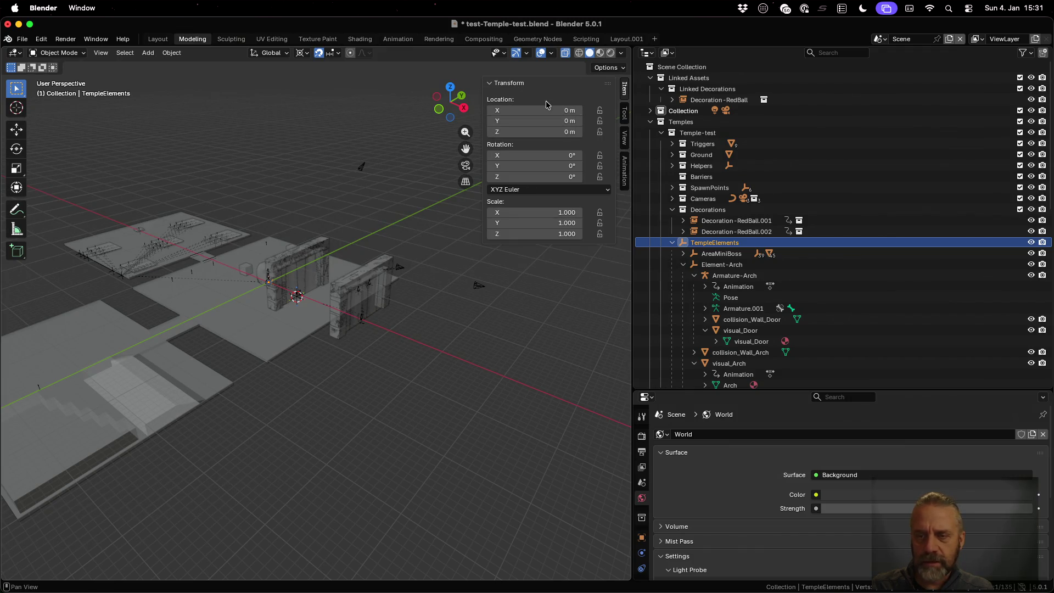
# - Cycle through Export Scene.001 and Export Scene.002, then return to the source Scene
pyautogui.click(880, 39)
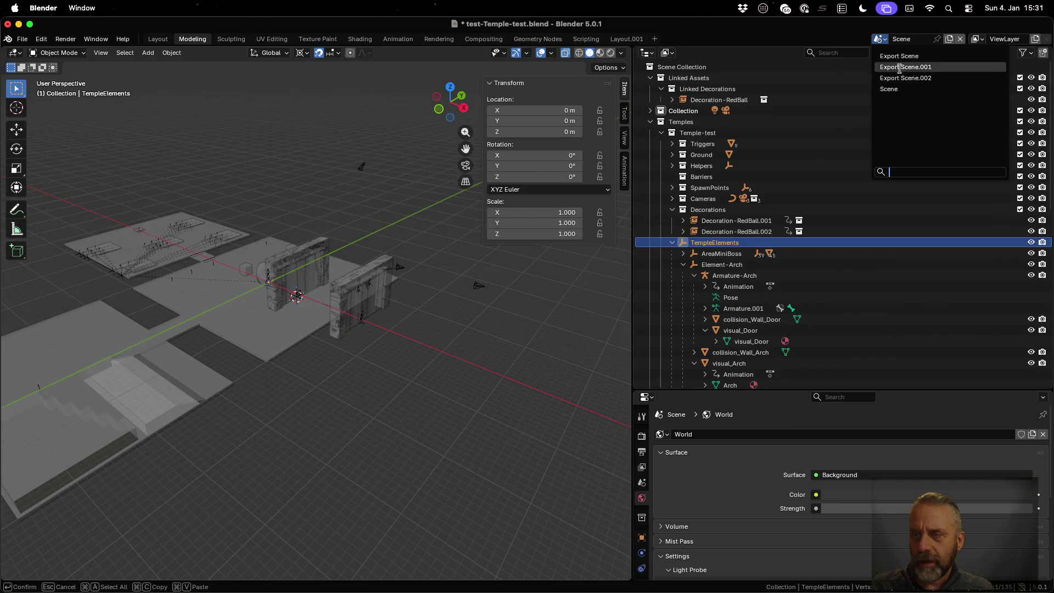
pyautogui.click(899, 67)
pyautogui.click(879, 40)
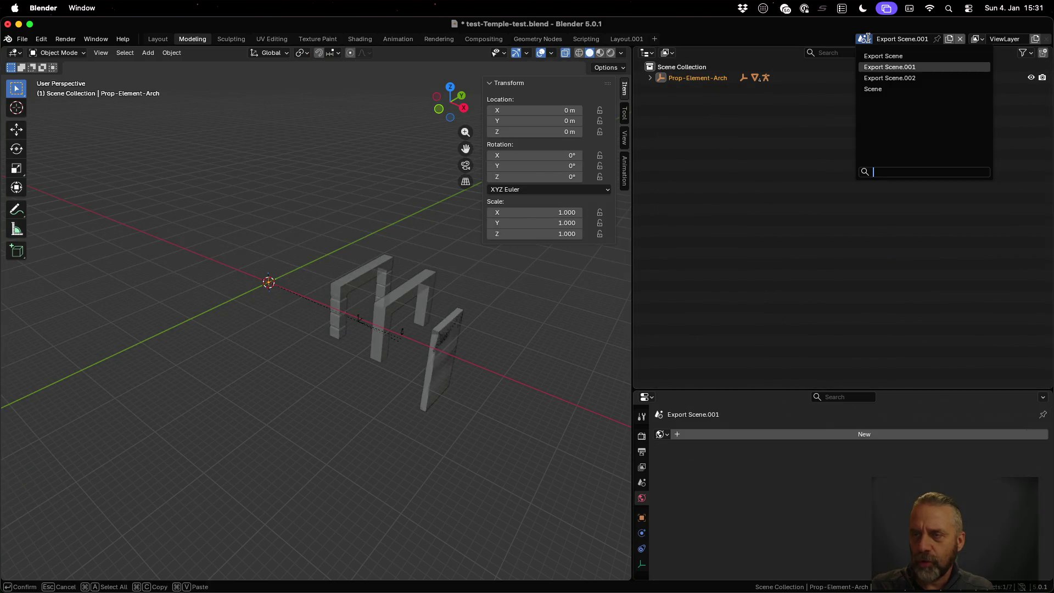
pyautogui.click(885, 78)
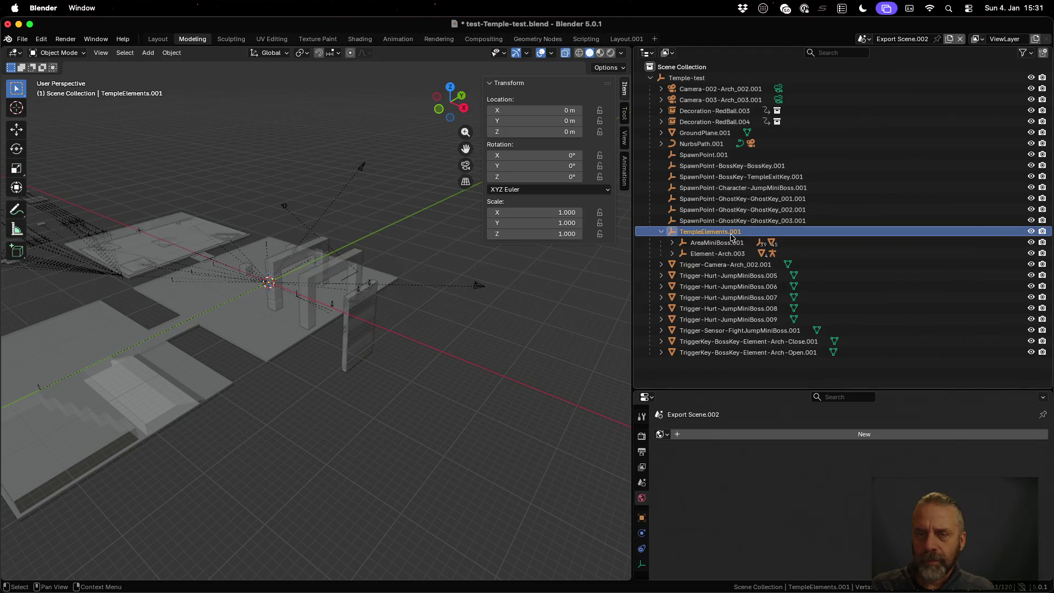
pyautogui.click(867, 39)
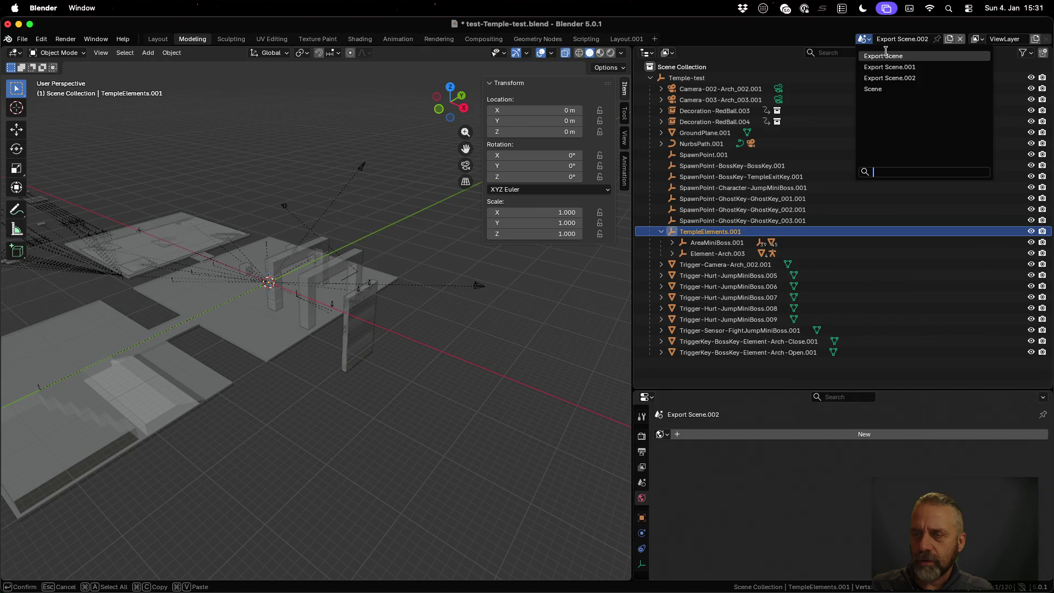
pyautogui.click(884, 89)
# - Select AreaMiniBoss, orbit closer to the orange empty, then show Mission Control
pyautogui.scroll(-3, 765, 227)
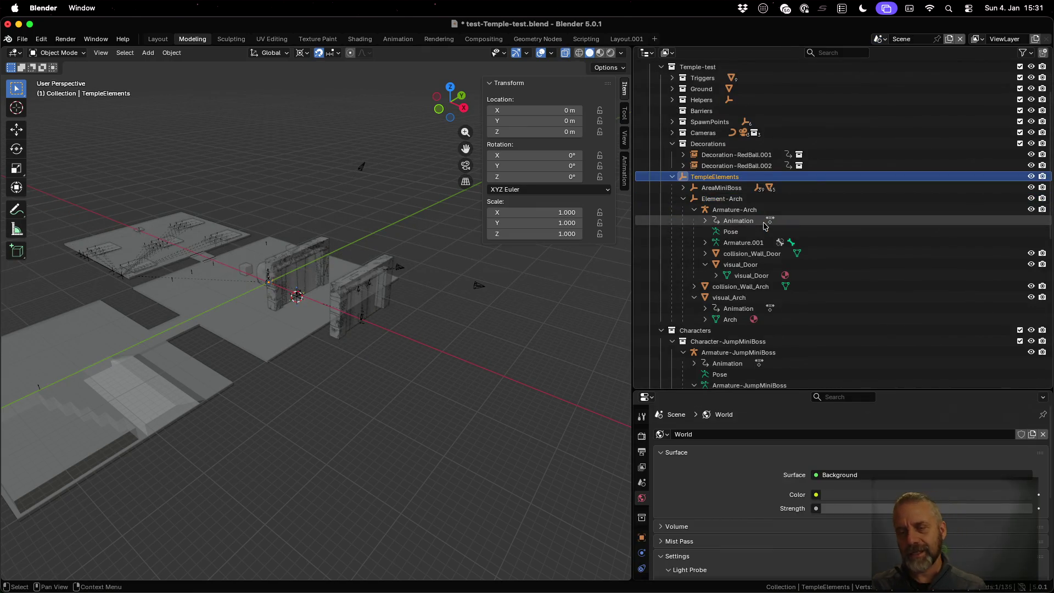
pyautogui.click(725, 187)
pyautogui.moveTo(112, 279); pyautogui.dragTo(276, 423, button='middle')
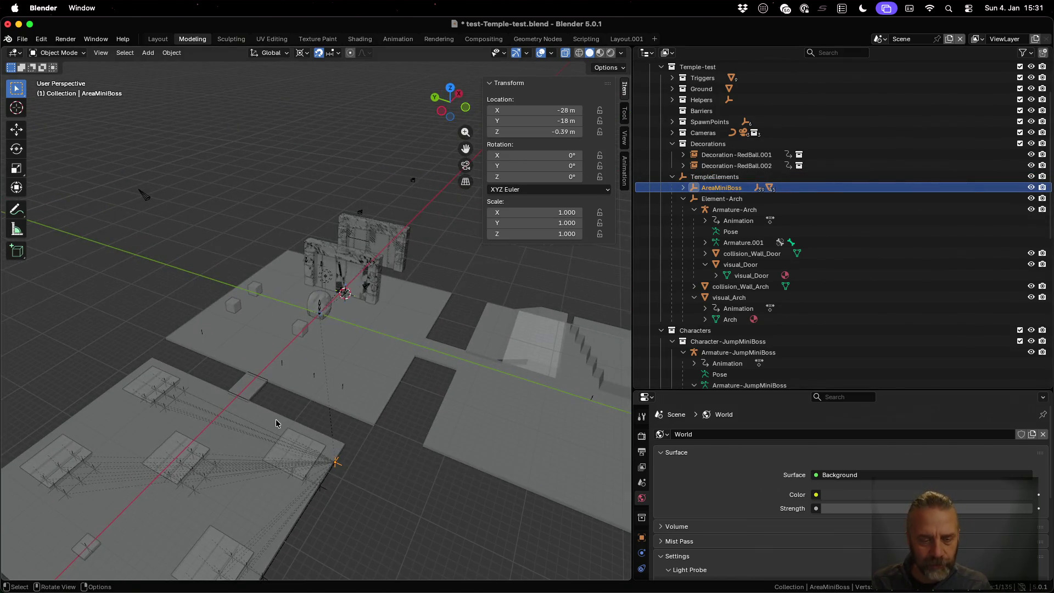
pyautogui.scroll(2, 358, 453)
pyautogui.scroll(2, 390, 430)
pyautogui.keyDown('shift'); pyautogui.moveTo(390, 430); pyautogui.dragTo(378, 319, button='middle'); pyautogui.keyUp('shift')
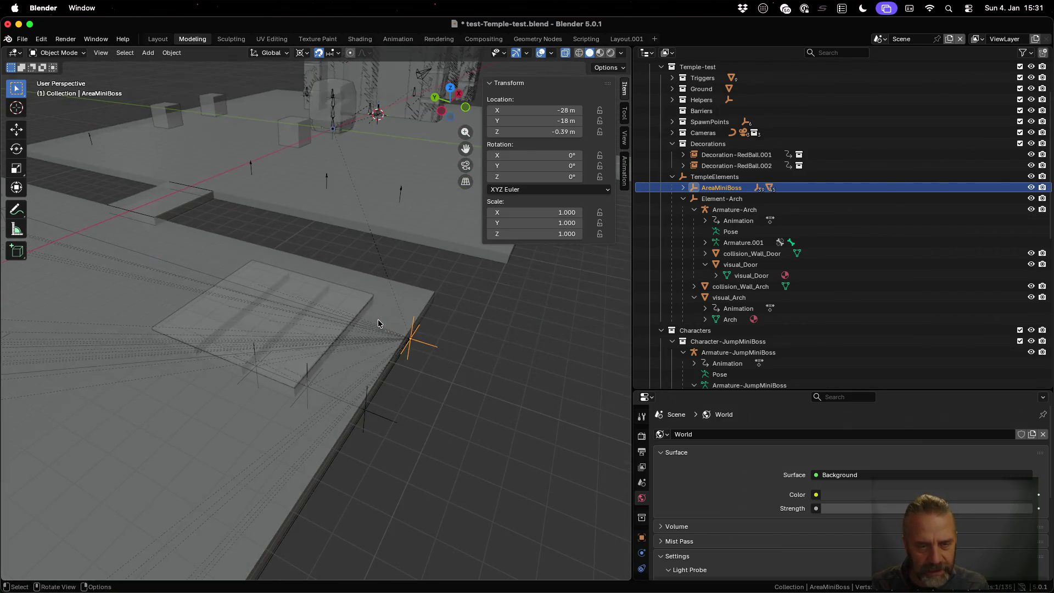
pyautogui.scroll(-3, 450, 369)
pyautogui.scroll(3, 434, 370)
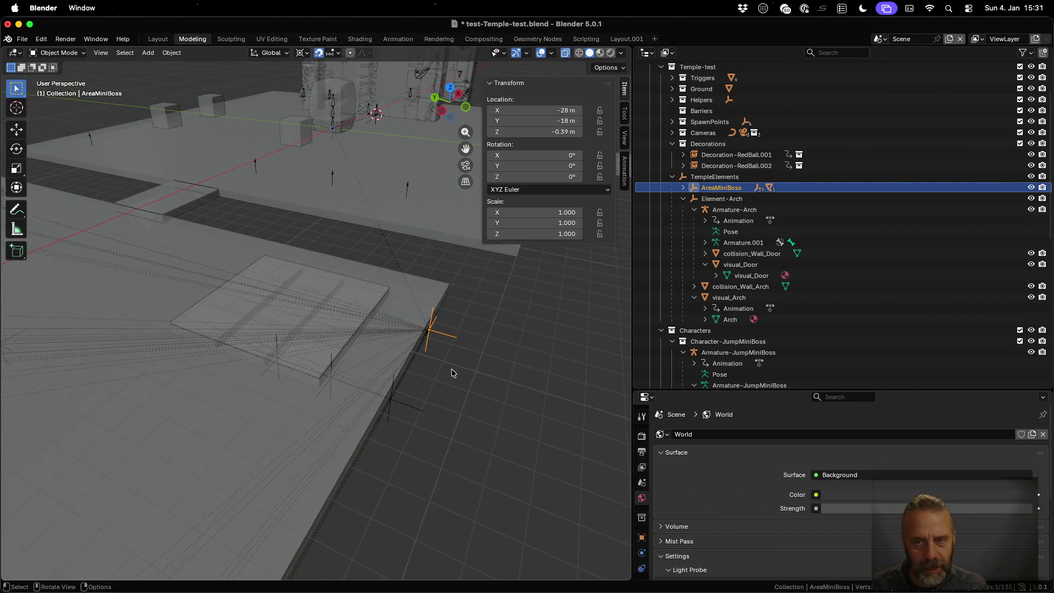
pyautogui.hotkey('ctrl', 'Up')
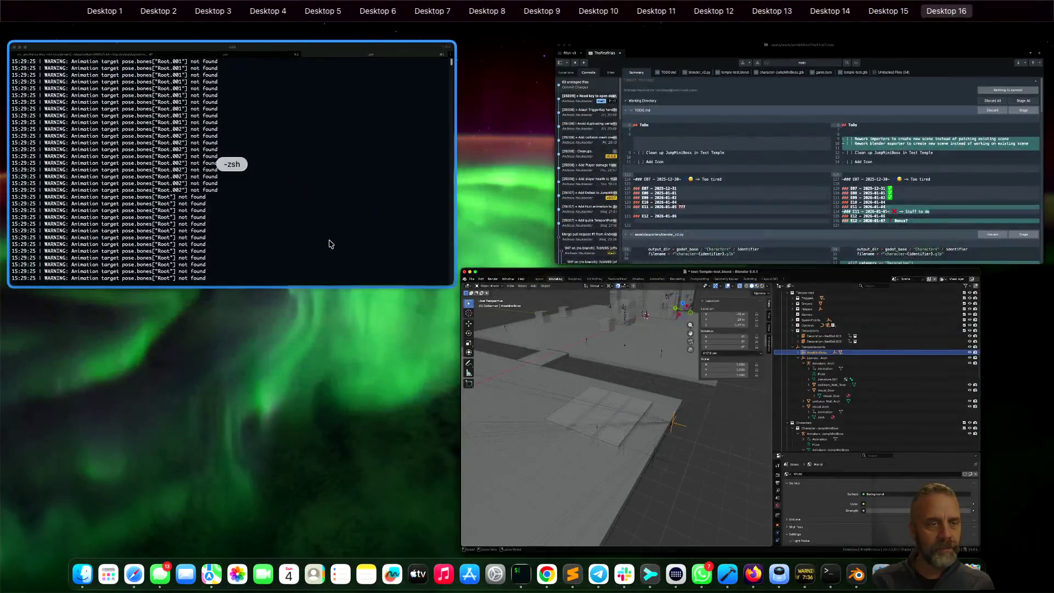
# - Bring the iTerm2 log window forward from Mission Control, then return to Blender
pyautogui.click(327, 242)
pyautogui.press('super+Tab')
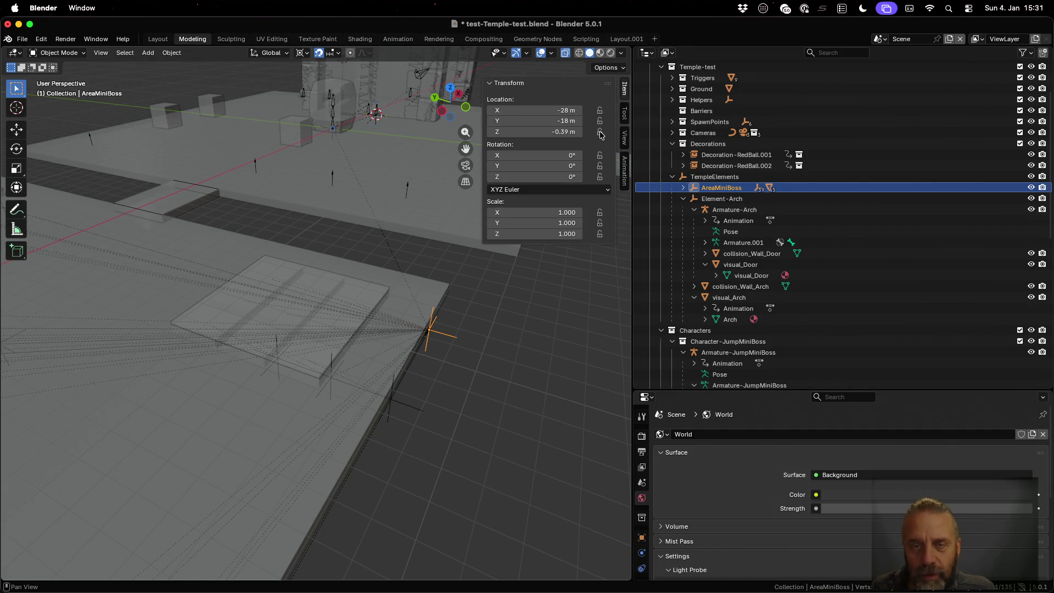
# - Check AreaMiniBoss.001's location in Export Scene.002, then return to the source Scene
pyautogui.click(880, 39)
pyautogui.click(903, 67)
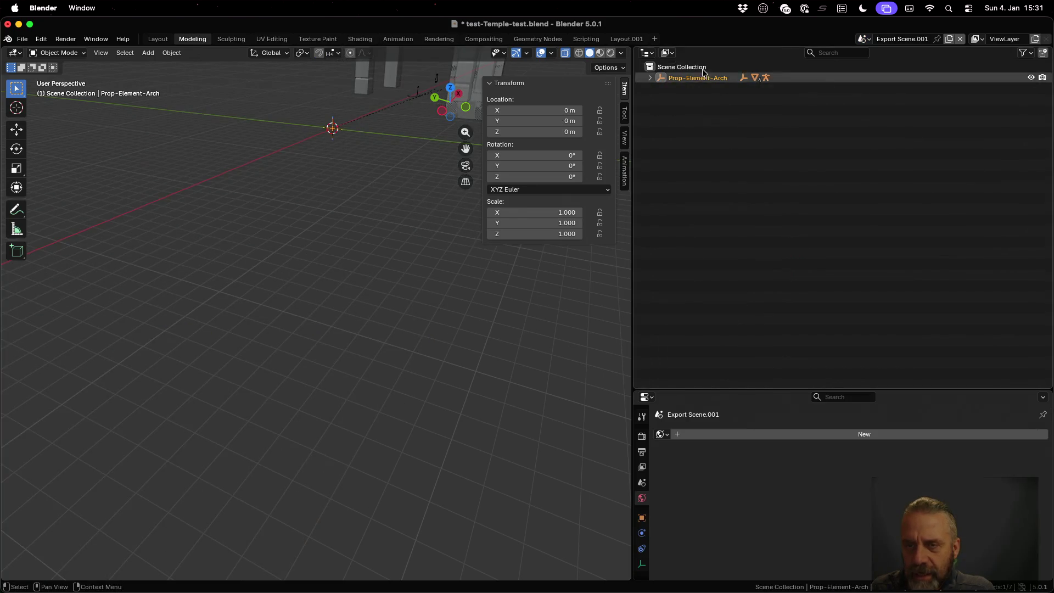
pyautogui.click(864, 39)
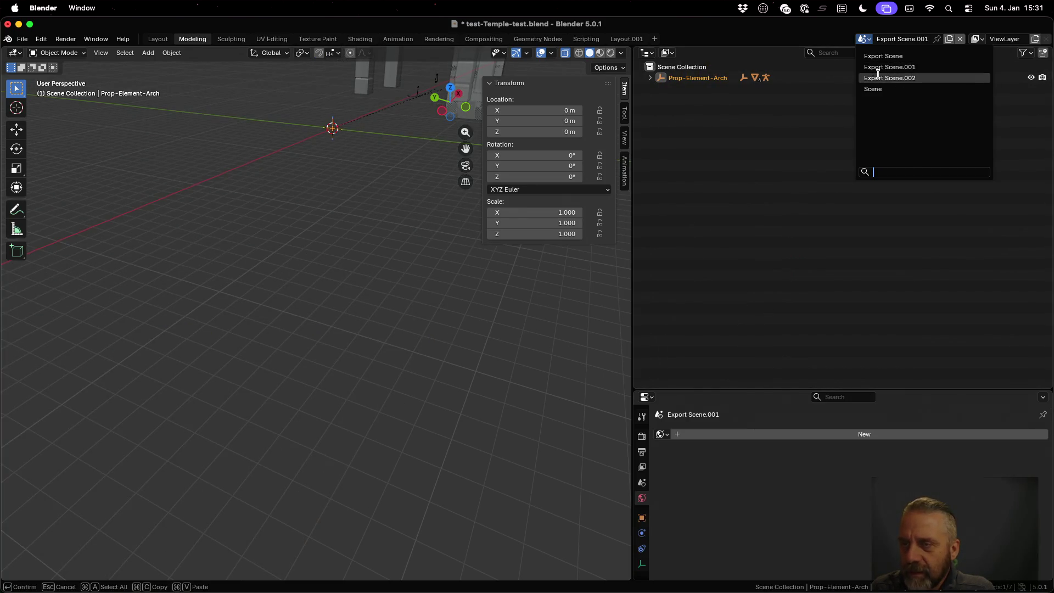
pyautogui.click(879, 78)
pyautogui.click(711, 243)
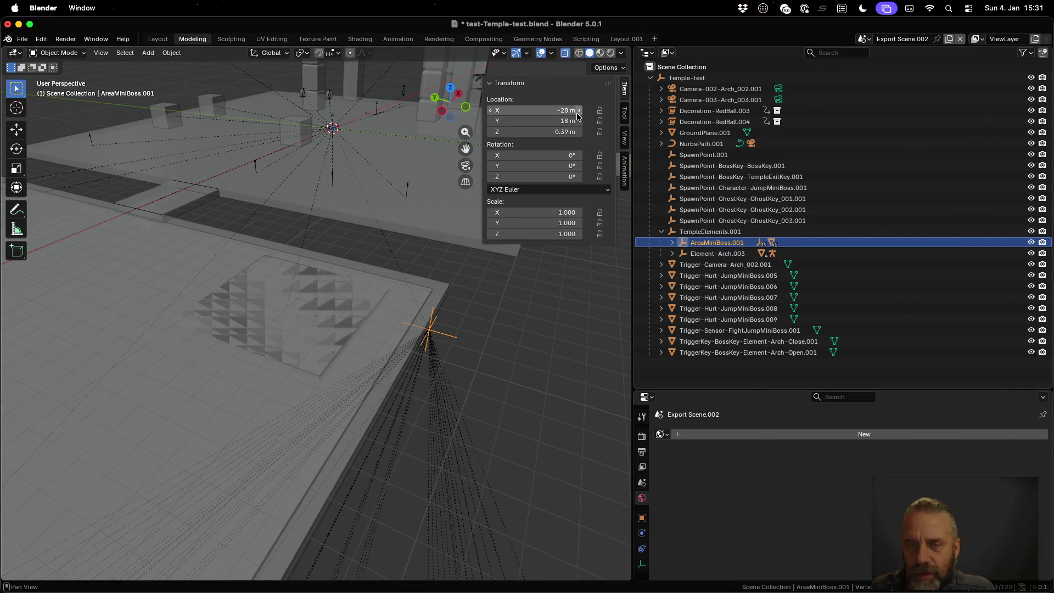
pyautogui.click(864, 38)
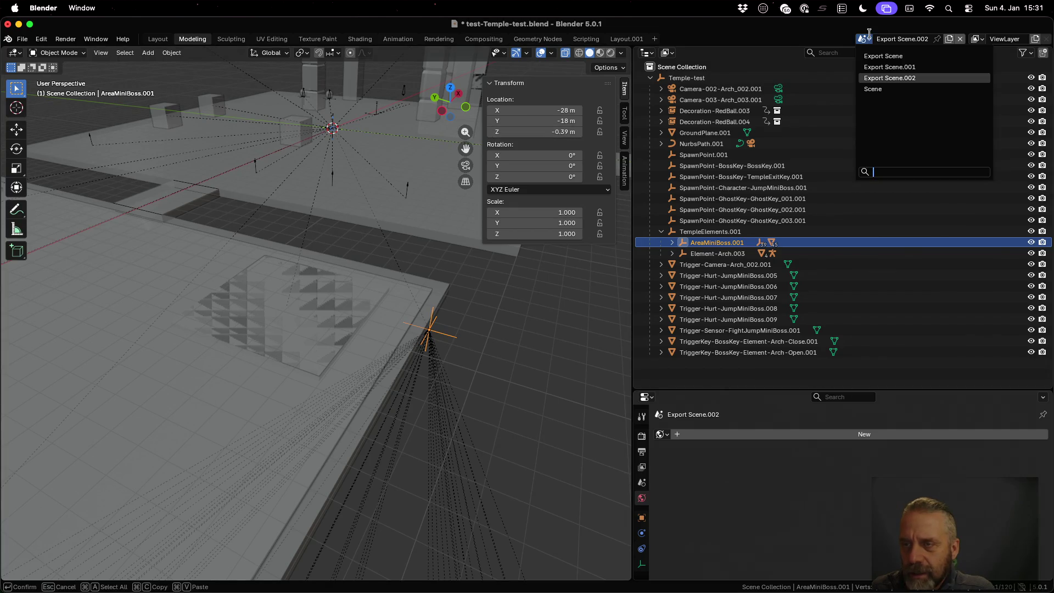
pyautogui.click(878, 89)
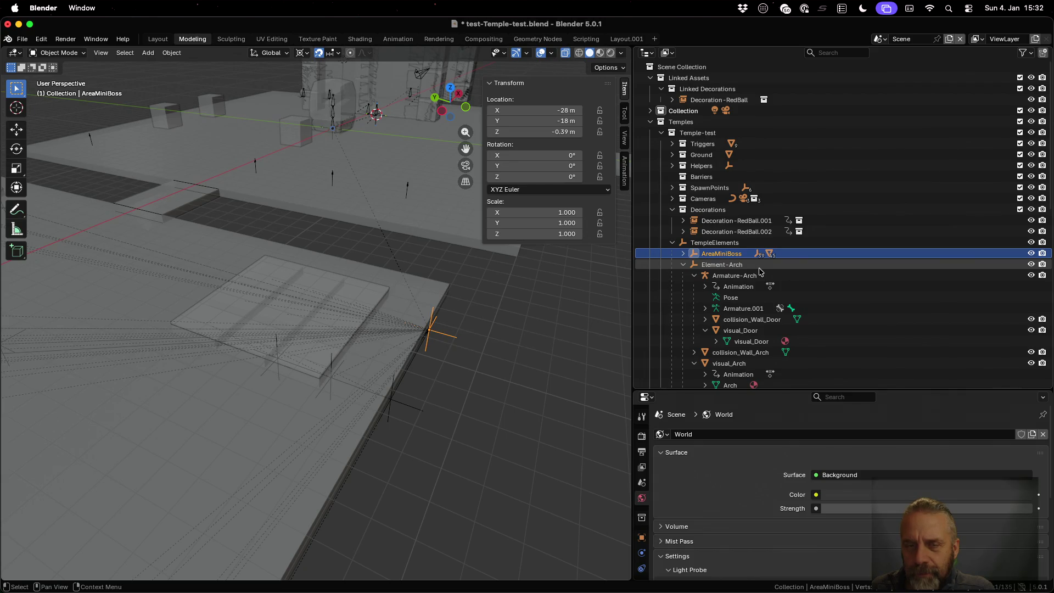
# - In the source Scene, expand AreaMiniBoss and inspect its child AreaMiniBoss.006
pyautogui.click(683, 253)
pyautogui.click(726, 265)
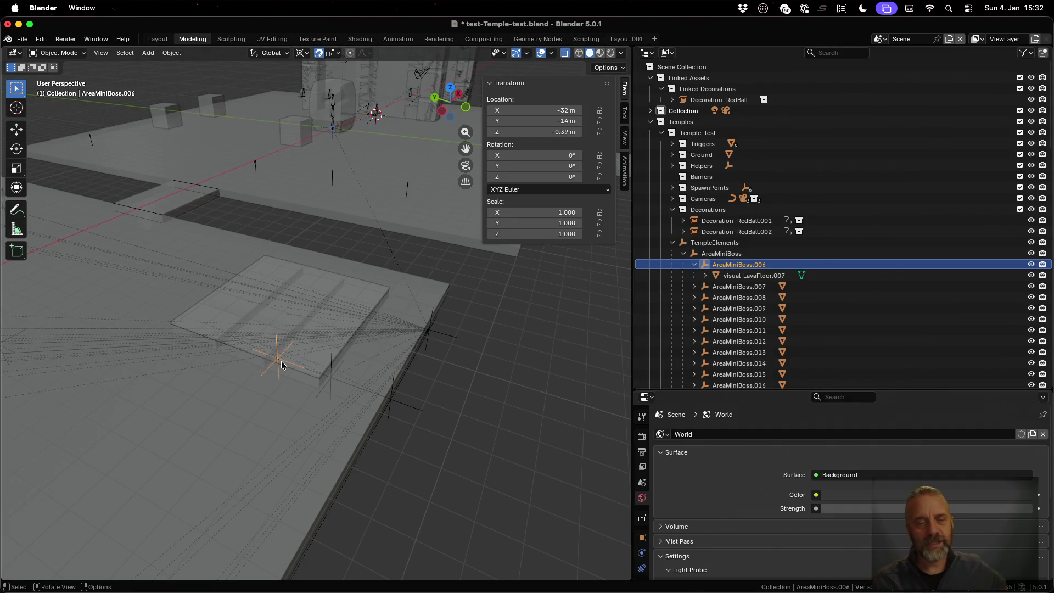
pyautogui.scroll(-2, 283, 362)
pyautogui.scroll(4, 287, 357)
pyautogui.scroll(-2, 289, 353)
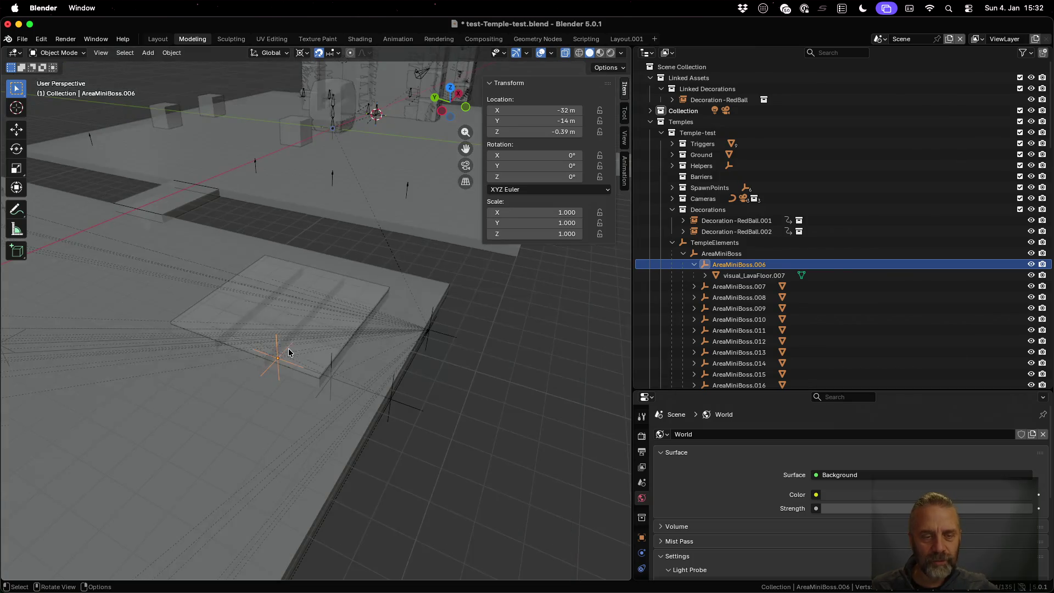
# - In Export Scene.002, expand AreaMiniBoss.001 and inspect AreaMiniBoss.002 at -32 m, -14 m, -0.39 m
pyautogui.click(884, 39)
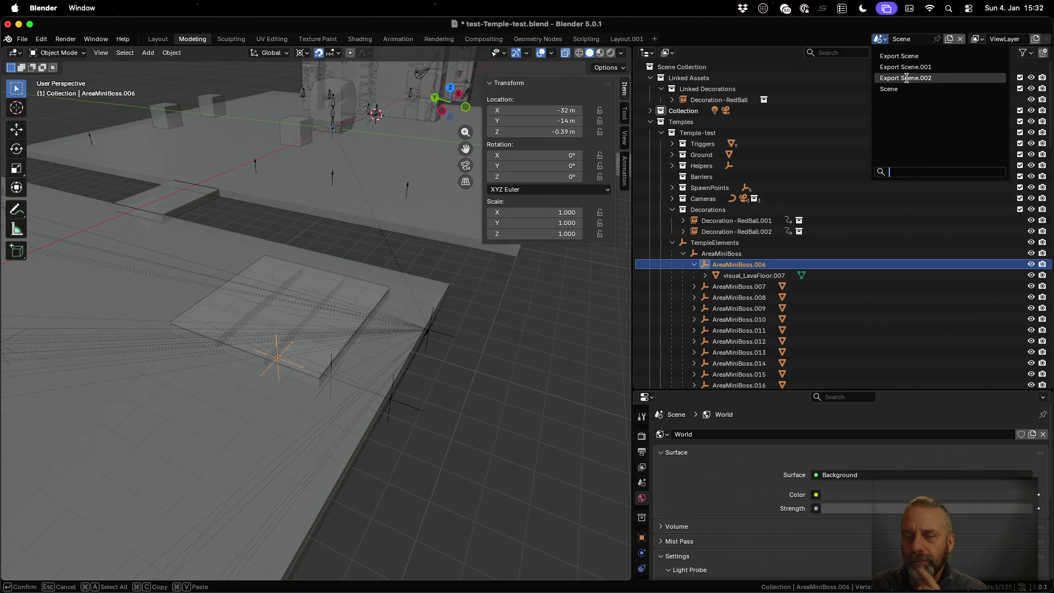
pyautogui.click(908, 78)
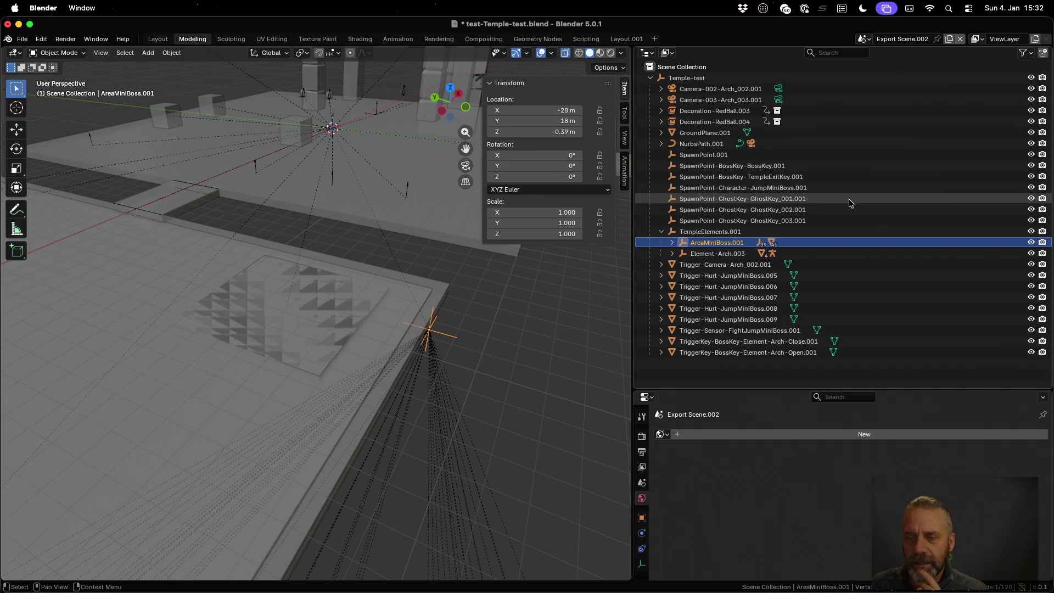
pyautogui.click(673, 242)
pyautogui.click(723, 254)
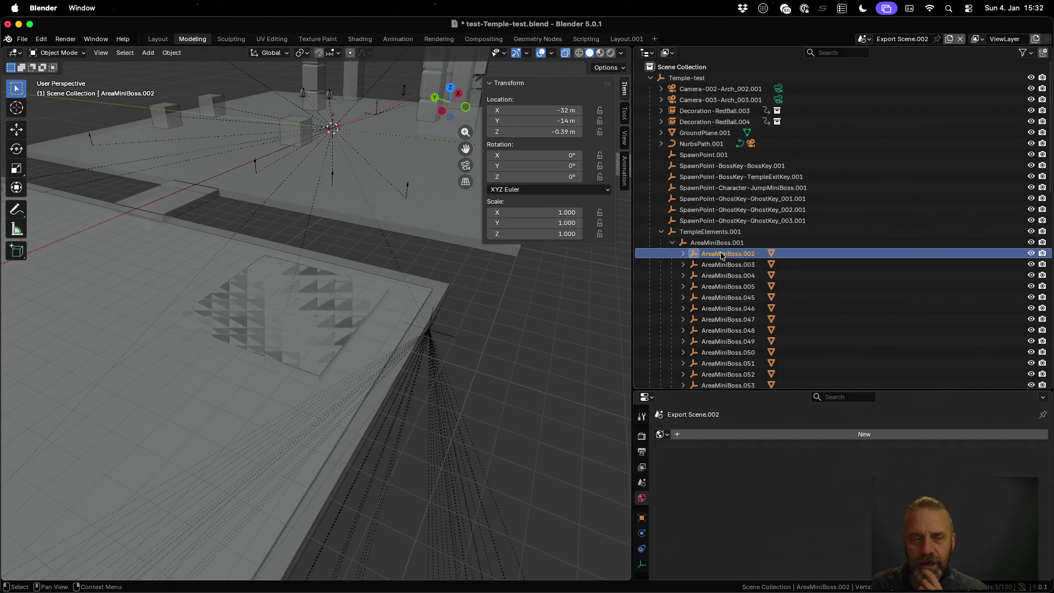
pyautogui.scroll(-6, 436, 273)
pyautogui.scroll(3, 434, 275)
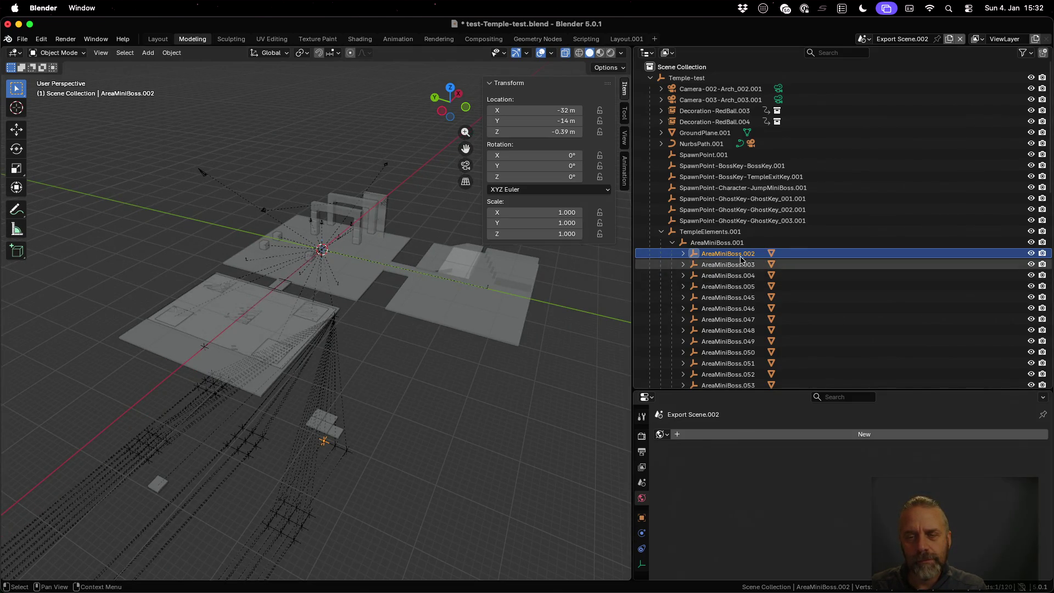
pyautogui.moveTo(358, 420); pyautogui.dragTo(358, 419, button='middle')
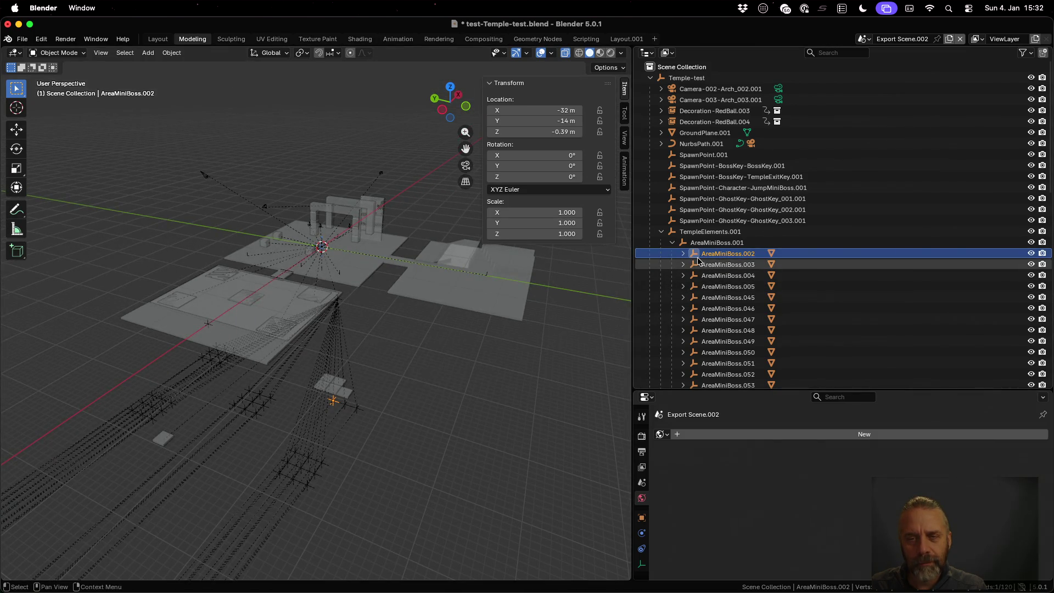
pyautogui.scroll(-10, 698, 258)
pyautogui.scroll(-7, 698, 260)
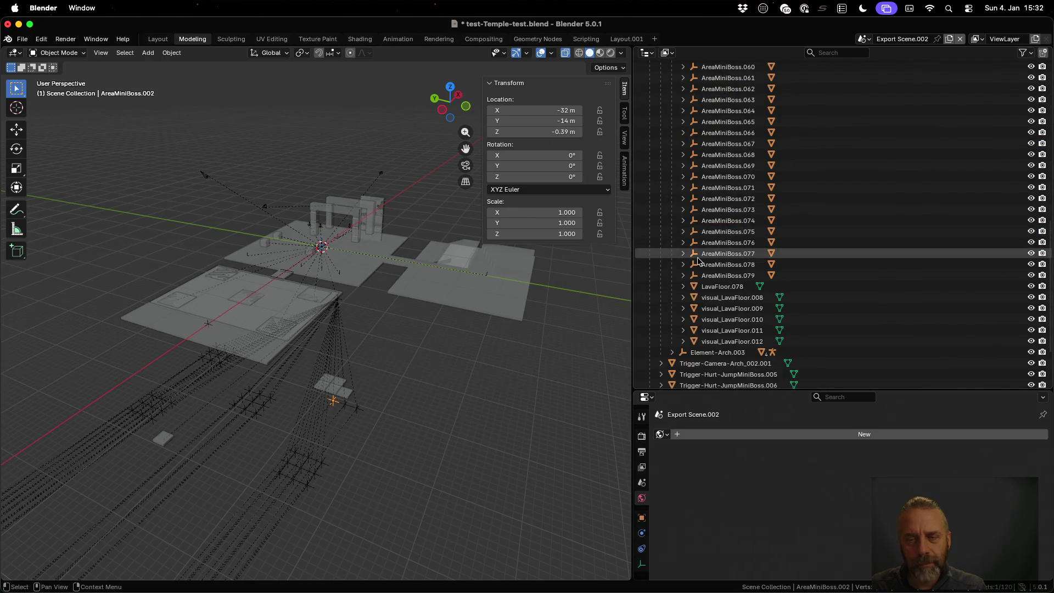
pyautogui.click(725, 298)
pyautogui.click(724, 319)
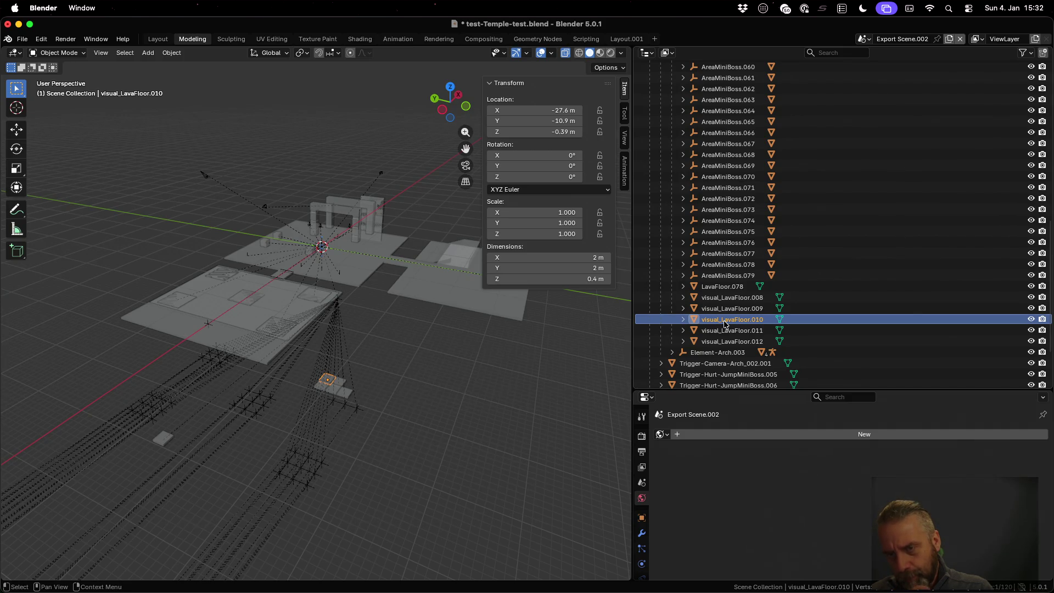
pyautogui.scroll(10, 725, 324)
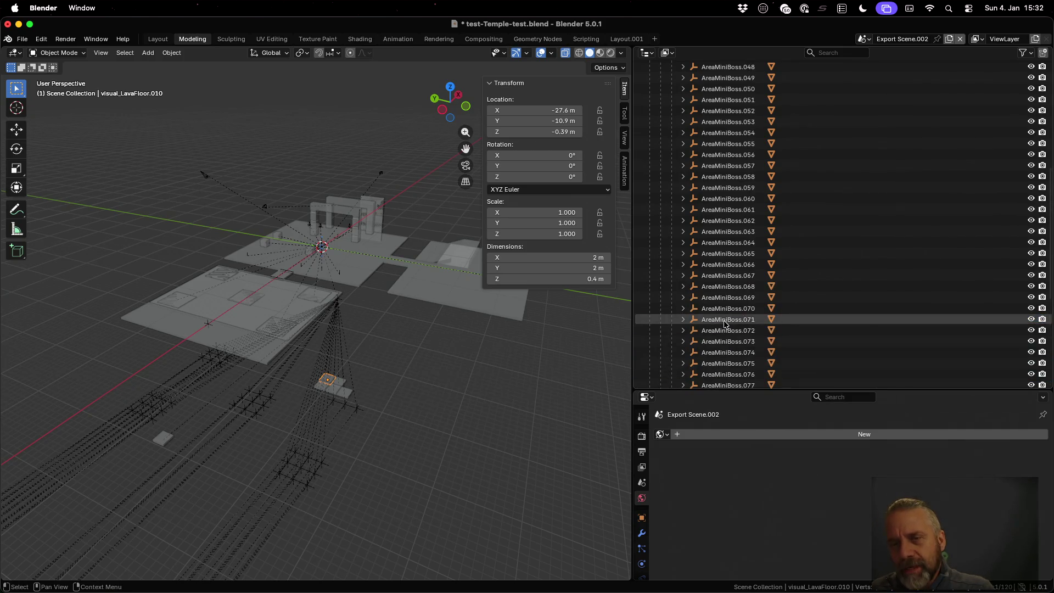
pyautogui.scroll(5, 725, 324)
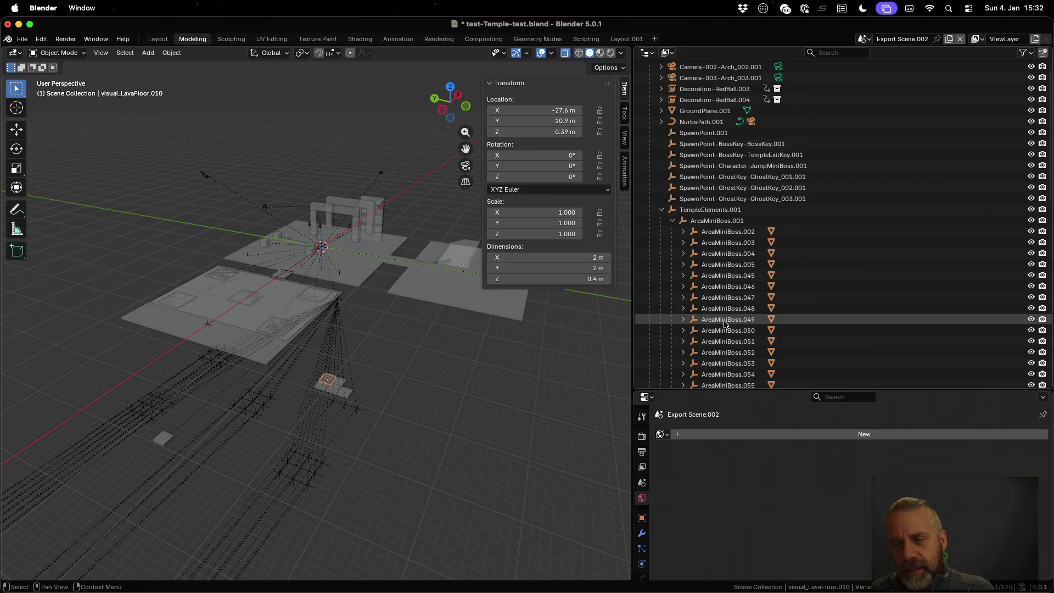
pyautogui.click(721, 234)
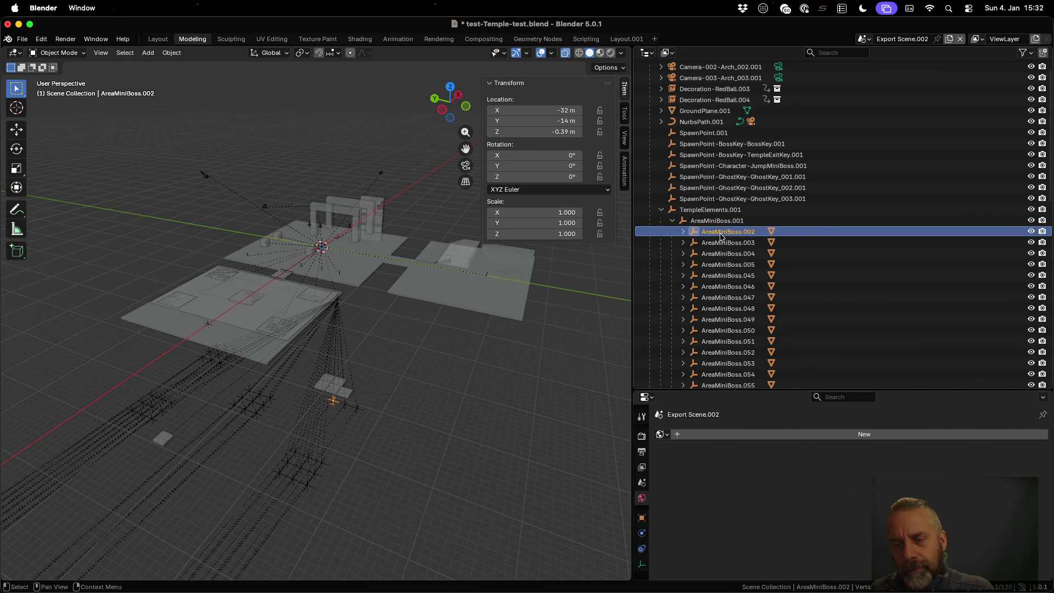
pyautogui.click(864, 39)
pyautogui.click(885, 88)
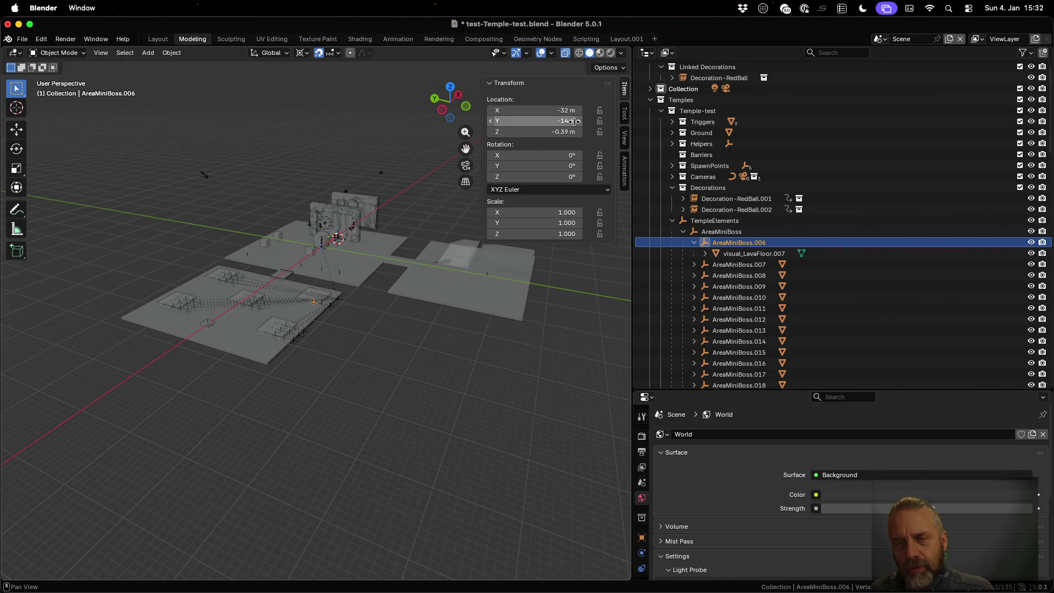
pyautogui.click(880, 39)
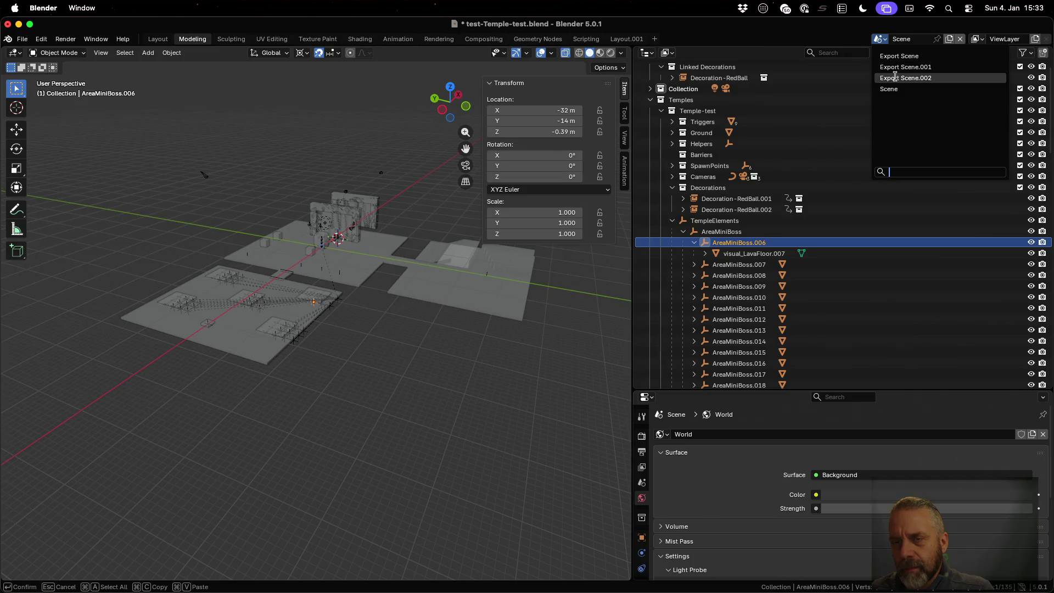
pyautogui.click(897, 78)
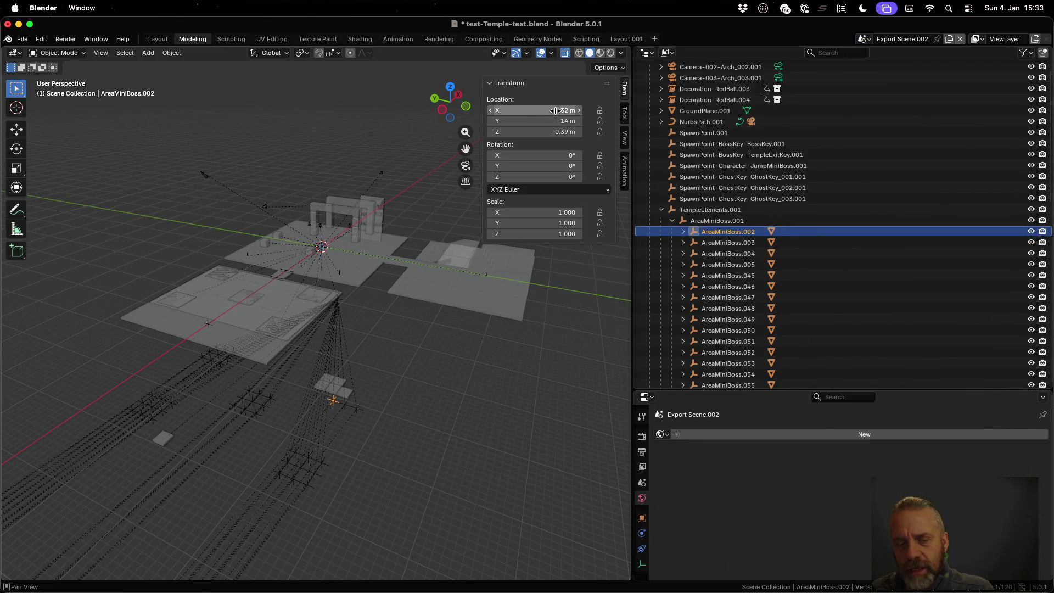
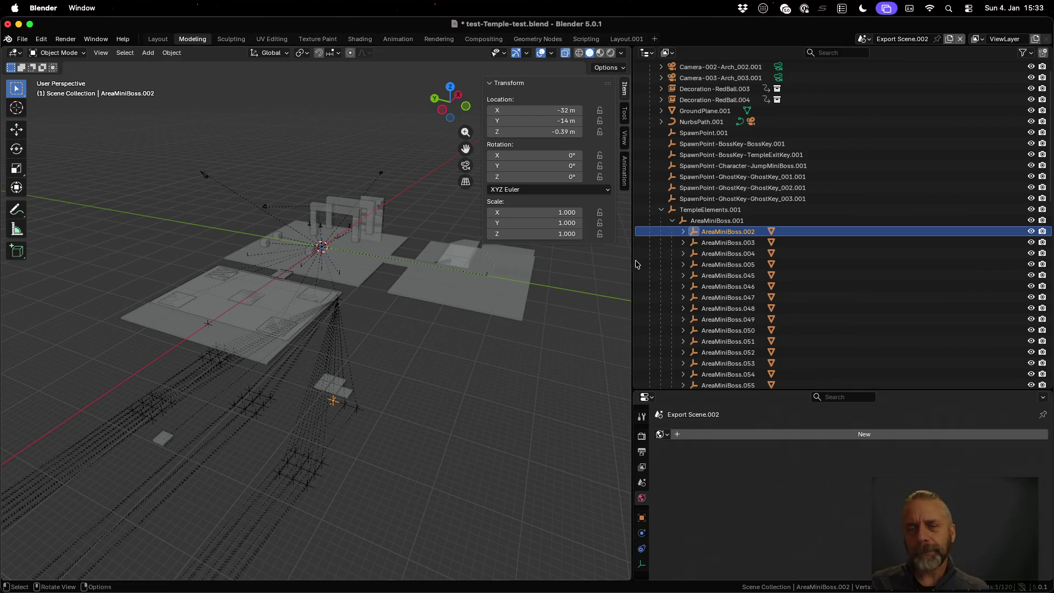
# - Show the clone's Parent Inverse Transform in Object properties, where all values read zero
pyautogui.click(641, 517)
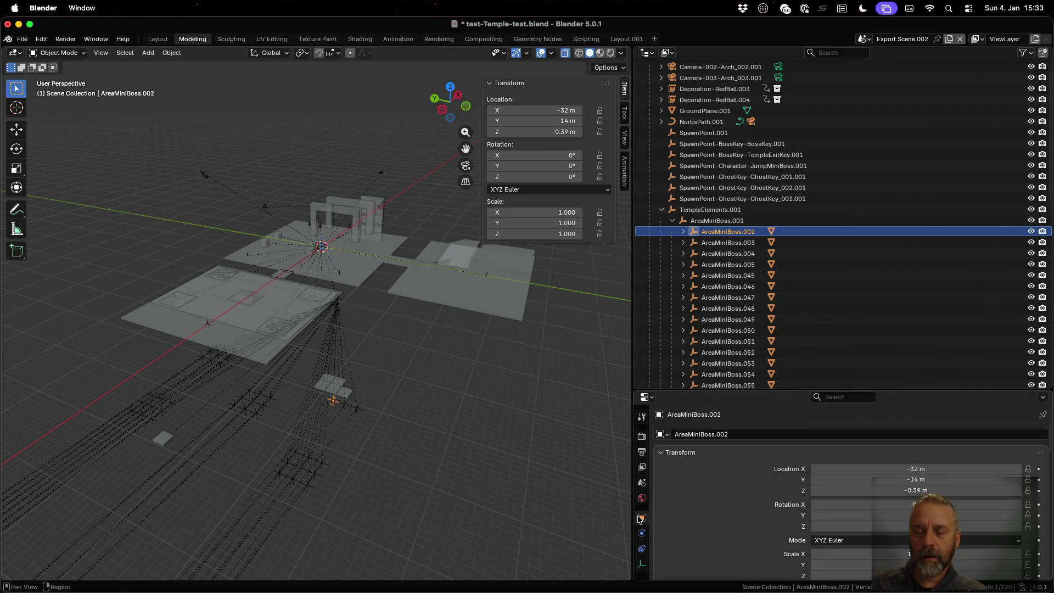
pyautogui.scroll(-3, 728, 460)
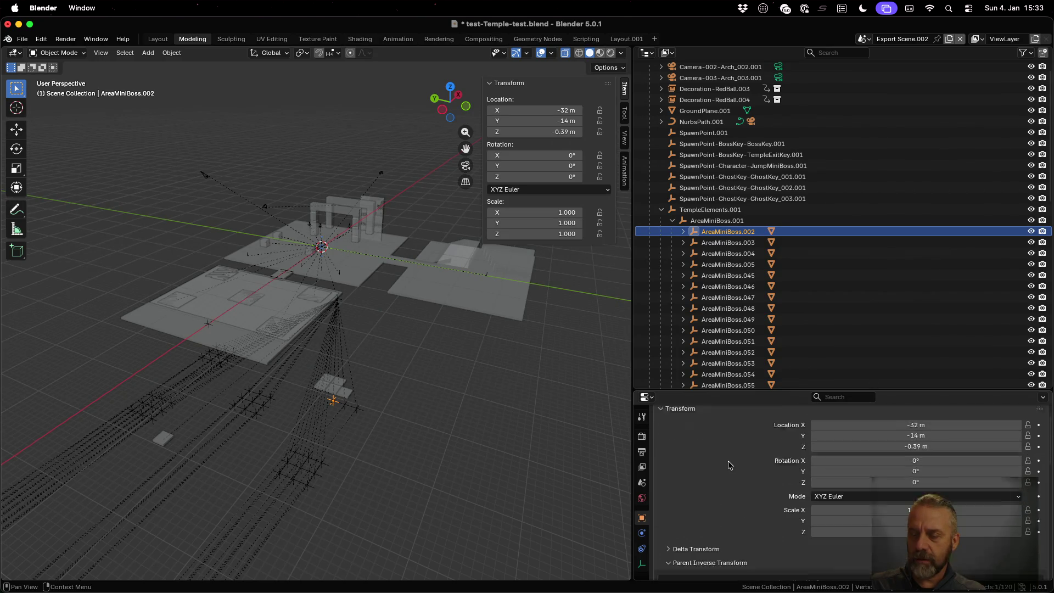
pyautogui.scroll(-1, 728, 466)
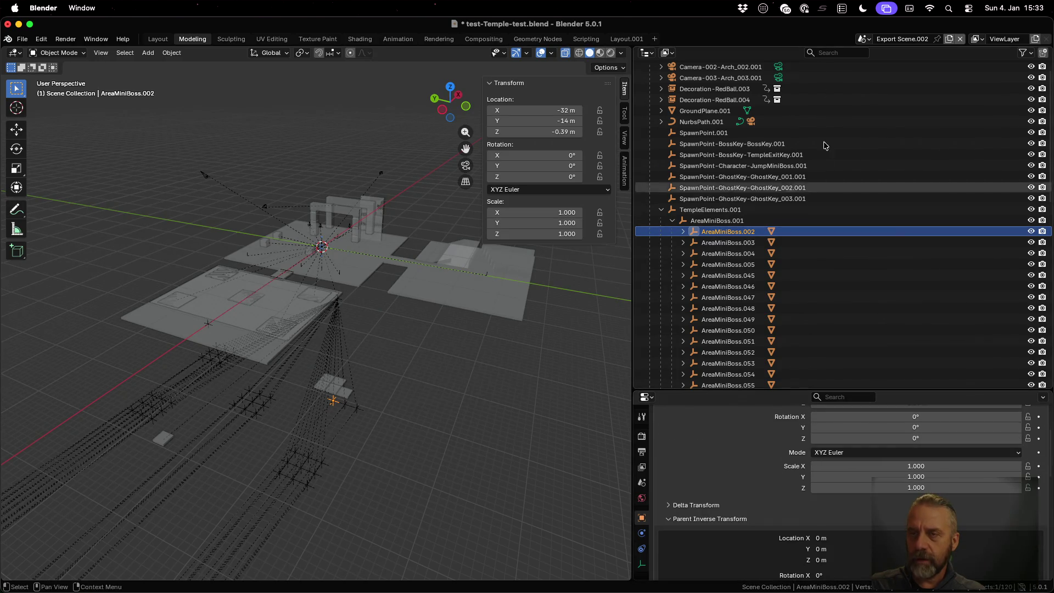
pyautogui.click(677, 505)
pyautogui.scroll(-4, 707, 487)
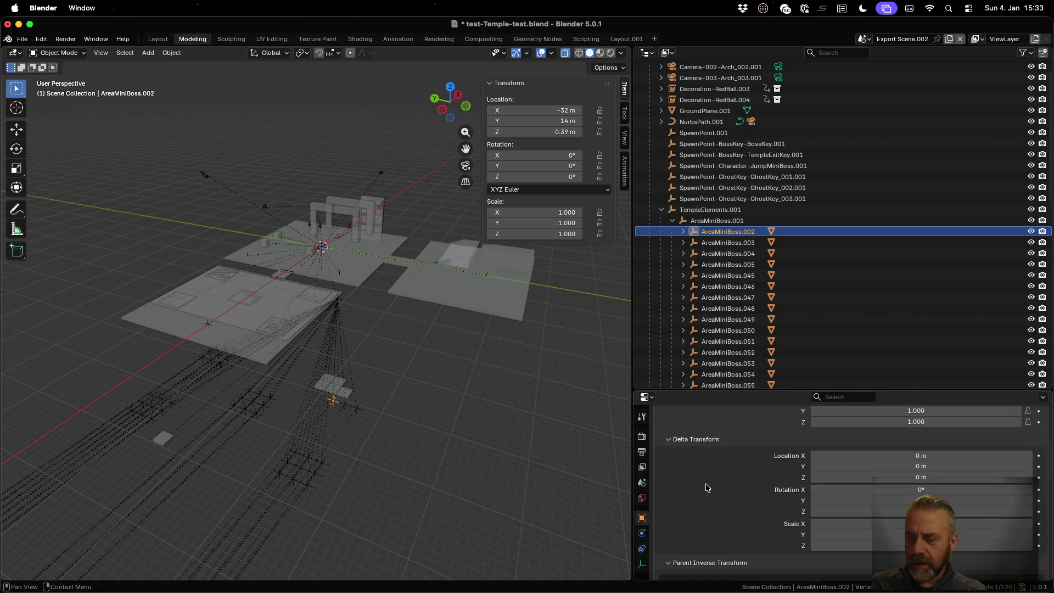
pyautogui.scroll(-2, 707, 486)
pyautogui.scroll(-4, 707, 487)
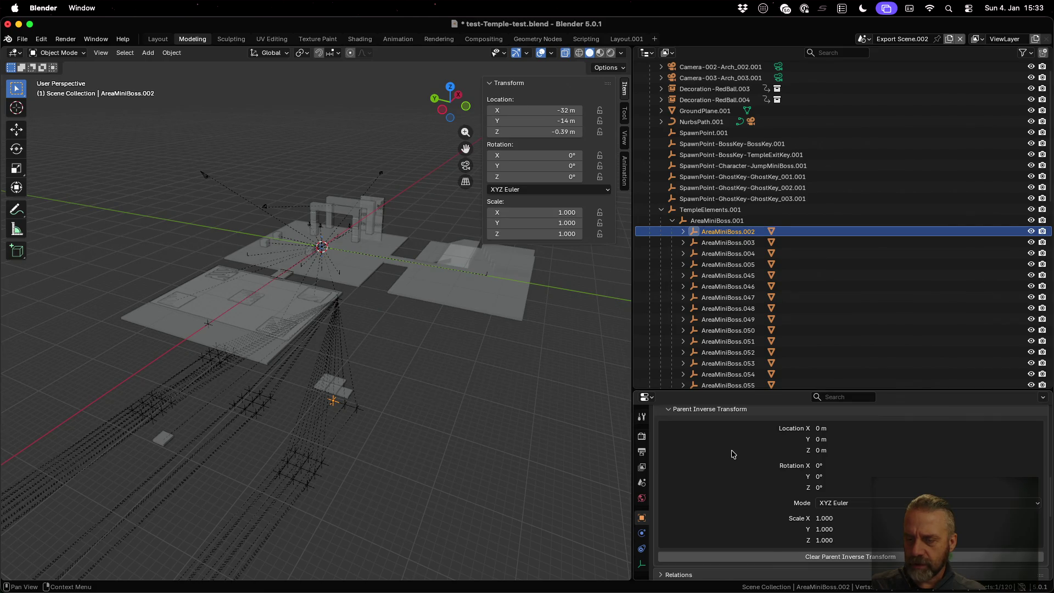
# - Switch to the main Scene to see AreaMiniBoss.006's parent inverse location of 28, 18, 0.39 m
pyautogui.click(864, 39)
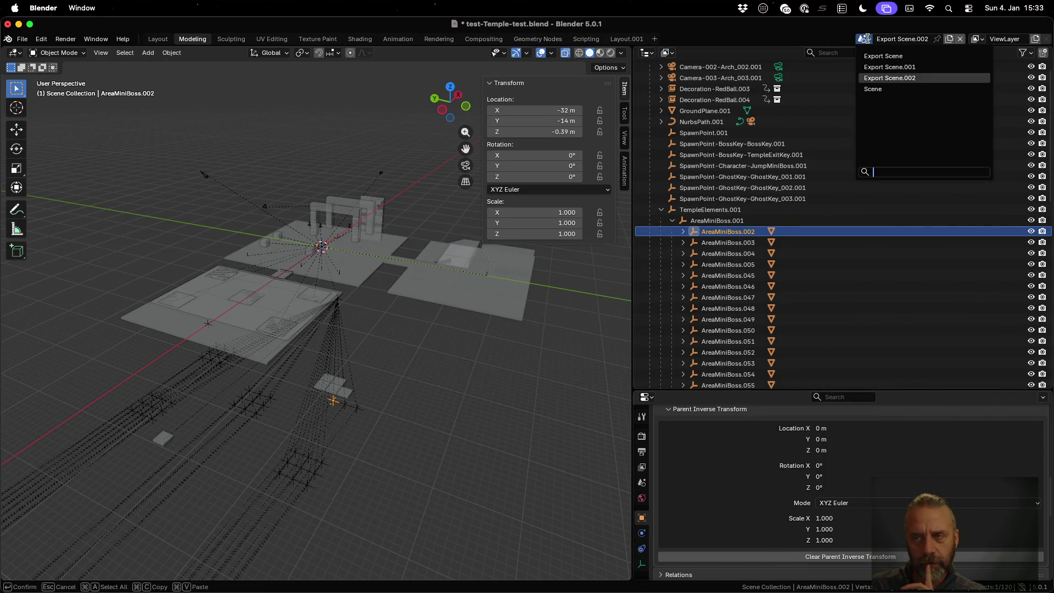
pyautogui.click(875, 89)
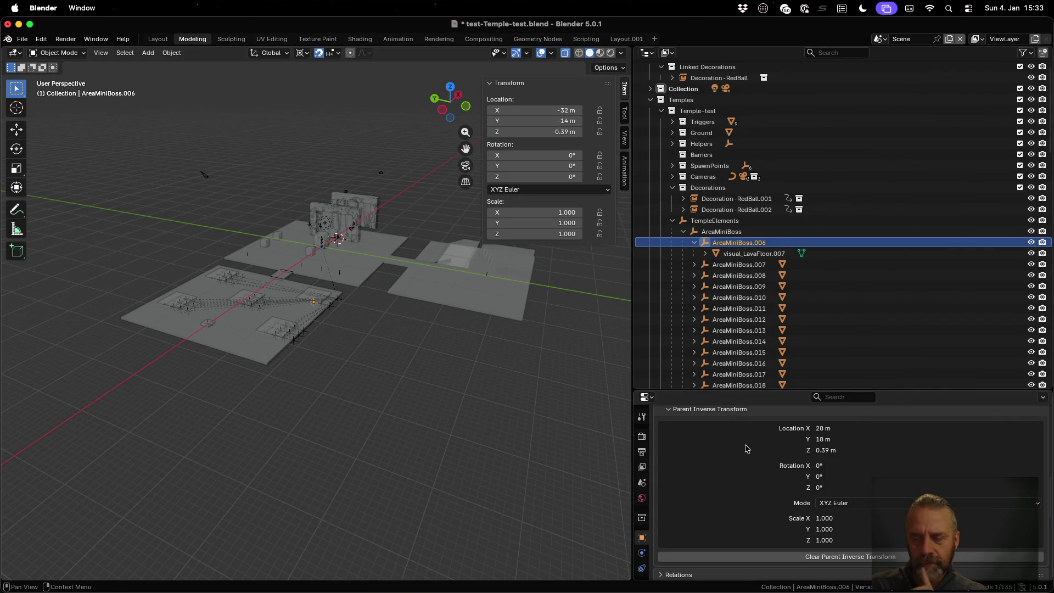
pyautogui.scroll(6, 747, 448)
pyautogui.scroll(5, 746, 448)
pyautogui.scroll(-2, 746, 448)
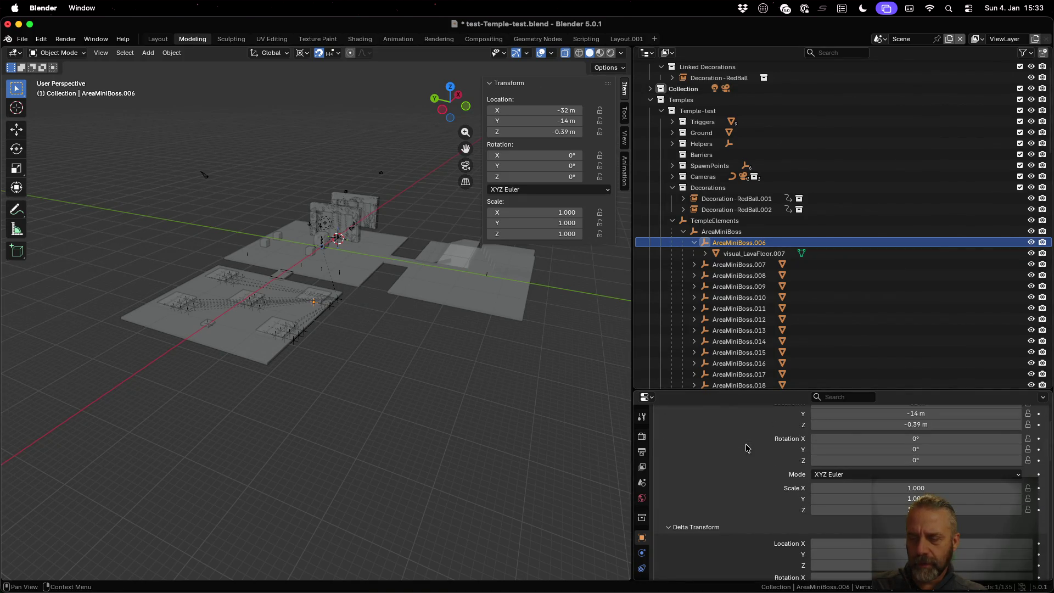
pyautogui.scroll(-2, 746, 448)
pyautogui.scroll(-6, 746, 449)
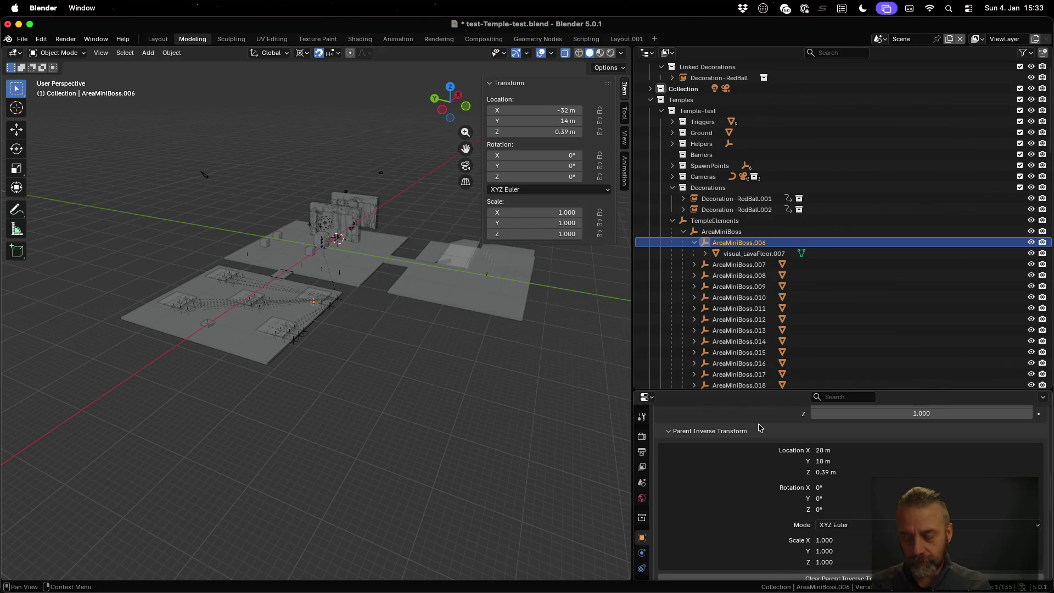
pyautogui.hotkey('ctrl', 'Left')
pyautogui.hotkey('ctrl', 'Left')
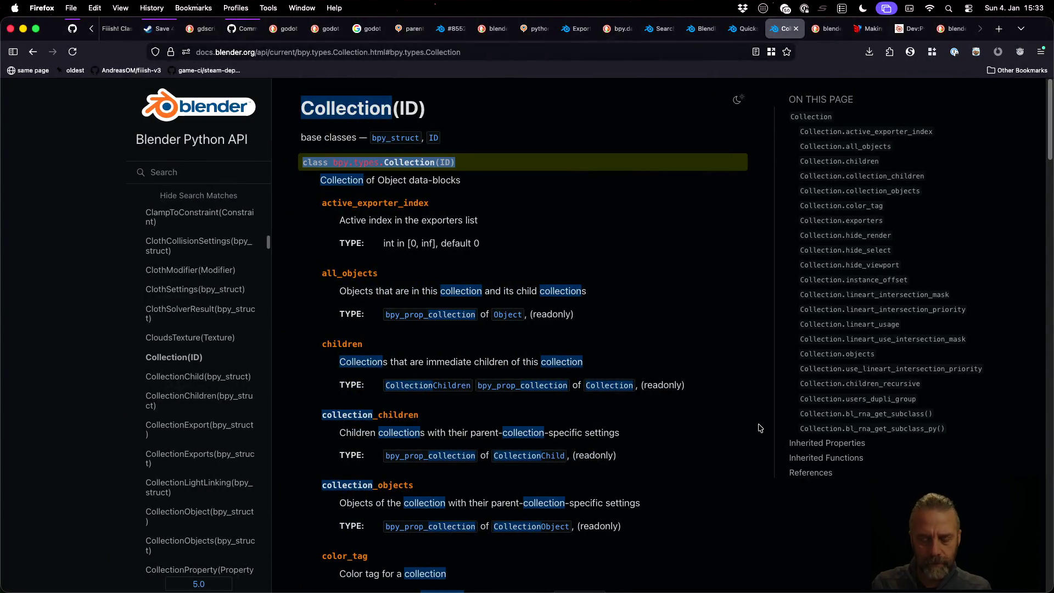
# - Search DuckDuckGo for 'blender python object copy parent inverse' and scroll through the results
pyautogui.press('super+t')
pyautogui.write('blender python ')
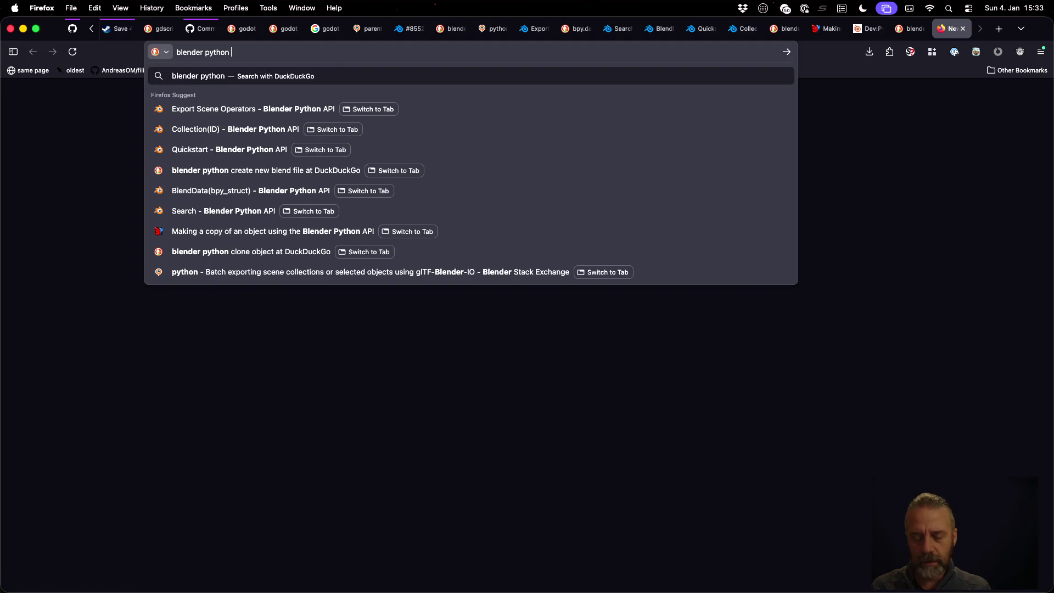
pyautogui.write('object')
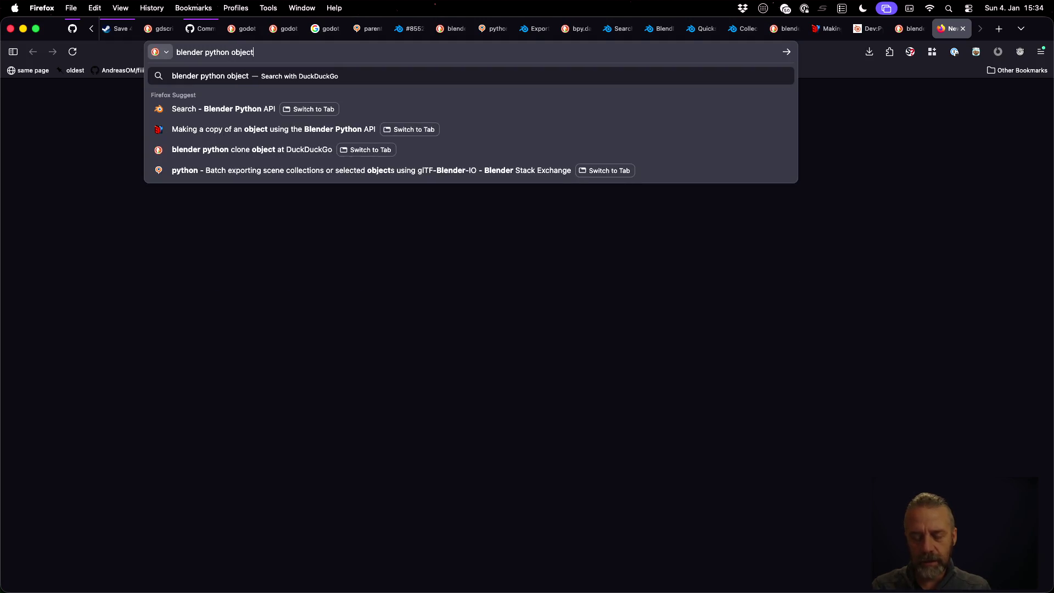
pyautogui.write(' copy parent on')
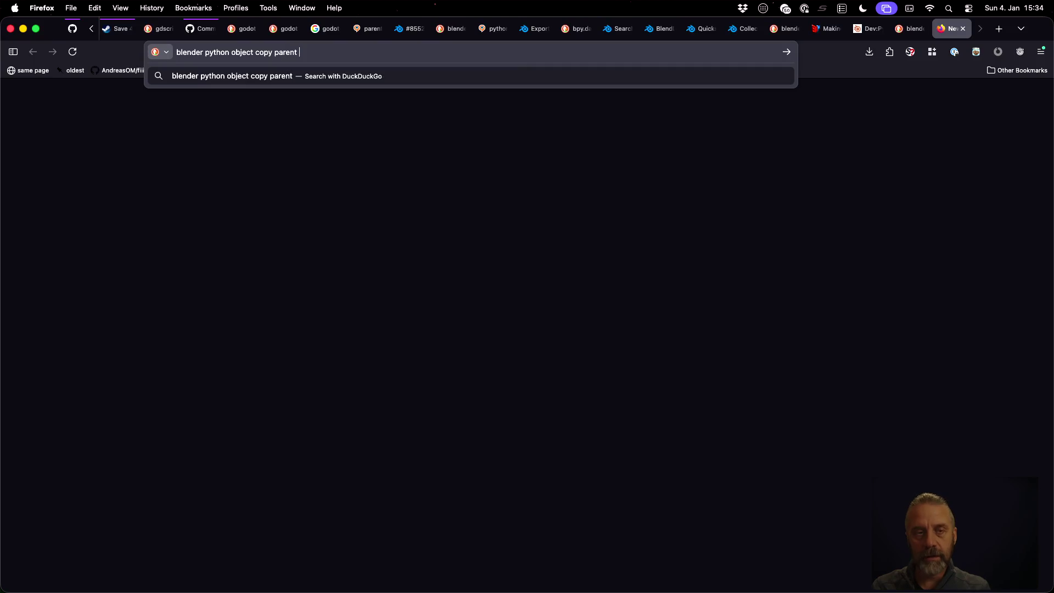
pyautogui.press('BackSpace')
pyautogui.press('BackSpace')
pyautogui.write('inverse')
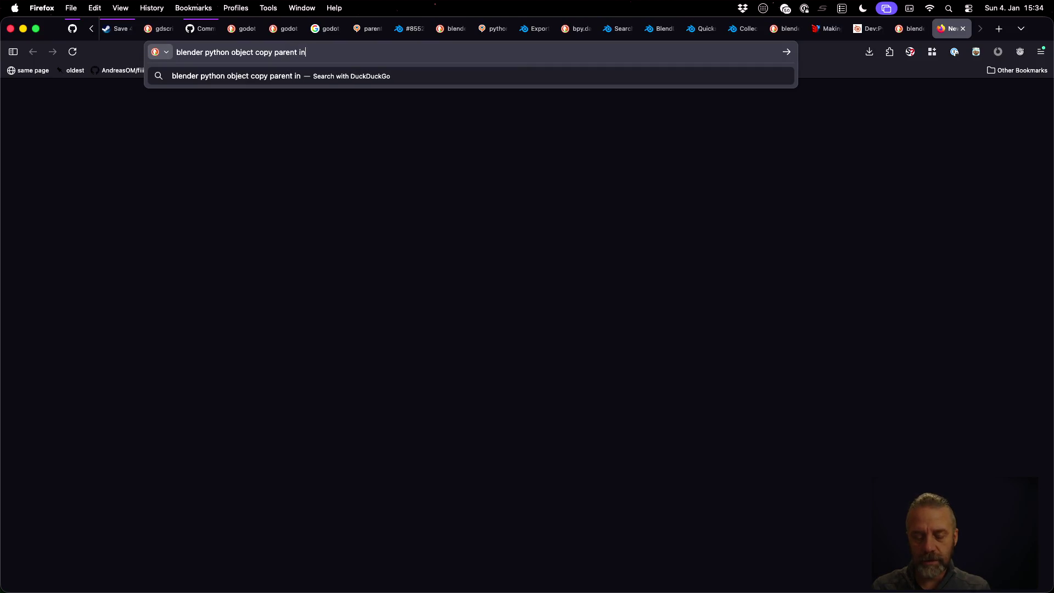
pyautogui.press('Return')
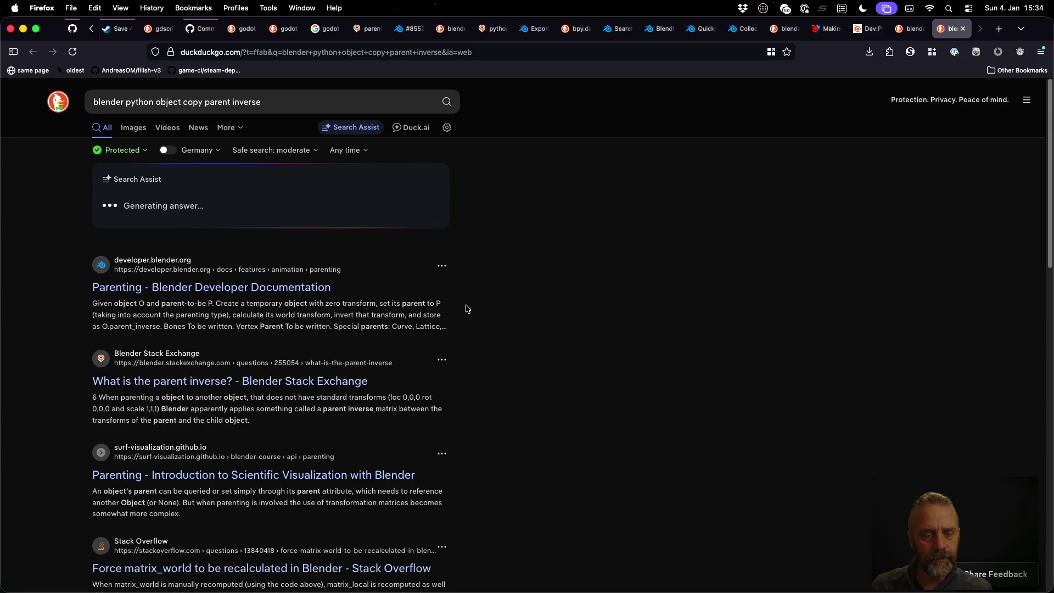
pyautogui.scroll(-5, 466, 309)
pyautogui.scroll(-3, 466, 309)
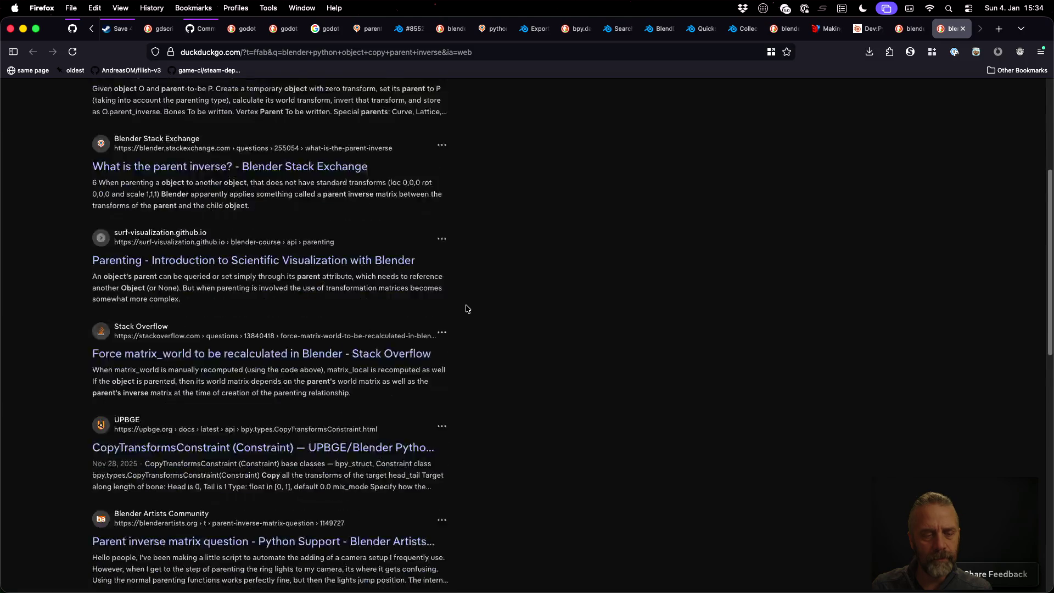
pyautogui.scroll(-8, 467, 309)
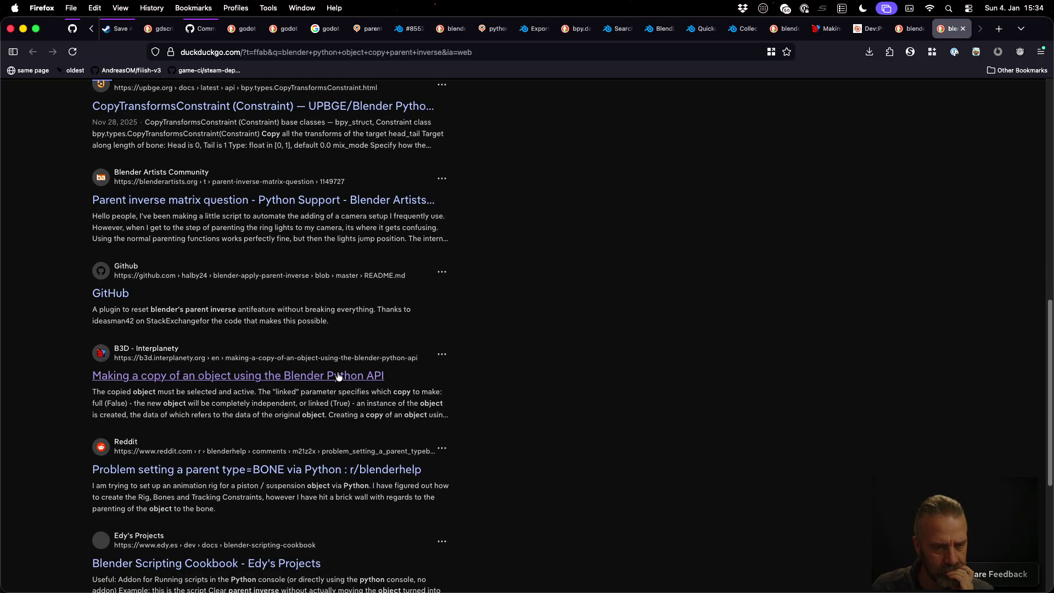
# - Open the B3D Interplanety object-copy article, read it, and search the page for 'inver'
pyautogui.click(337, 379)
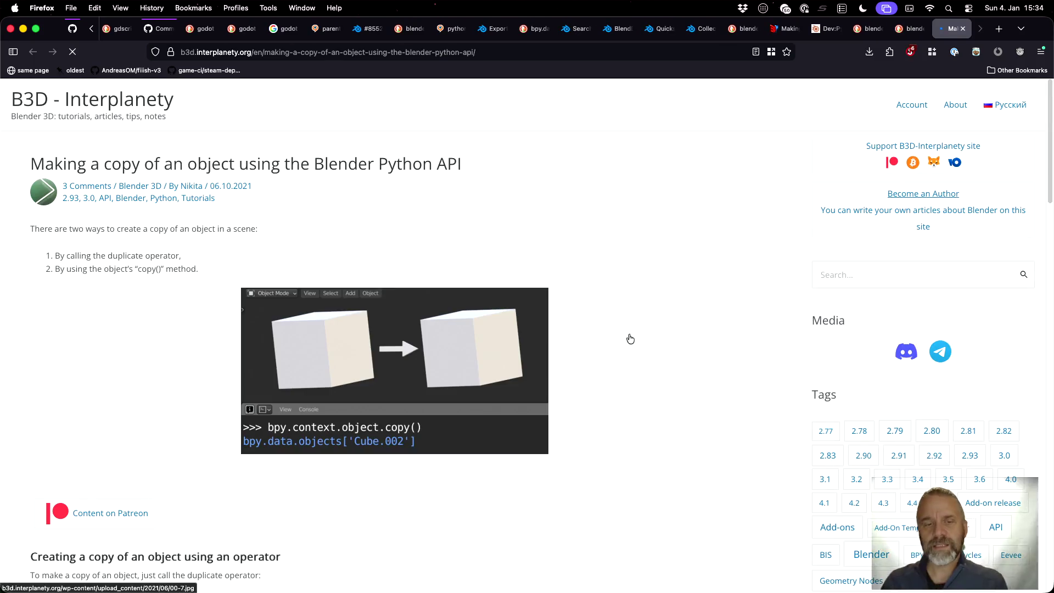
pyautogui.scroll(-1, 591, 333)
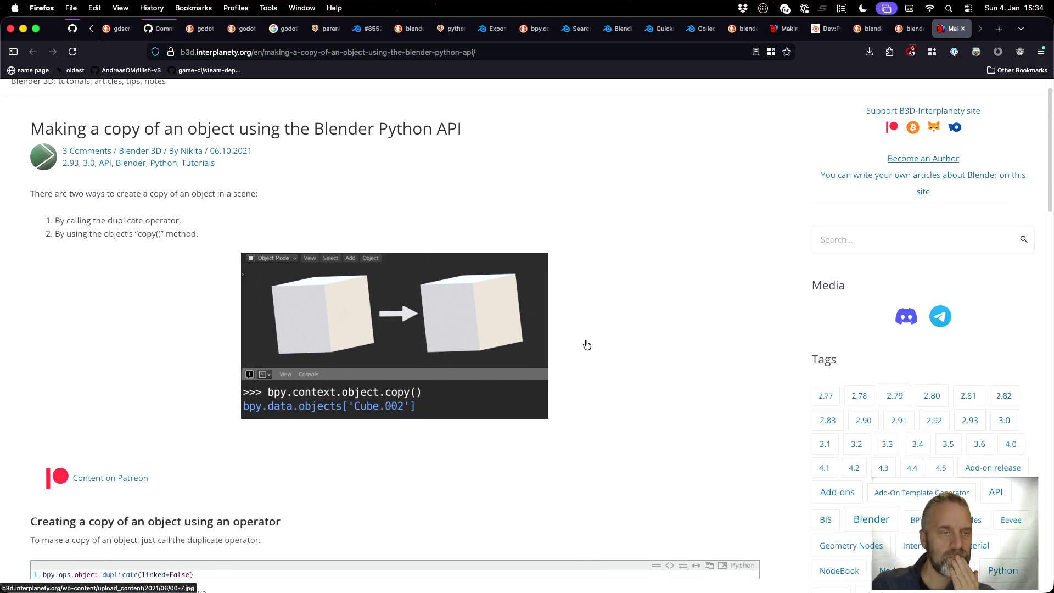
pyautogui.scroll(-3, 587, 345)
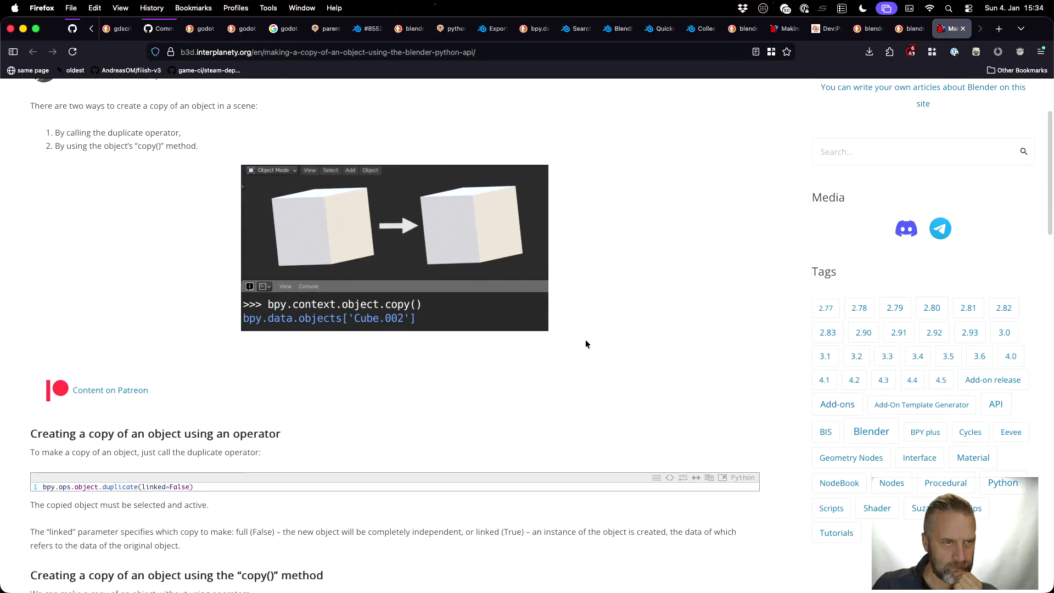
pyautogui.scroll(-5, 586, 345)
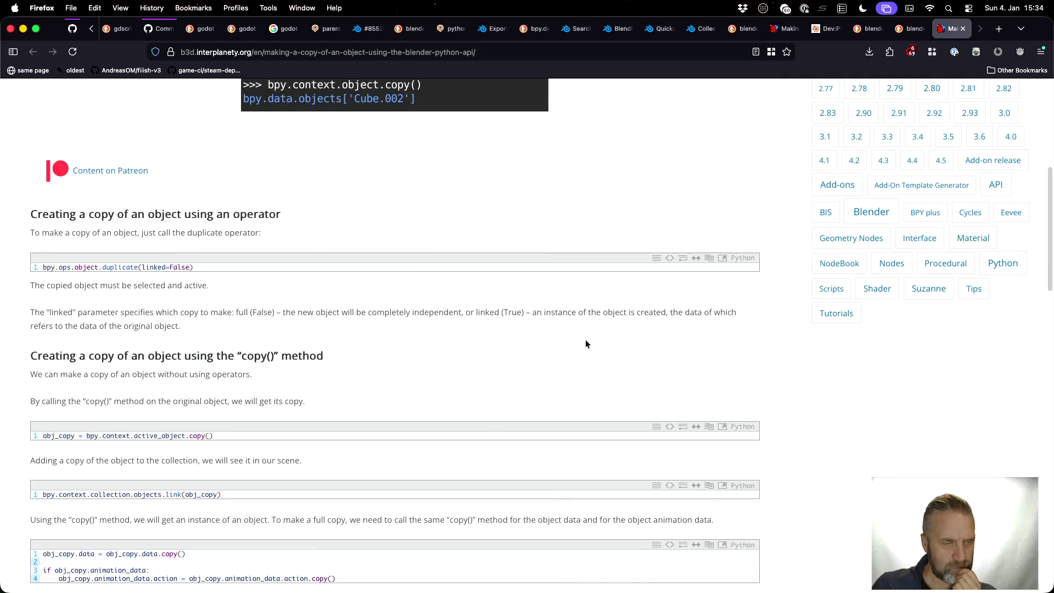
pyautogui.press('super+f')
pyautogui.write('inver')
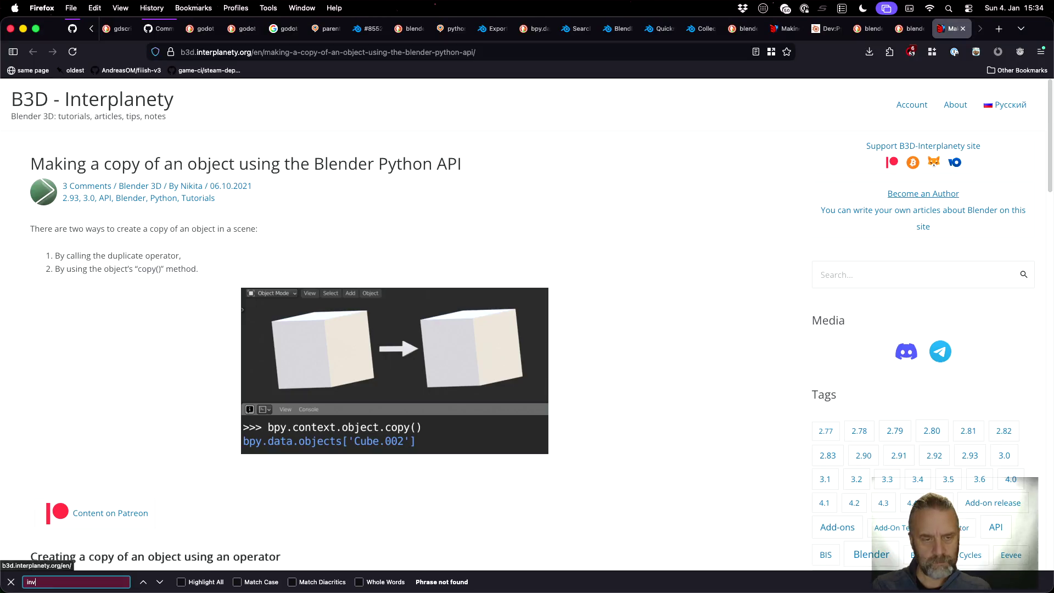
pyautogui.press('BackSpace')
pyautogui.press('BackSpace')
pyautogui.press('BackSpace')
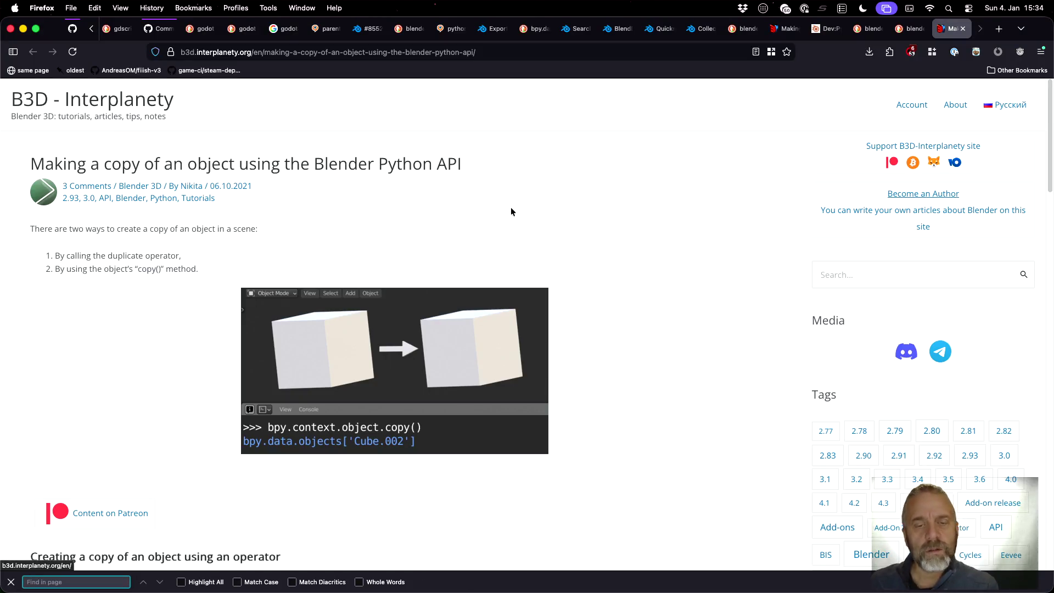
pyautogui.scroll(-15, 510, 212)
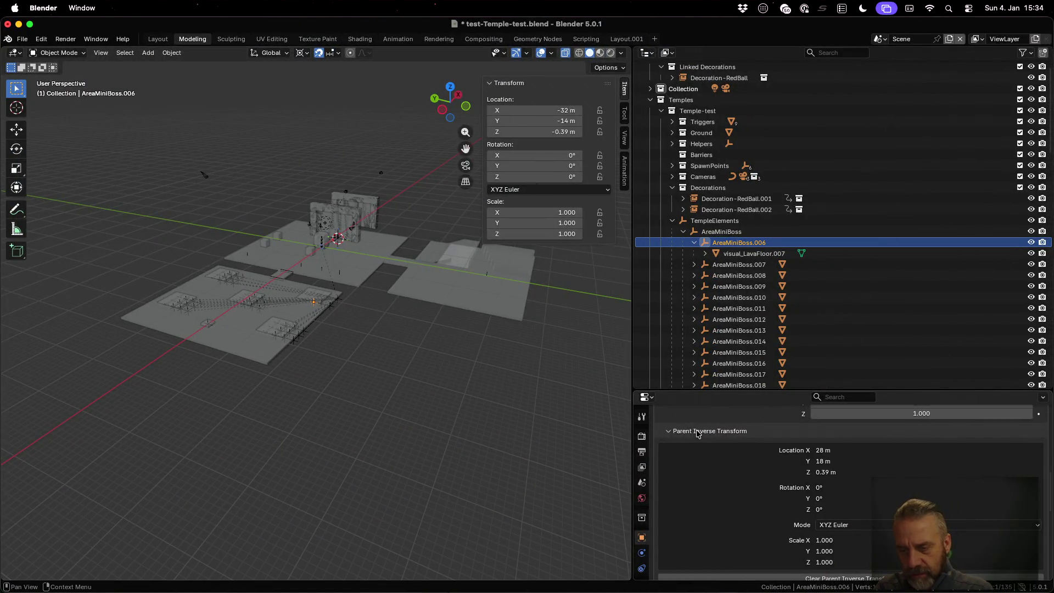
pyautogui.scroll(-5, 698, 434)
pyautogui.scroll(15, 699, 447)
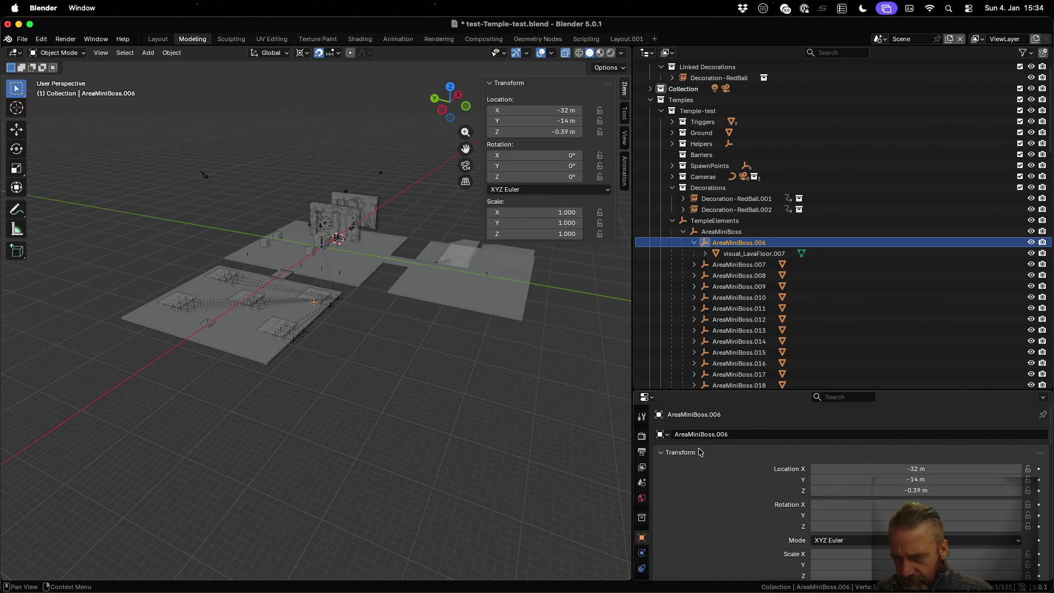
pyautogui.scroll(-6, 698, 447)
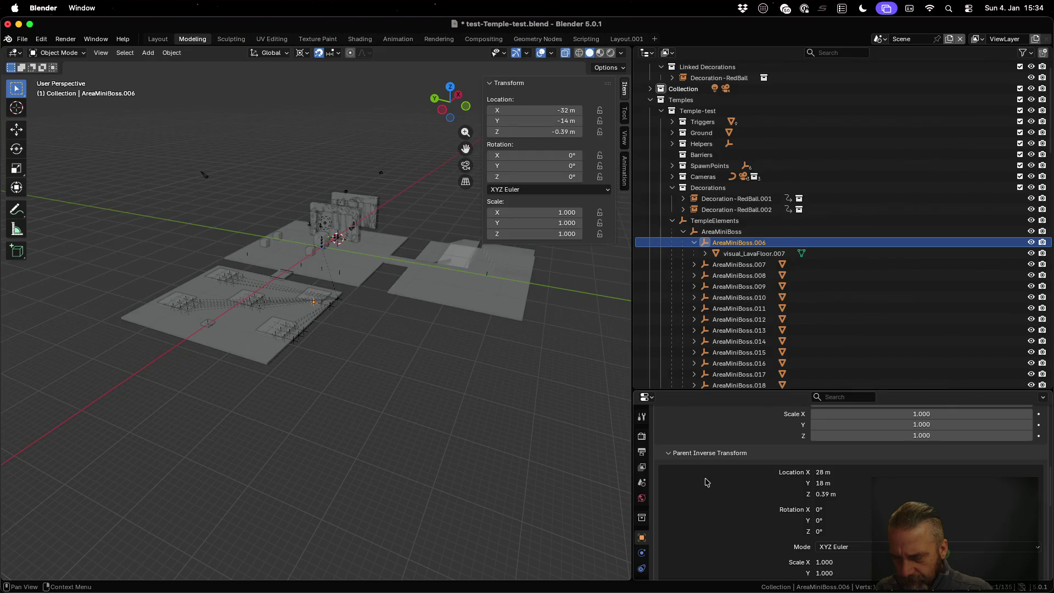
pyautogui.scroll(-4, 699, 461)
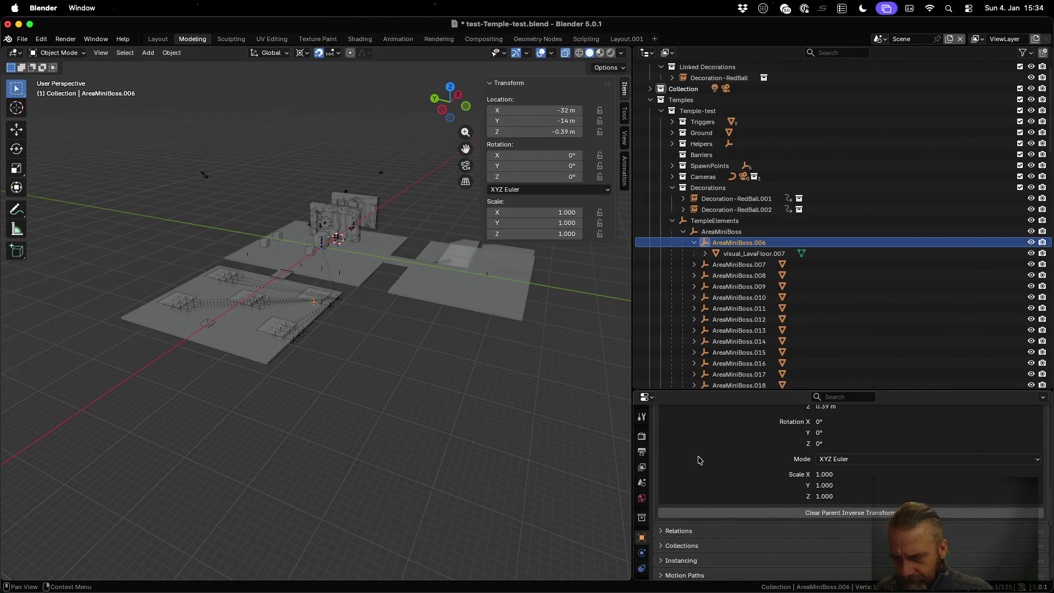
pyautogui.scroll(-3, 700, 460)
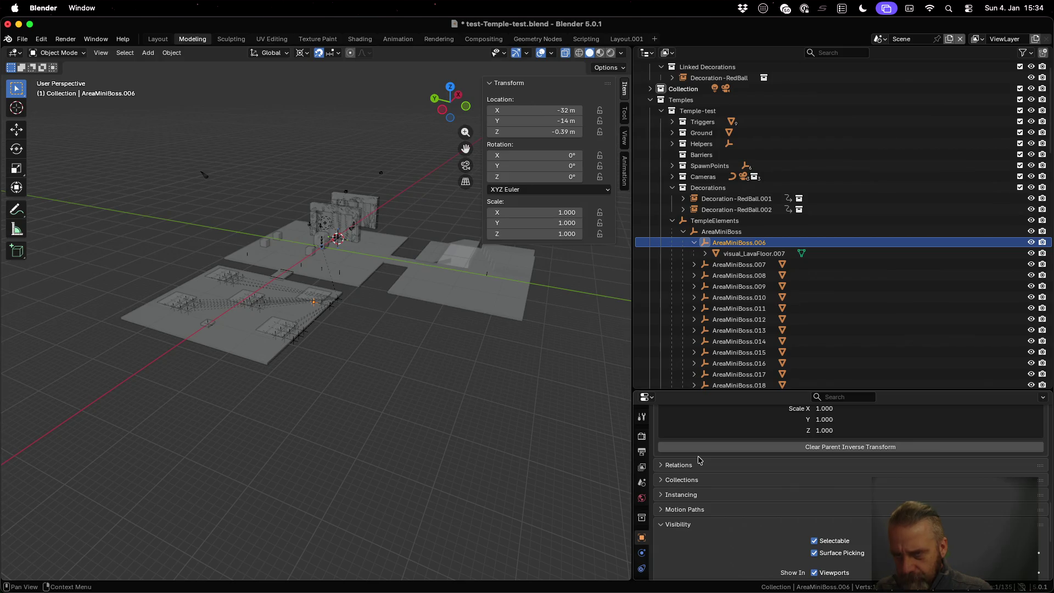
pyautogui.hotkey('ctrl', 'Left')
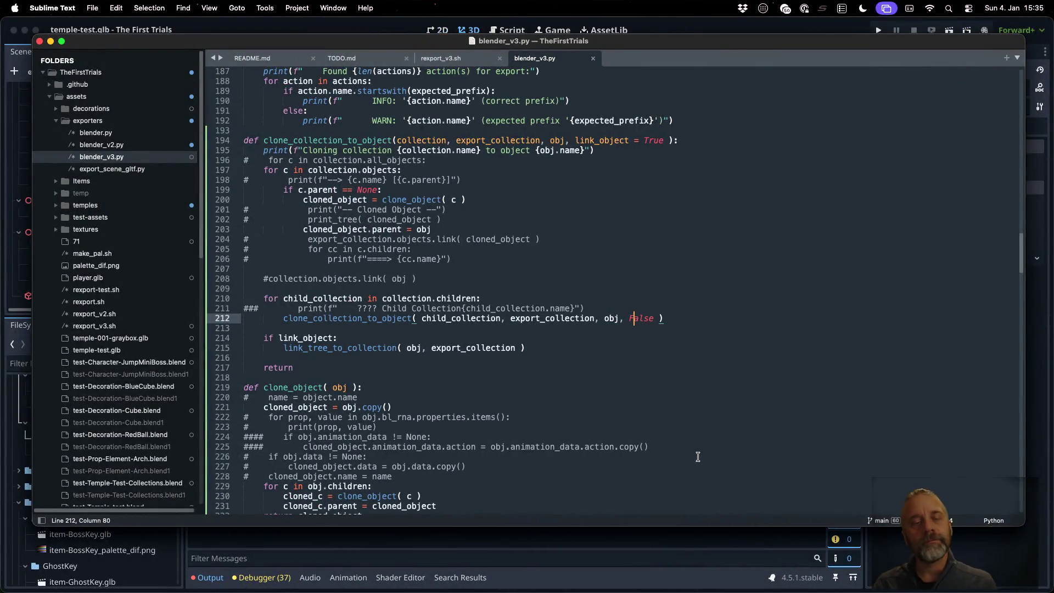
# - Uncomment the obj.data copy lines 226–227 in clone_object and save blender_v3.py
pyautogui.scroll(-5, 567, 358)
pyautogui.click(470, 361)
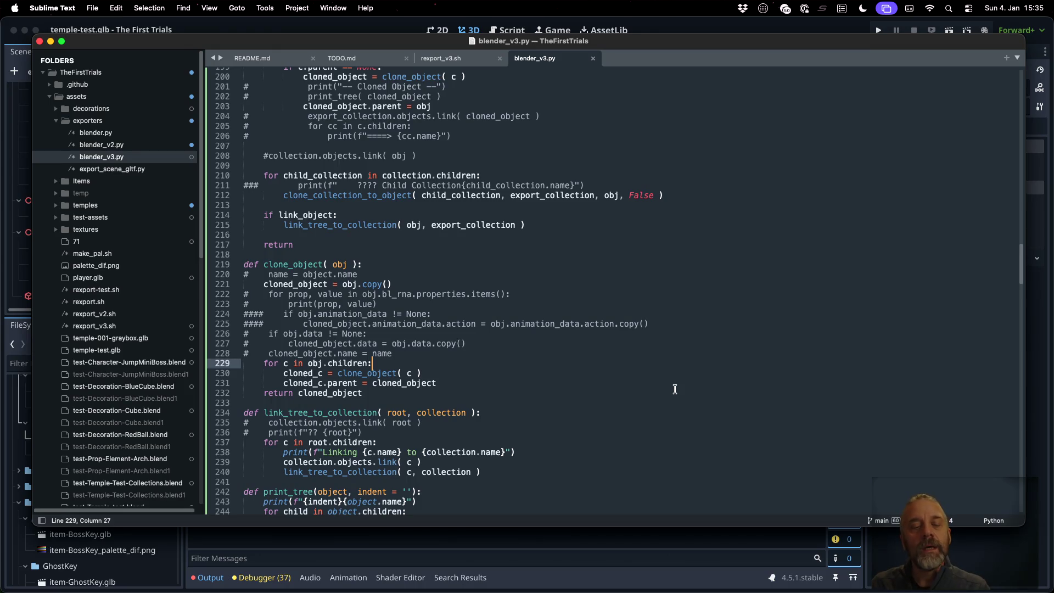
pyautogui.press('Up')
pyautogui.press('Up')
pyautogui.press('Up')
pyautogui.press('super+Left')
pyautogui.press('super+slash')
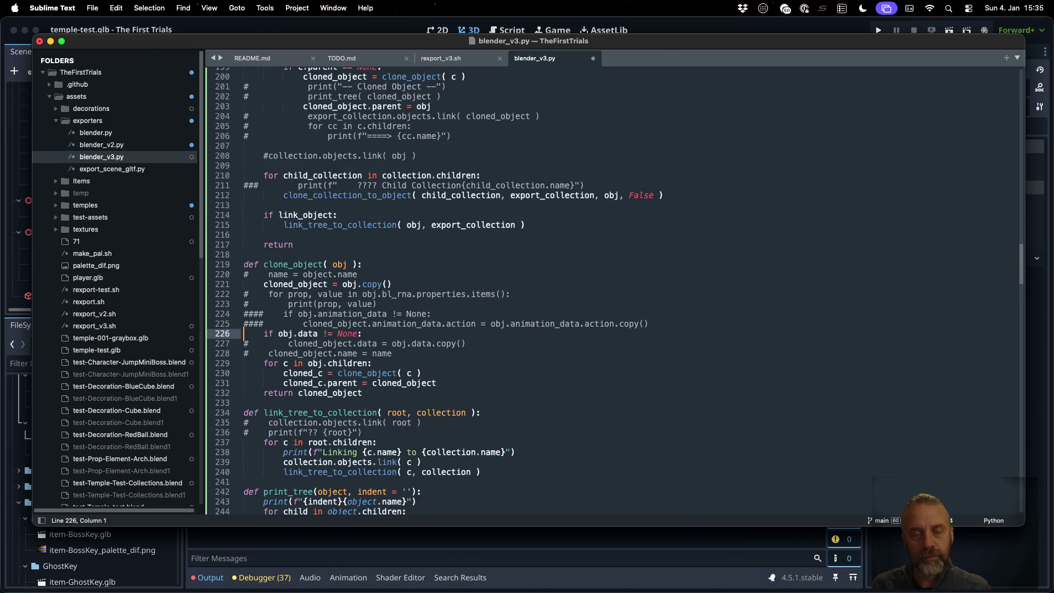
pyautogui.press('Down')
pyautogui.press('super+slash')
pyautogui.press('super+s')
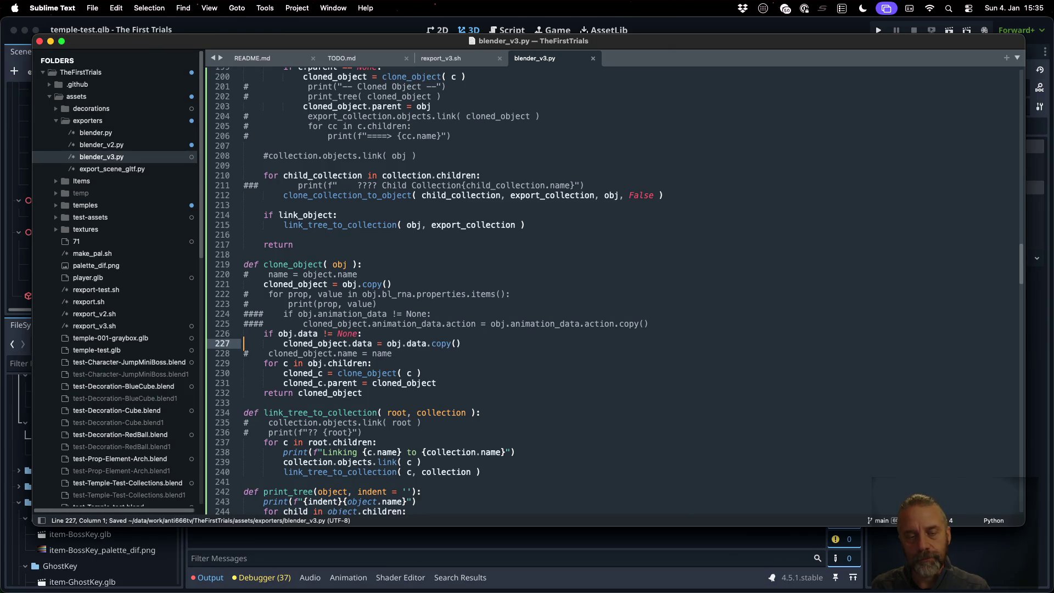
# - Rerun the previous export command in the terminal, then return to Blender
pyautogui.press('super+Tab')
pyautogui.hotkey('ctrl', 'Up')
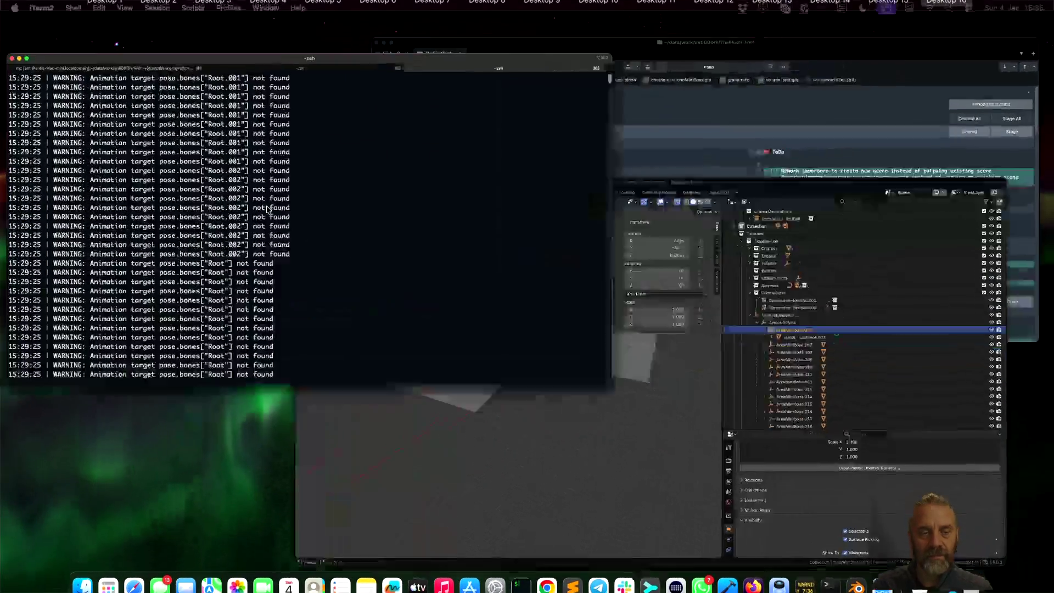
pyautogui.click(268, 210)
pyautogui.press('Up')
pyautogui.press('Return')
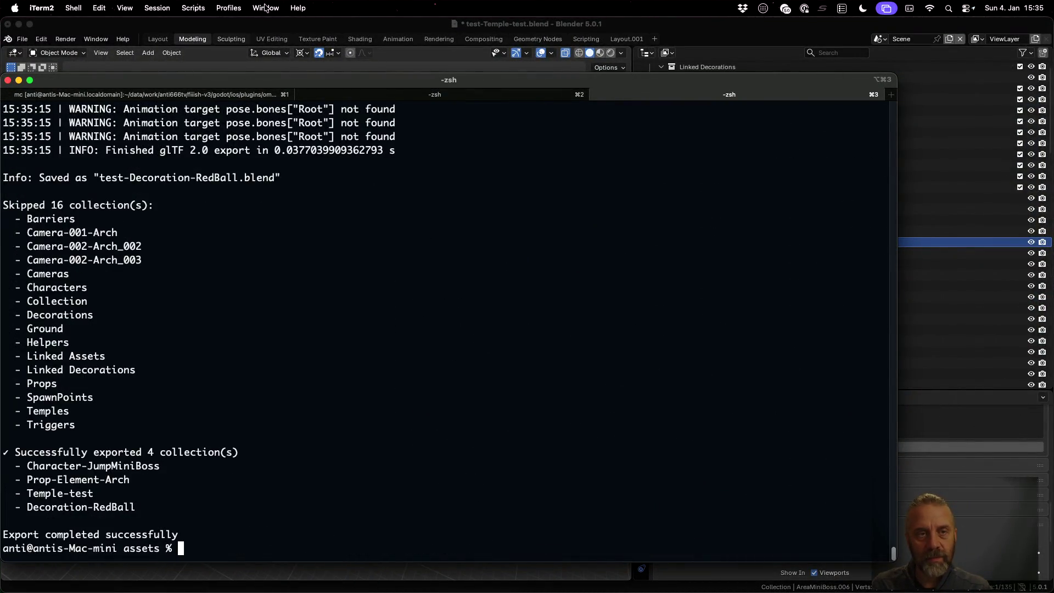
pyautogui.click(279, 26)
pyautogui.click(22, 39)
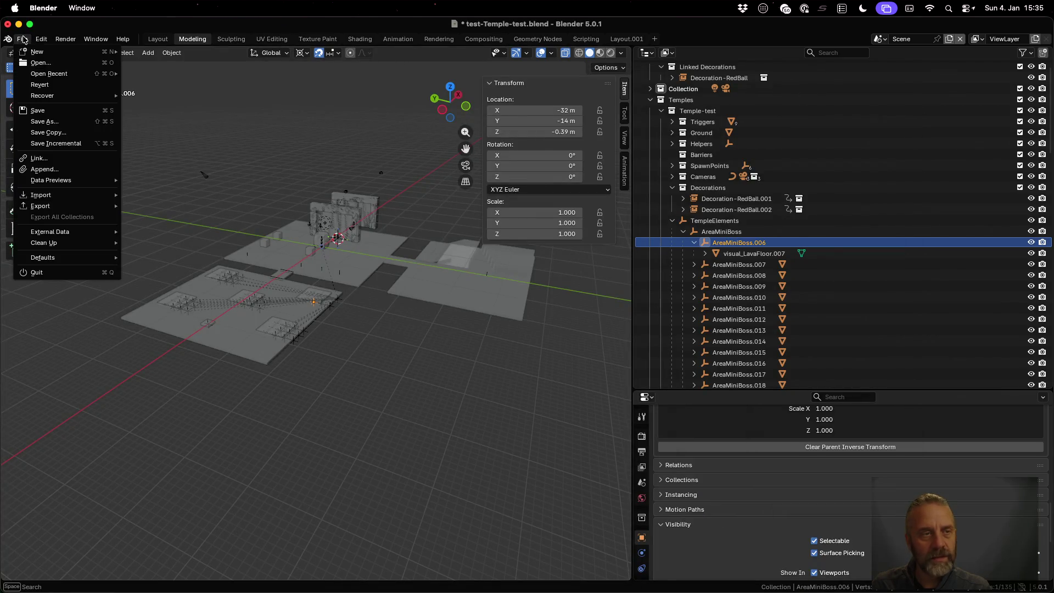
# - Reload test-Temple-test.blend from the recent files, discarding unsaved changes
pyautogui.moveTo(54, 73)
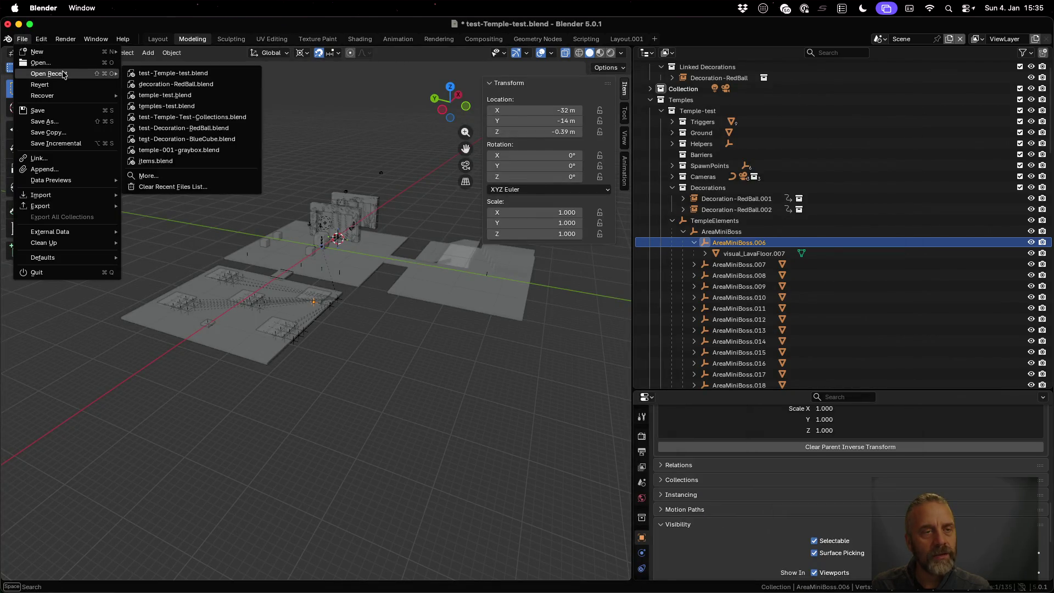
pyautogui.click(188, 94)
pyautogui.click(491, 329)
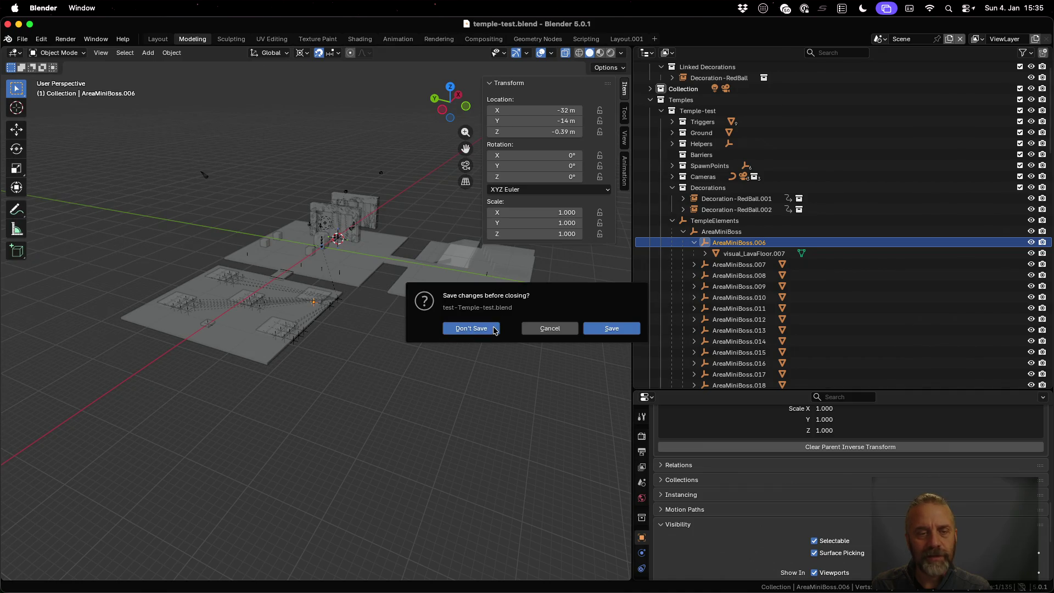
pyautogui.click(22, 39)
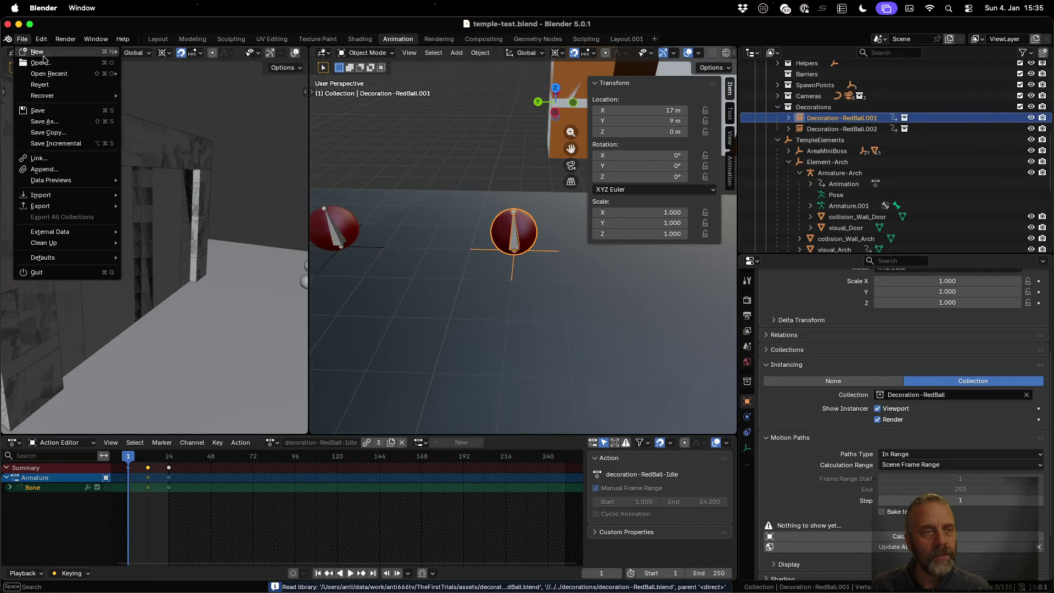
pyautogui.moveTo(62, 74)
pyautogui.click(201, 84)
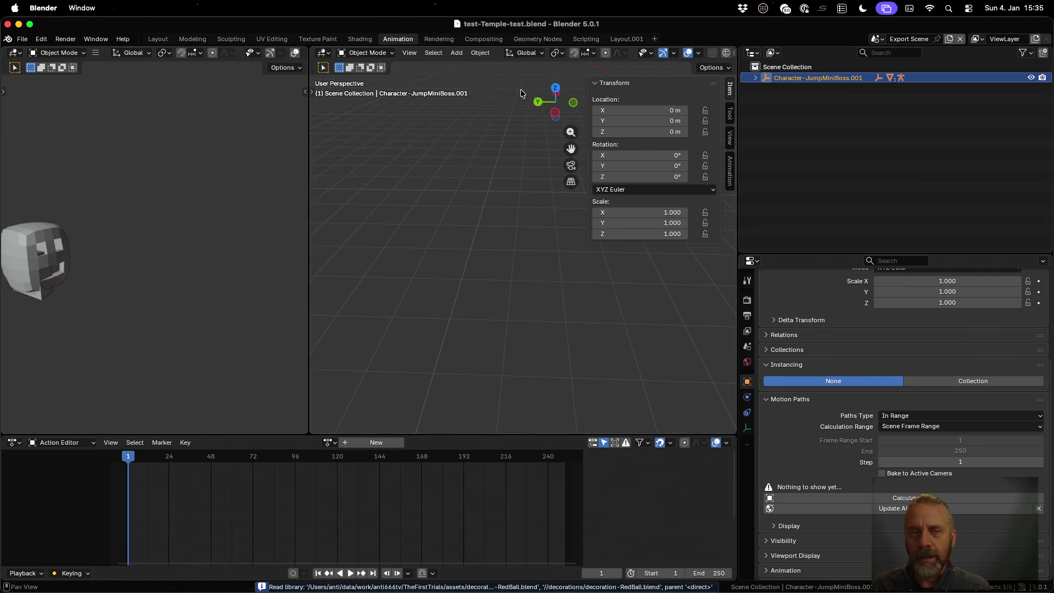
# - Switch to the Modeling workspace and the main Scene, viewing the temple from near top-down
pyautogui.click(192, 39)
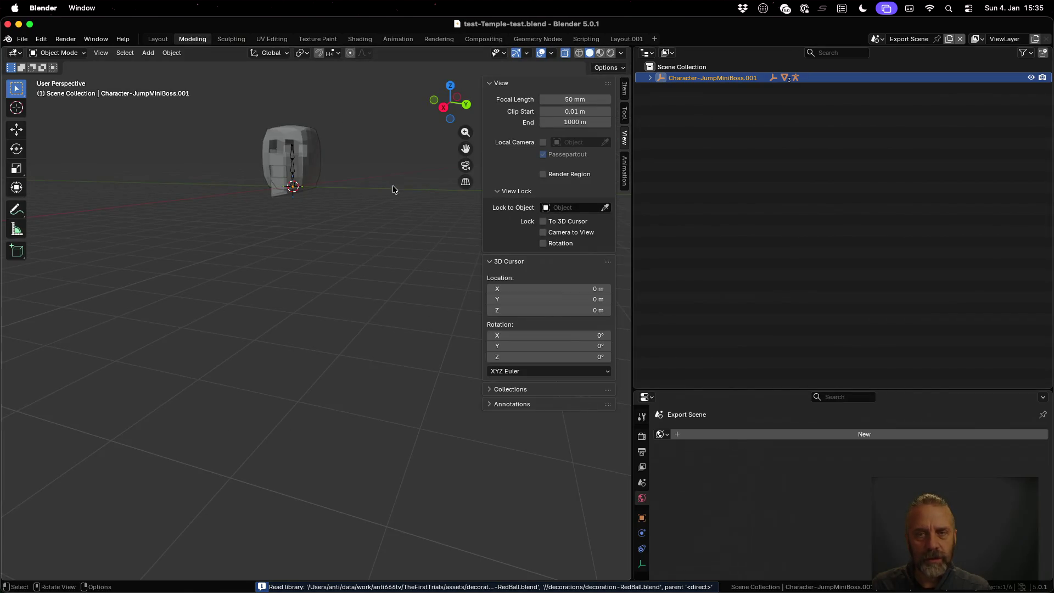
pyautogui.click(877, 39)
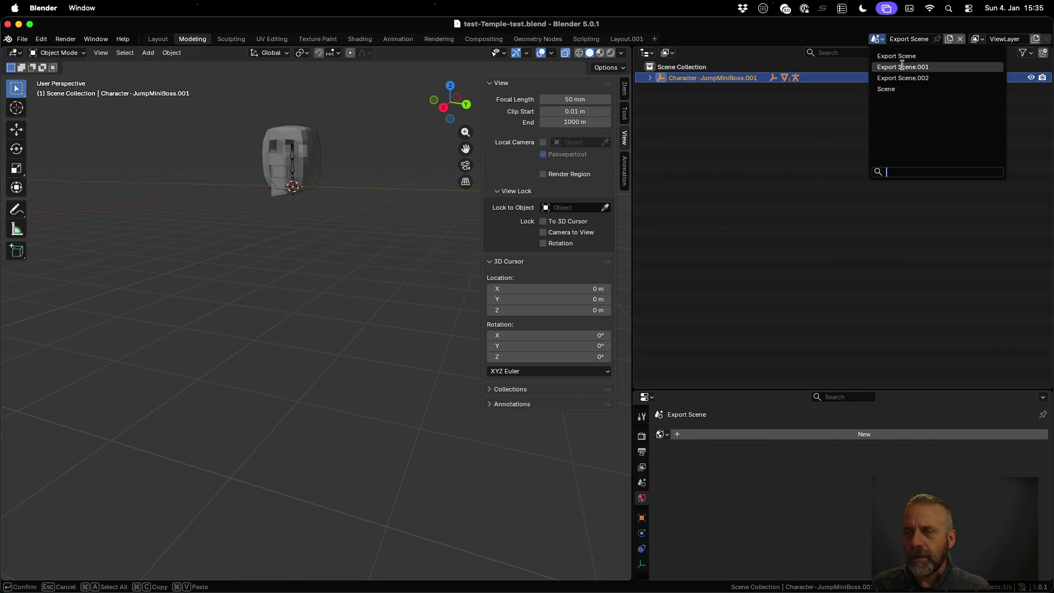
pyautogui.click(900, 87)
pyautogui.scroll(-5, 303, 182)
pyautogui.moveTo(296, 179); pyautogui.dragTo(259, 168, button='middle')
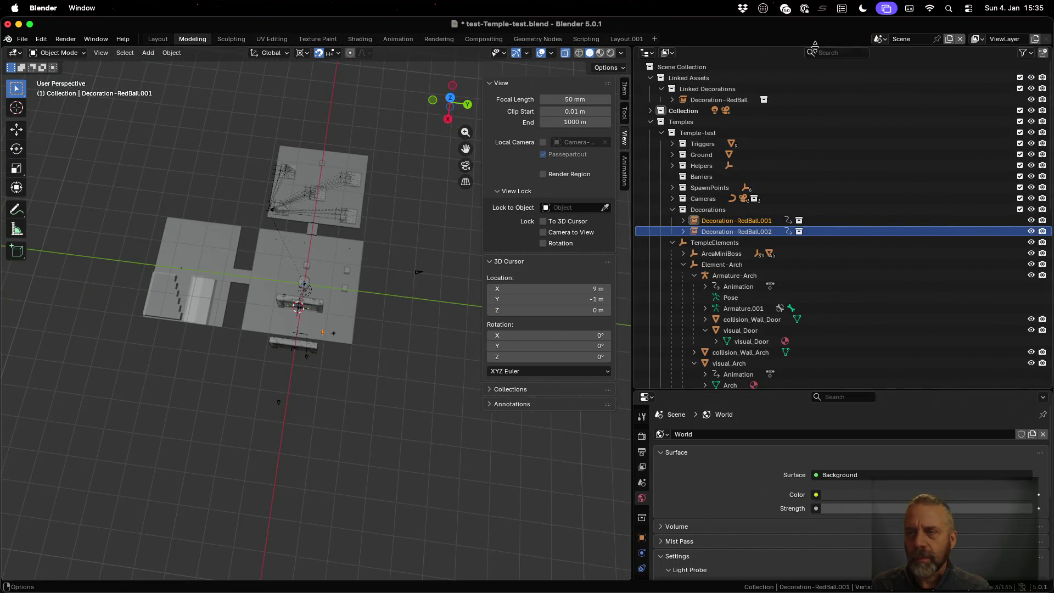
# - In Export Scene.002, select AreaMiniBoss.002 and confirm its parent inverse location is all zero
pyautogui.click(877, 39)
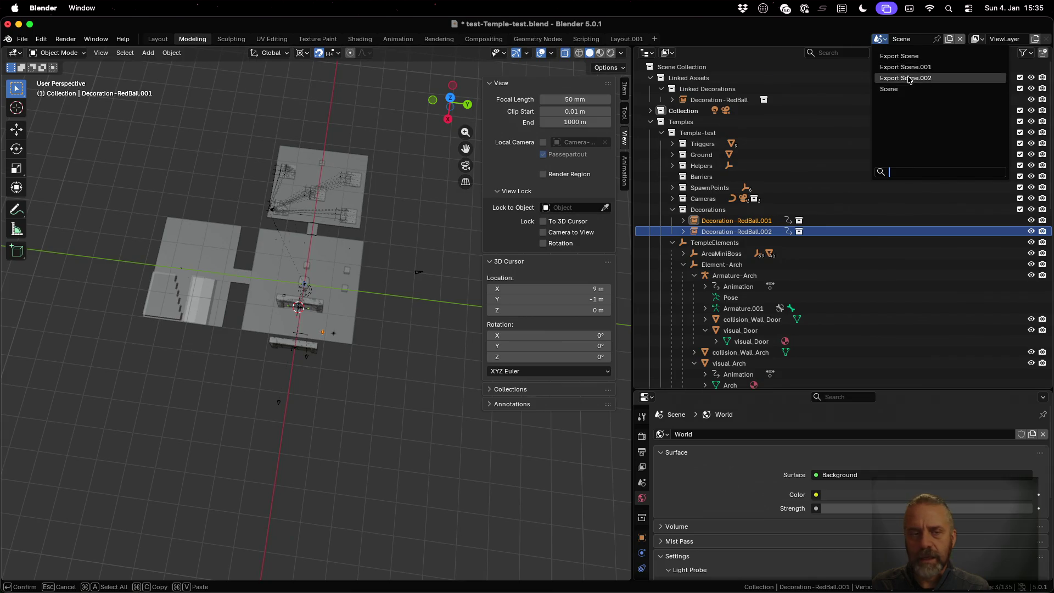
pyautogui.click(907, 78)
pyautogui.scroll(1, 300, 181)
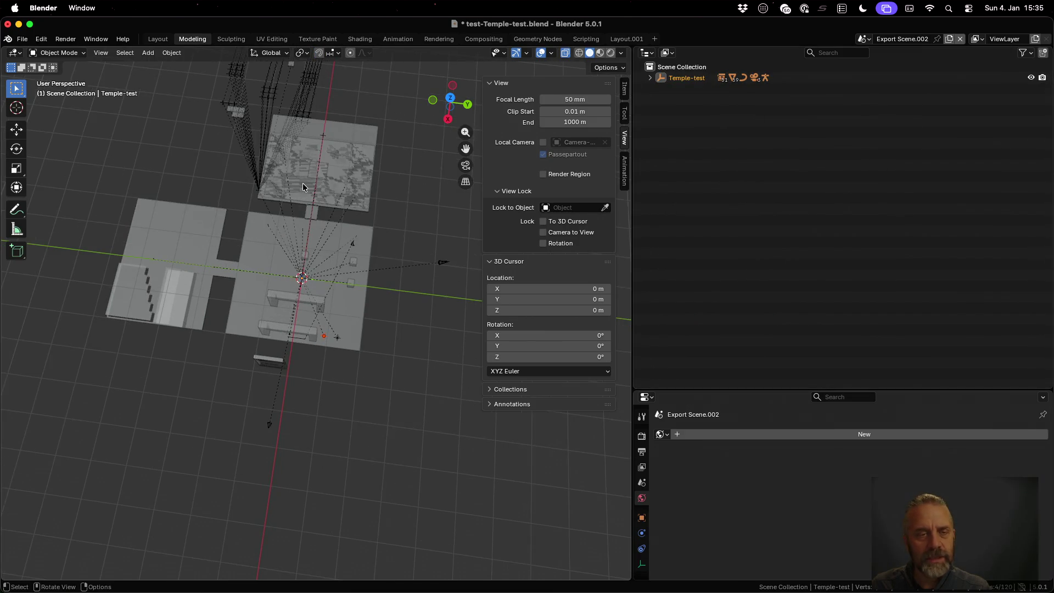
pyautogui.click(651, 78)
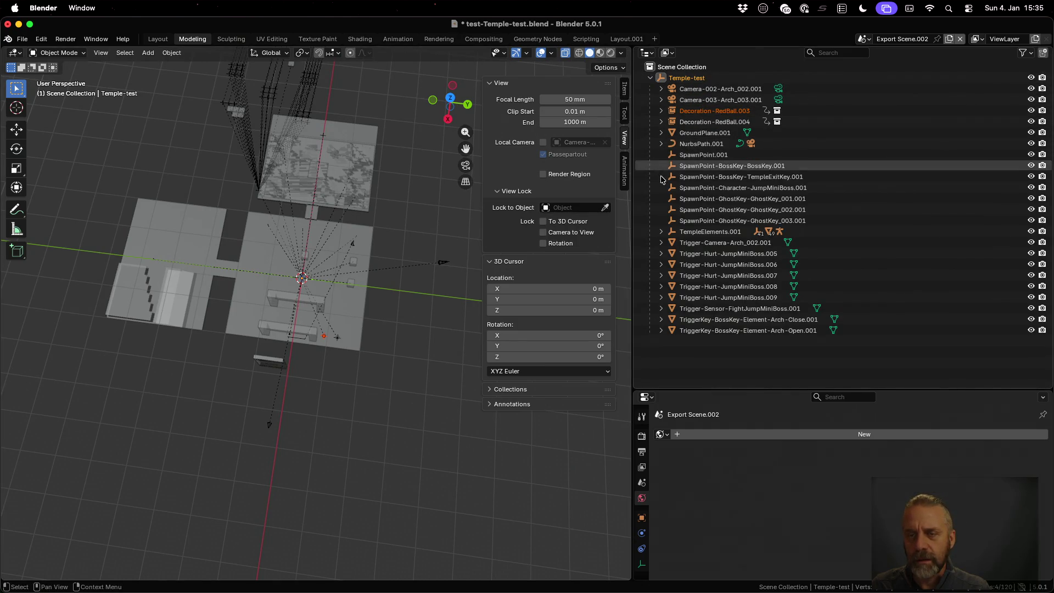
pyautogui.click(662, 232)
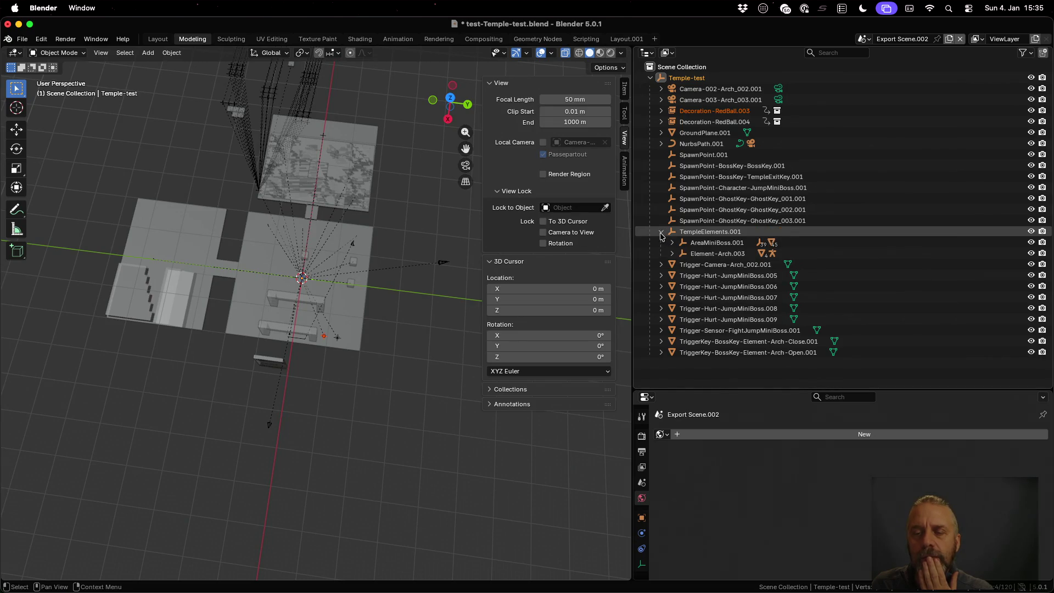
pyautogui.click(681, 244)
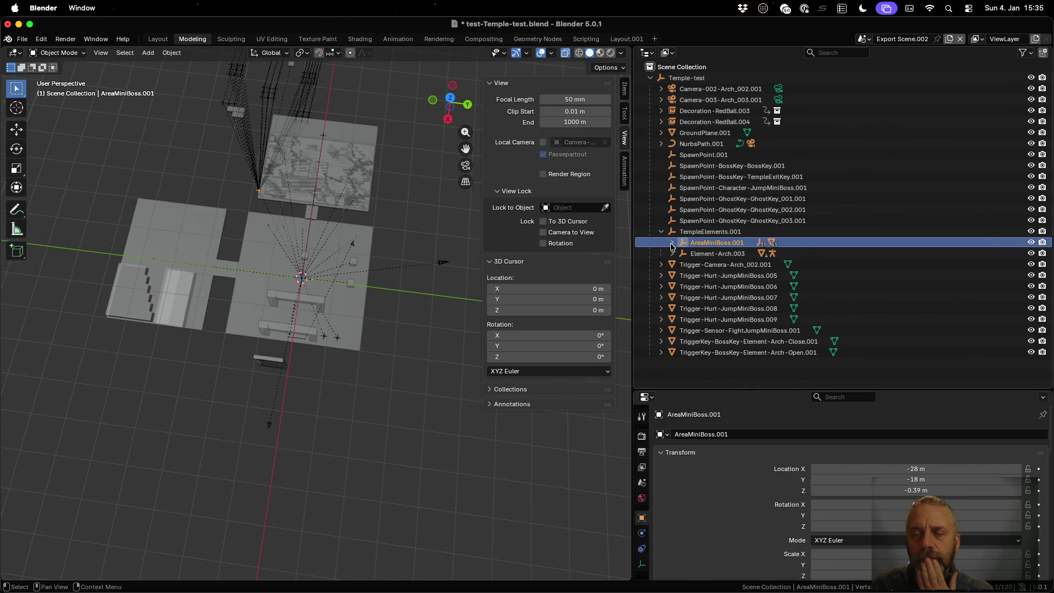
pyautogui.click(672, 244)
pyautogui.click(725, 253)
pyautogui.scroll(-5, 721, 512)
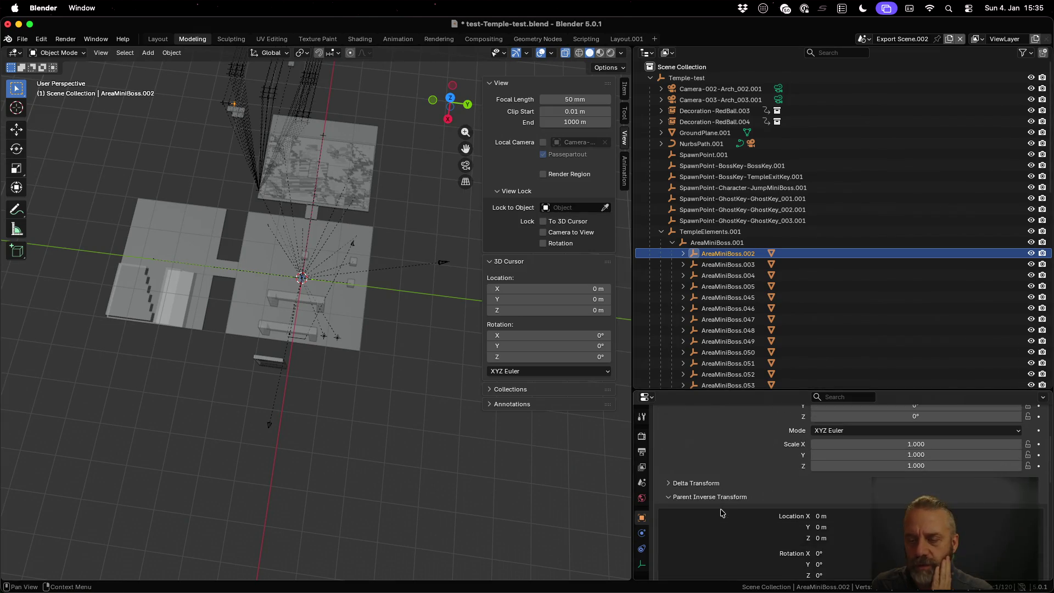
pyautogui.scroll(-4, 722, 512)
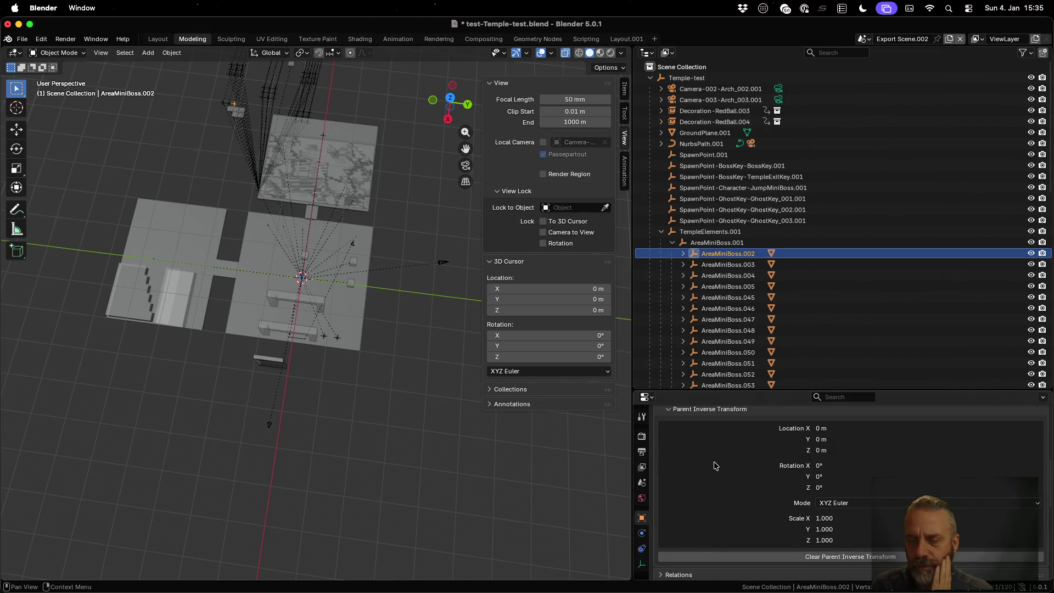
pyautogui.scroll(3, 716, 465)
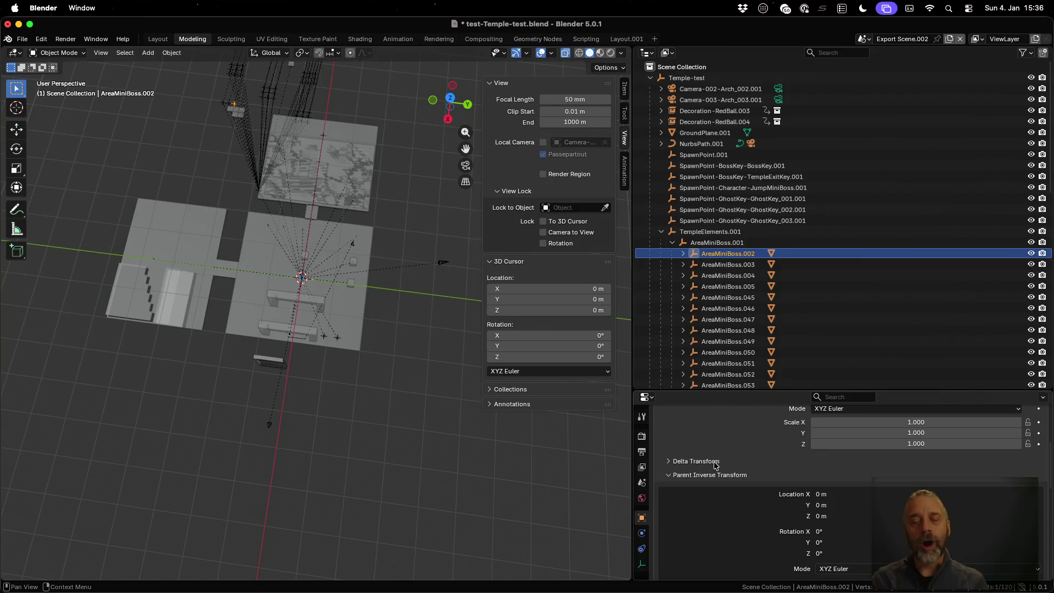
pyautogui.hotkey('ctrl', 'Left')
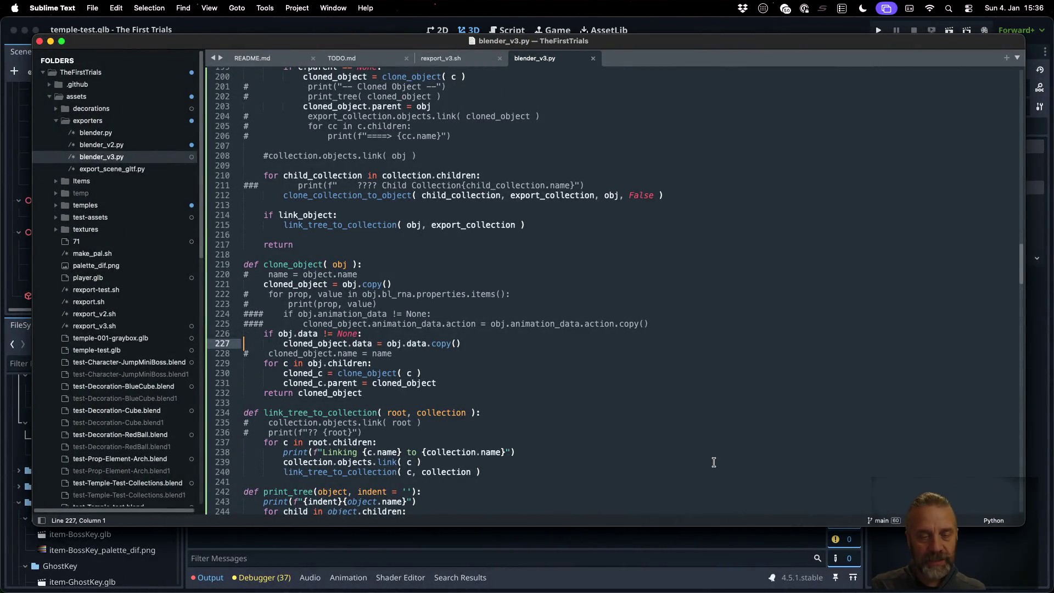
# - Comment out lines 226–227 with # again and save the script
pyautogui.press('Up')
pyautogui.write('#')
pyautogui.press('Down')
pyautogui.write('#')
pyautogui.press('cmd+s')
# - Scroll the b3d article in Firefox, then go back to the DuckDuckGo results
pyautogui.hotkey('ctrl', 'Left')
pyautogui.press('cmd+f')
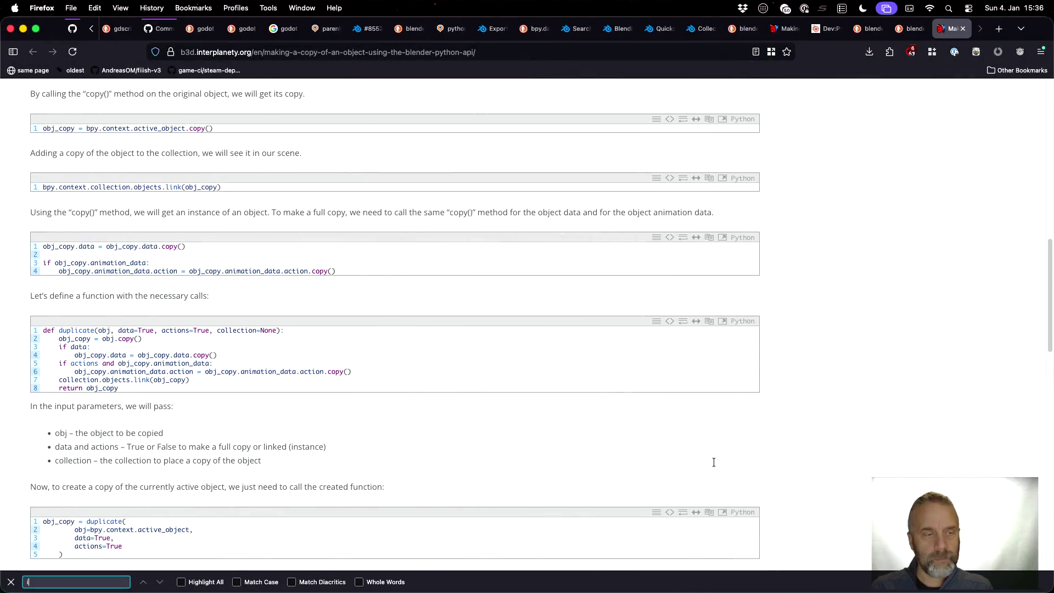
pyautogui.scroll(-5, 428, 346)
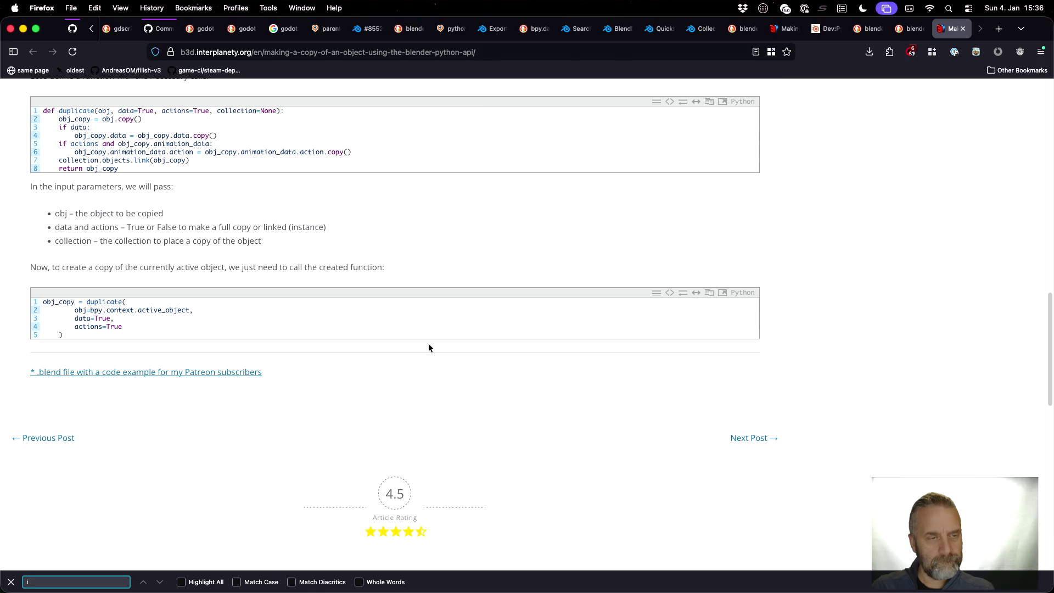
pyautogui.press('cmd+Left')
pyautogui.scroll(-5, 470, 352)
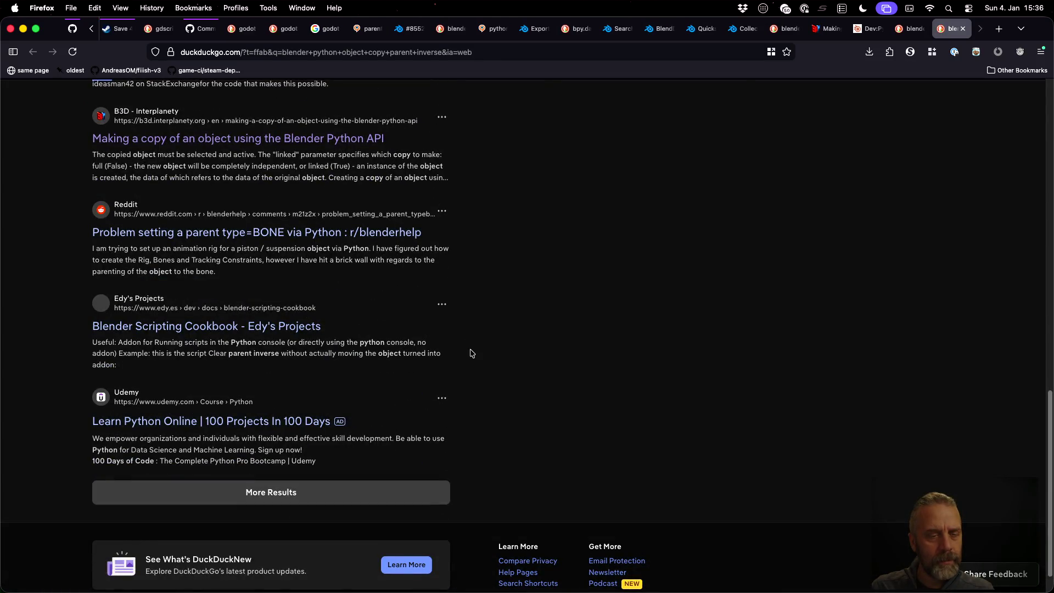
pyautogui.scroll(15, 471, 353)
# - Search 'blender python object copy loses parent inverse' and generate the Search Assist answer
pyautogui.click(201, 101)
pyautogui.write('los')
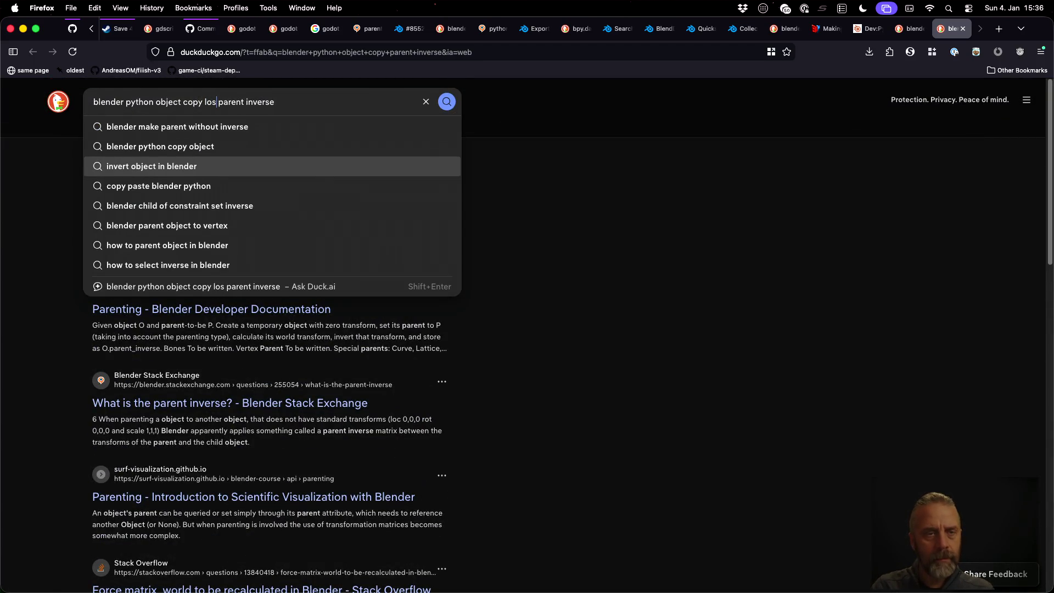
pyautogui.write('es')
pyautogui.press('Return')
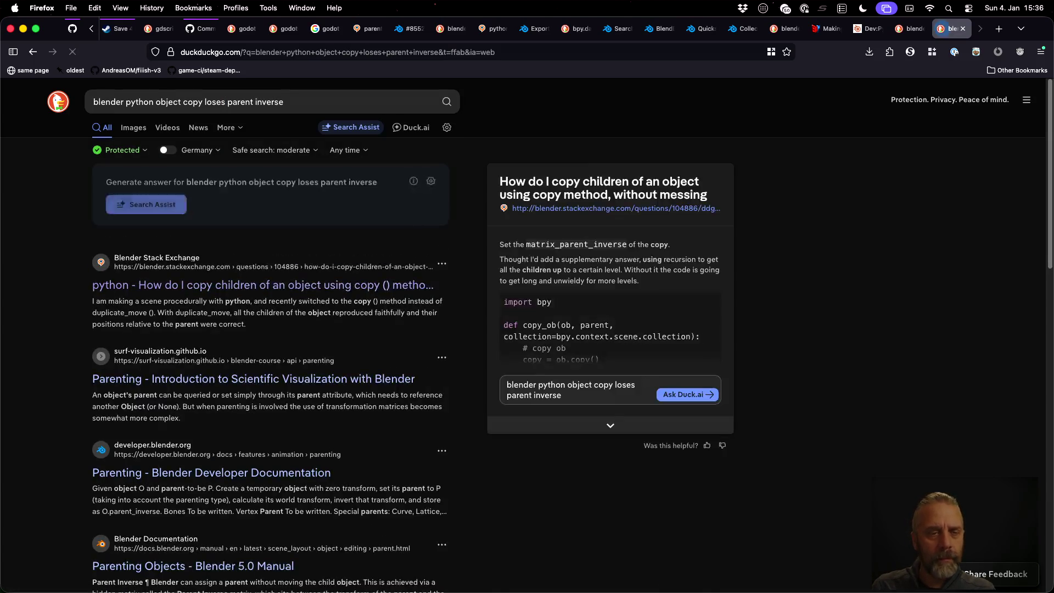
pyautogui.click(146, 204)
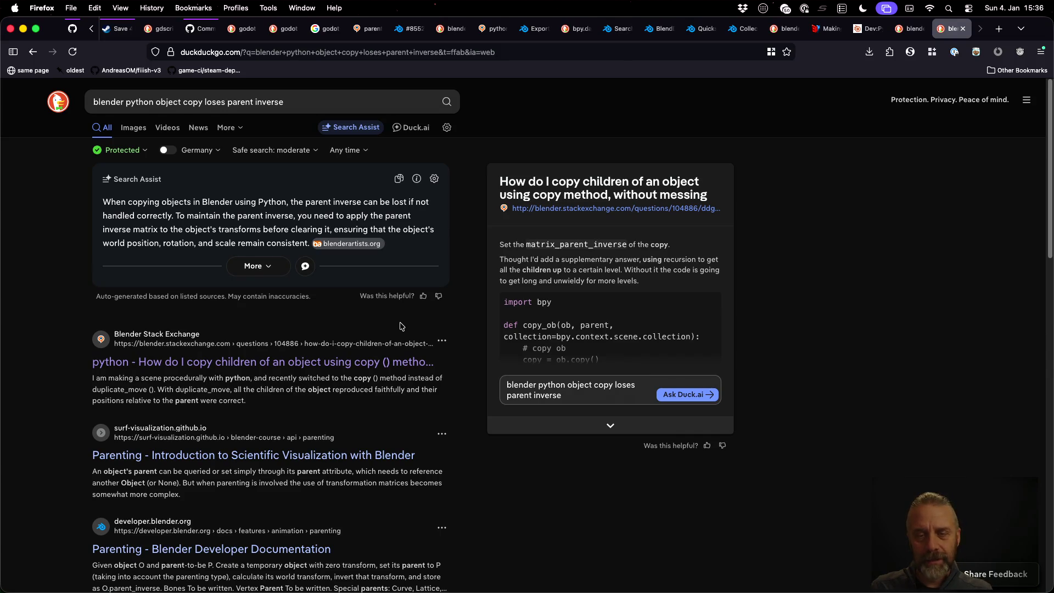
# - Open the Stack Exchange answer in a new tab and scroll to the second answer
pyautogui.middleClick(634, 222)
pyautogui.hotkey('ctrl', 'Tab')
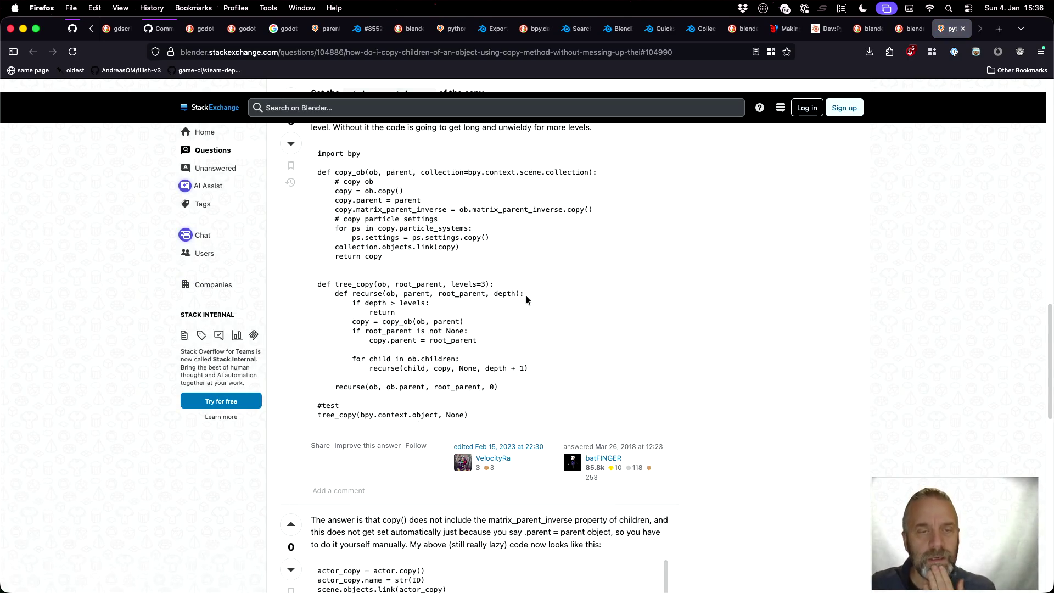
pyautogui.scroll(-5, 526, 299)
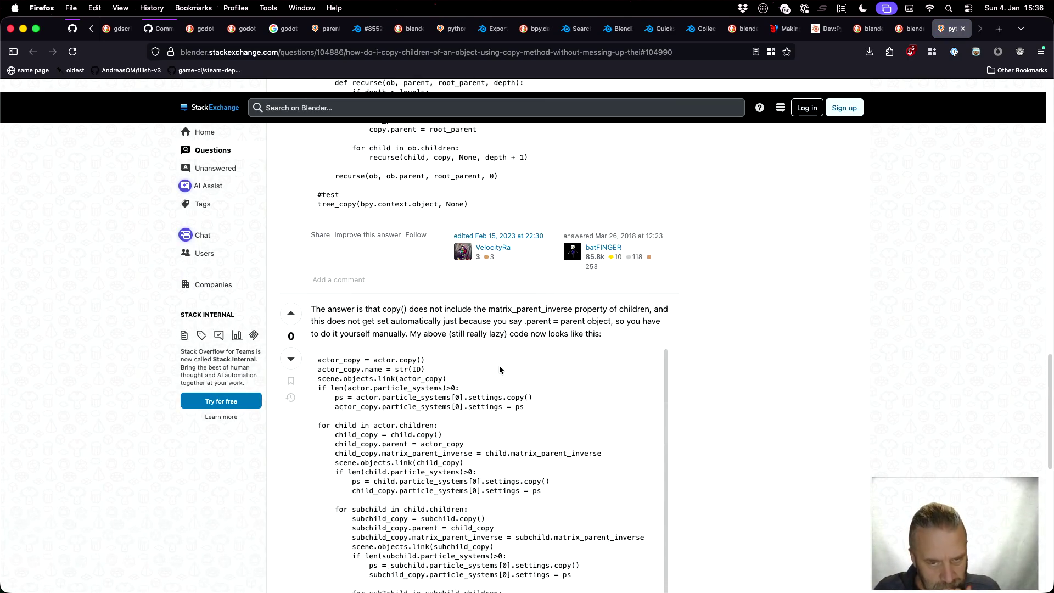
pyautogui.scroll(-1, 500, 369)
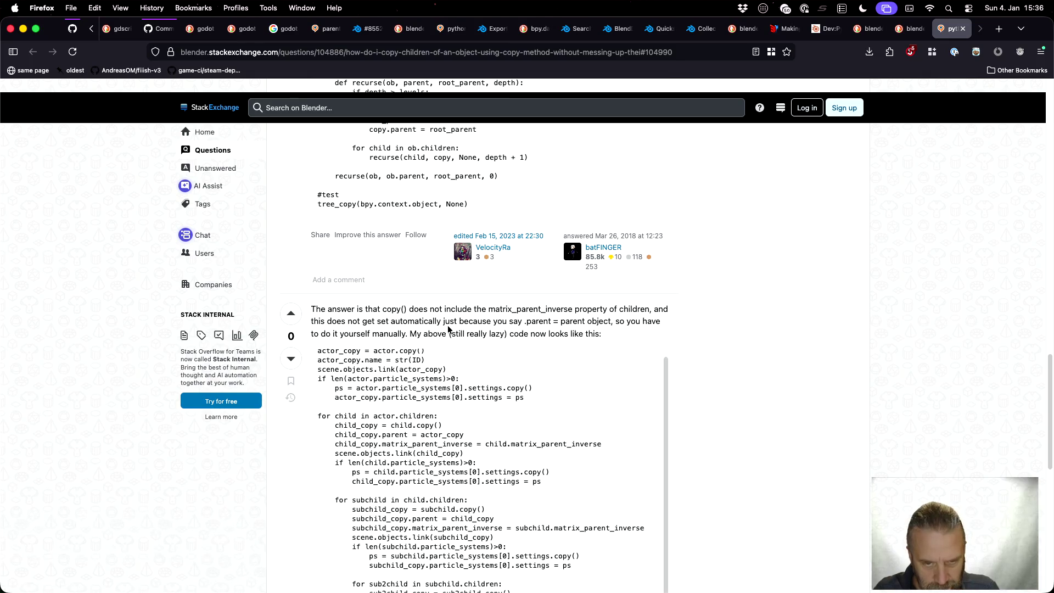
pyautogui.scroll(-1, 437, 318)
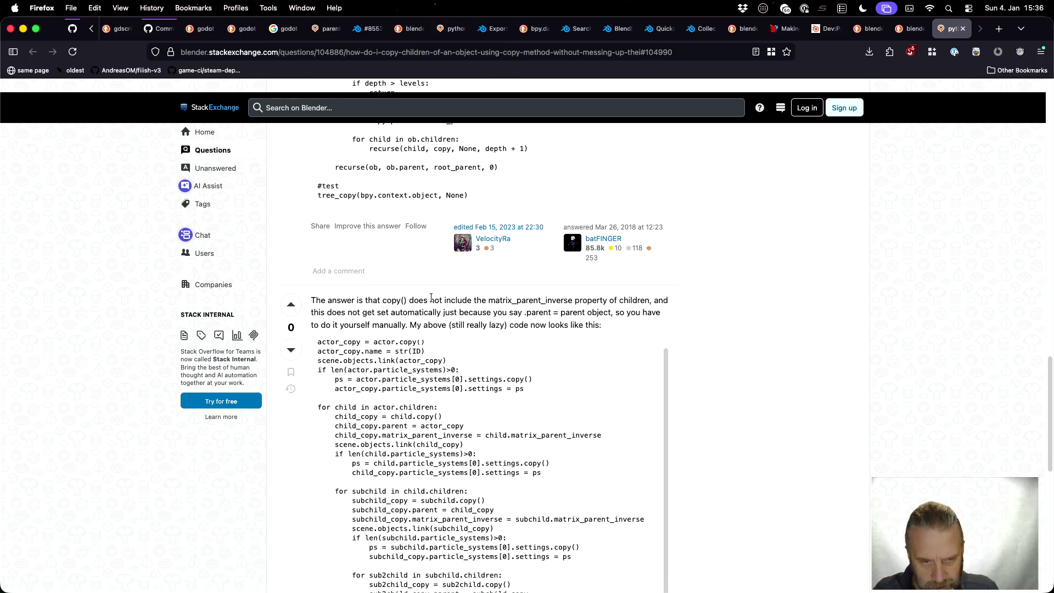
pyautogui.scroll(-3, 431, 297)
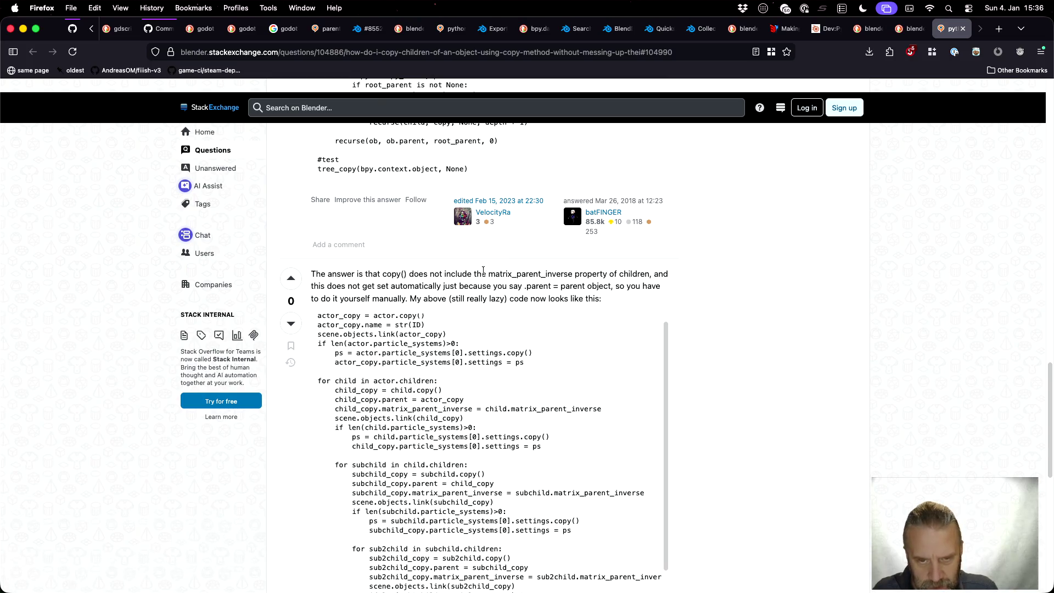
# - Copy the child_copy.matrix_parent_inverse line and return to blender_v3.py at line 228
pyautogui.moveTo(489, 274); pyautogui.dragTo(560, 273)
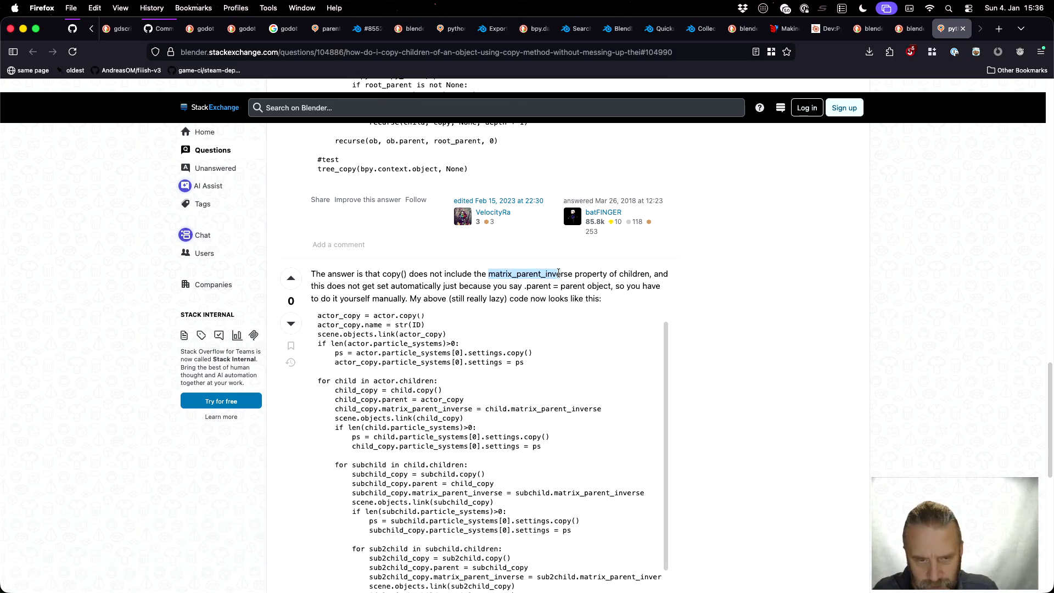
pyautogui.scroll(-5, 377, 292)
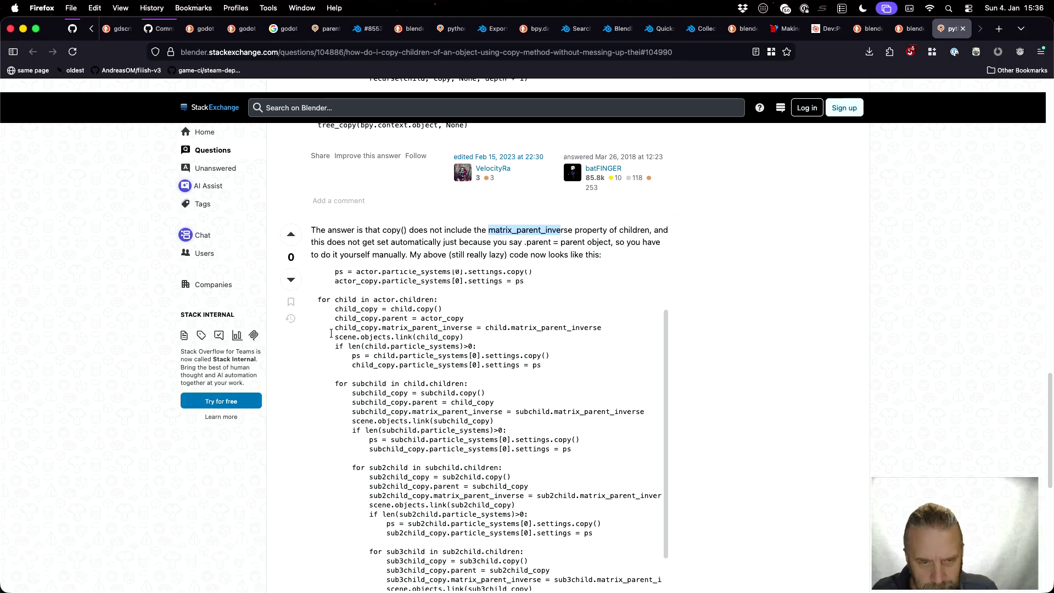
pyautogui.moveTo(336, 329); pyautogui.dragTo(599, 327)
pyautogui.press('super+c')
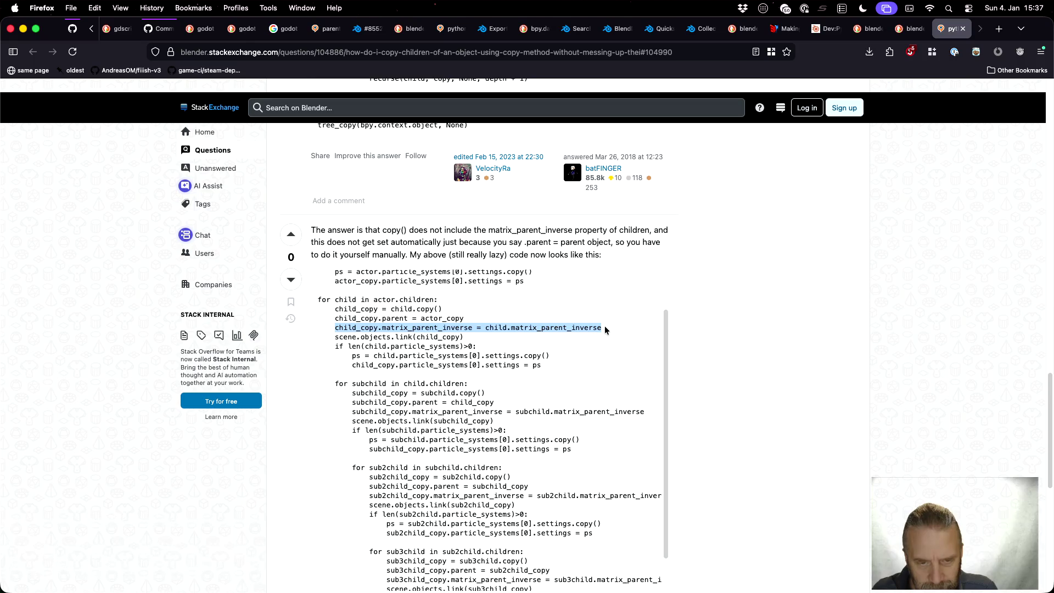
pyautogui.scroll(-1, 606, 329)
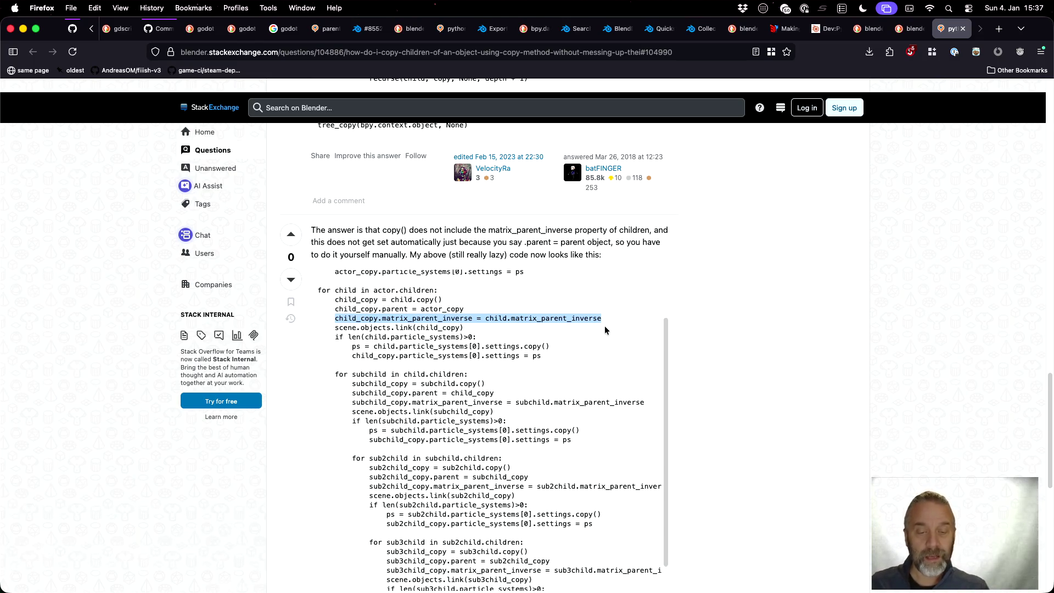
pyautogui.scroll(-5, 605, 325)
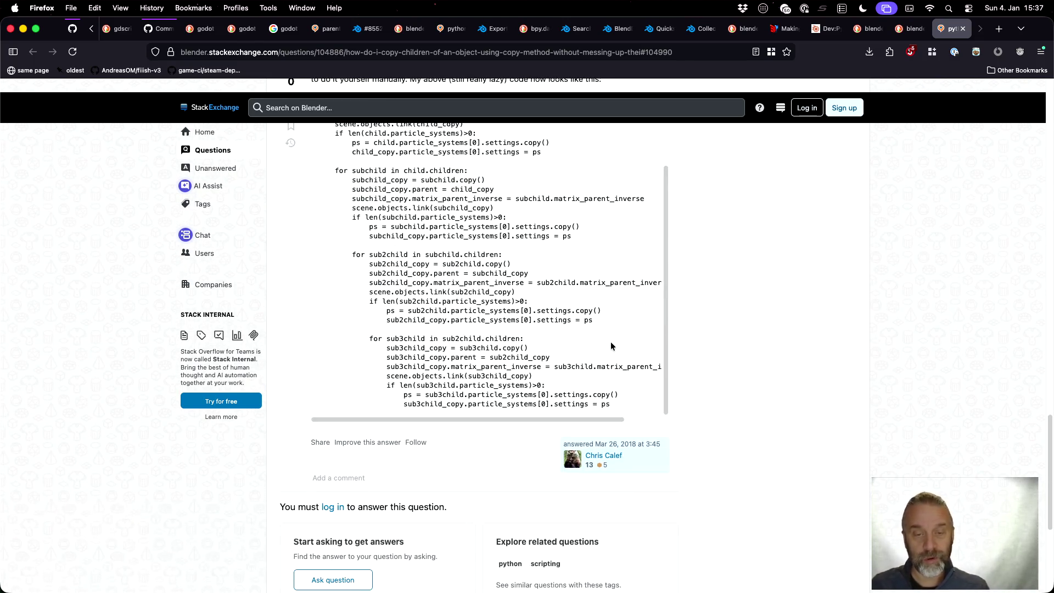
pyautogui.press('super+Tab')
pyautogui.press('Down')
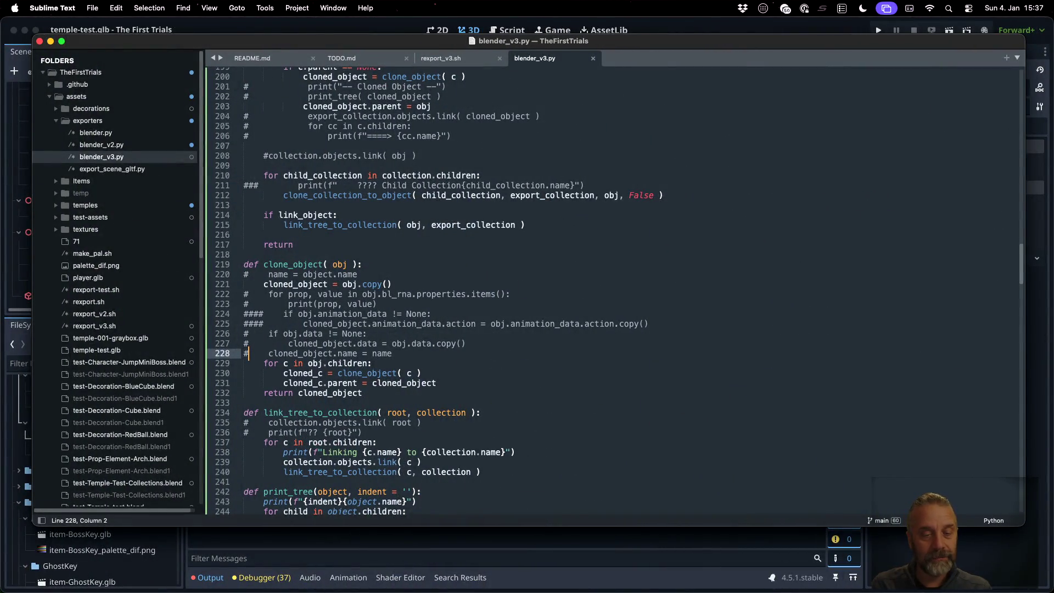
# - Paste the matrix_parent_inverse line below line 228, aligned with the surrounding code
pyautogui.press('Return')
pyautogui.press('super+v')
pyautogui.press('super+Left')
pyautogui.press('Tab')
pyautogui.press('Tab')
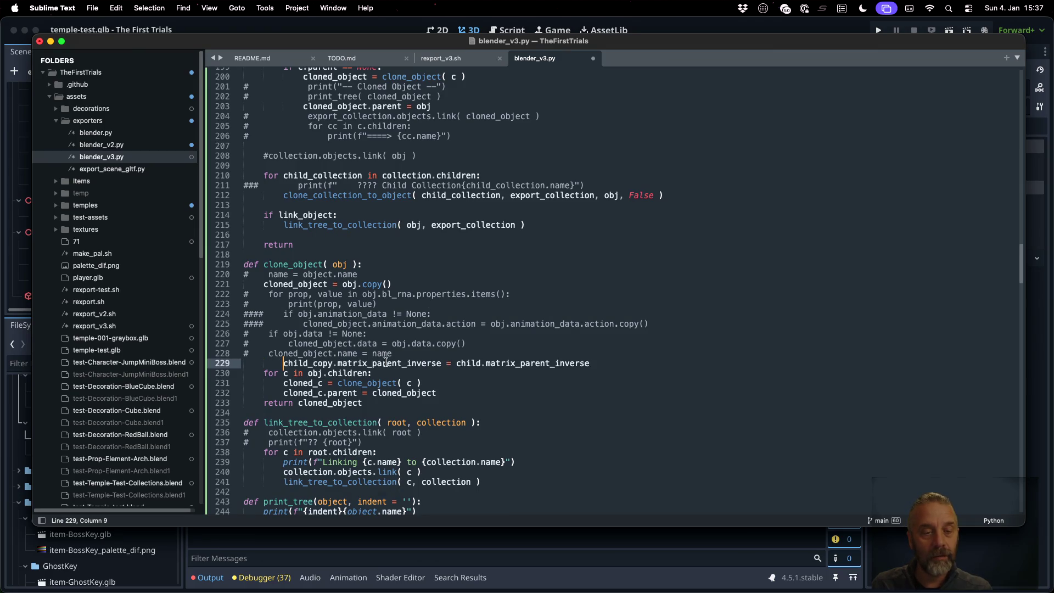
pyautogui.hotkey('shift', 'Tab')
# - Change the line to cloned_object.matrix_parent_inverse = obj.matrix_parent_inverse and save
pyautogui.doubleClick(321, 354)
pyautogui.press('super+c')
pyautogui.doubleClick(300, 364)
pyautogui.press('super+v')
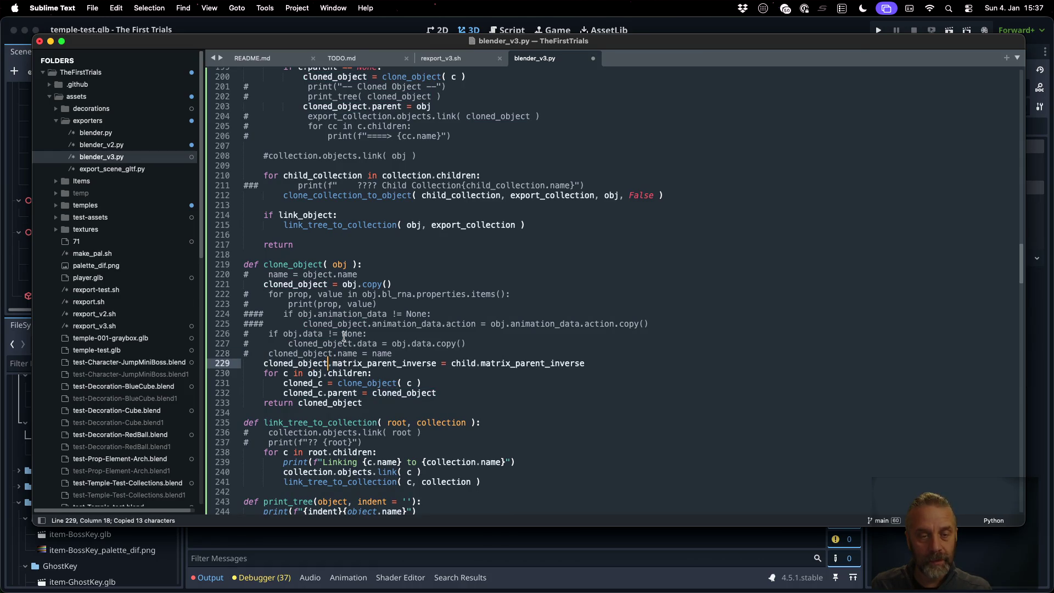
pyautogui.doubleClick(464, 364)
pyautogui.write('obj')
pyautogui.press('super+s')
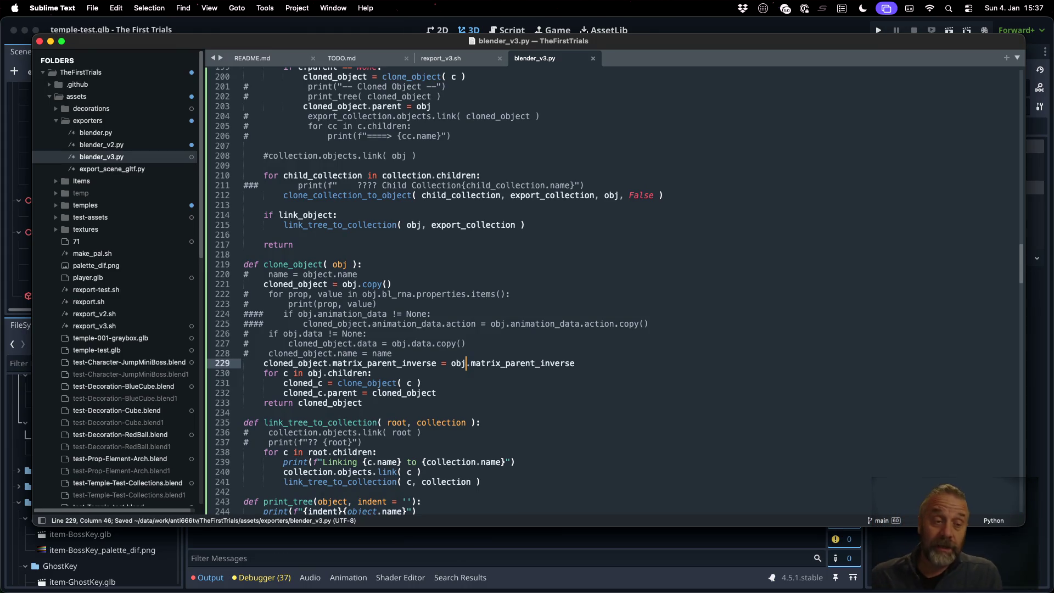
pyautogui.press('super+Tab')
pyautogui.hotkey('ctrl', 'Up')
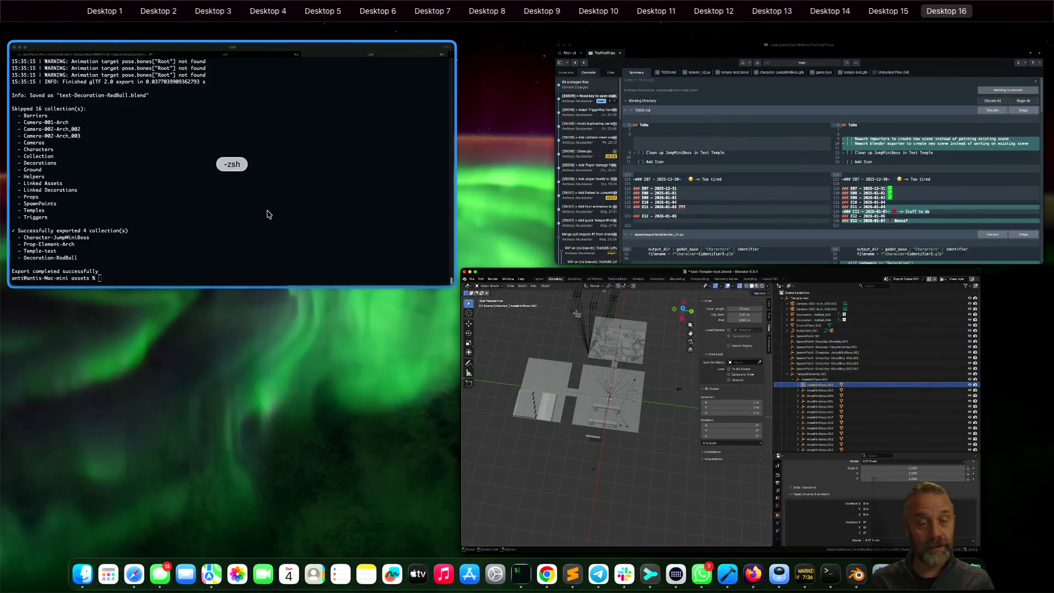
# - Rerun the previous export command in the terminal
pyautogui.click(267, 211)
pyautogui.press('Up')
pyautogui.press('Return')
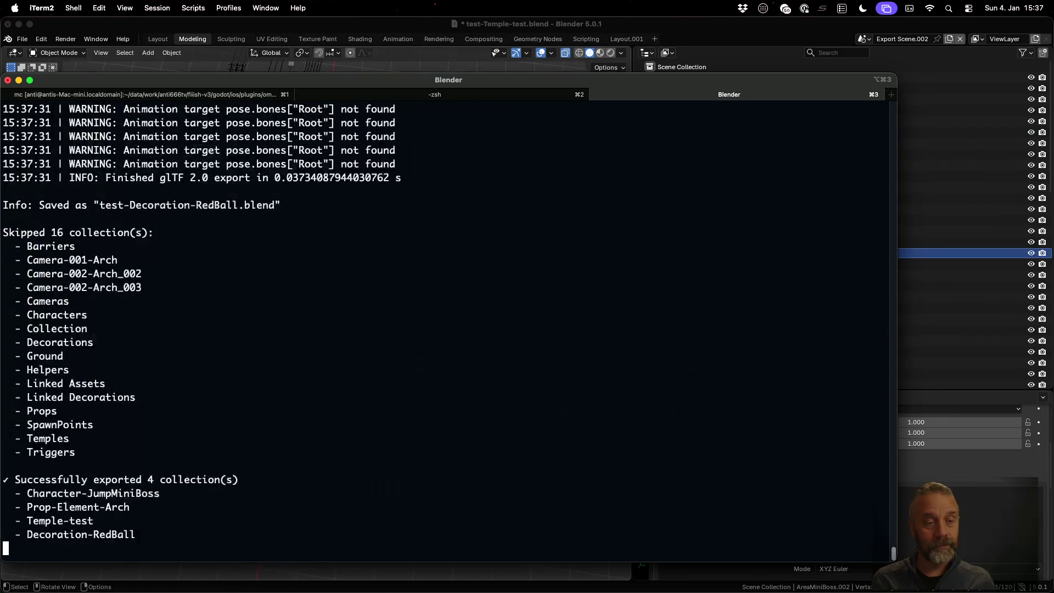
# - In Blender, discard unsaved changes and reopen test-Temple-test.blend from recent files
pyautogui.click(323, 28)
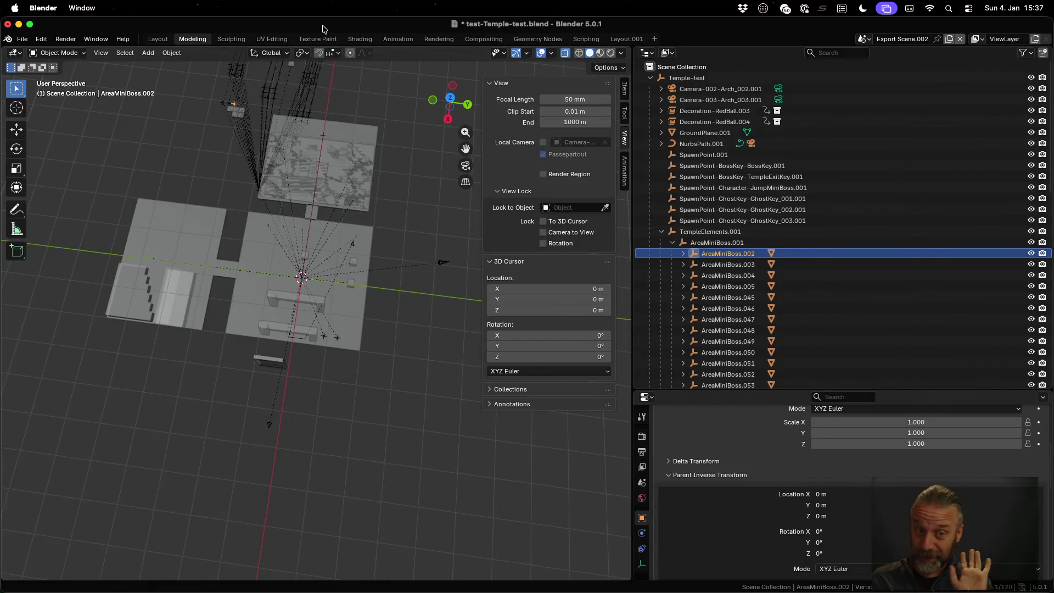
pyautogui.click(23, 39)
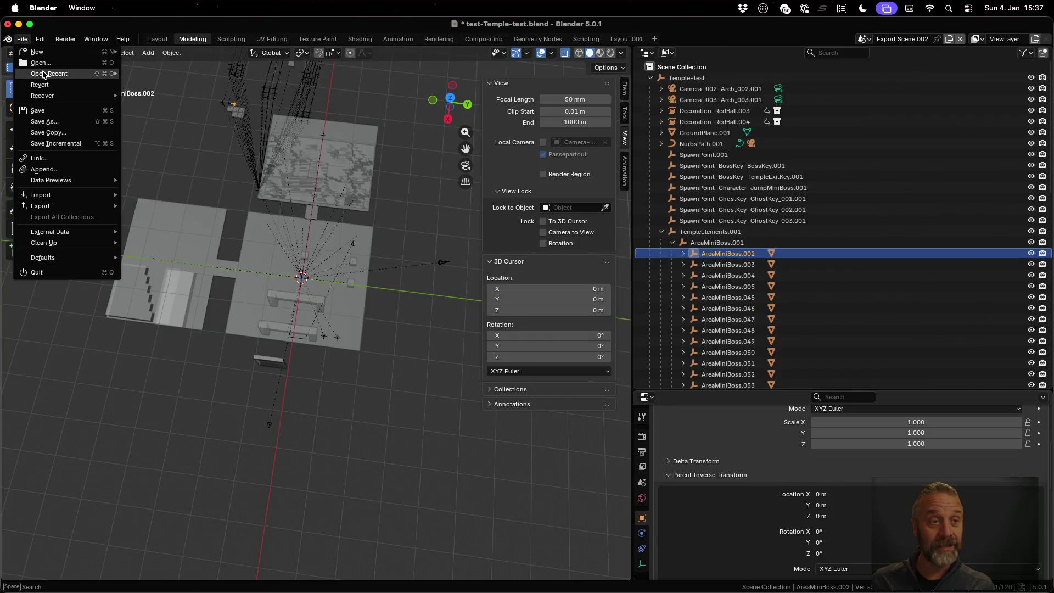
pyautogui.moveTo(48, 76)
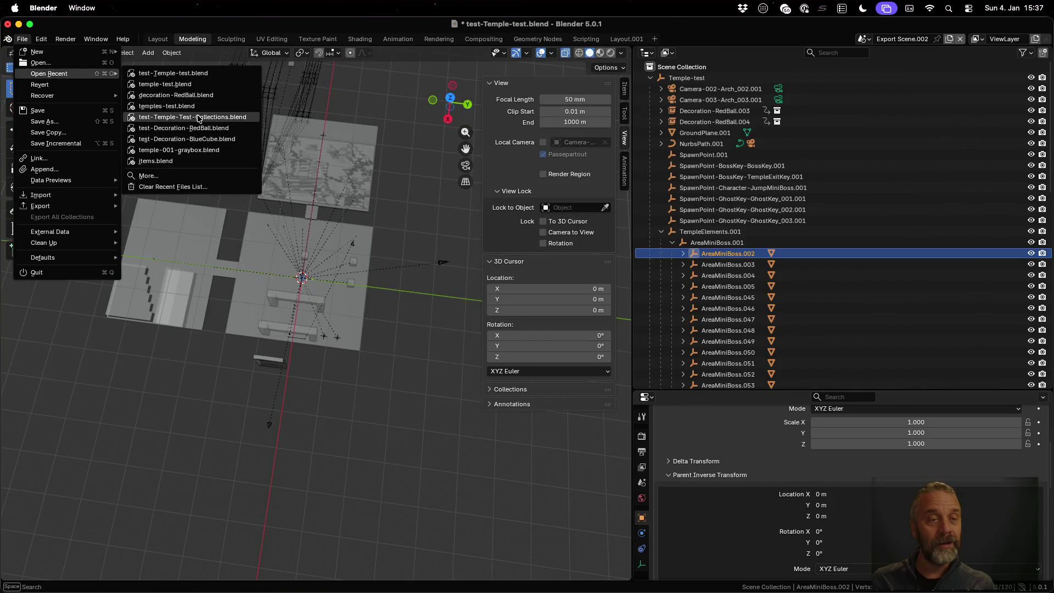
pyautogui.click(199, 118)
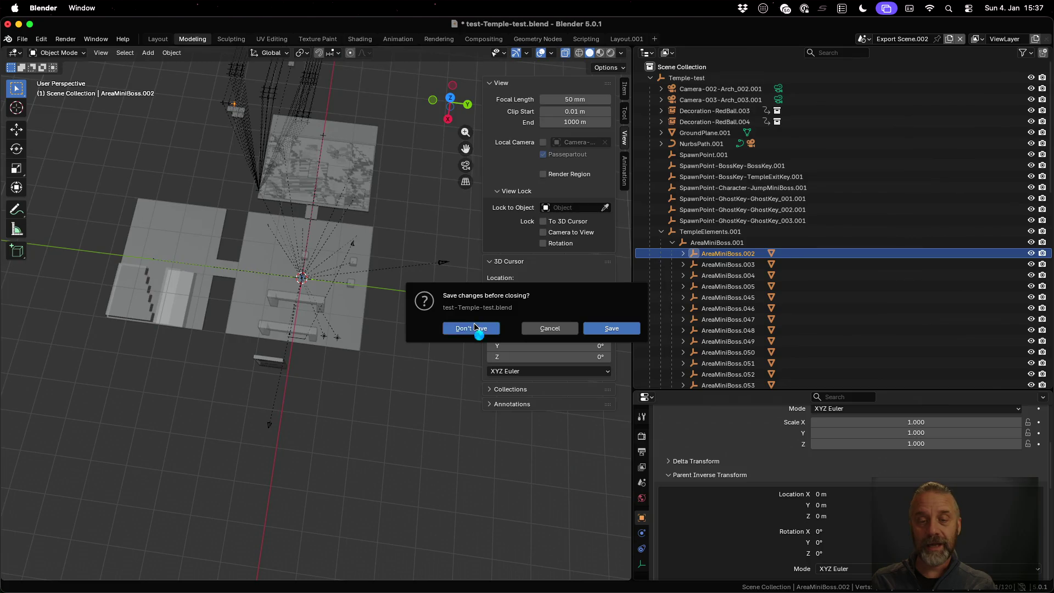
pyautogui.click(472, 329)
pyautogui.click(22, 39)
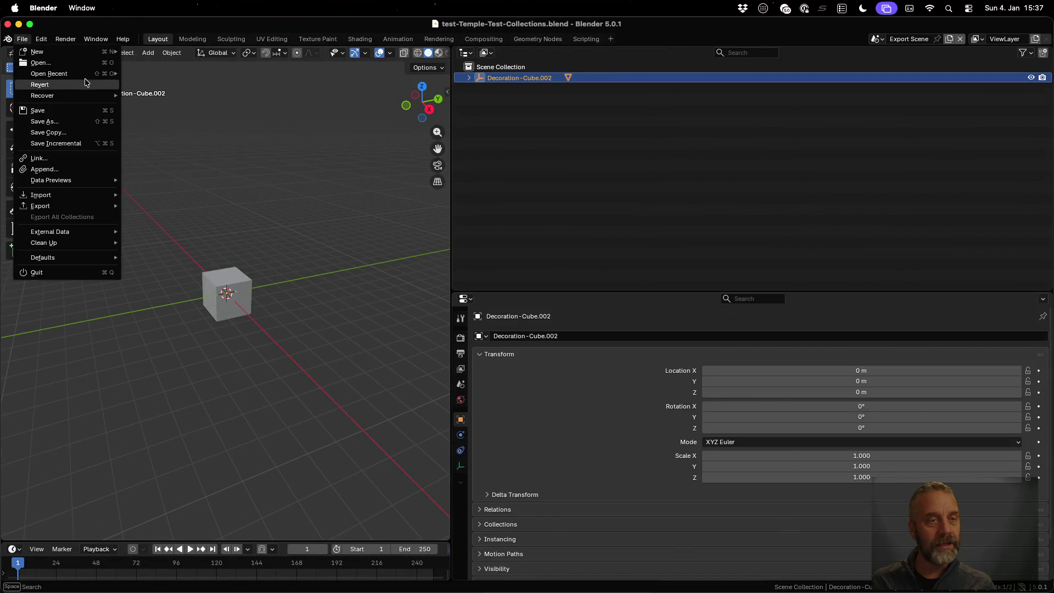
pyautogui.moveTo(88, 75)
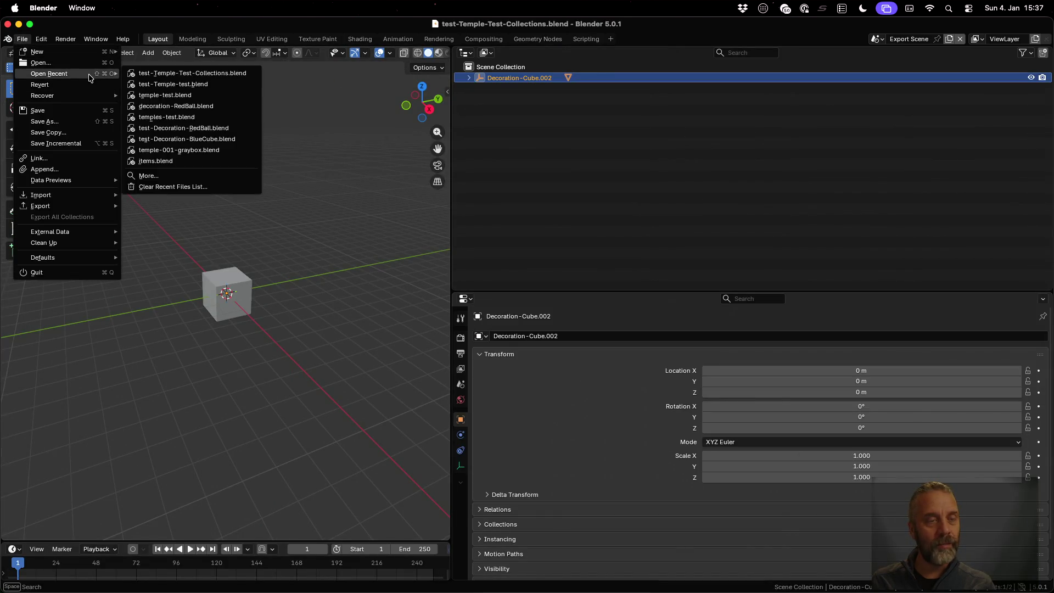
pyautogui.click(178, 76)
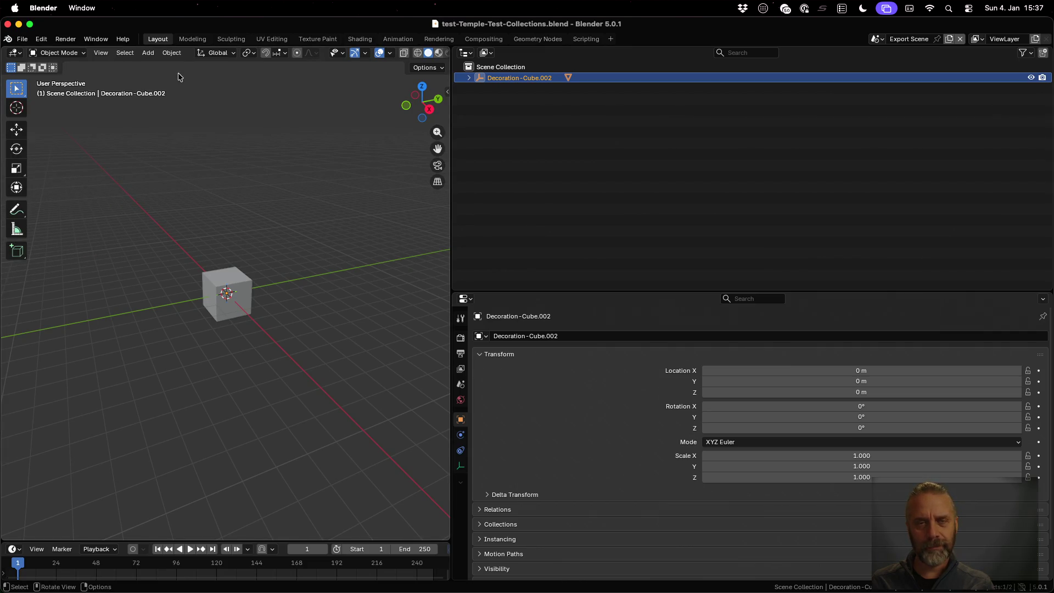
pyautogui.click(22, 39)
pyautogui.moveTo(66, 80)
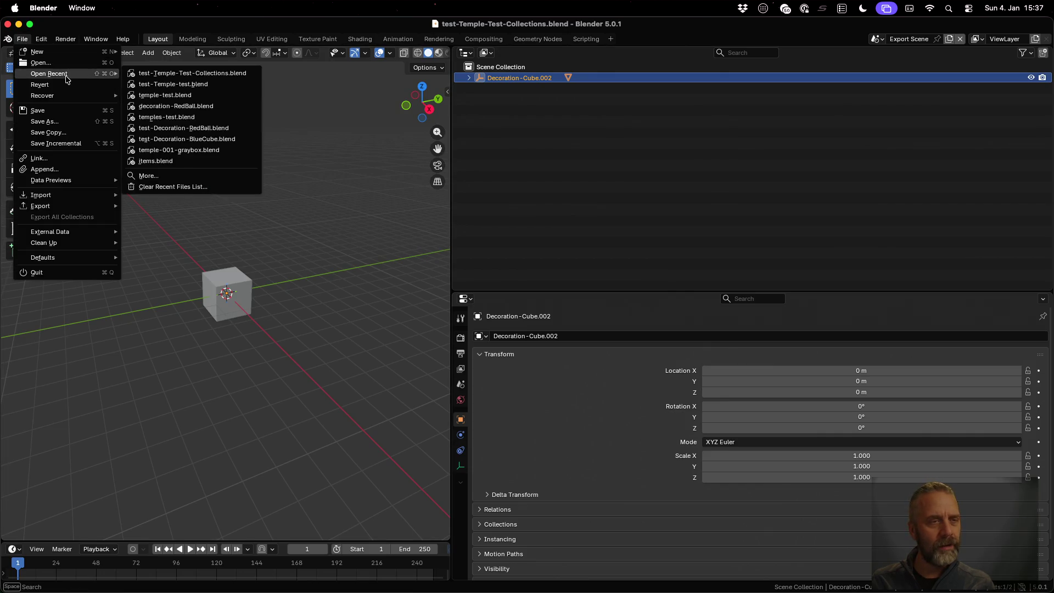
pyautogui.click(167, 83)
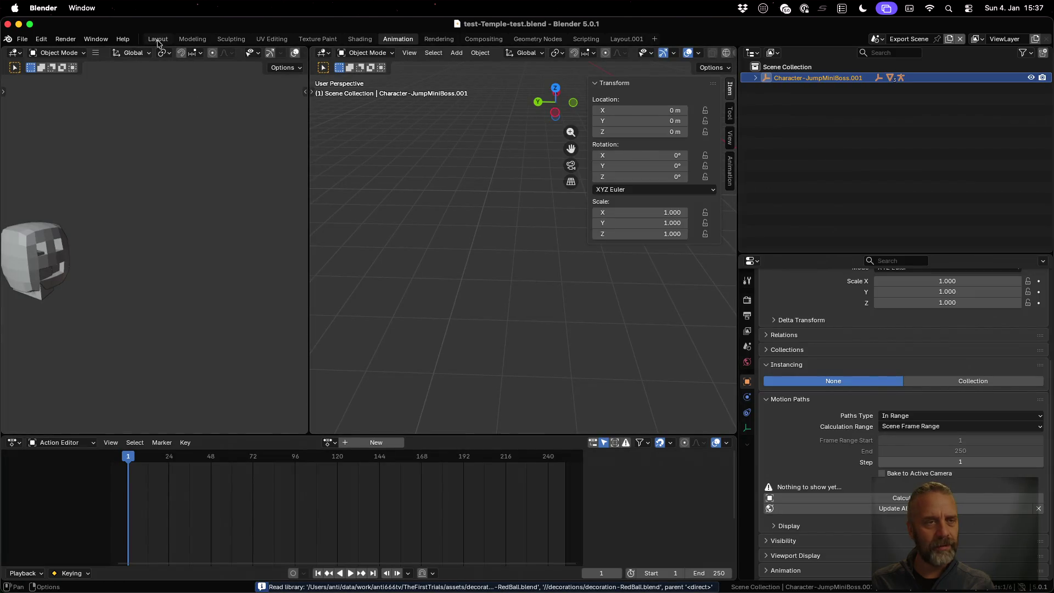
# - Switch to the modeling workspace and the original Scene, orbiting to an oblique view of the temple
pyautogui.click(192, 39)
pyautogui.click(889, 37)
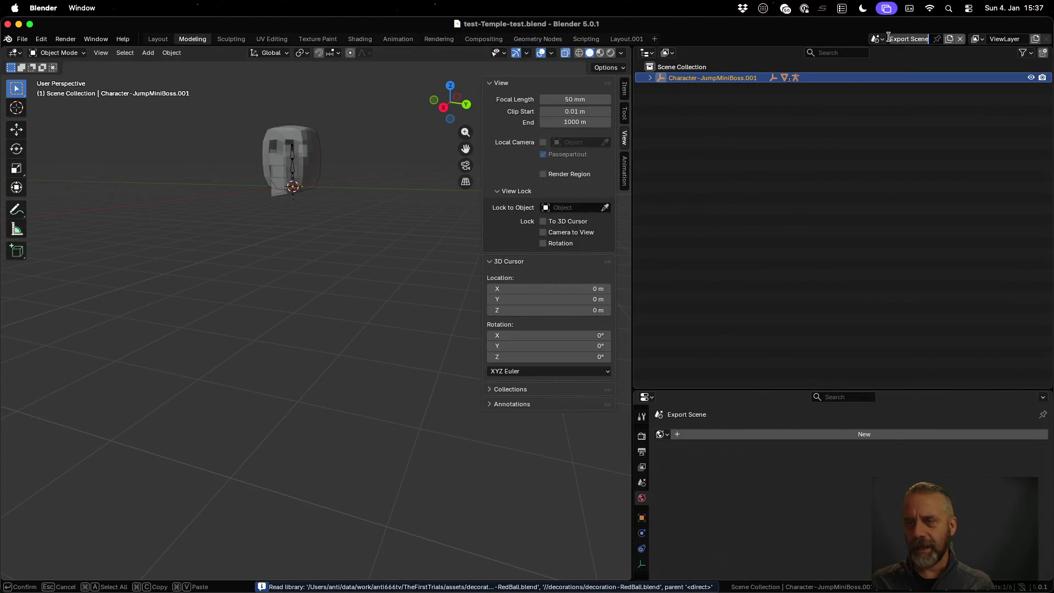
pyautogui.click(877, 38)
pyautogui.click(891, 87)
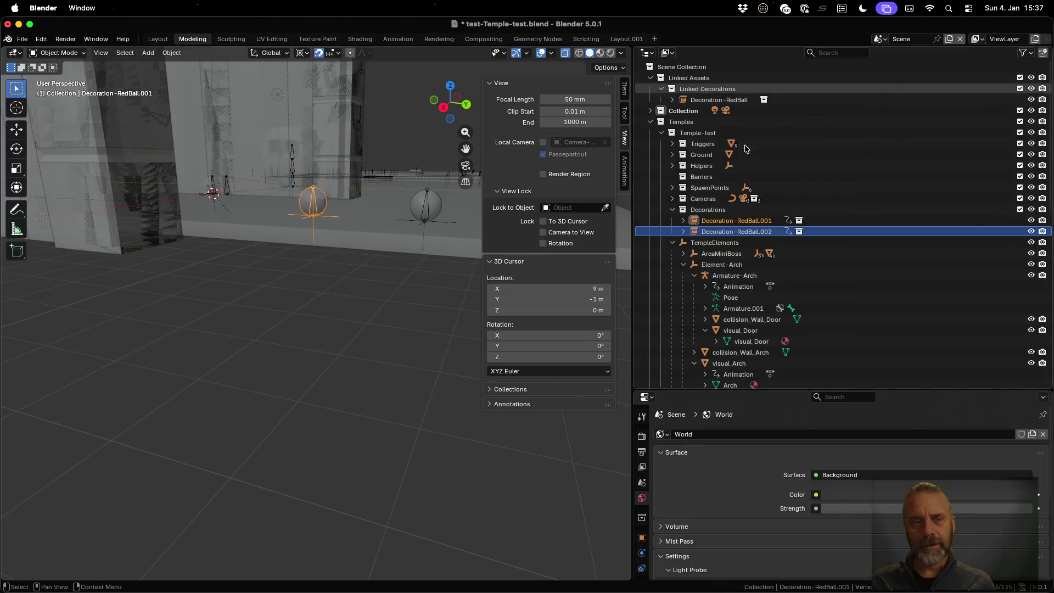
pyautogui.scroll(-5, 246, 210)
pyautogui.moveTo(246, 210); pyautogui.dragTo(296, 268, button='middle')
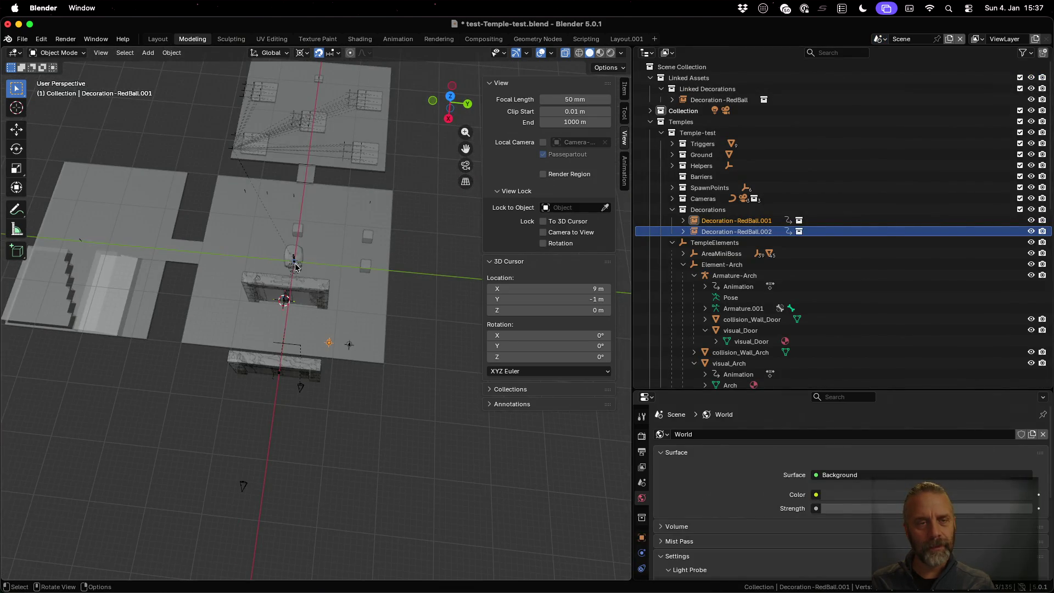
pyautogui.moveTo(300, 197)
pyautogui.mouseDown(button='middle')
pyautogui.moveTo(309, 213)
pyautogui.moveTo(294, 166)
pyautogui.mouseUp(button='middle')
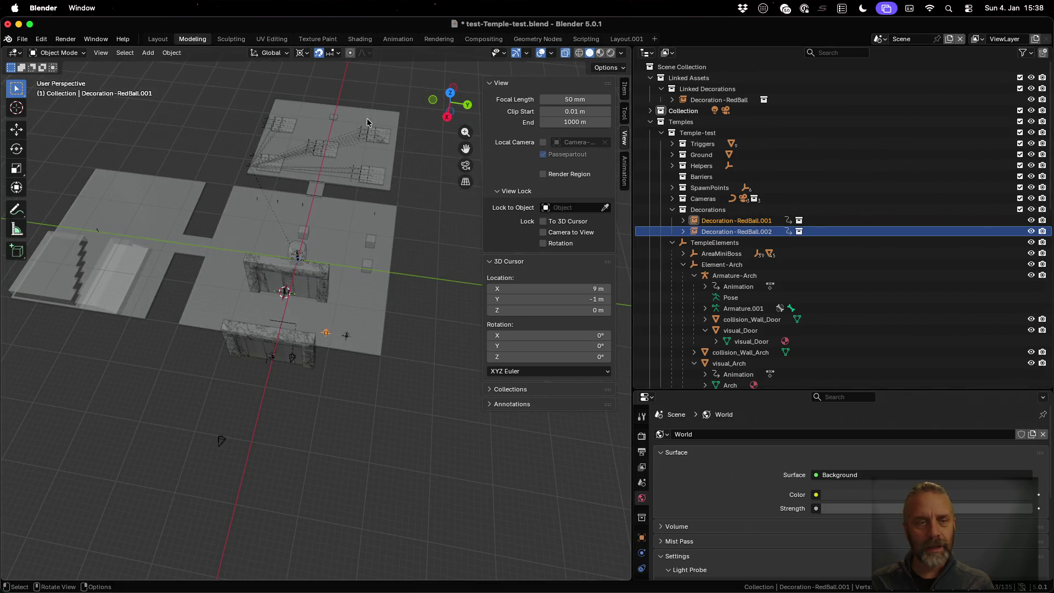
# - Inspect Armature-Arch and AreaMiniBoss.006 in the outliner, then switch to Export Scene.002
pyautogui.scroll(-4, 729, 223)
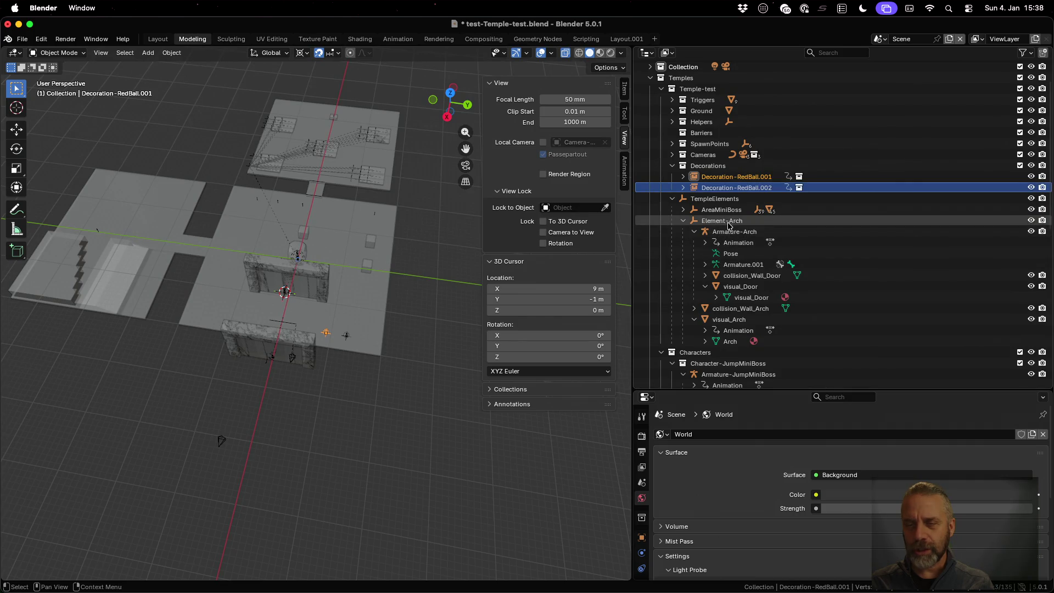
pyautogui.click(729, 221)
pyautogui.click(736, 233)
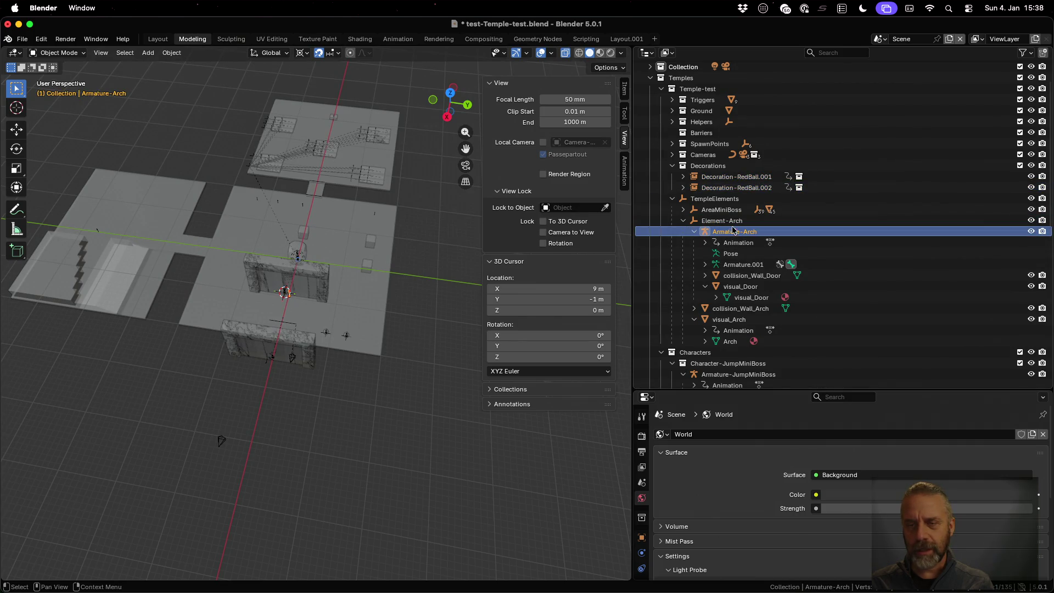
pyautogui.click(684, 210)
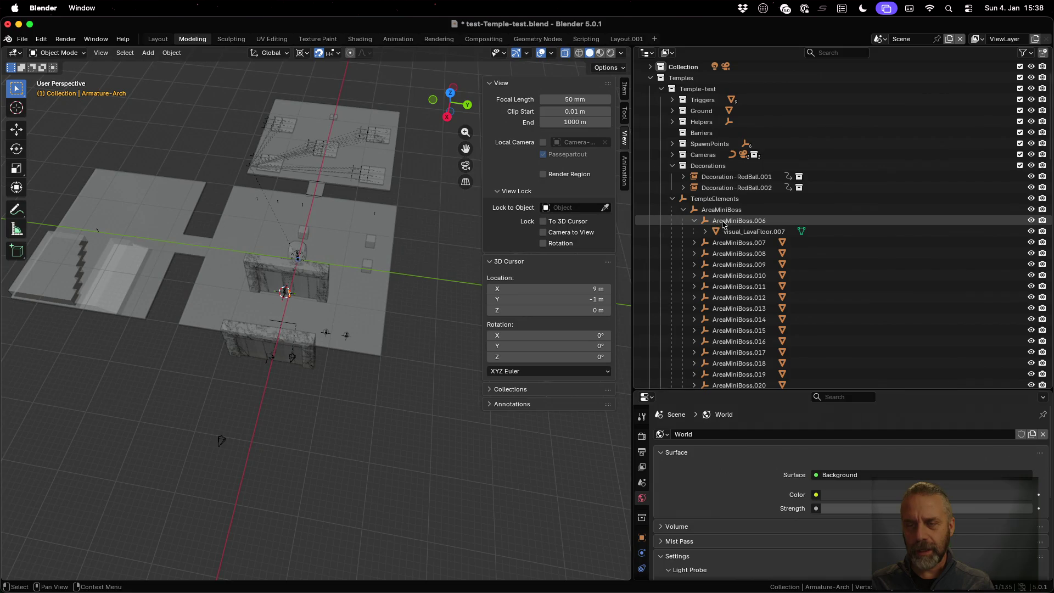
pyautogui.click(724, 222)
pyautogui.moveTo(262, 88)
pyautogui.keyDown('ctrl'); pyautogui.mouseDown(button='middle')
pyautogui.moveTo(266, 144)
pyautogui.moveTo(280, 153)
pyautogui.mouseUp(button='middle'); pyautogui.keyUp('ctrl')
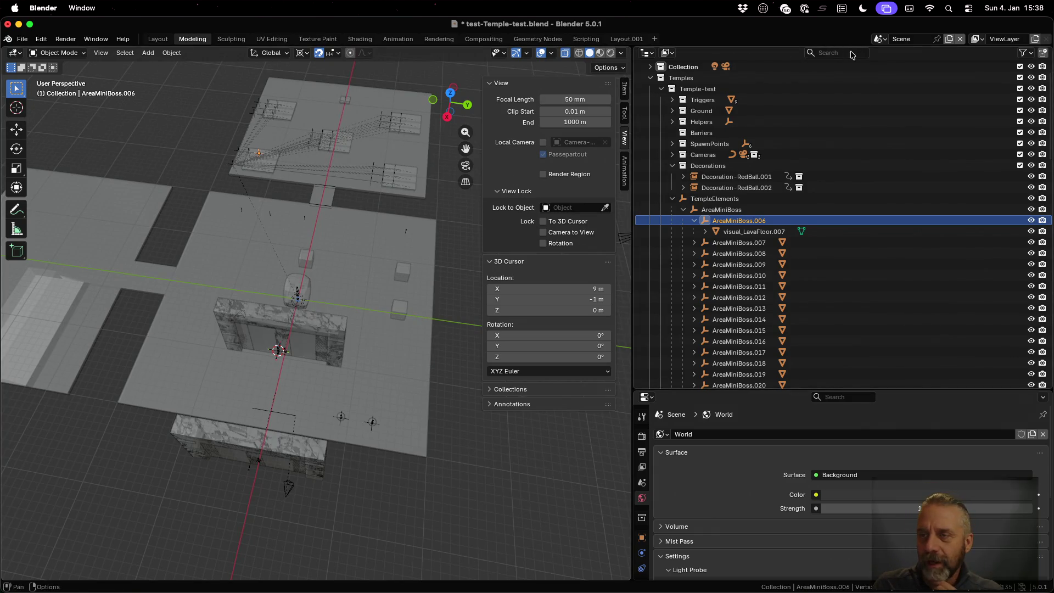
pyautogui.click(880, 39)
pyautogui.click(907, 77)
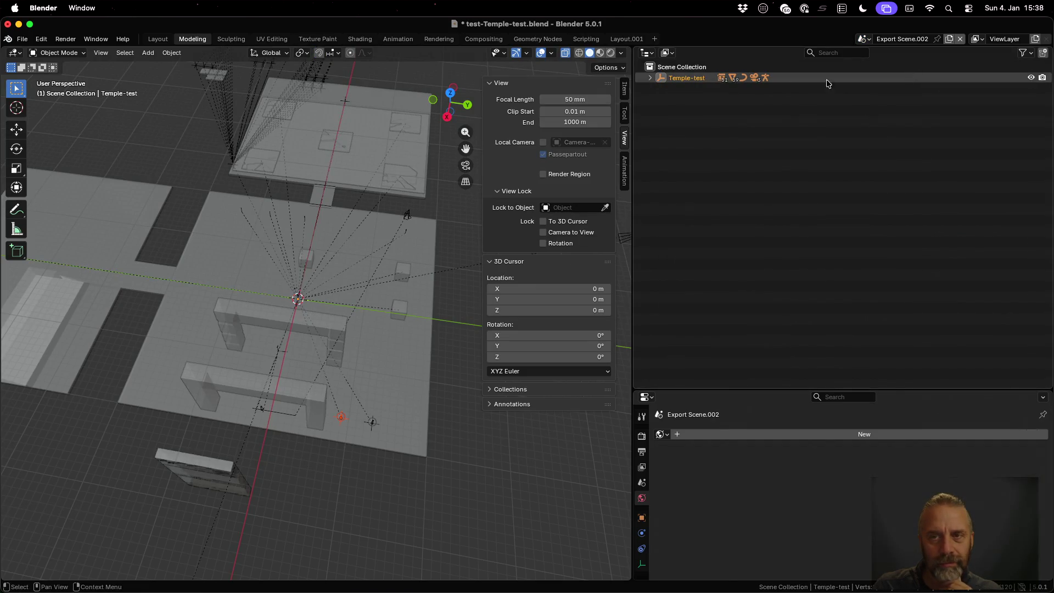
# - Expand Temple-test, TempleElements.001 and AreaMiniBoss.001 to list AreaMiniBoss.002 onward
pyautogui.click(650, 77)
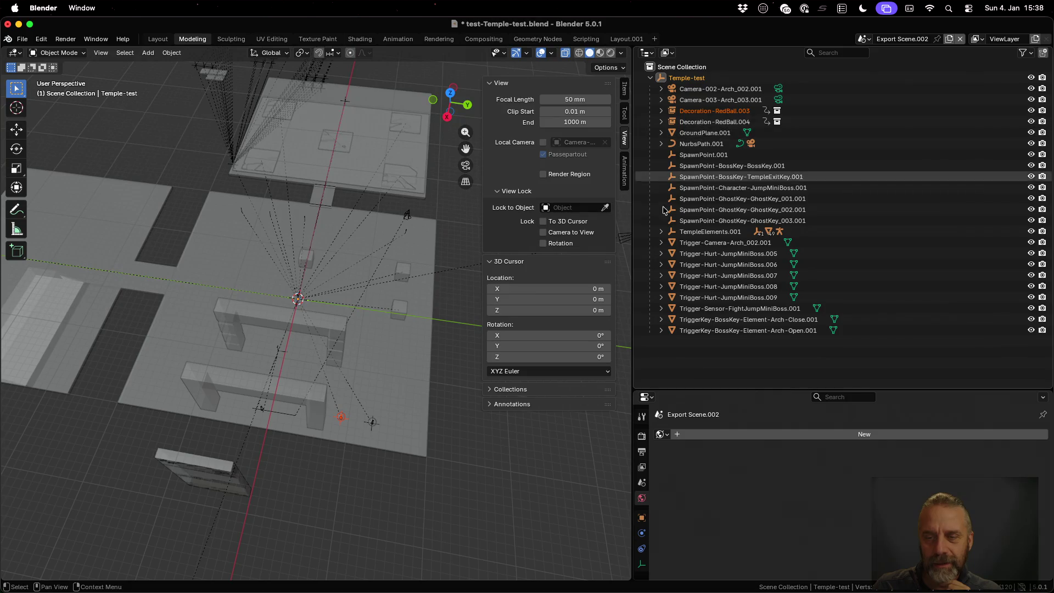
pyautogui.click(661, 232)
pyautogui.click(695, 244)
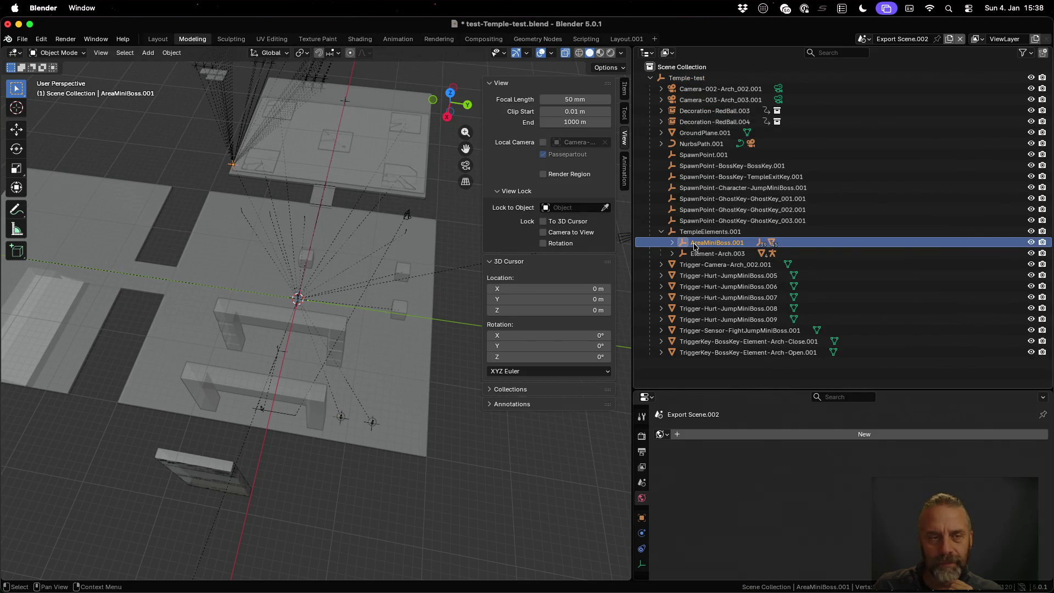
pyautogui.click(673, 243)
pyautogui.click(707, 254)
pyautogui.moveTo(342, 124)
pyautogui.mouseDown(button='middle')
pyautogui.moveTo(275, 123)
pyautogui.moveTo(268, 94)
pyautogui.moveTo(286, 107)
pyautogui.mouseUp(button='middle')
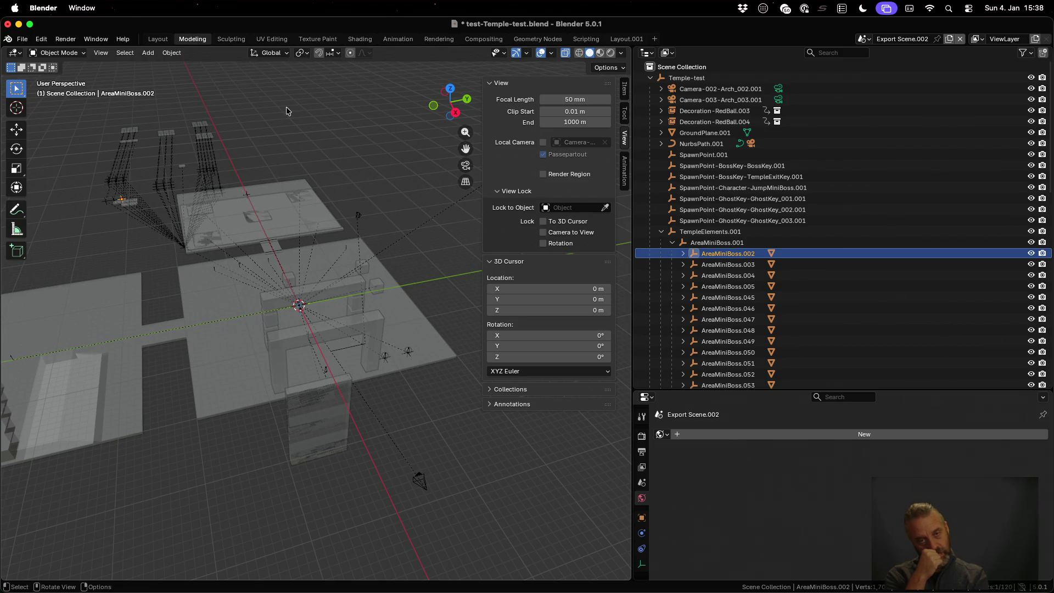
pyautogui.click(22, 39)
pyautogui.moveTo(55, 74)
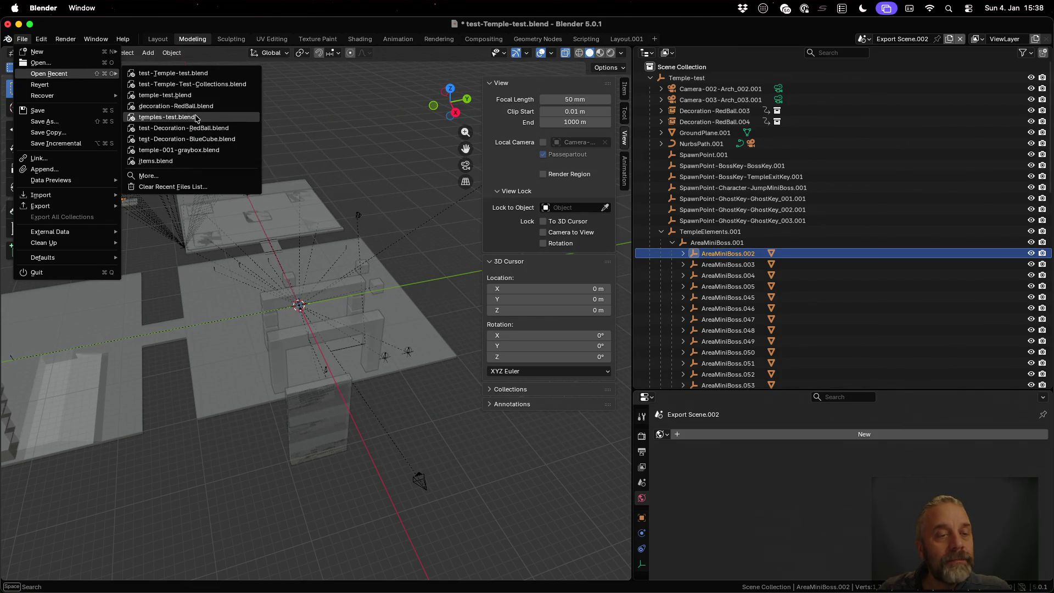
# - Load temples-test.blend from recent files without saving, and select Temple-Test-Collections
pyautogui.click(206, 117)
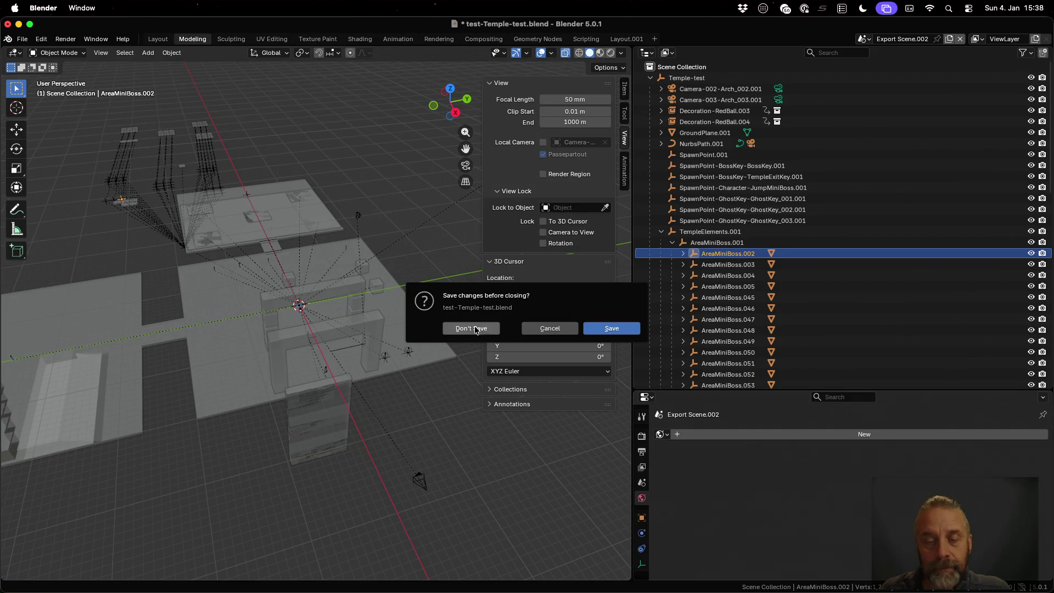
pyautogui.click(472, 329)
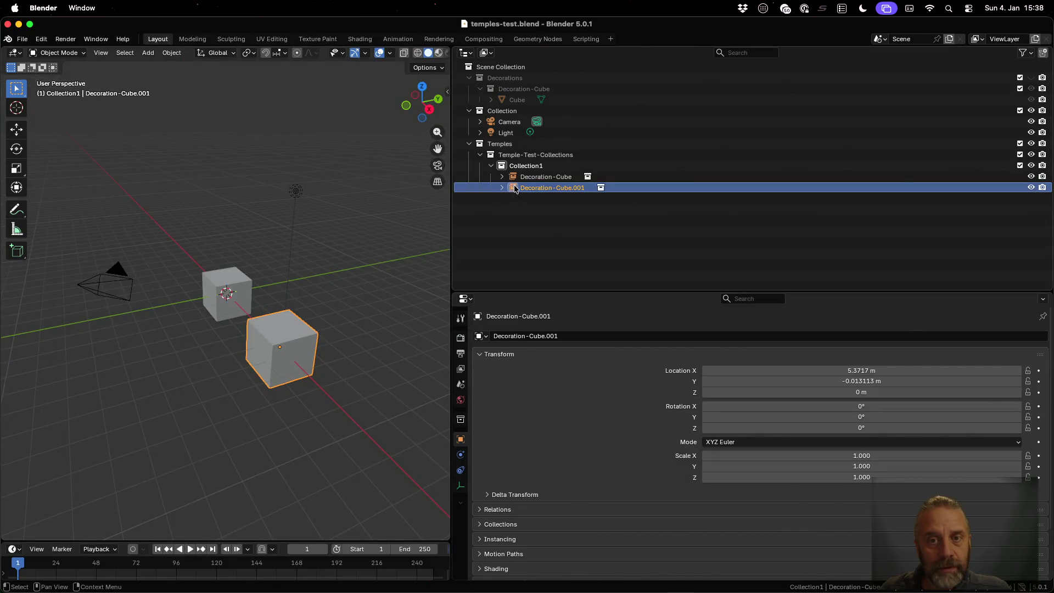
pyautogui.click(527, 156)
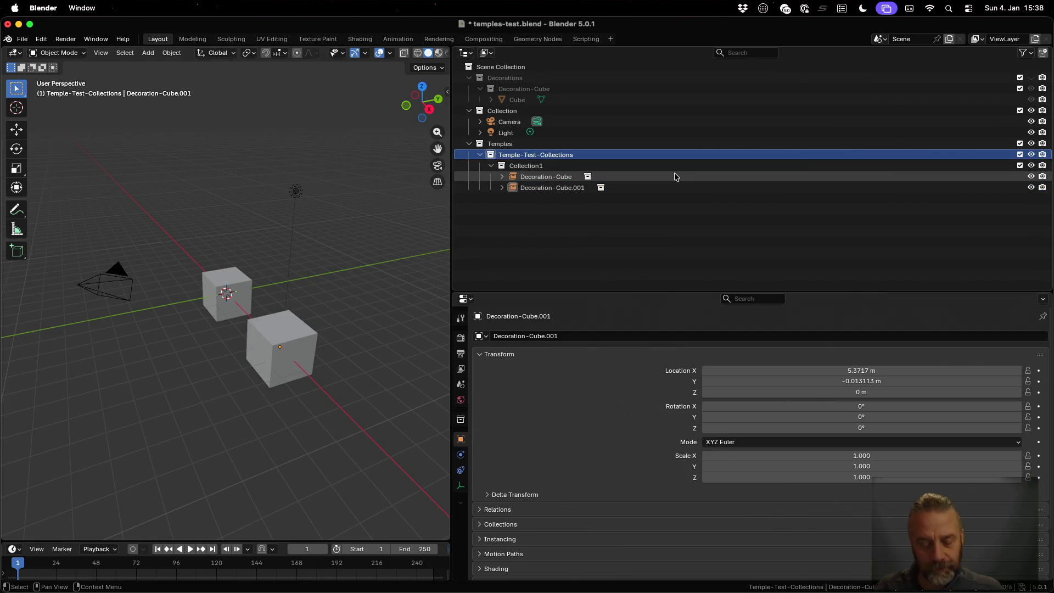
pyautogui.hotkey('shift', 'a')
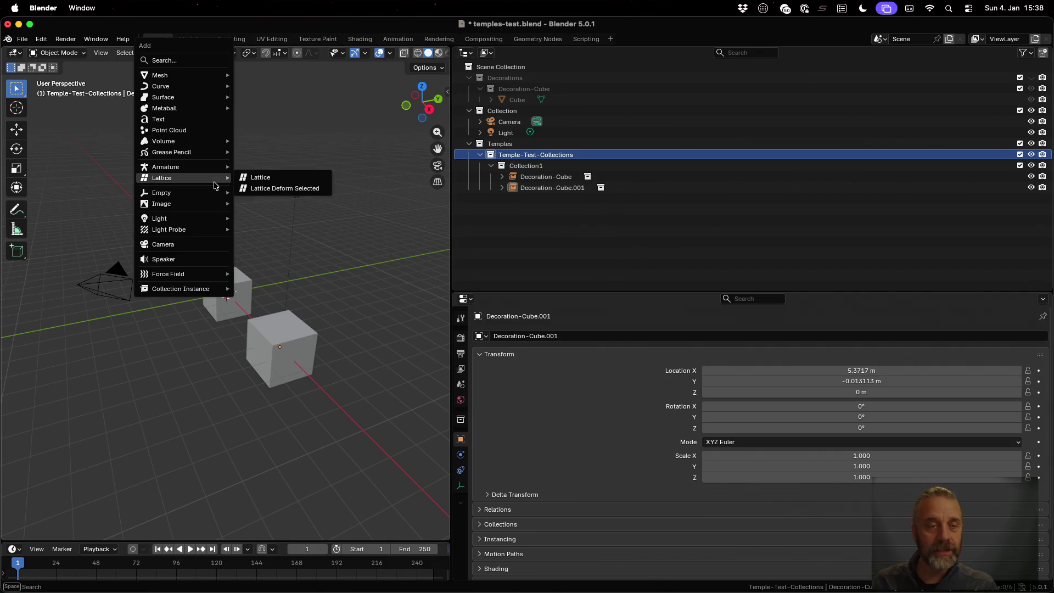
# - Add two empties at the origin, renaming the first one Empty-01
pyautogui.moveTo(218, 193)
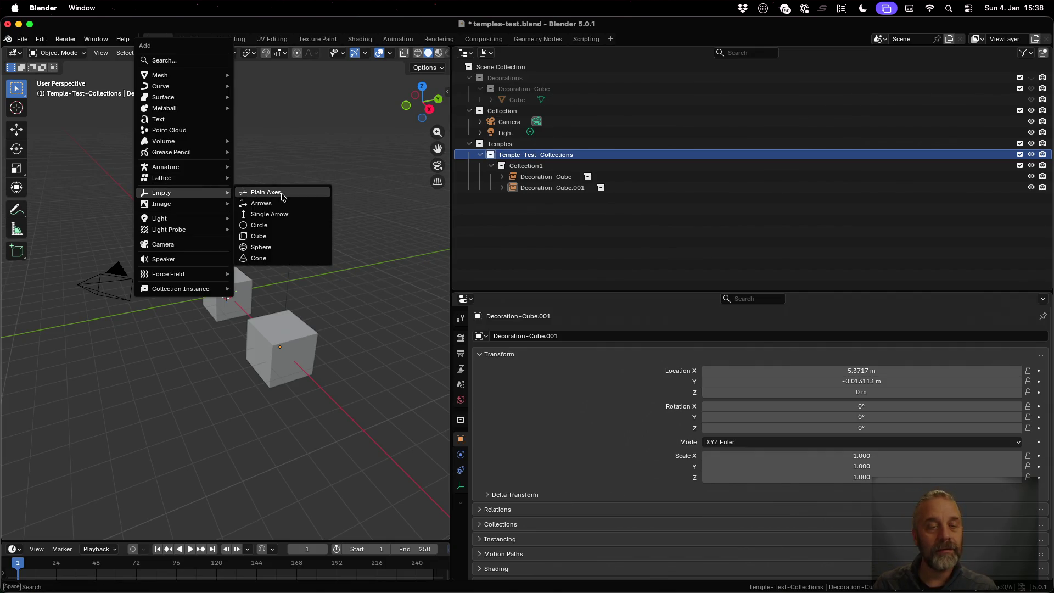
pyautogui.click(283, 203)
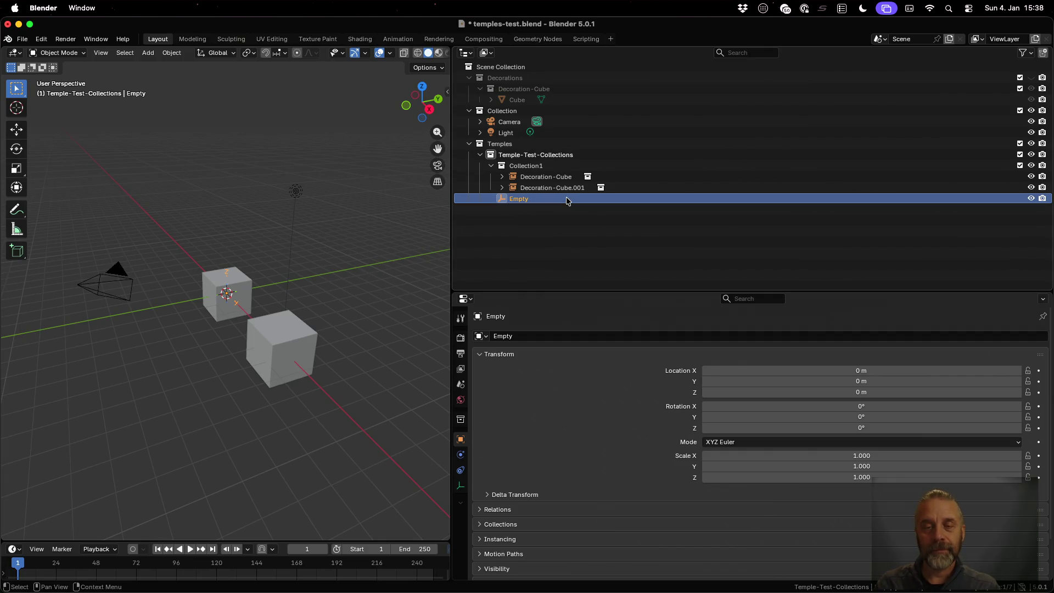
pyautogui.doubleClick(518, 198)
pyautogui.write('-01')
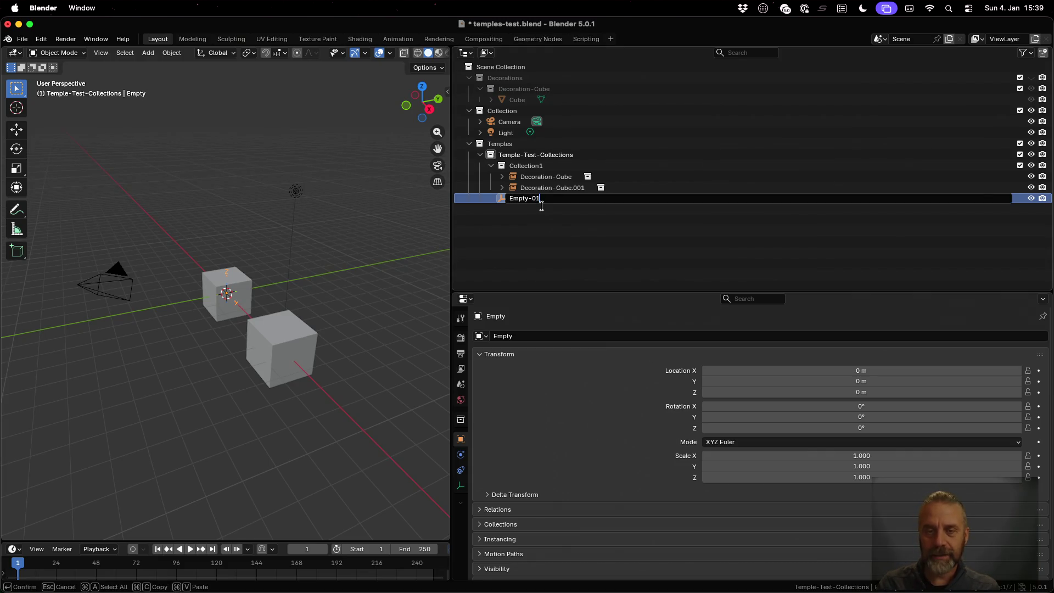
pyautogui.press('Return')
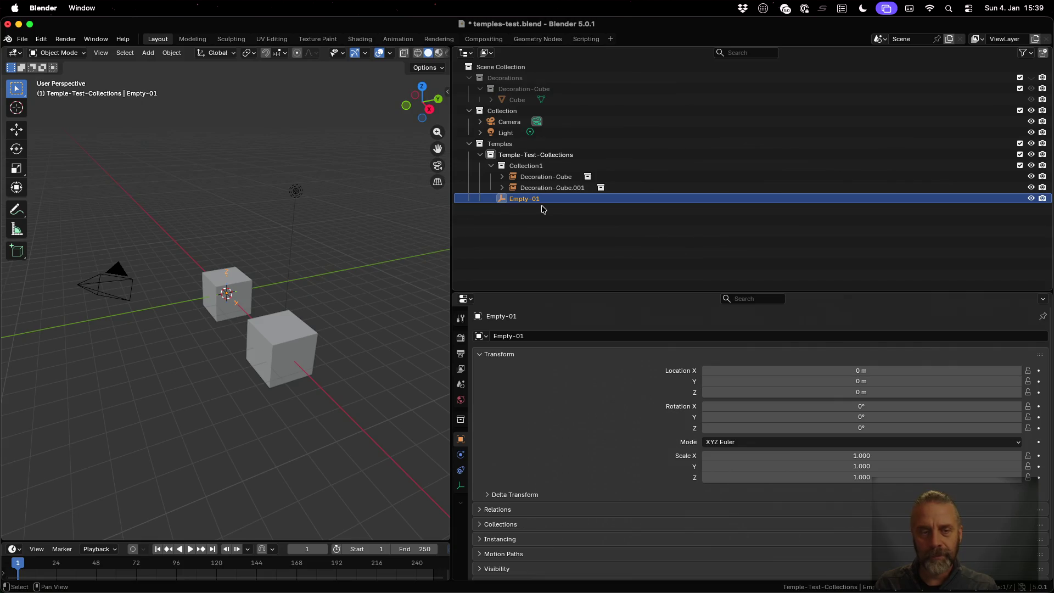
pyautogui.hotkey('shift', 'a')
pyautogui.moveTo(286, 274)
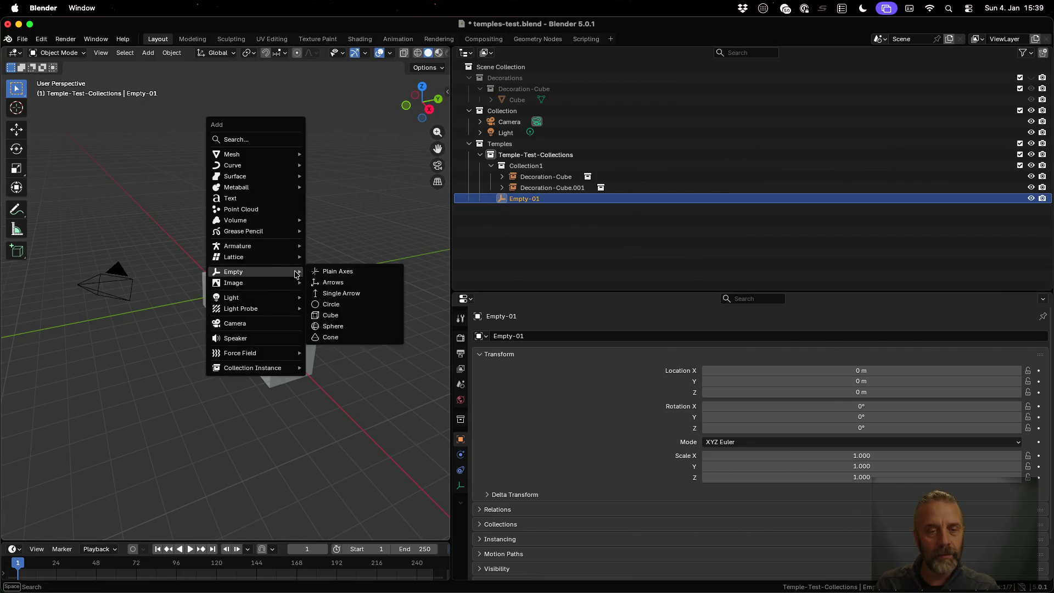
pyautogui.click(335, 282)
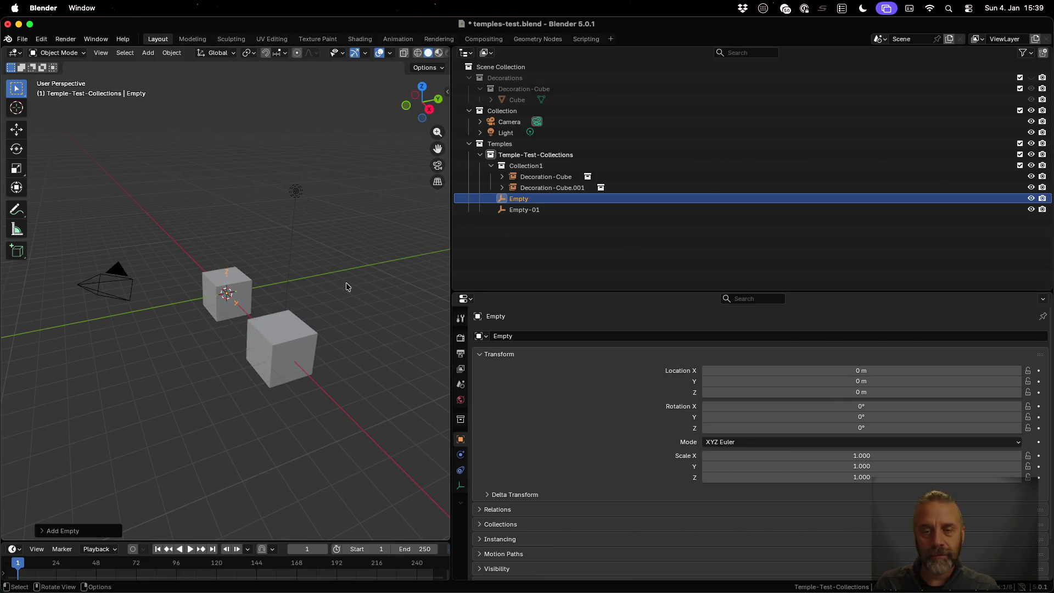
# - Parent the second Empty under Empty-01, redoing an initially reversed parenting
pyautogui.keyDown('shift'); pyautogui.click(536, 211); pyautogui.keyUp('shift')
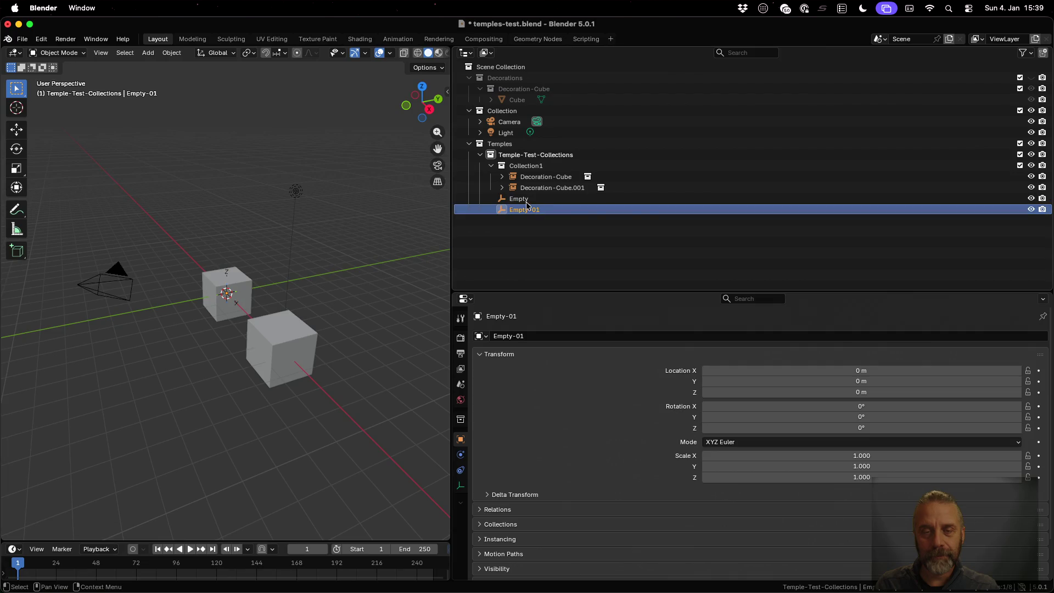
pyautogui.hotkey('ctrl', 'p')
pyautogui.click(292, 245)
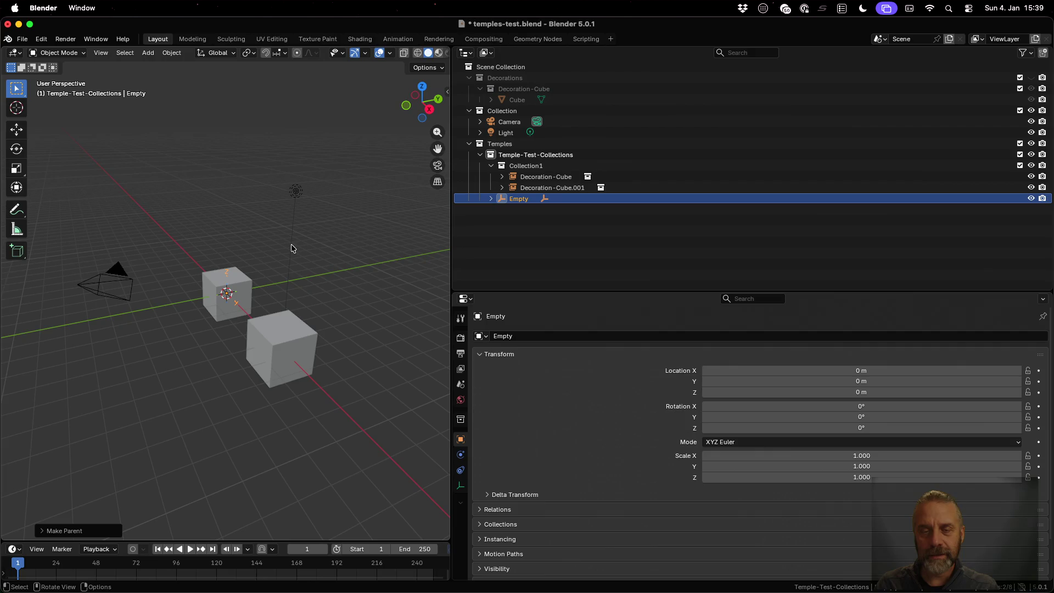
pyautogui.click(491, 198)
pyautogui.click(522, 202)
pyautogui.keyDown('ctrl'); pyautogui.click(523, 209); pyautogui.keyUp('ctrl')
pyautogui.hotkey('ctrl', 'p')
pyautogui.click(344, 229)
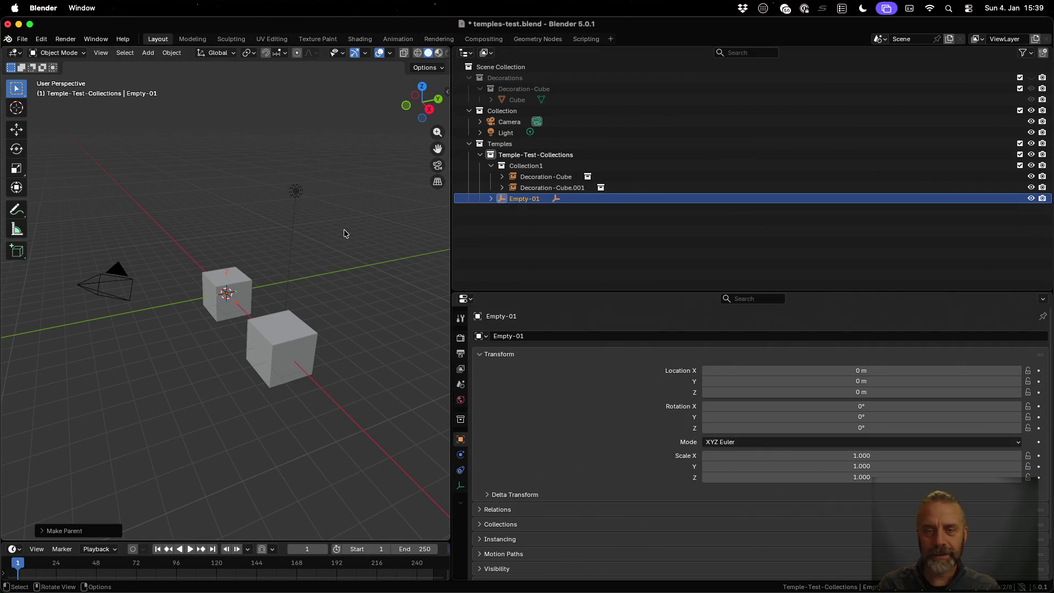
pyautogui.click(491, 198)
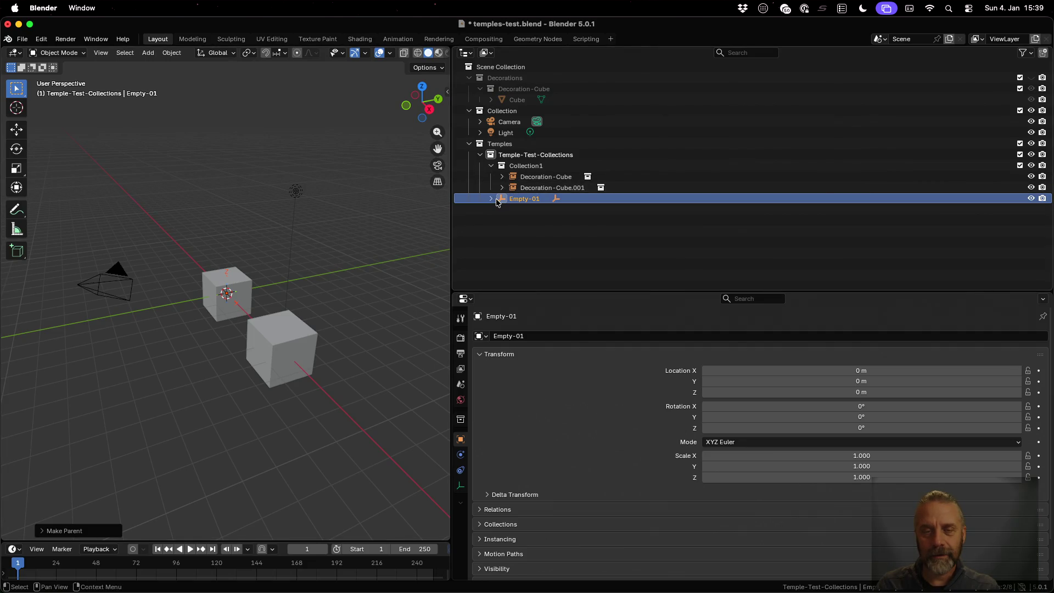
# - Rename the child empty to Empty-02
pyautogui.click(524, 210)
pyautogui.doubleClick(524, 212)
pyautogui.write('Empty-')
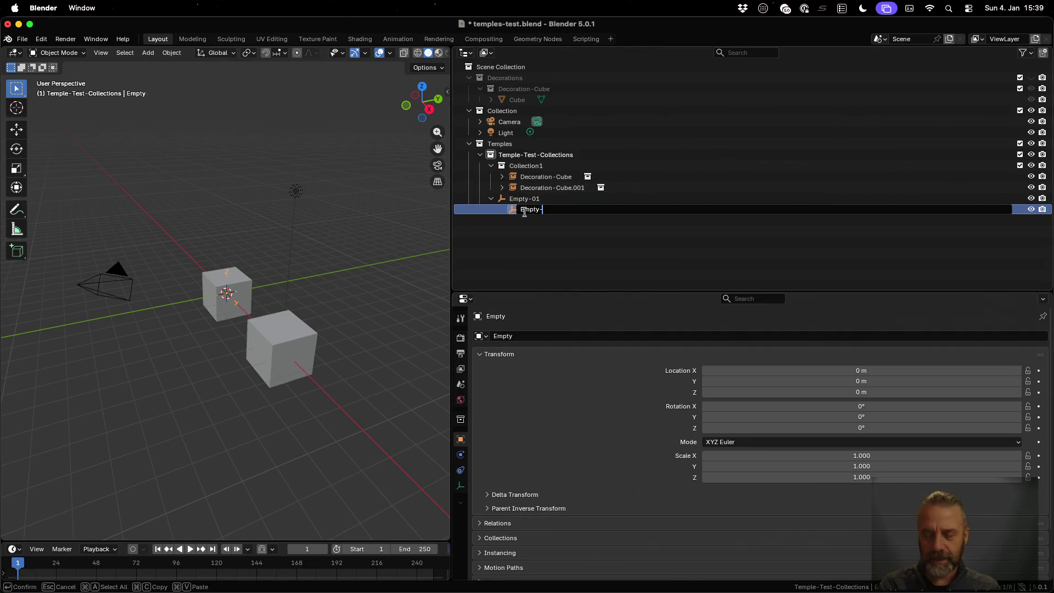
pyautogui.write('02')
pyautogui.press('Return')
# - Move Empty-01 along the Y axis to 4 m
pyautogui.click(526, 201)
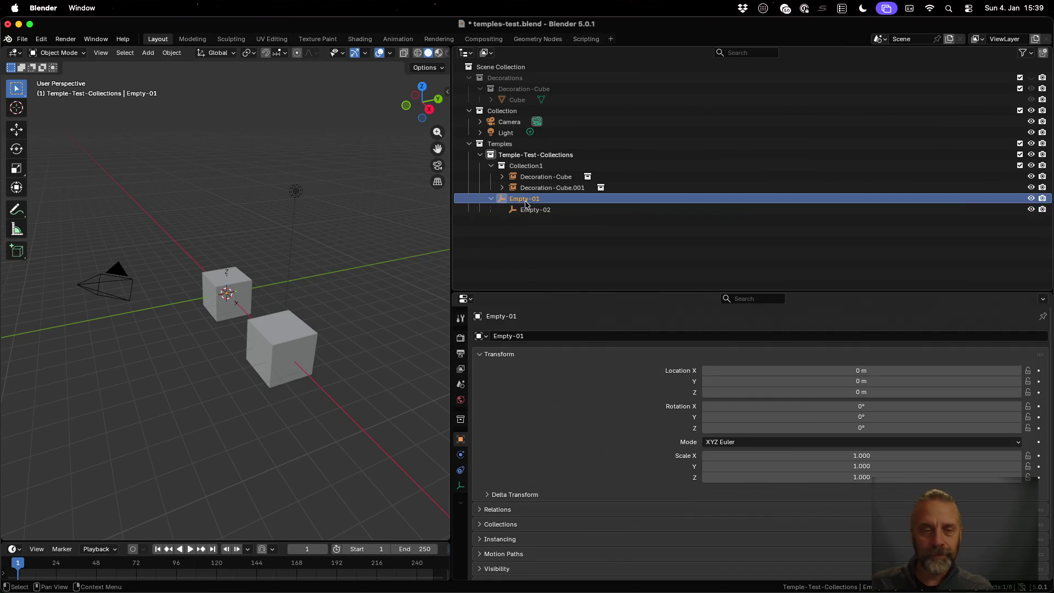
pyautogui.press('g')
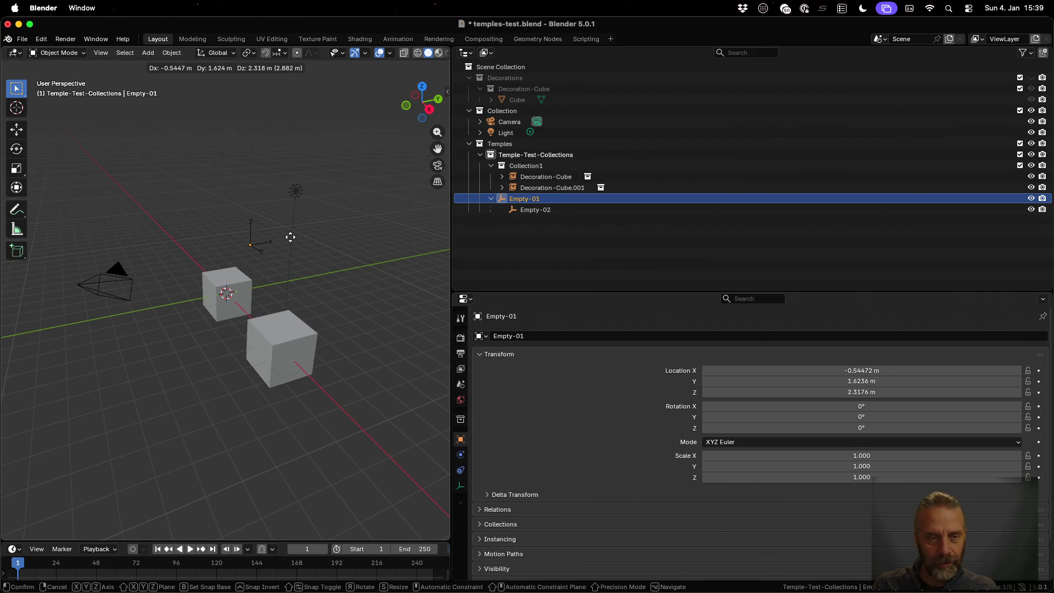
pyautogui.press('Escape')
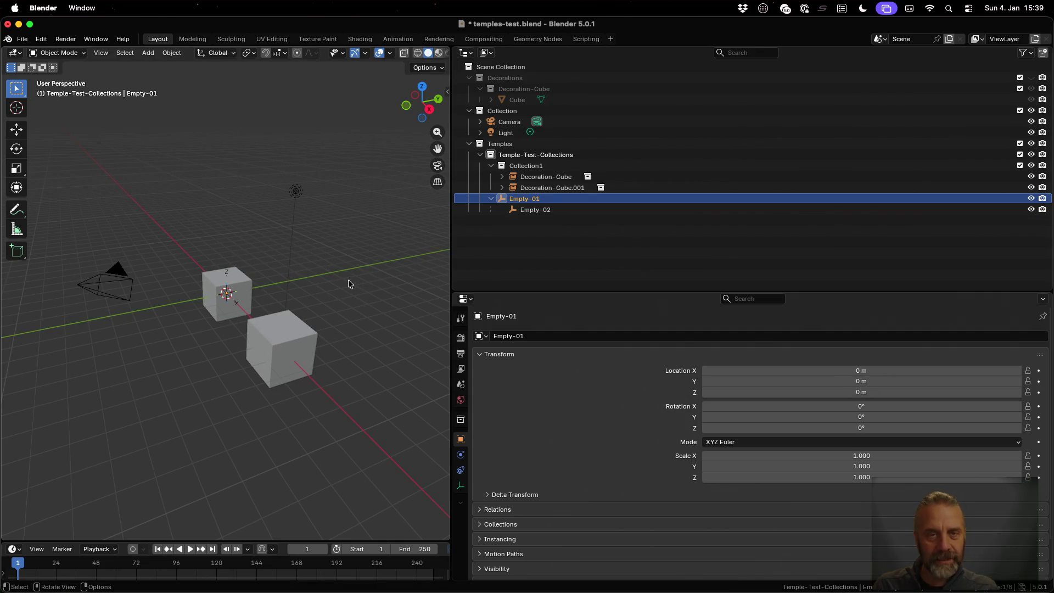
pyautogui.press('g')
pyautogui.press('x')
pyautogui.press('Escape')
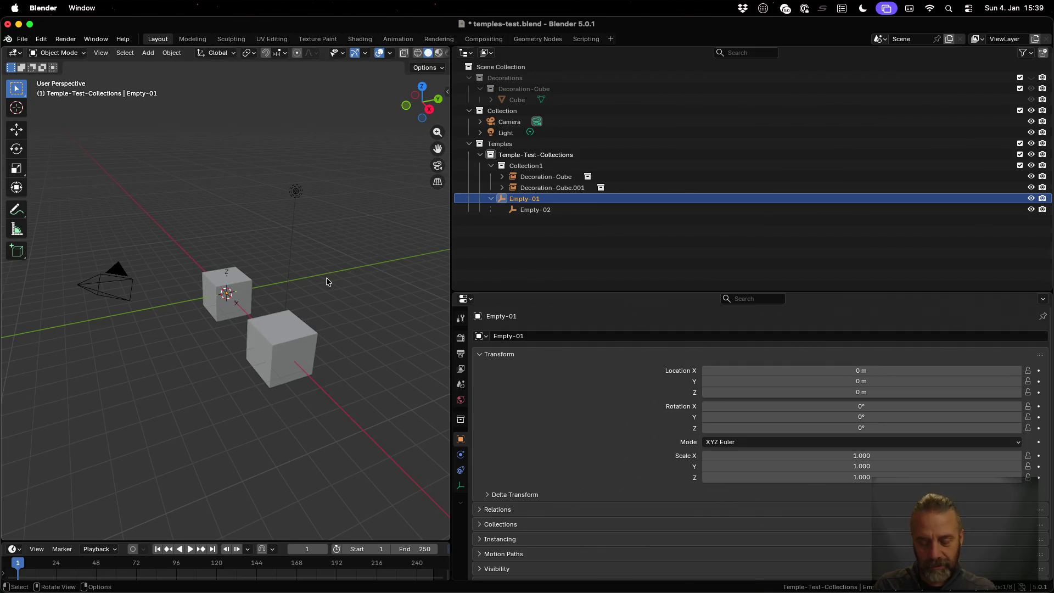
pyautogui.press('g')
pyautogui.press('y')
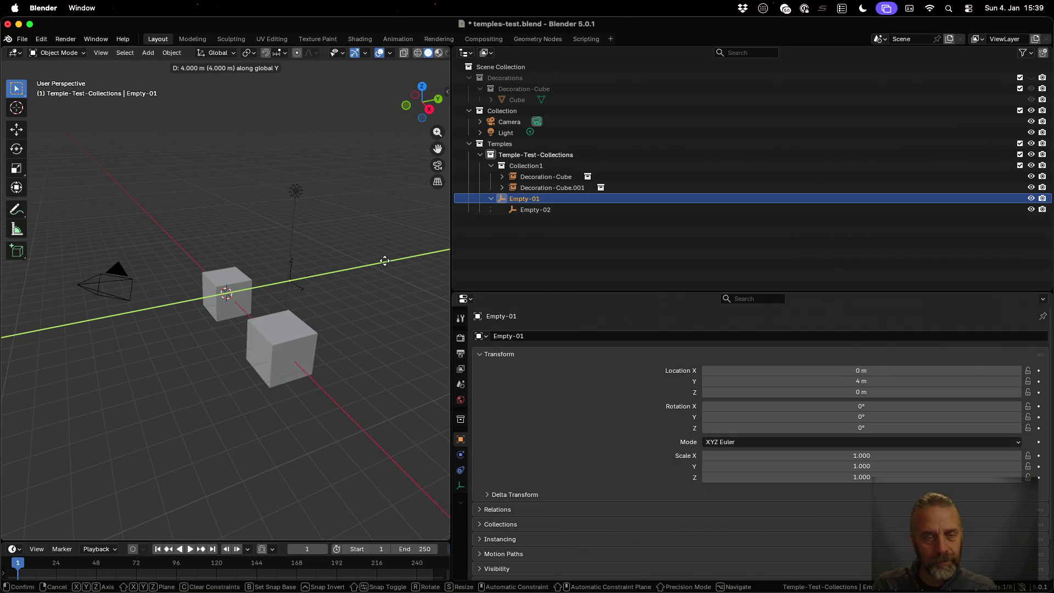
pyautogui.click(385, 261)
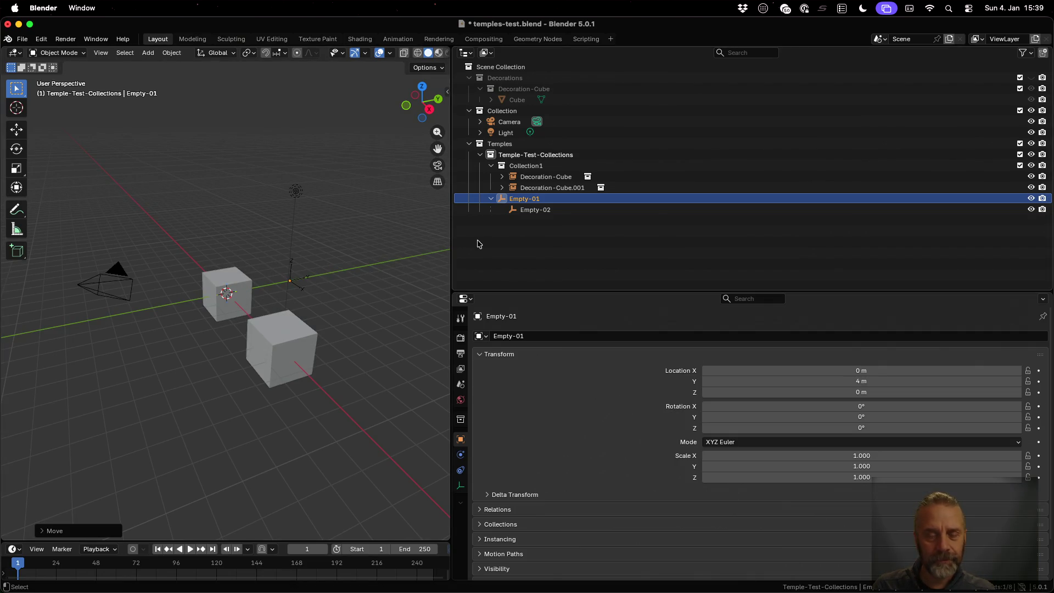
# - Move Empty-02 along the global X axis to 2 m
pyautogui.click(533, 210)
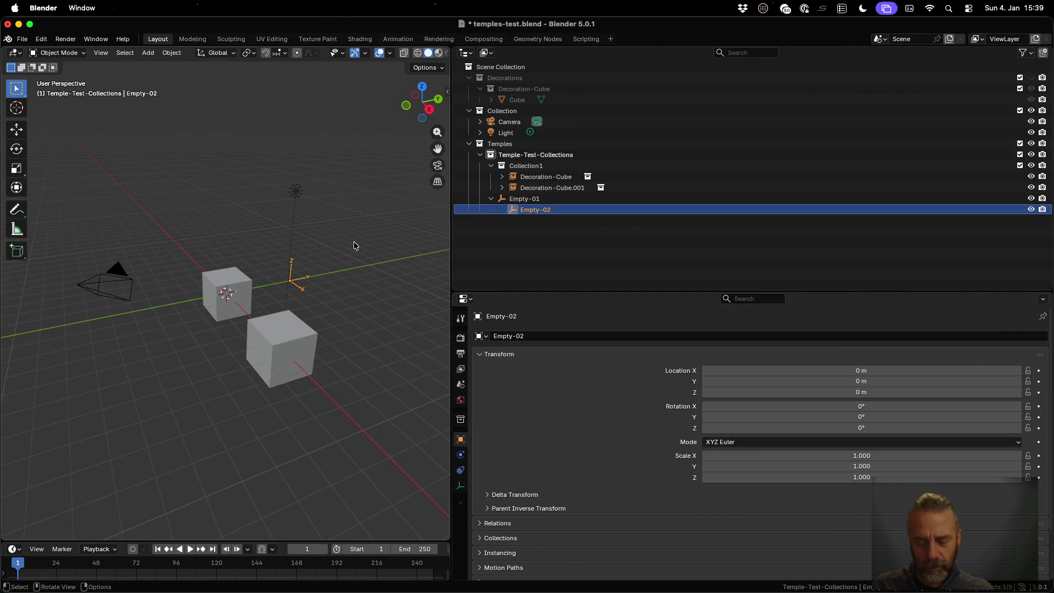
pyautogui.press('g')
pyautogui.press('x')
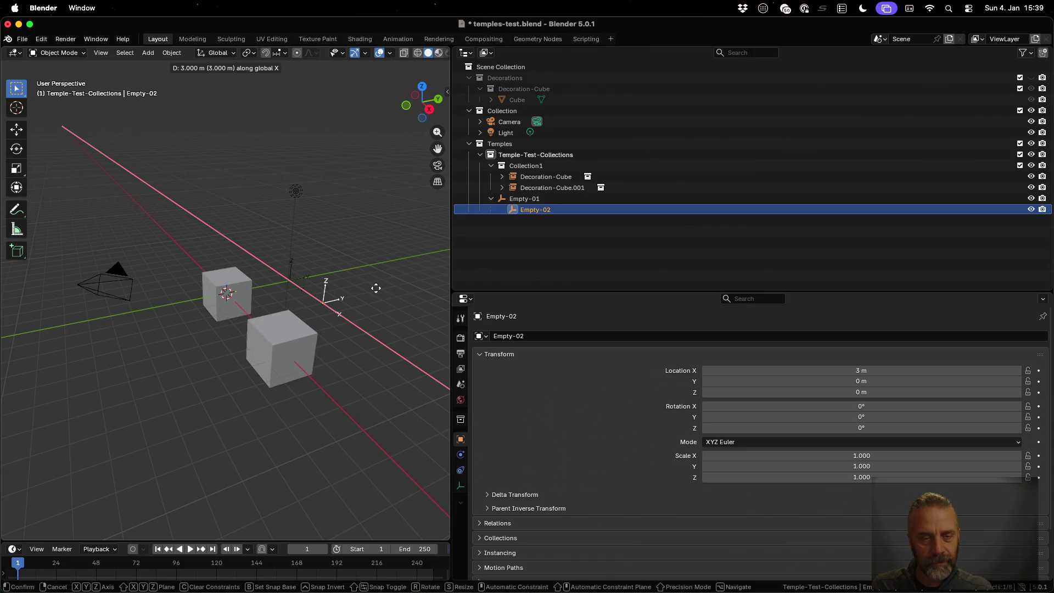
pyautogui.click(361, 279)
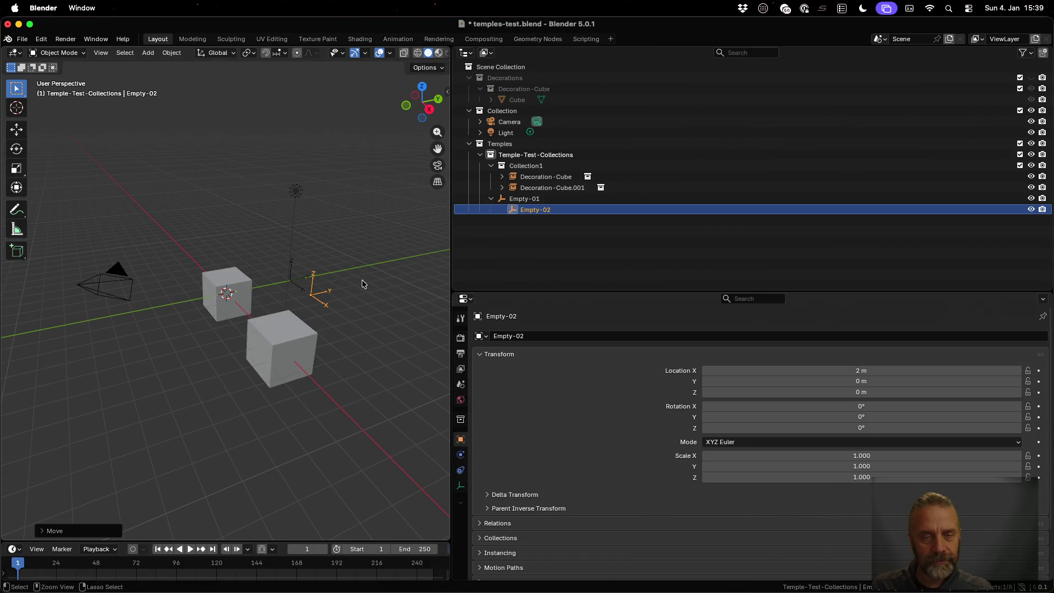
pyautogui.hotkey('shift', 'a')
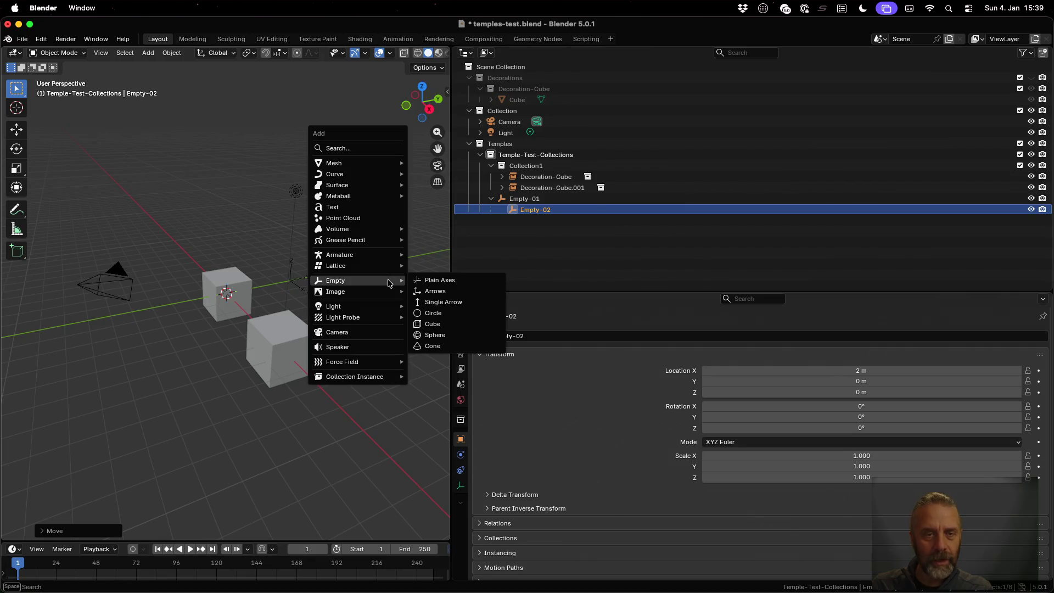
# - Add a cone and parent it to Empty-02, forming Empty-01 > Empty-02 > Cone
pyautogui.moveTo(371, 177)
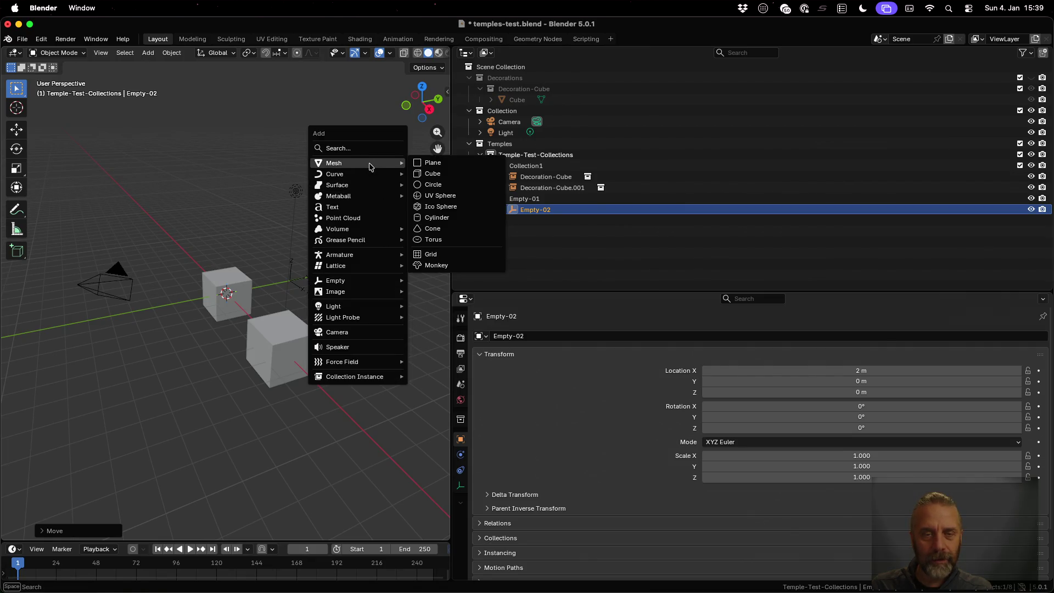
pyautogui.click(440, 229)
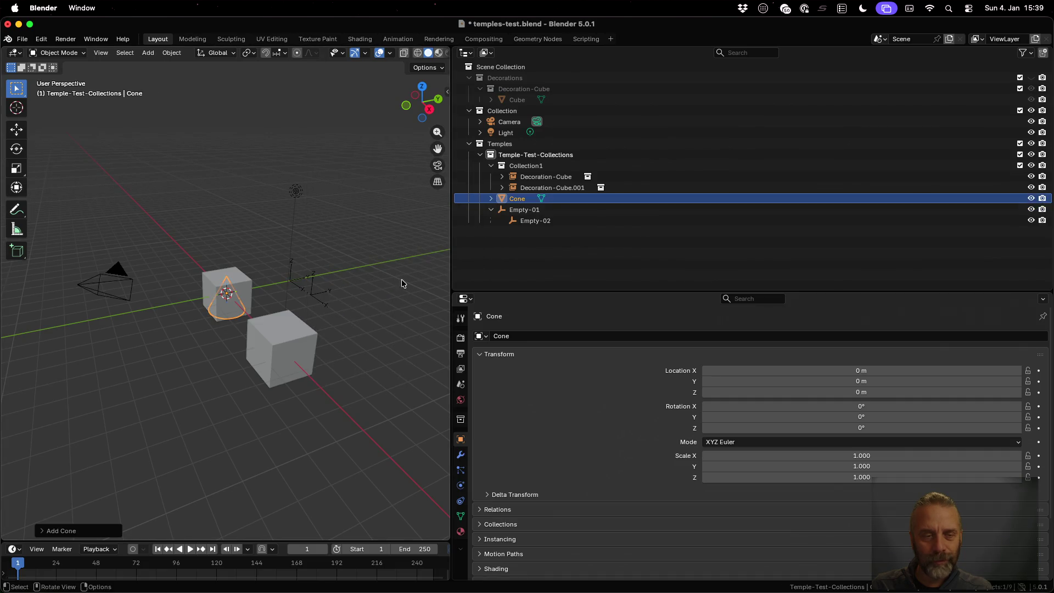
pyautogui.click(524, 221)
pyautogui.hotkey('ctrl', 'p')
pyautogui.click(312, 251)
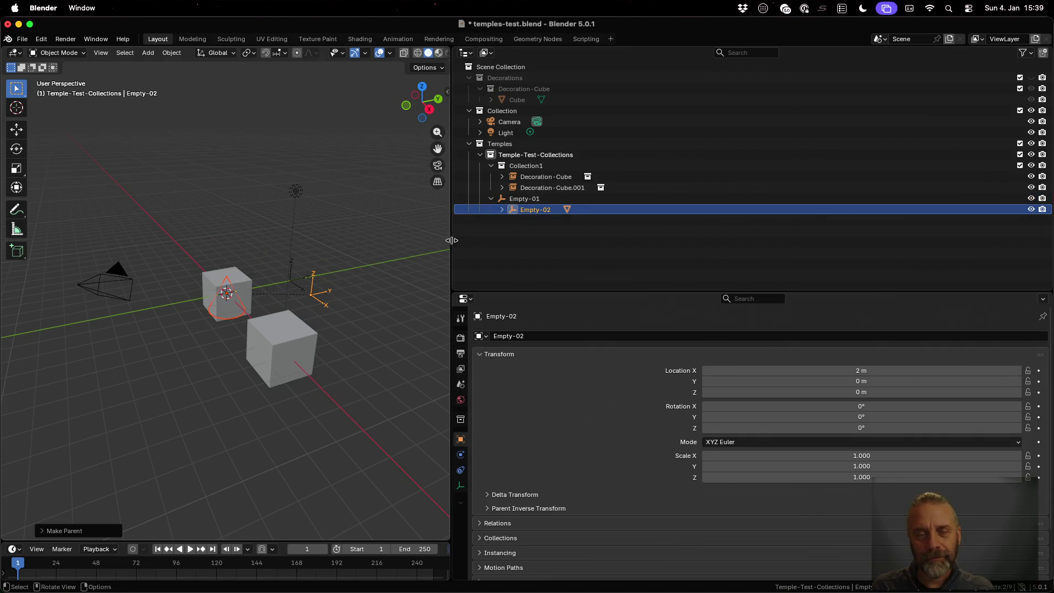
pyautogui.click(502, 210)
pyautogui.click(544, 221)
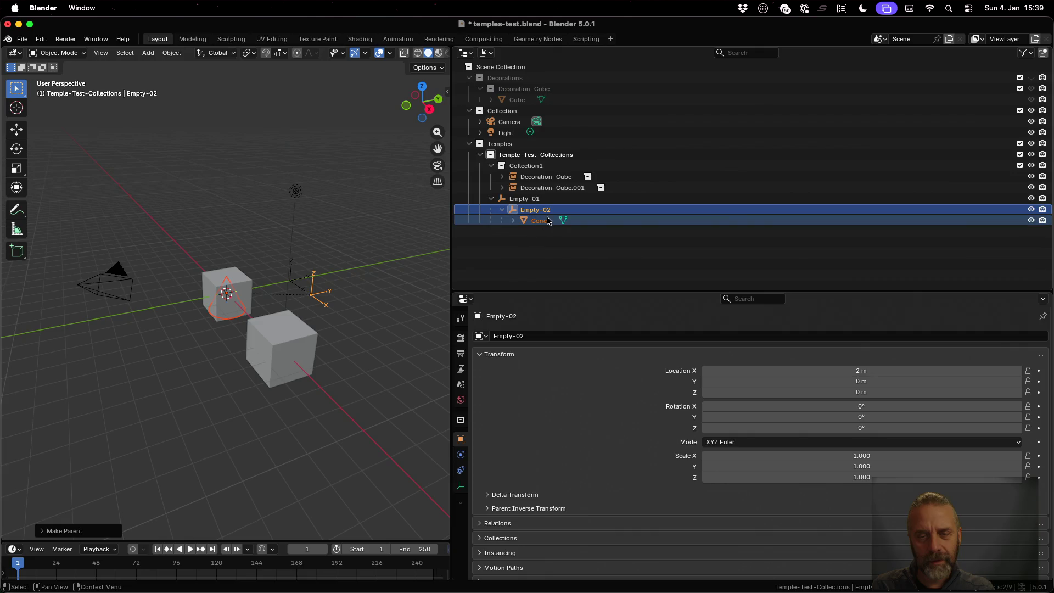
pyautogui.press('Up')
pyautogui.click(550, 221)
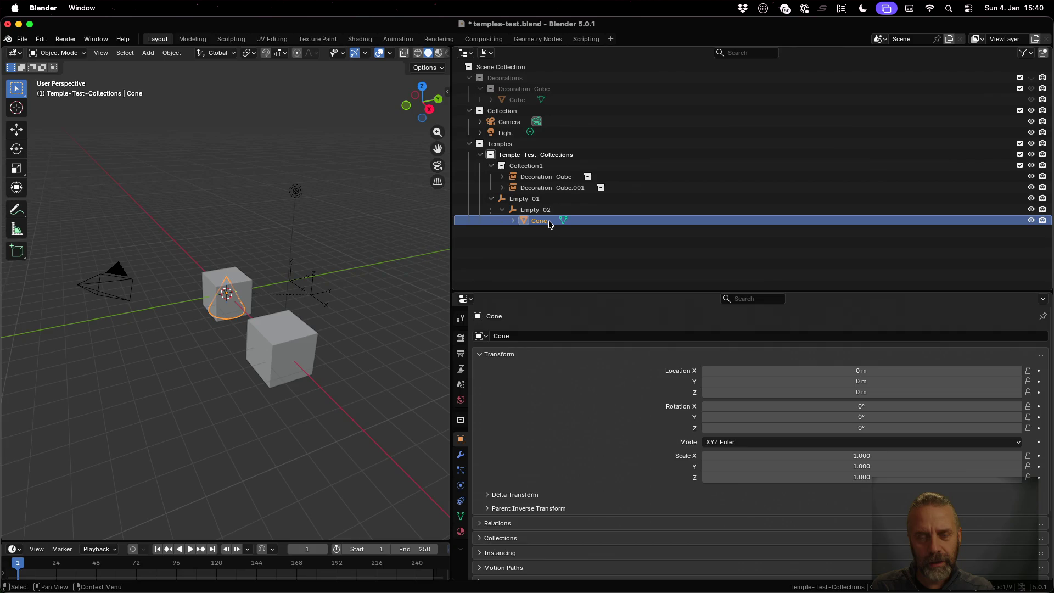
pyautogui.scroll(-4, 604, 408)
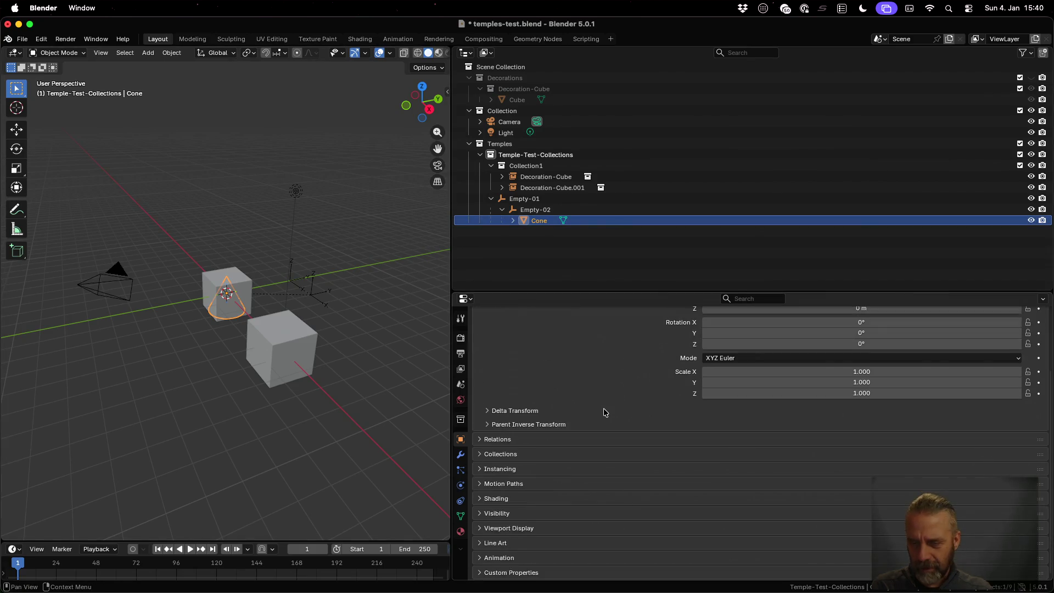
# - Show the Cone's parent inverse (-2, -4, 0 m) and move the Cone to 2, 4, 1 m
pyautogui.click(574, 424)
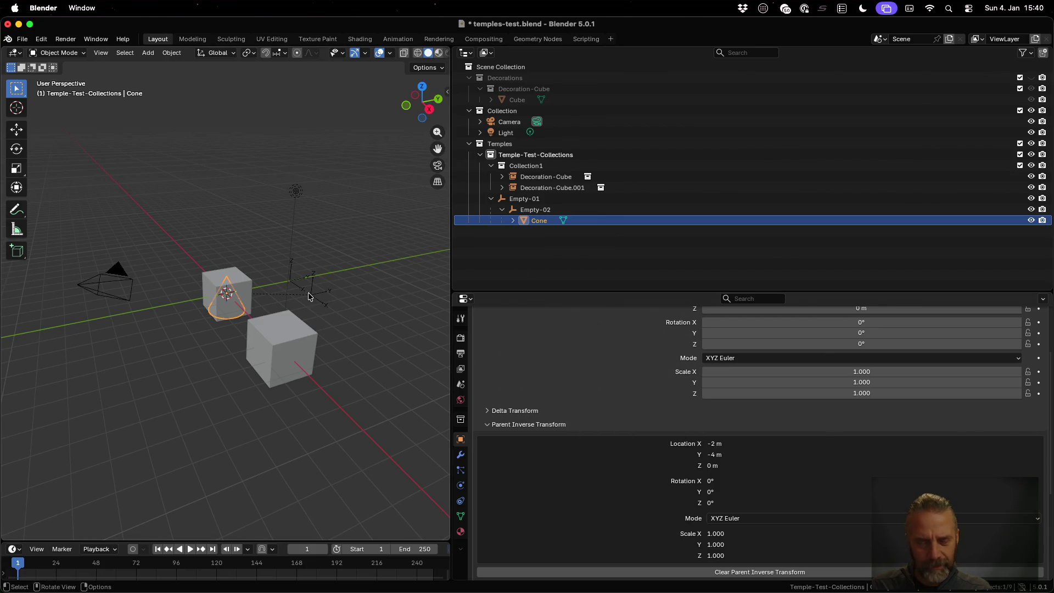
pyautogui.press('g')
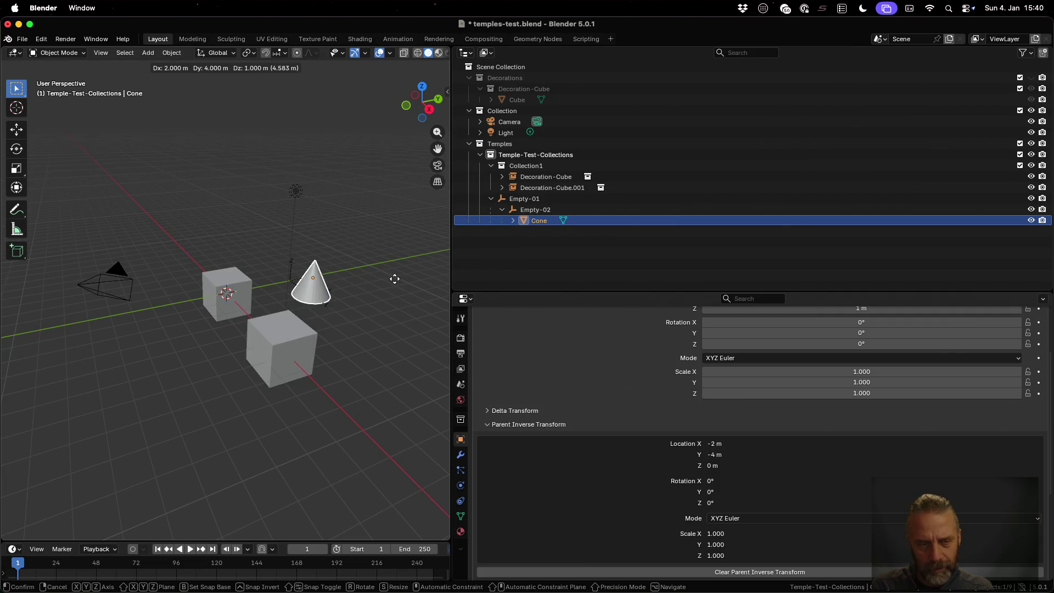
pyautogui.click(395, 279)
pyautogui.press('Tab')
pyautogui.press('Tab')
pyautogui.click(540, 211)
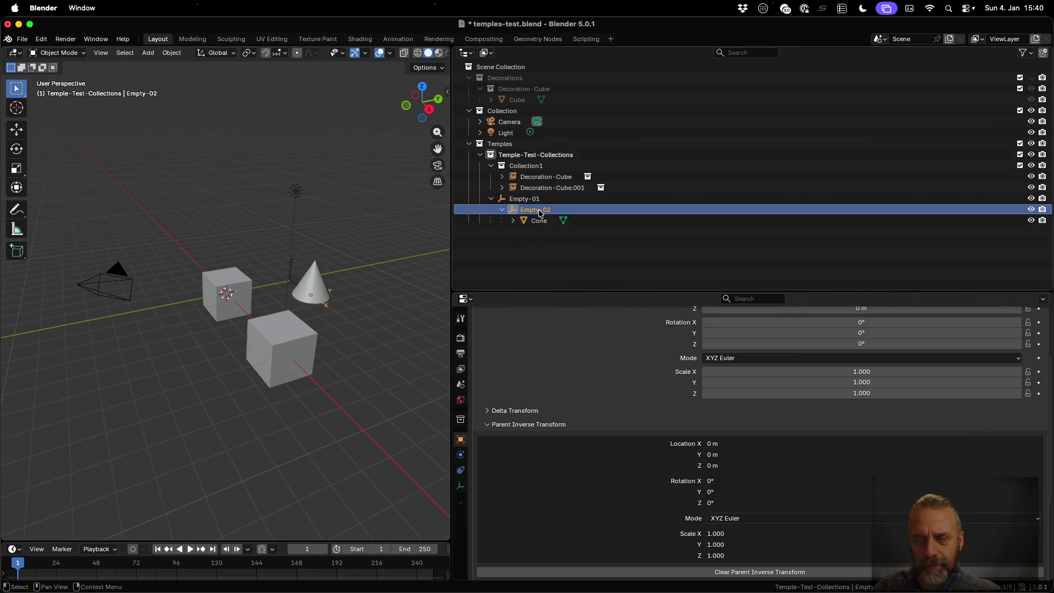
pyautogui.scroll(2, 723, 469)
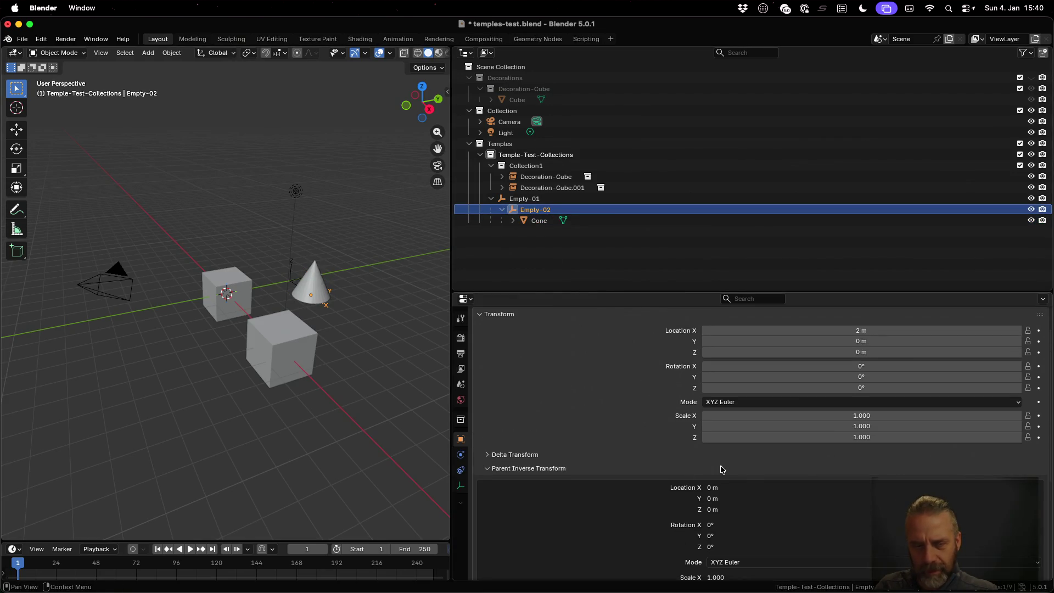
pyautogui.click(553, 222)
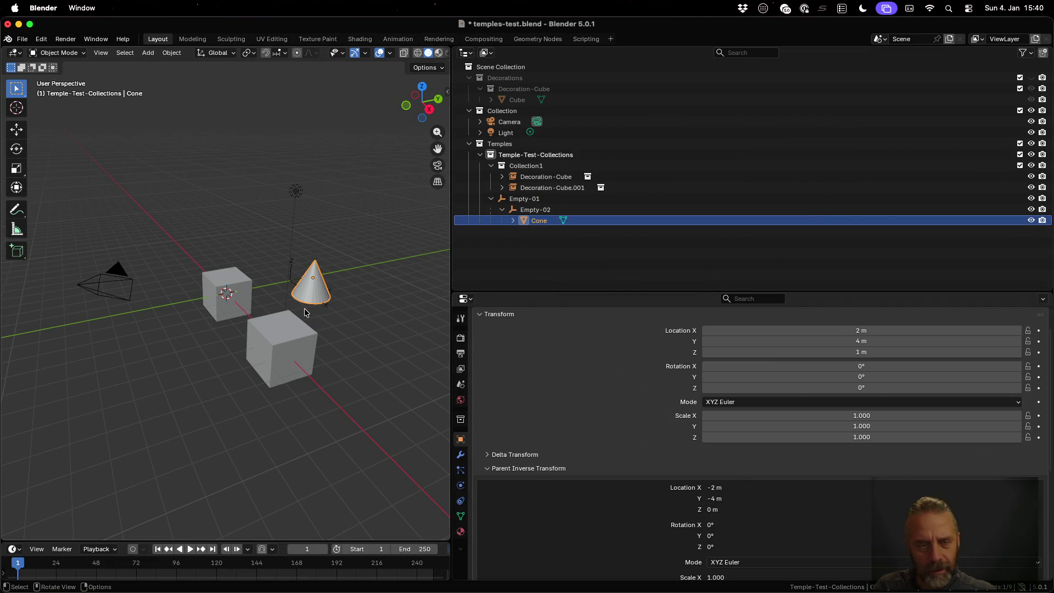
pyautogui.hotkey('shift', 'a')
pyautogui.moveTo(304, 310)
pyautogui.press('Escape')
pyautogui.hotkey('ctrl', 'a')
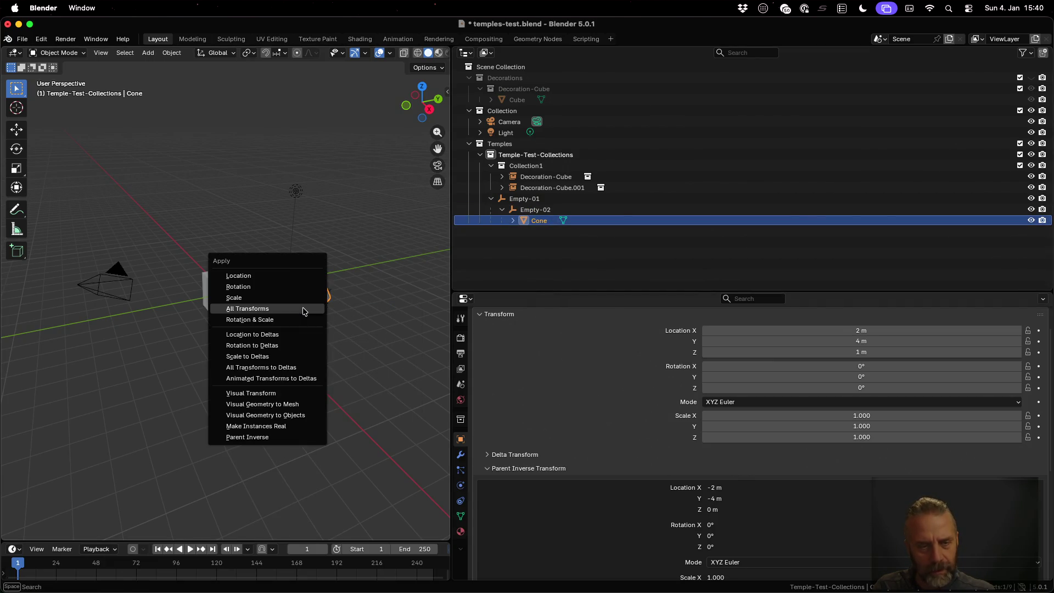
# - Apply all transforms to the Cone, resetting its location to 0, 0, 0 m
pyautogui.click(301, 309)
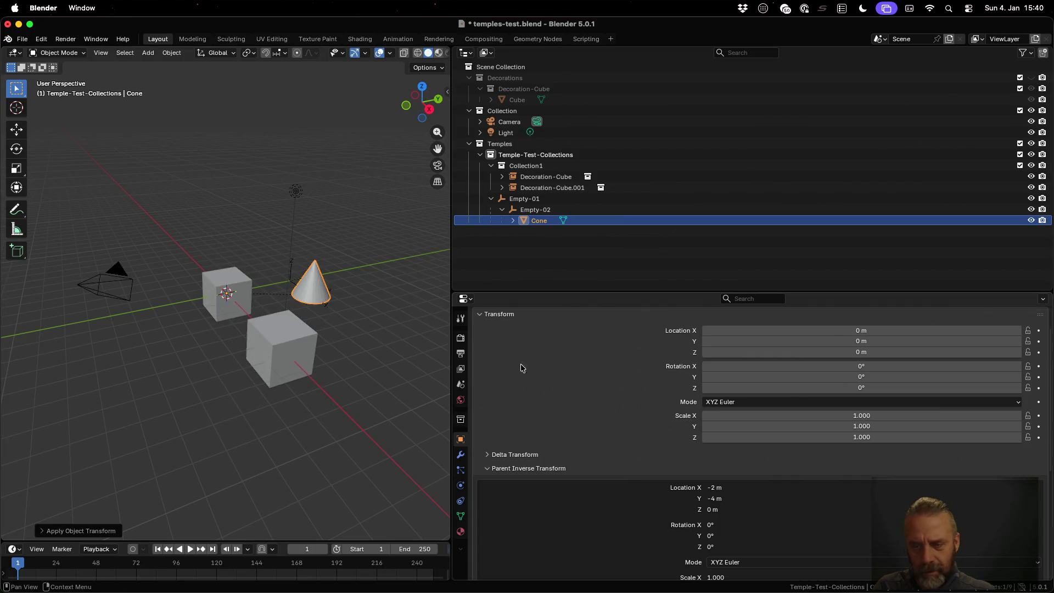
pyautogui.scroll(-3, 645, 467)
pyautogui.scroll(2, 645, 466)
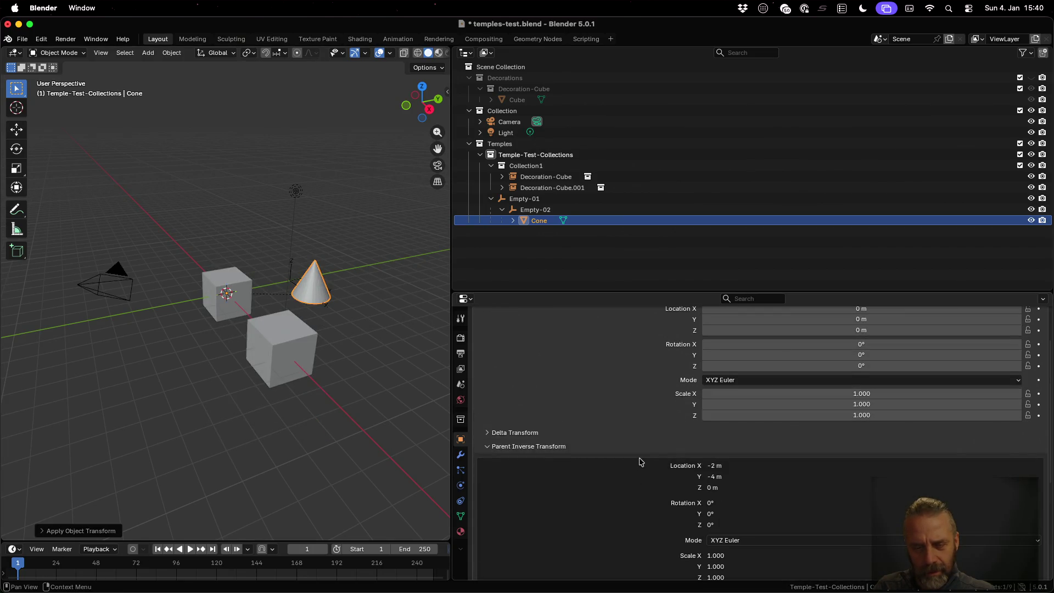
pyautogui.scroll(-1, 614, 454)
pyautogui.scroll(3, 615, 454)
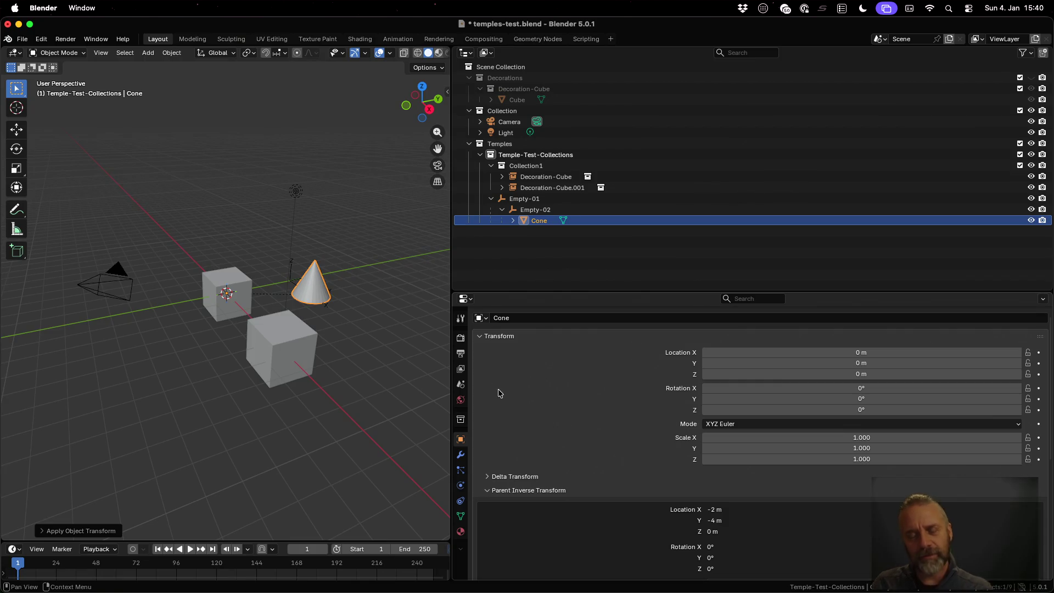
pyautogui.scroll(-2, 604, 447)
pyautogui.scroll(-2, 603, 447)
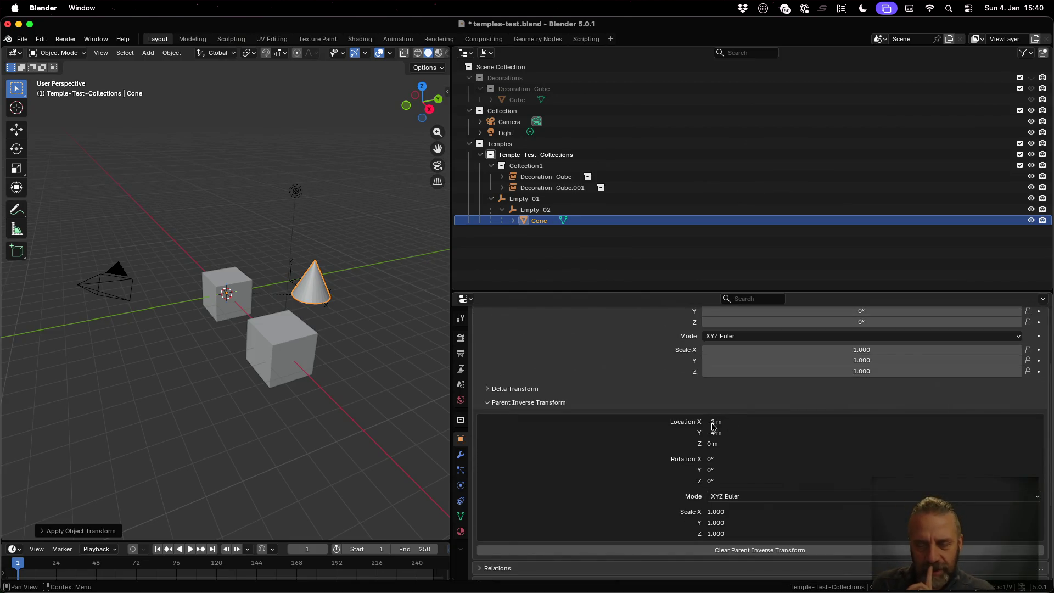
# - Compare the Empty-01, Empty-02 and Cone transforms, then save temples-test.blend
pyautogui.moveTo(346, 271)
pyautogui.mouseDown(button='middle')
pyautogui.moveTo(390, 296)
pyautogui.moveTo(416, 337)
pyautogui.mouseUp(button='middle')
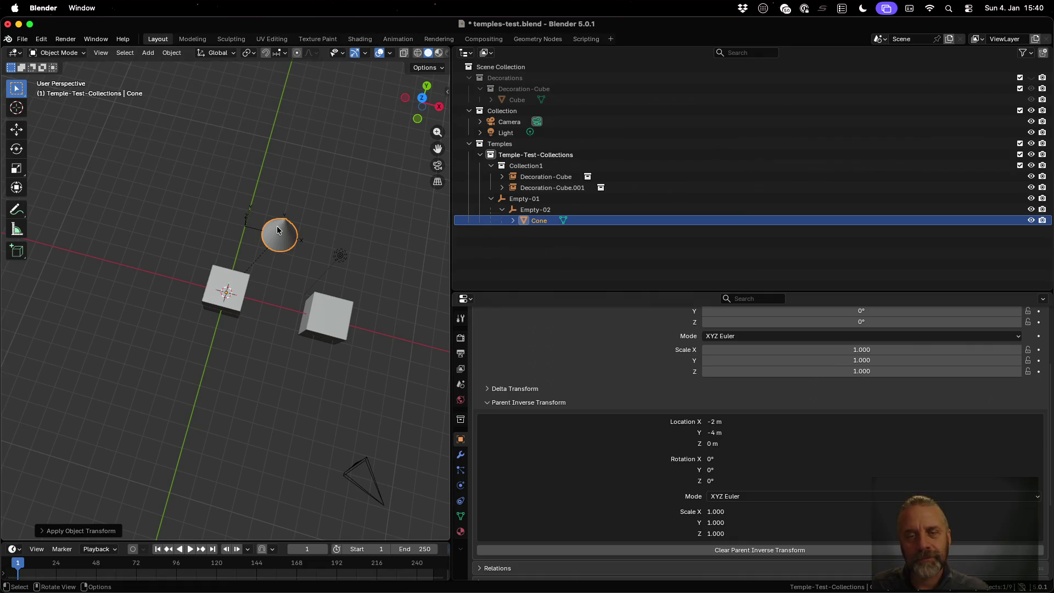
pyautogui.click(587, 199)
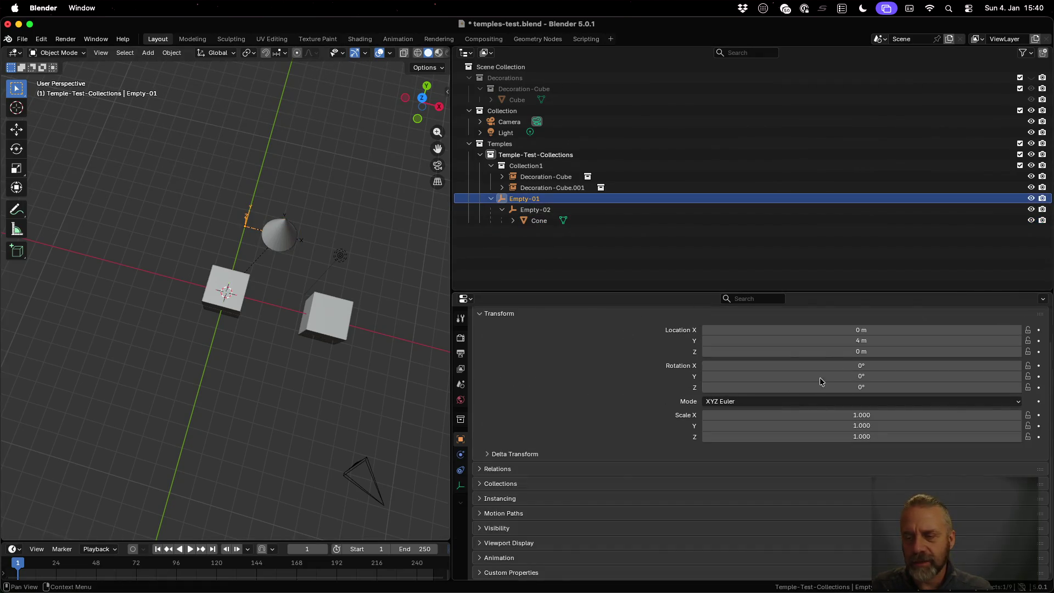
pyautogui.click(572, 210)
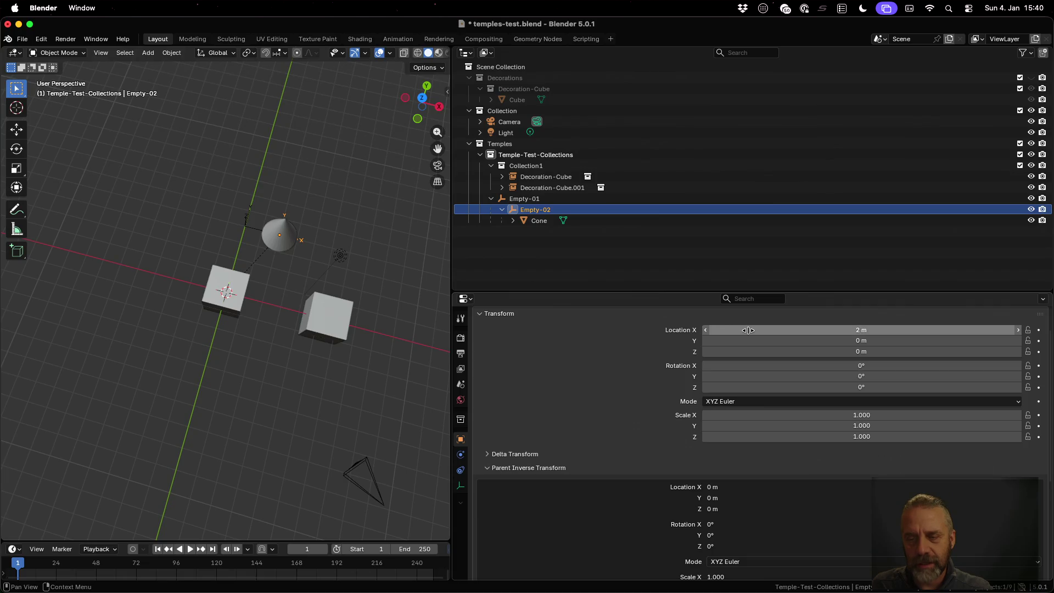
pyautogui.click(576, 222)
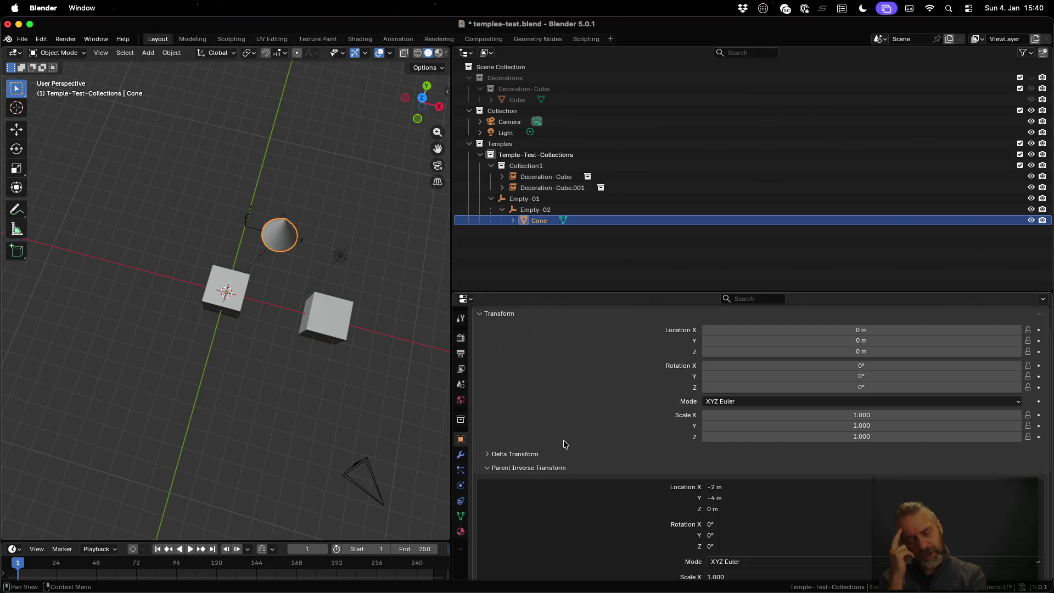
pyautogui.scroll(3, 563, 440)
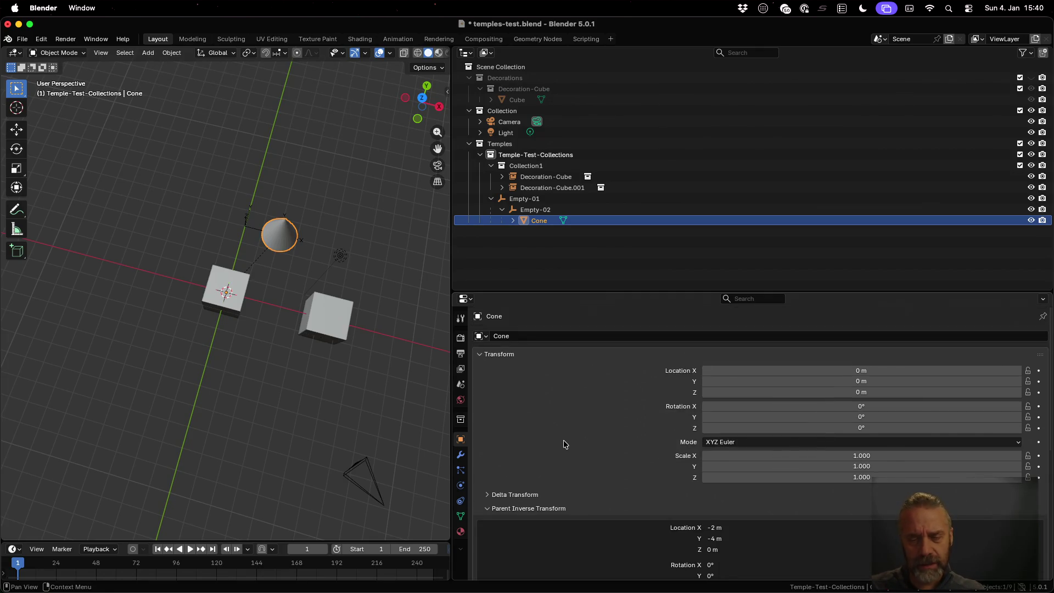
pyautogui.press('super+s')
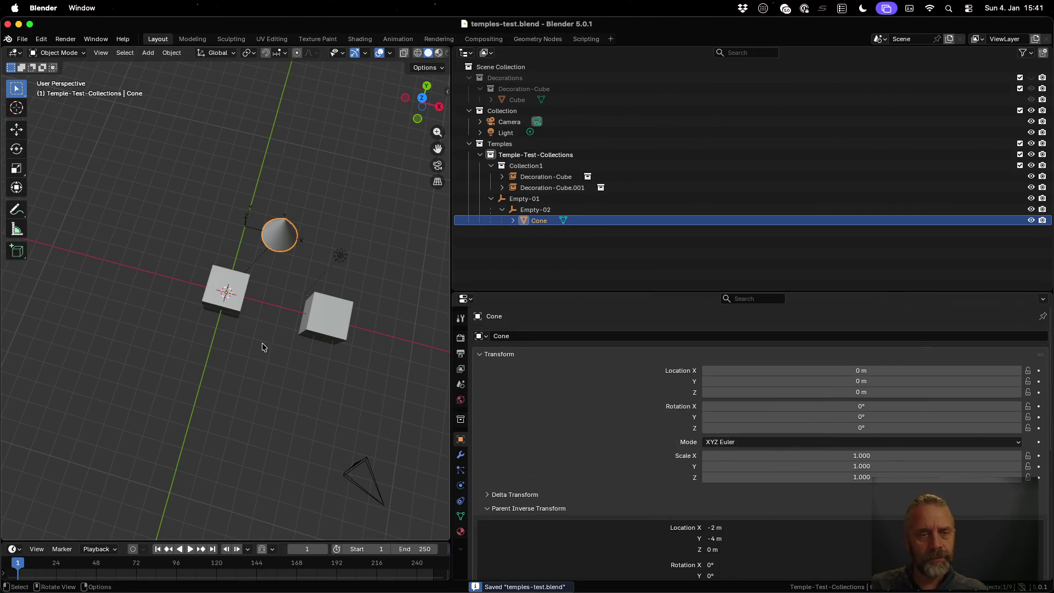
# - Rerun ./rexport_v3.sh on test-assets/temples-test.blend and highlight the printed Temple-Test-Collections hierarchy
pyautogui.hotkey('ctrl', 'Up')
pyautogui.click(242, 241)
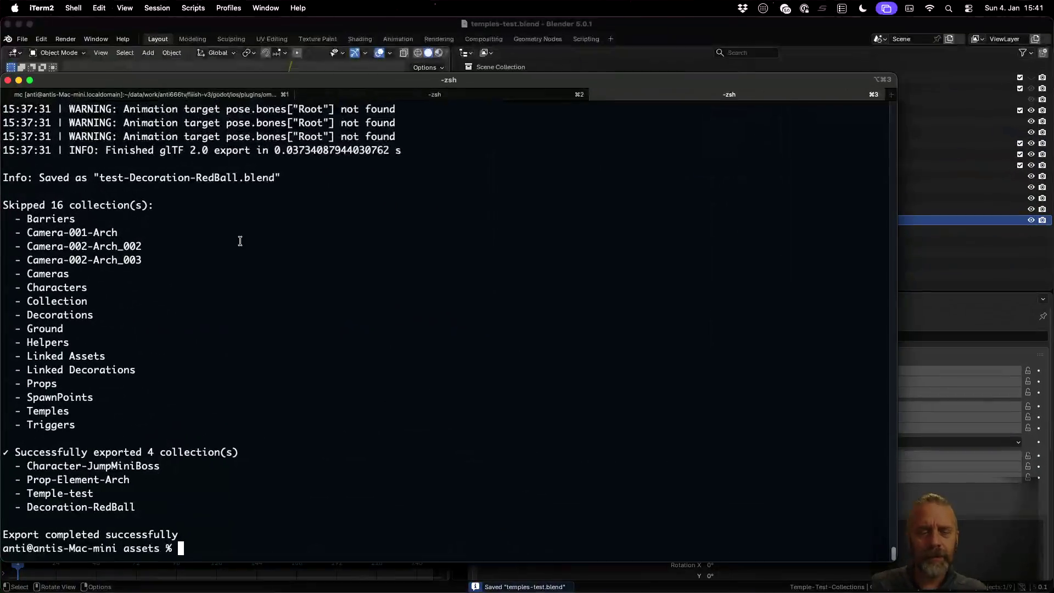
pyautogui.write('./rexport_v3.sh temples/test/temple-test.blend temp')
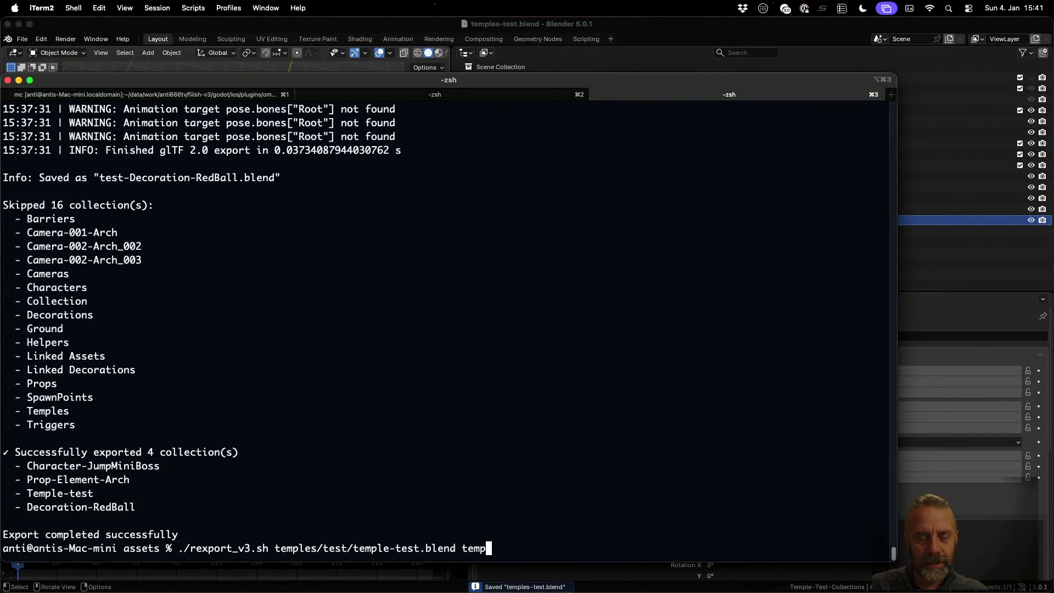
pyautogui.press('Up')
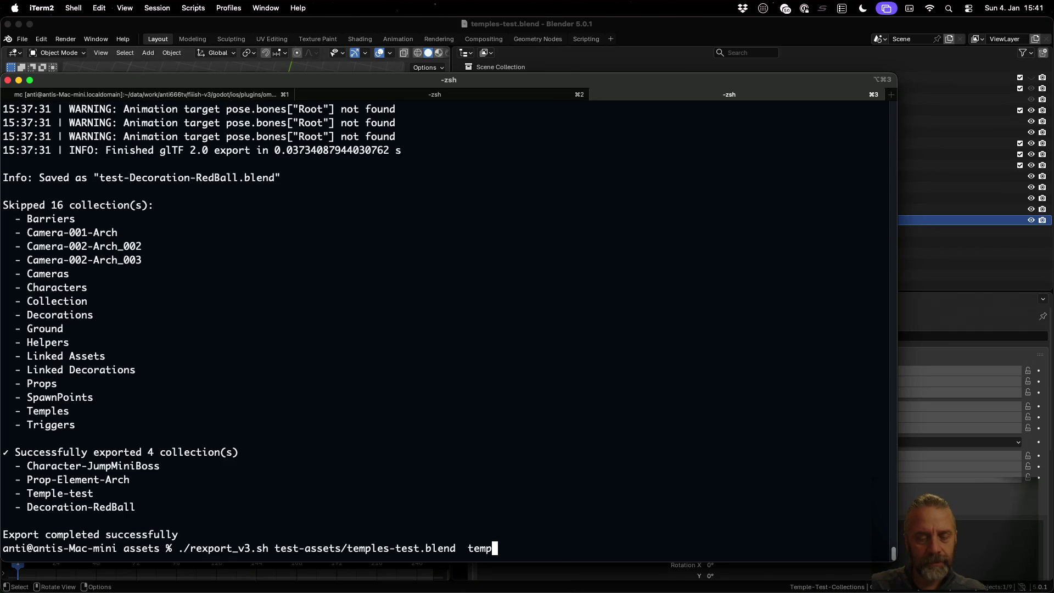
pyautogui.press('Return')
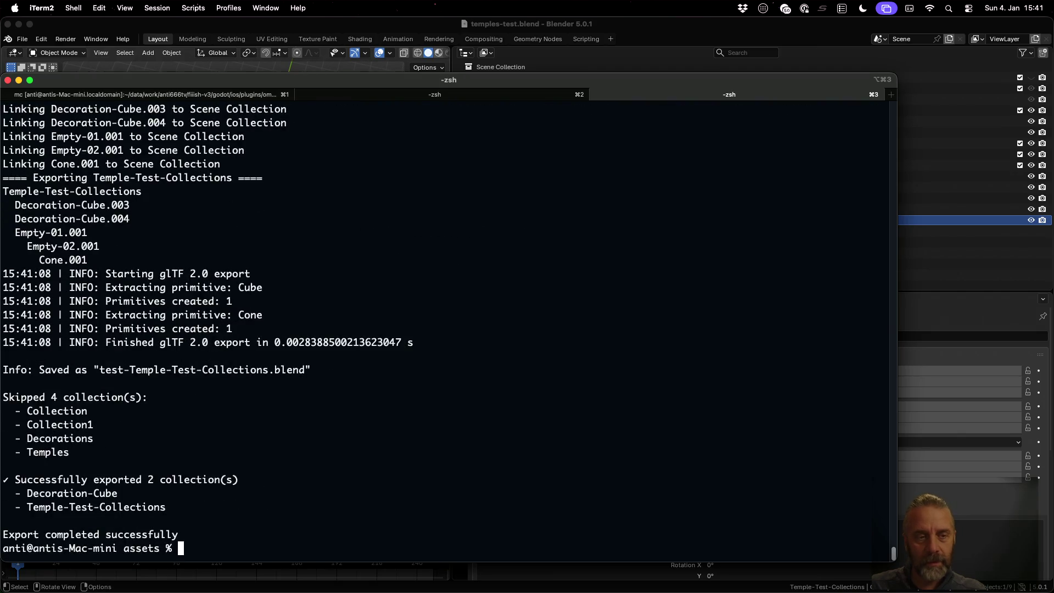
pyautogui.moveTo(5, 192); pyautogui.dragTo(128, 256)
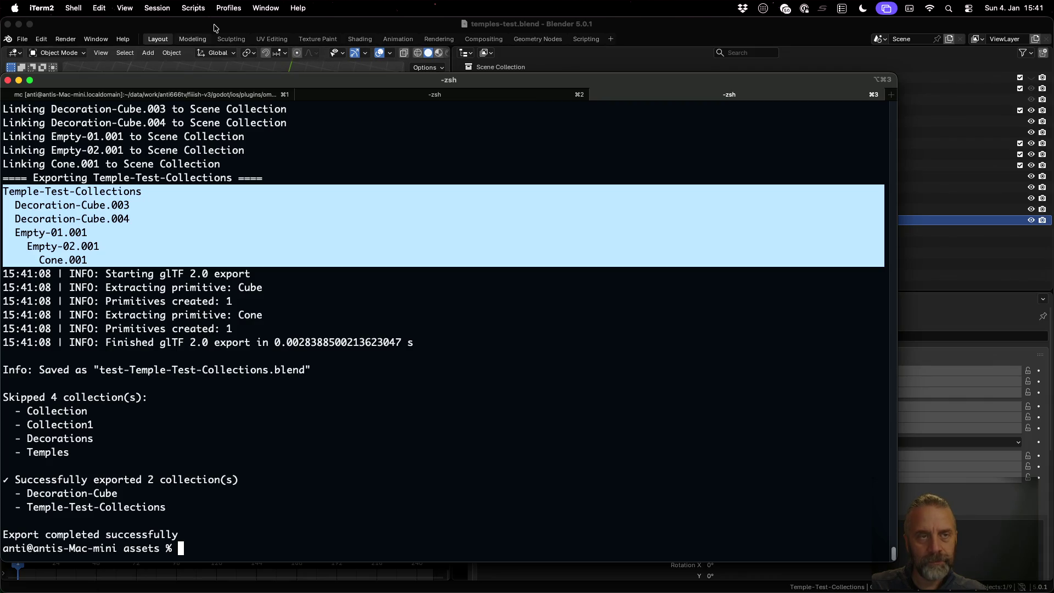
pyautogui.click(215, 27)
# - Open test-Temple-Test-Collections.blend and switch to Export Scene.001
pyautogui.click(22, 39)
pyautogui.moveTo(67, 80)
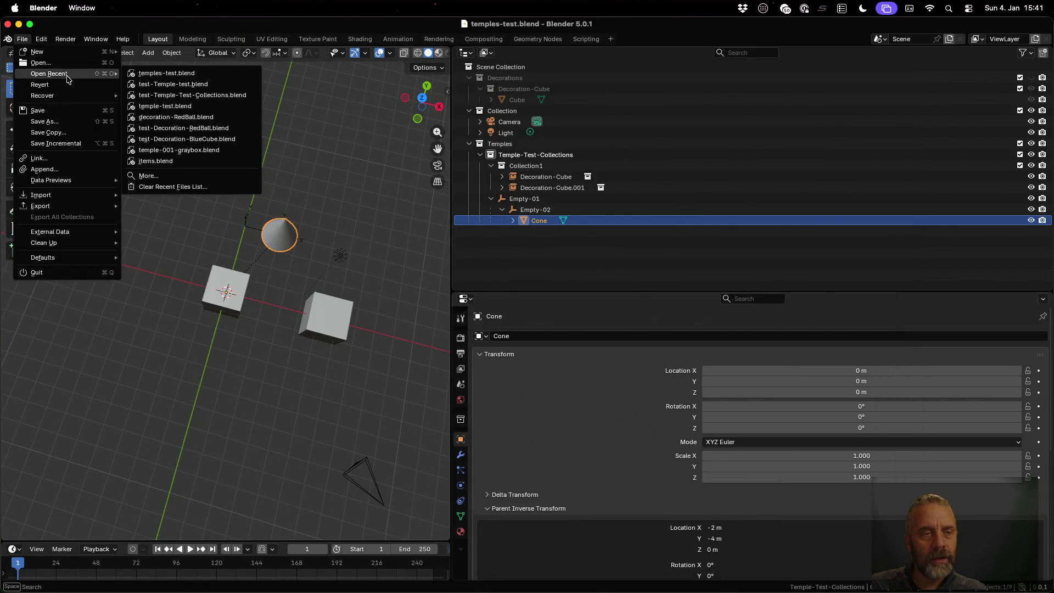
pyautogui.click(217, 96)
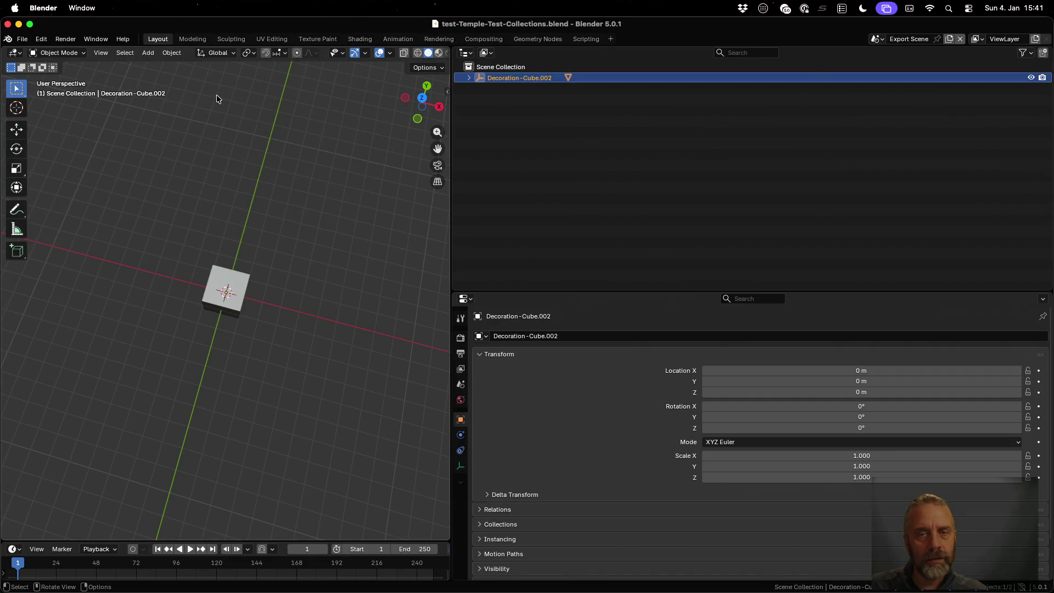
pyautogui.scroll(-5, 280, 208)
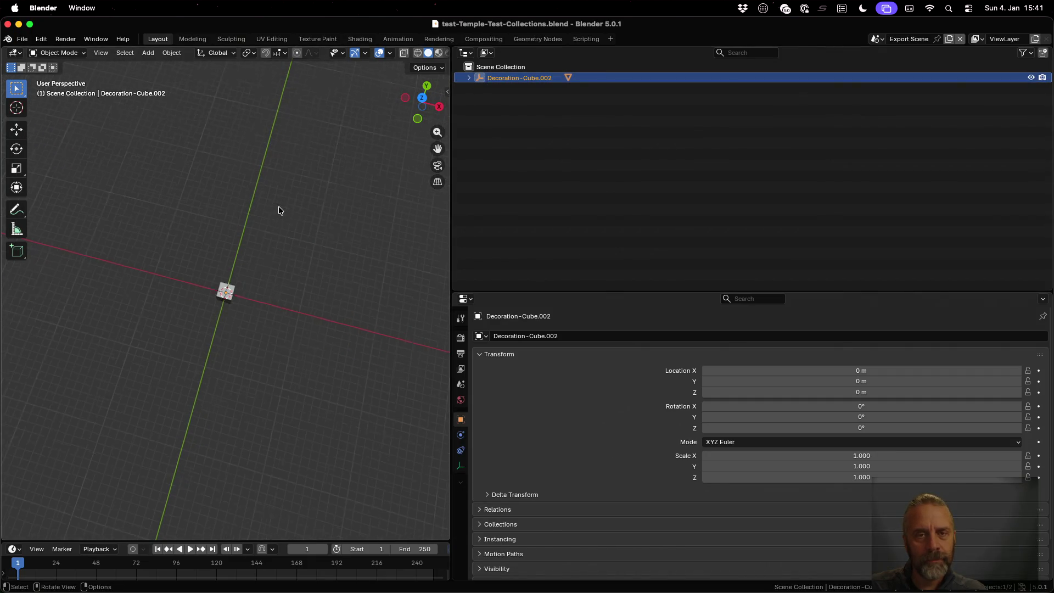
pyautogui.click(877, 38)
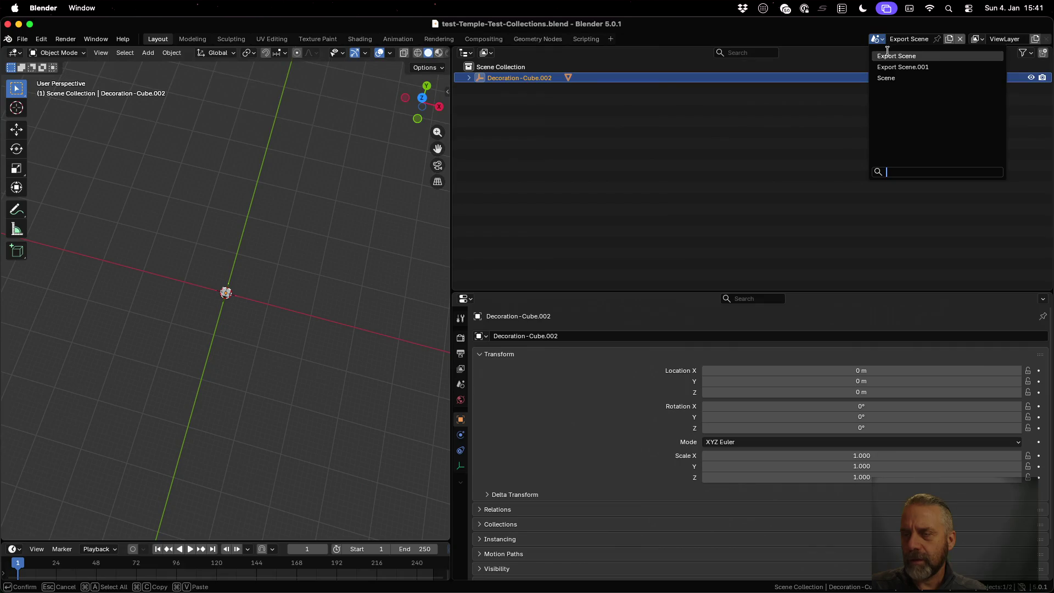
pyautogui.click(903, 67)
pyautogui.scroll(5, 320, 241)
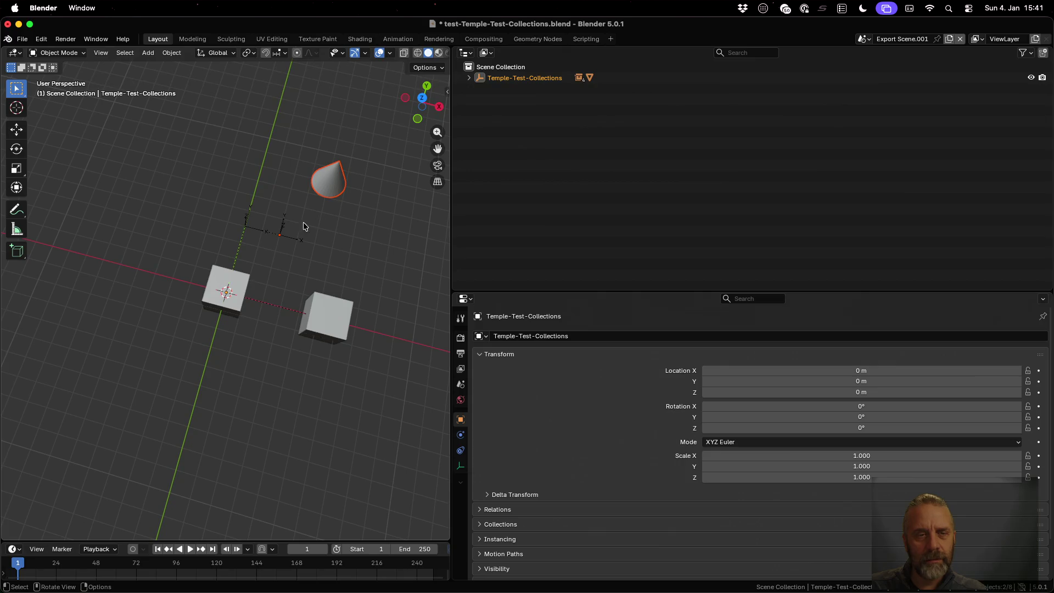
# - Check the parent inverse transforms of Empty-01.001, Empty-02.001 and Cone.001
pyautogui.click(469, 78)
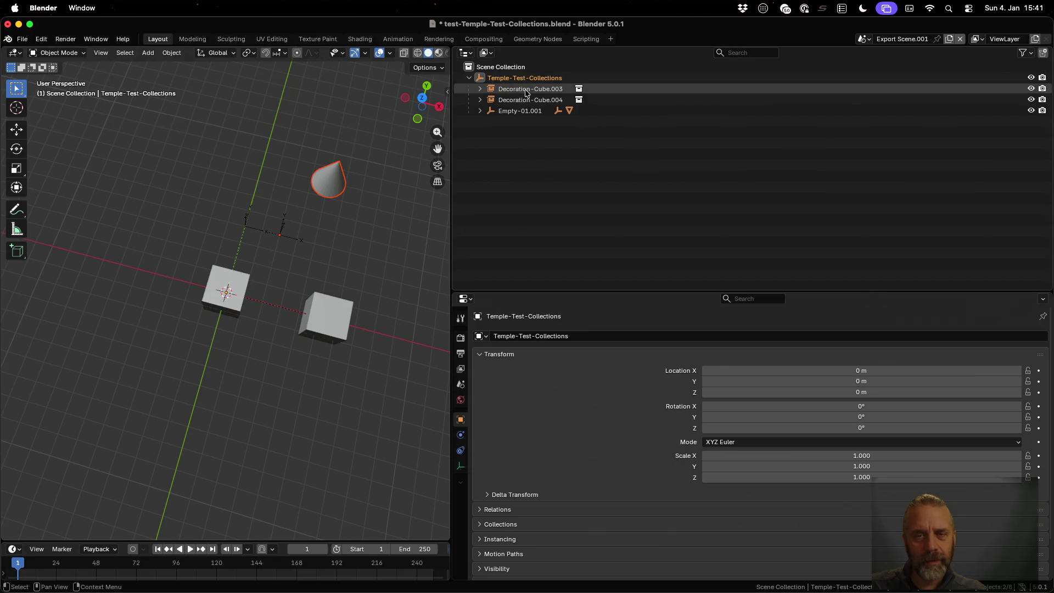
pyautogui.click(496, 110)
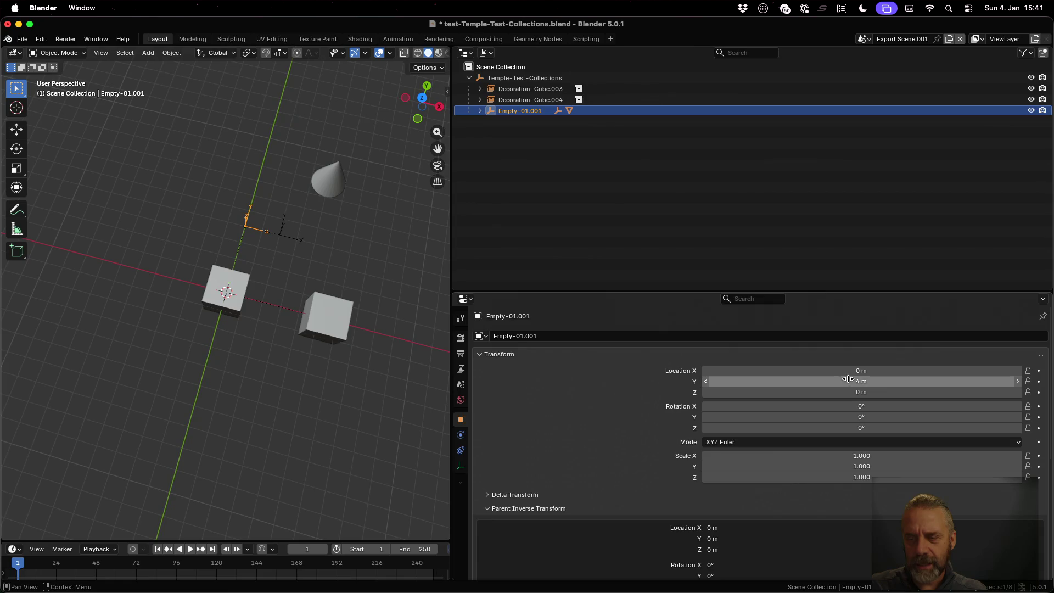
pyautogui.click(480, 110)
pyautogui.click(529, 121)
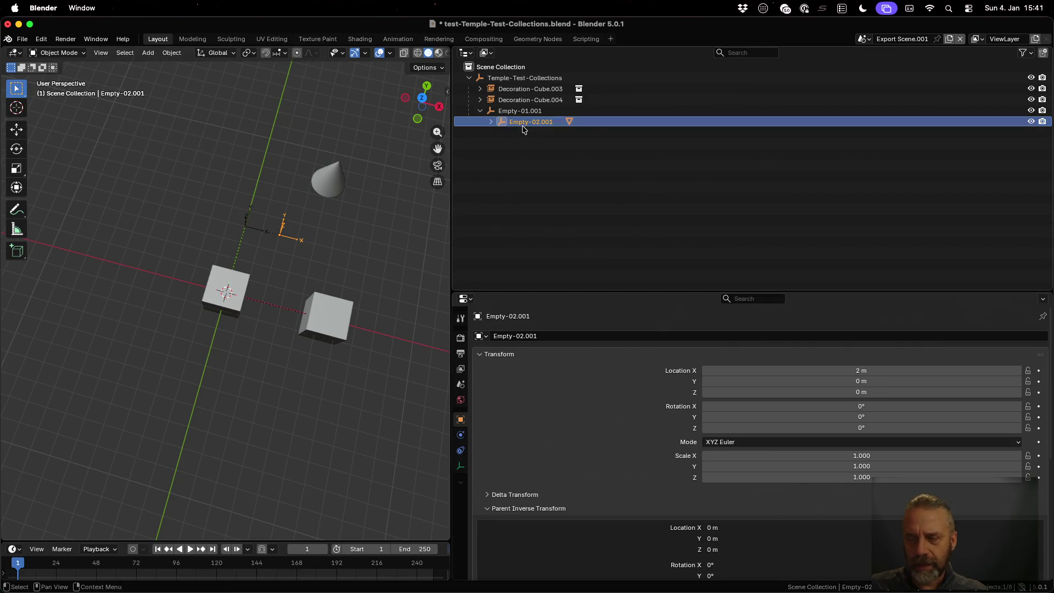
pyautogui.scroll(-5, 619, 462)
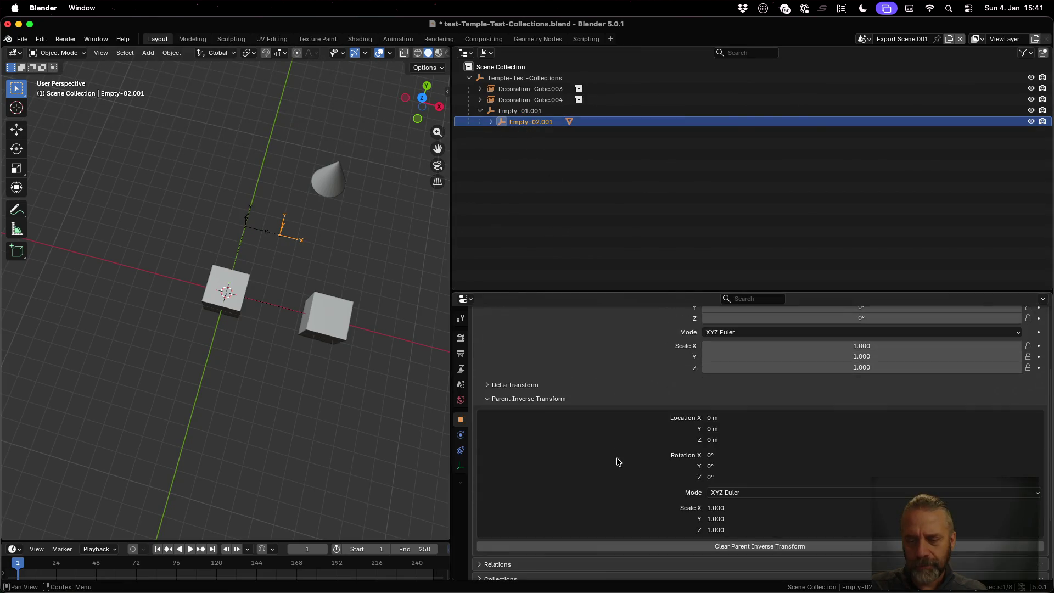
pyautogui.scroll(2, 609, 442)
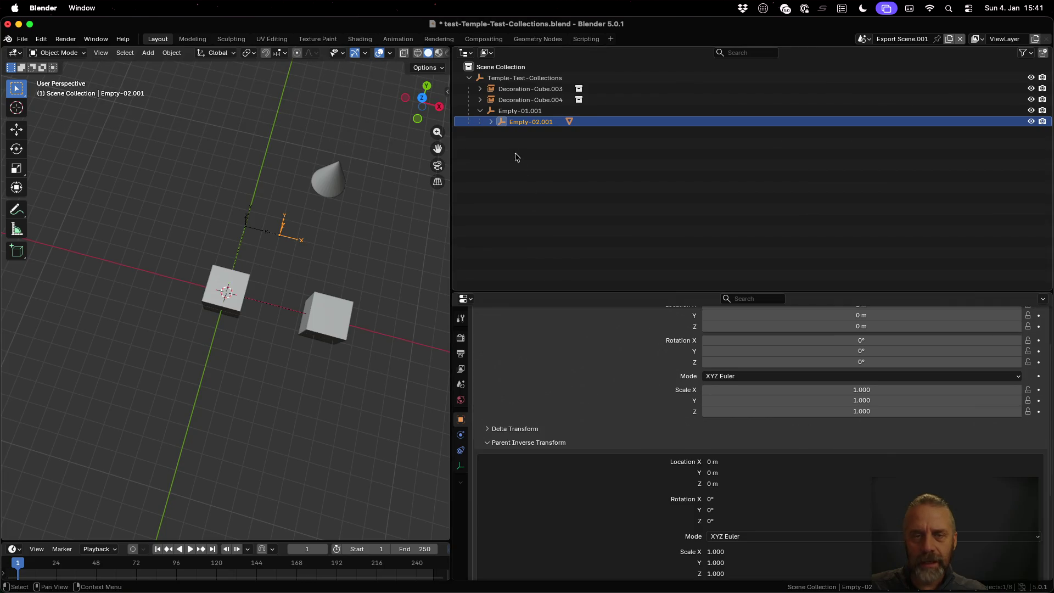
pyautogui.click(491, 122)
pyautogui.click(508, 133)
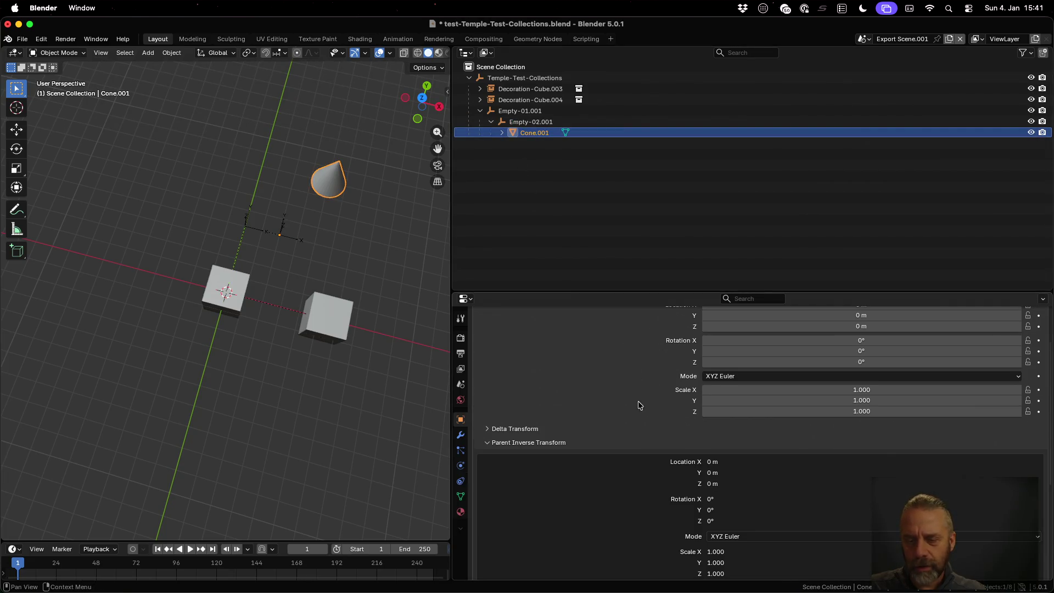
pyautogui.scroll(-3, 612, 450)
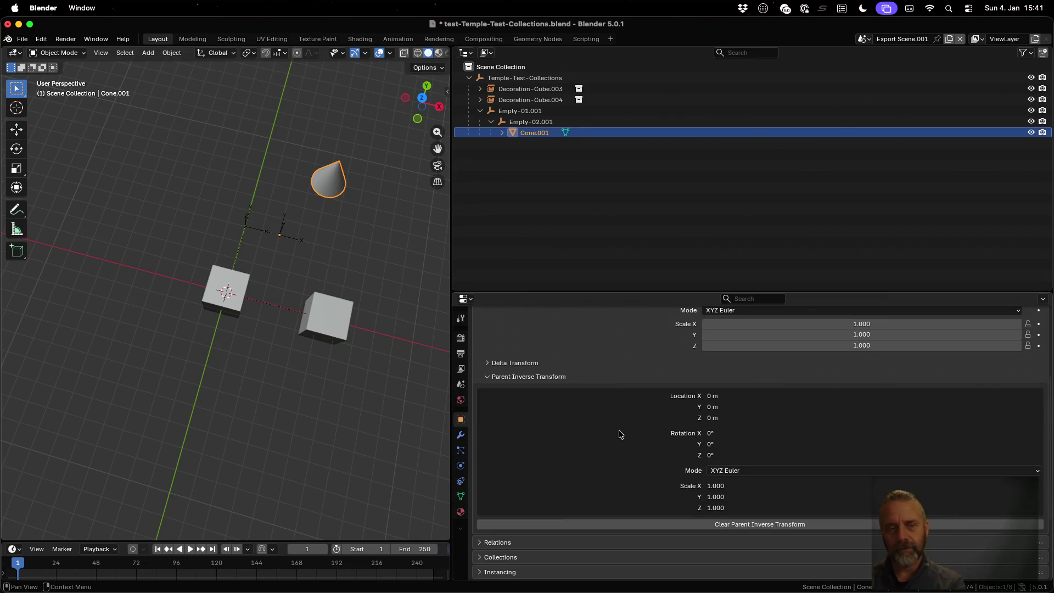
pyautogui.press('super+Tab')
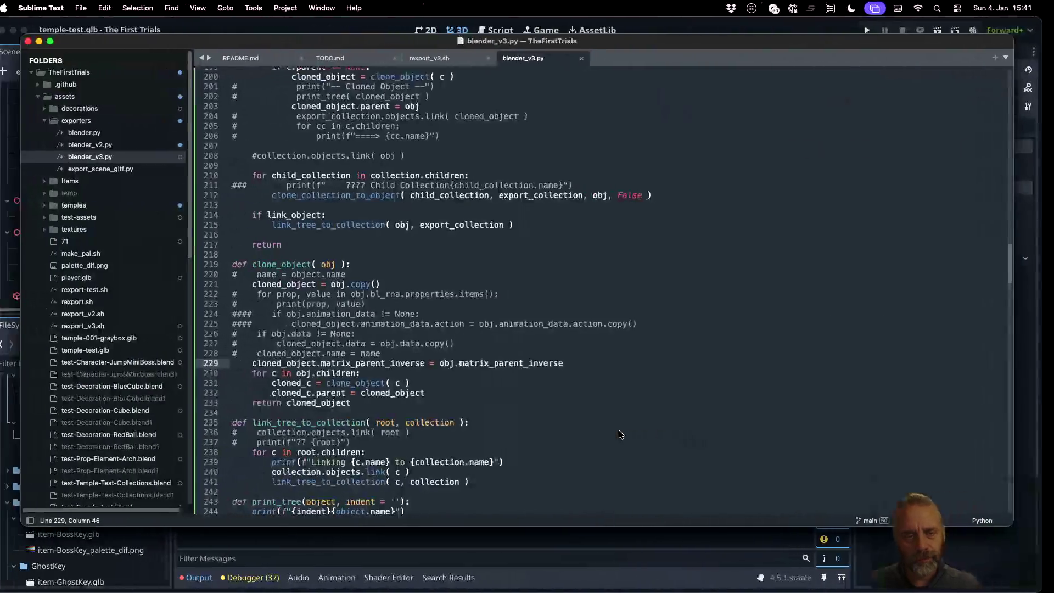
# - Move the matrix_parent_inverse assignment in clone_object to just above return cloned_object
pyautogui.doubleClick(407, 364)
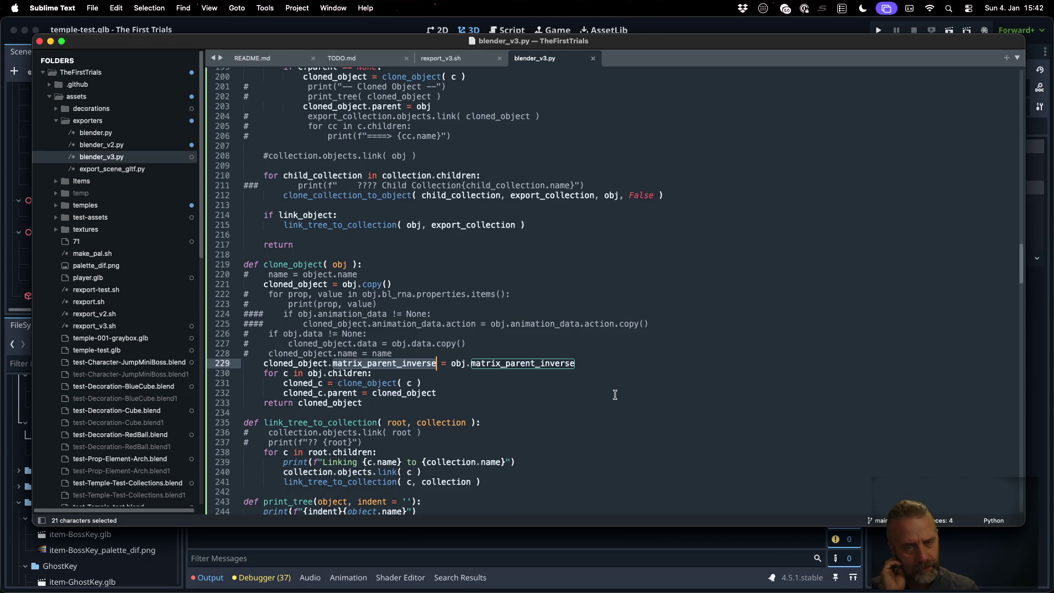
pyautogui.press('super+l')
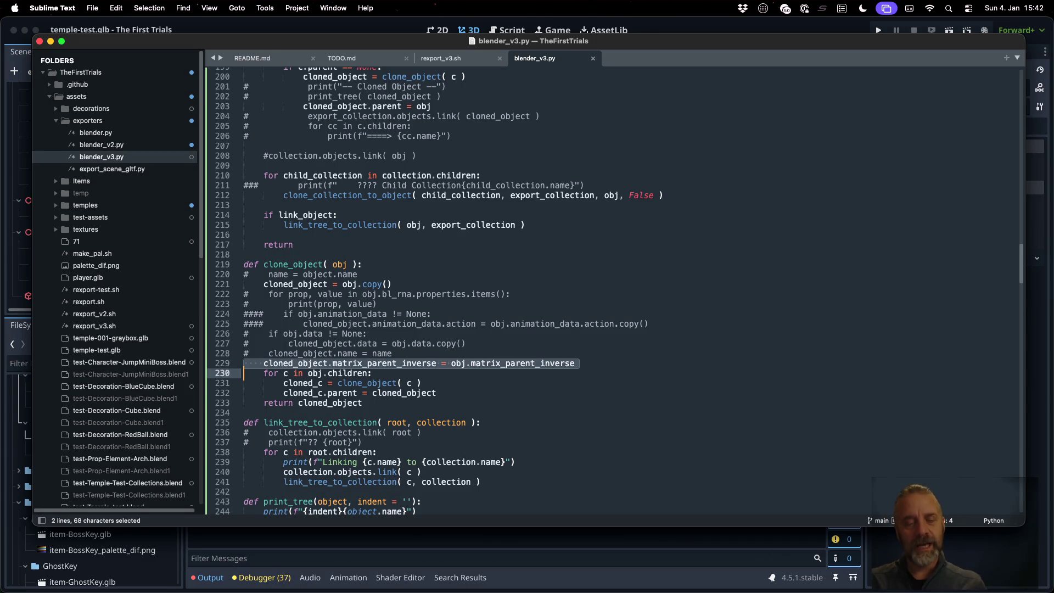
pyautogui.press('super+x')
pyautogui.press('Down')
pyautogui.press('Down')
pyautogui.press('Down')
pyautogui.press('super+v')
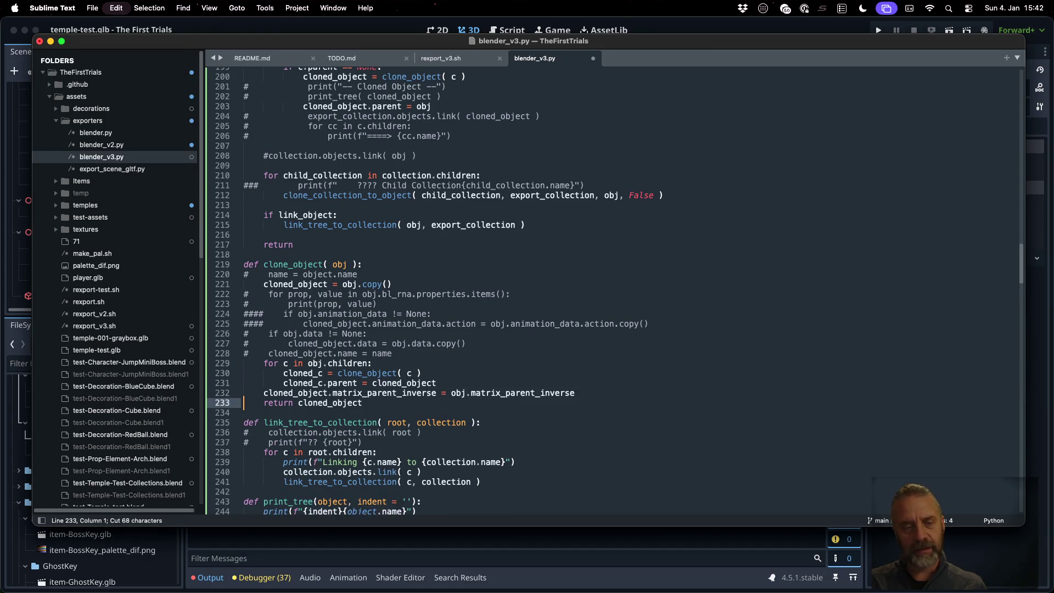
# - Rerun the export command in the terminal and return to Blender
pyautogui.press('super+Tab')
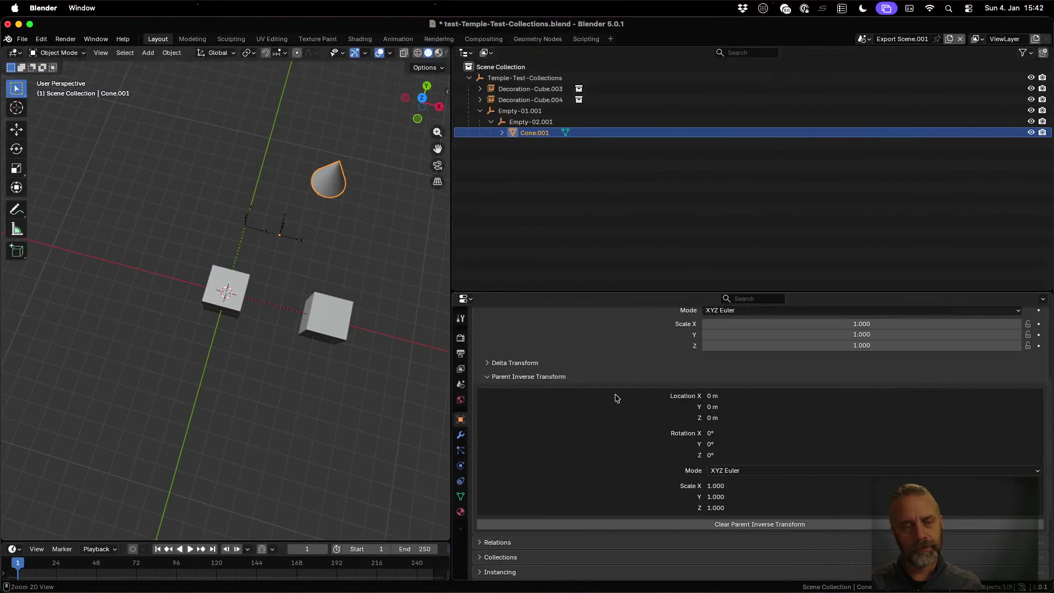
pyautogui.hotkey('ctrl', 'Up')
pyautogui.click(236, 231)
pyautogui.press('Return')
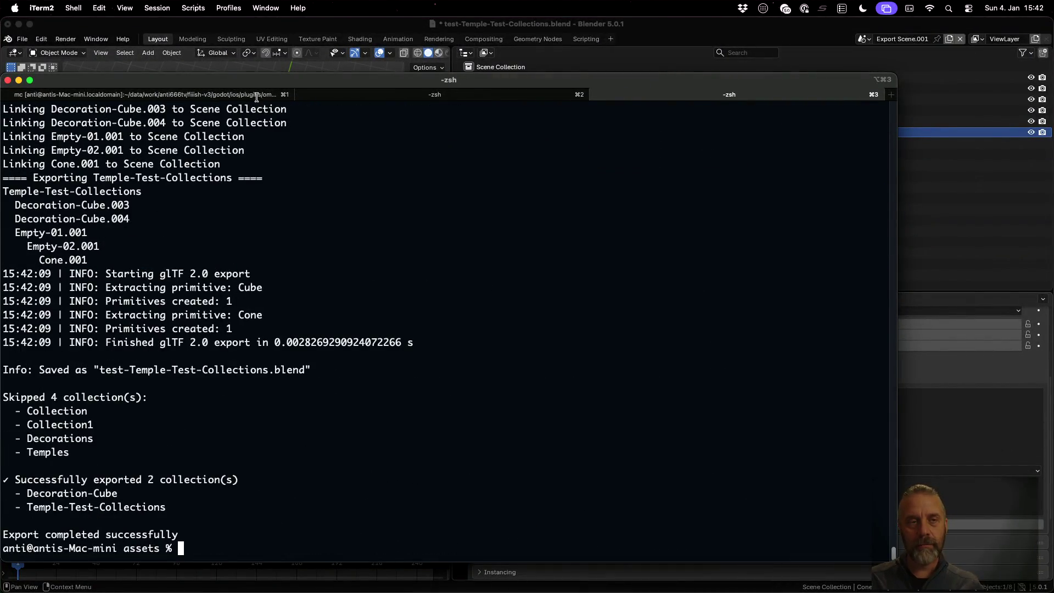
pyautogui.press('super+Tab')
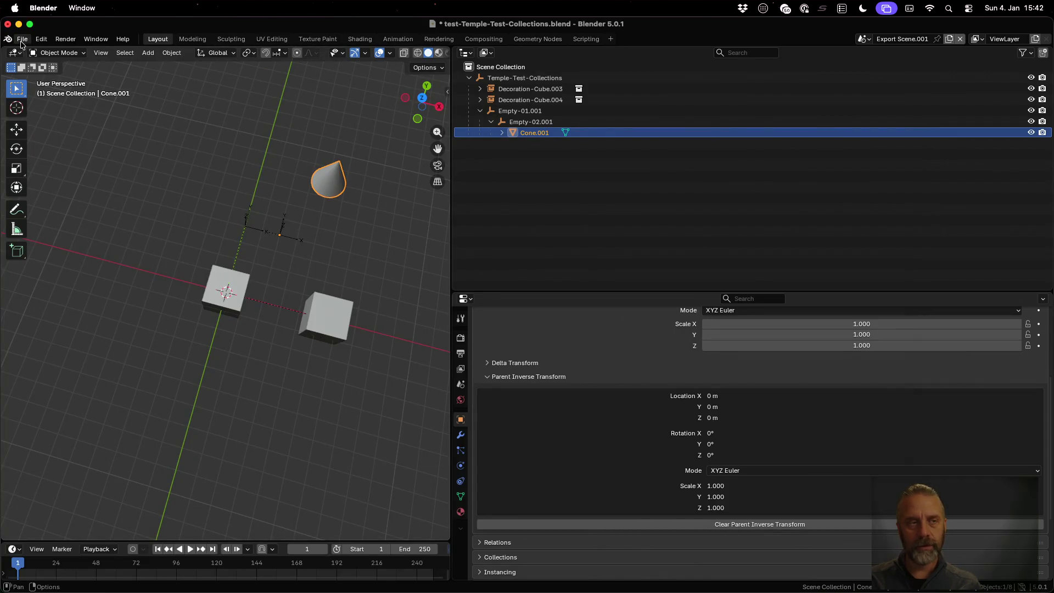
# - Reload test-Decoration-RedBall.blend, discarding changes, then open test-Temple-Test-Collections.blend from recent files
pyautogui.click(21, 42)
pyautogui.moveTo(53, 74)
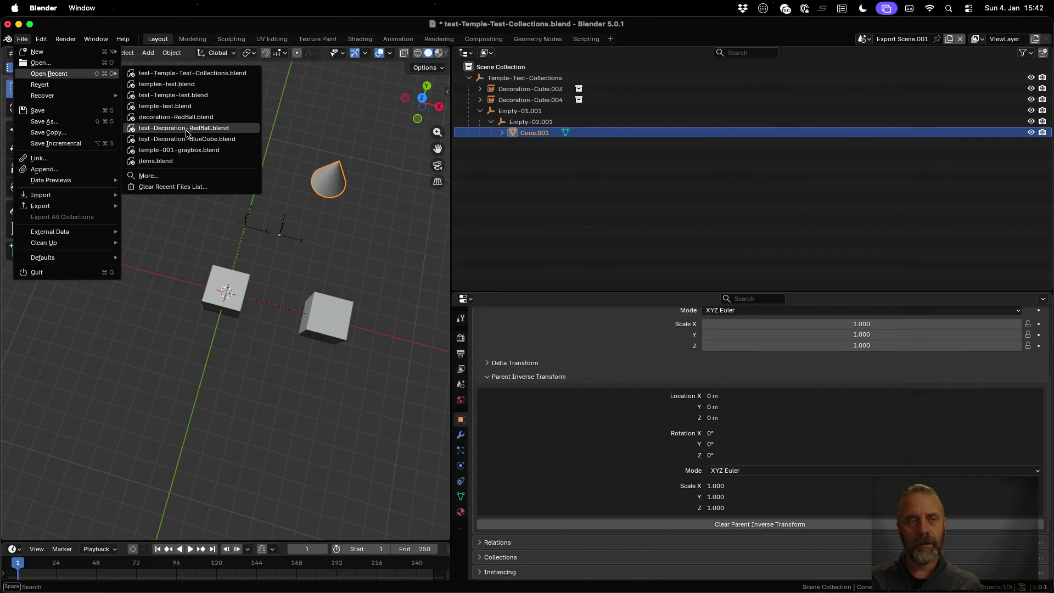
pyautogui.click(186, 133)
pyautogui.click(479, 330)
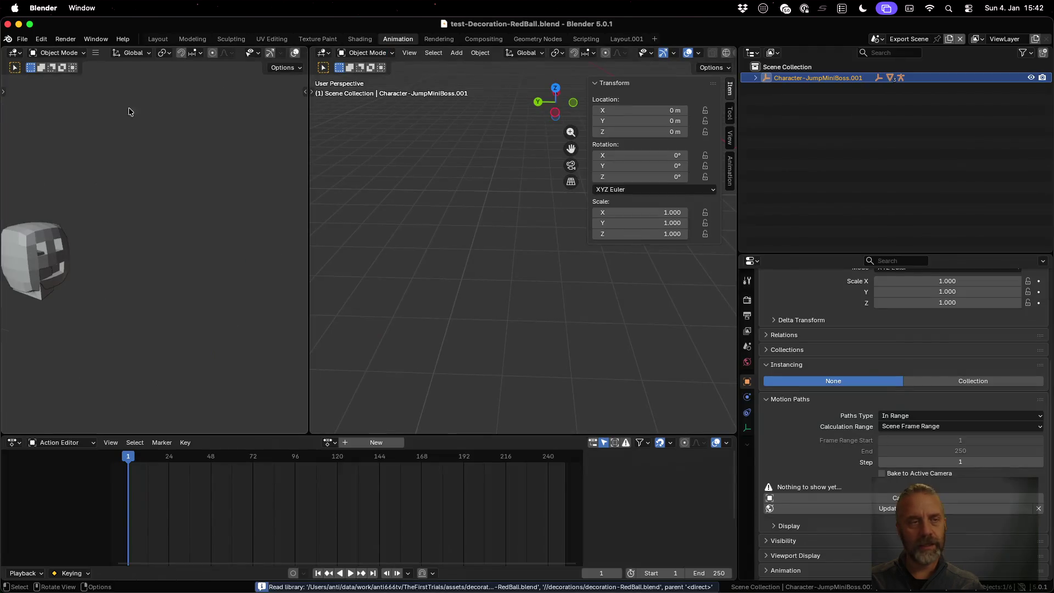
pyautogui.click(22, 39)
pyautogui.moveTo(71, 75)
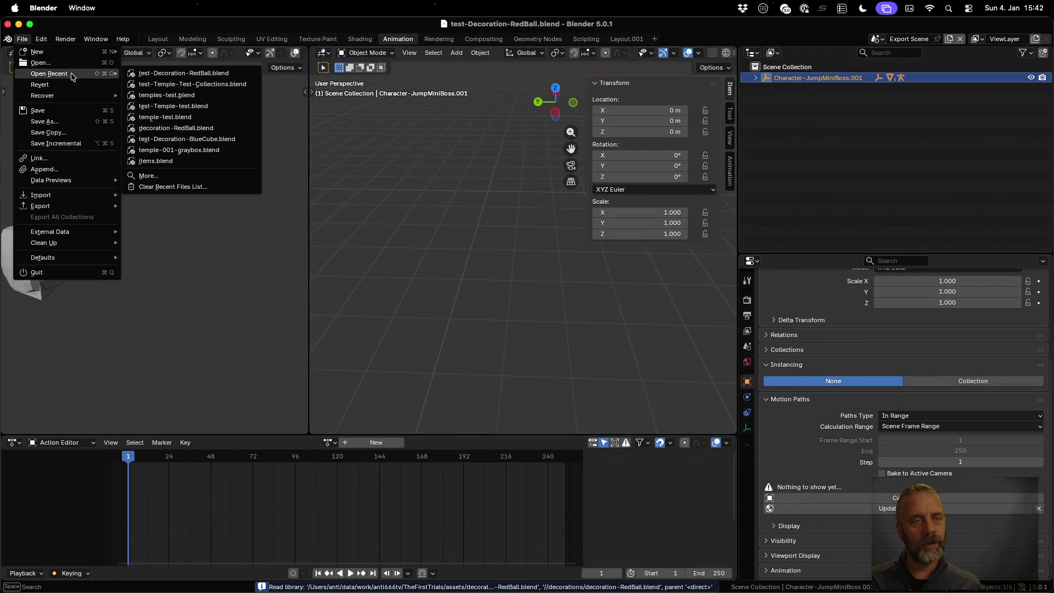
pyautogui.click(175, 85)
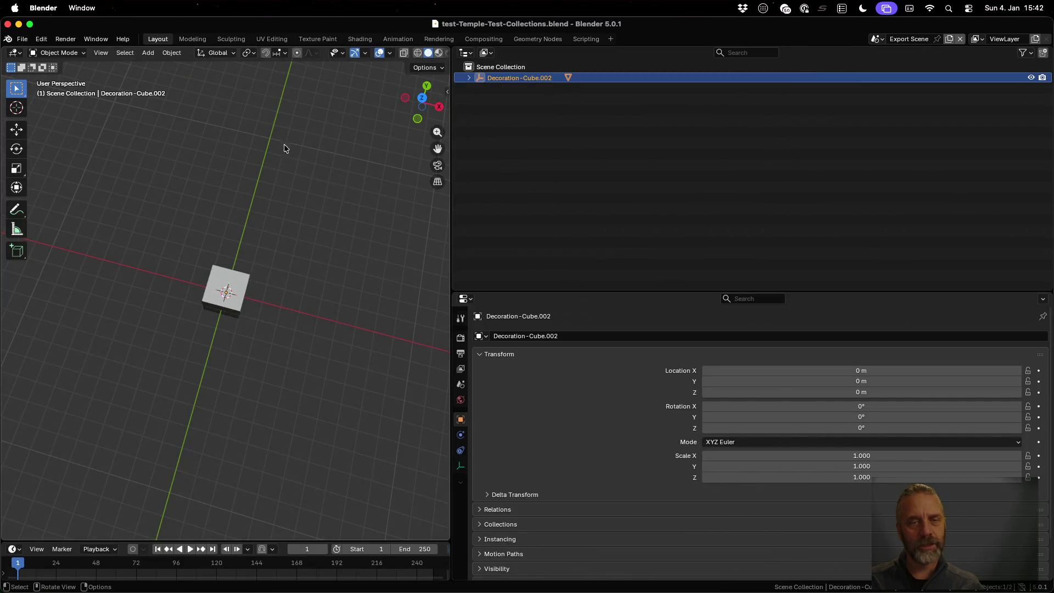
# - Switch to Export Scene.001 and expand the object's Delta Transform panel
pyautogui.click(877, 39)
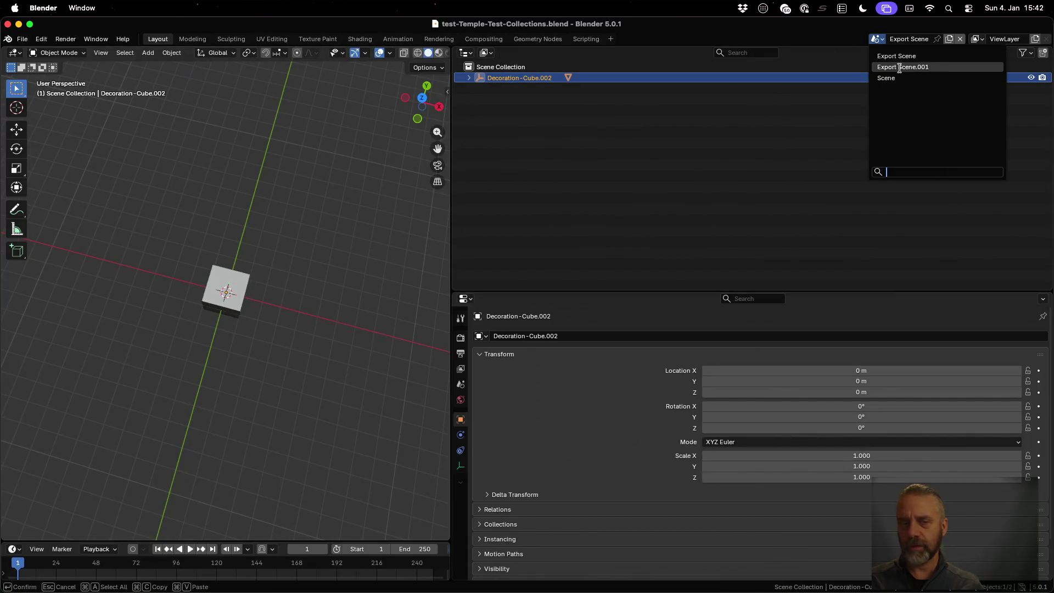
pyautogui.click(899, 67)
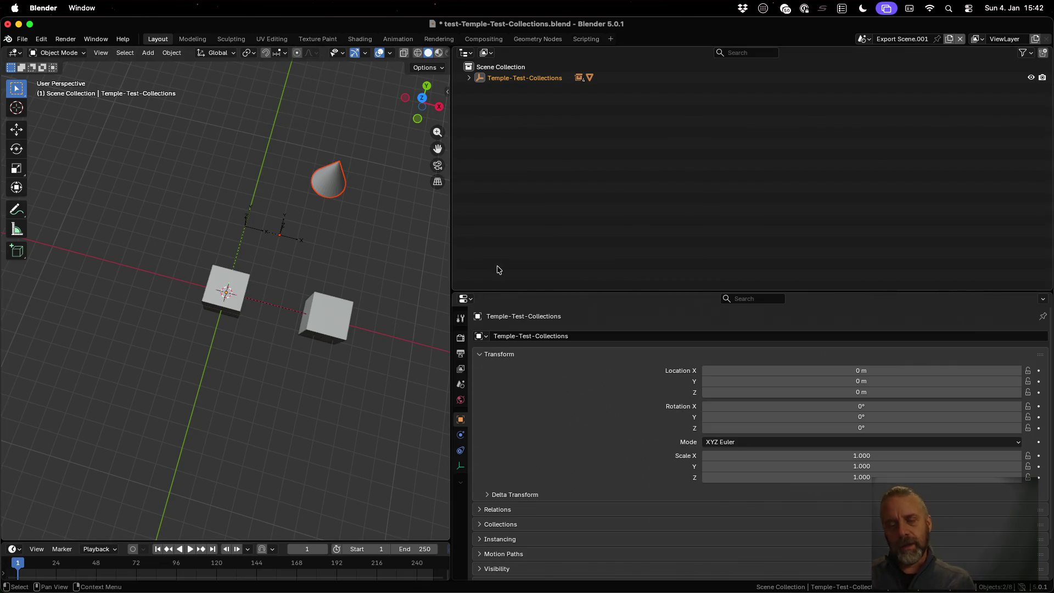
pyautogui.scroll(-2, 527, 379)
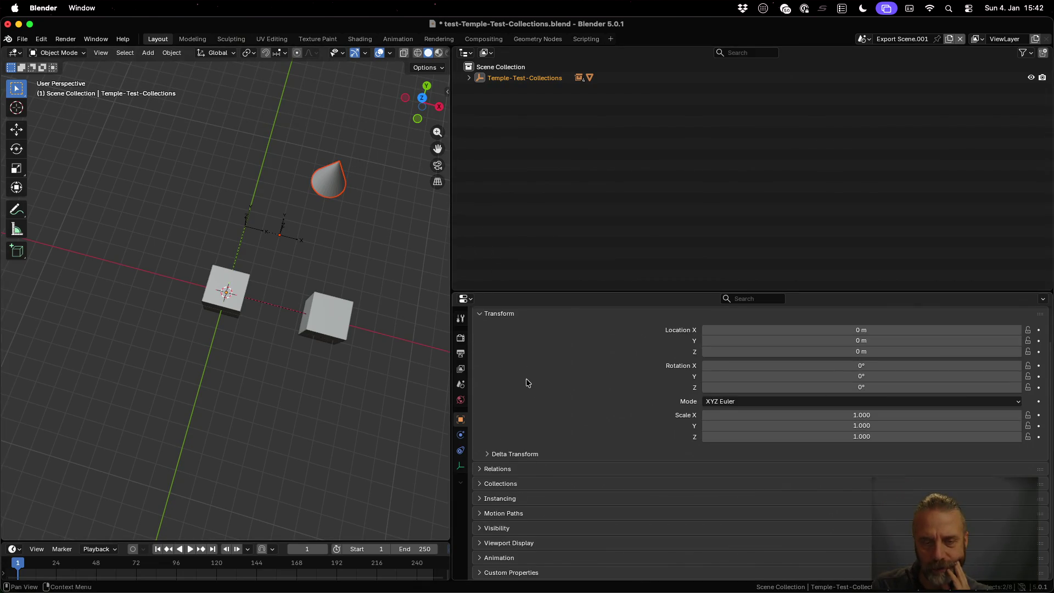
pyautogui.click(491, 455)
pyautogui.scroll(-3, 490, 459)
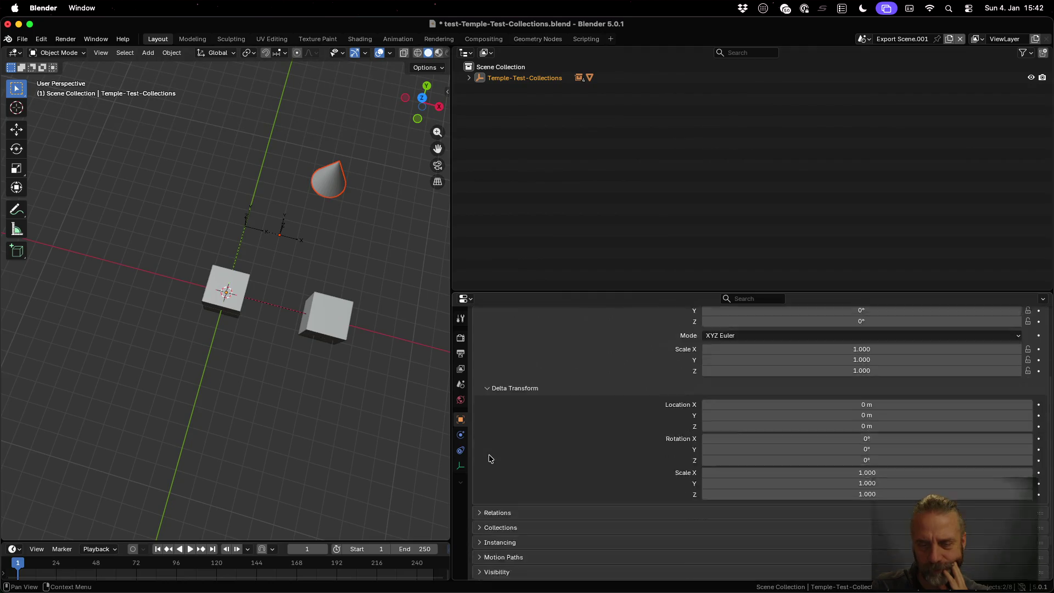
pyautogui.scroll(-2, 491, 459)
pyautogui.scroll(8, 490, 459)
pyautogui.scroll(-5, 490, 458)
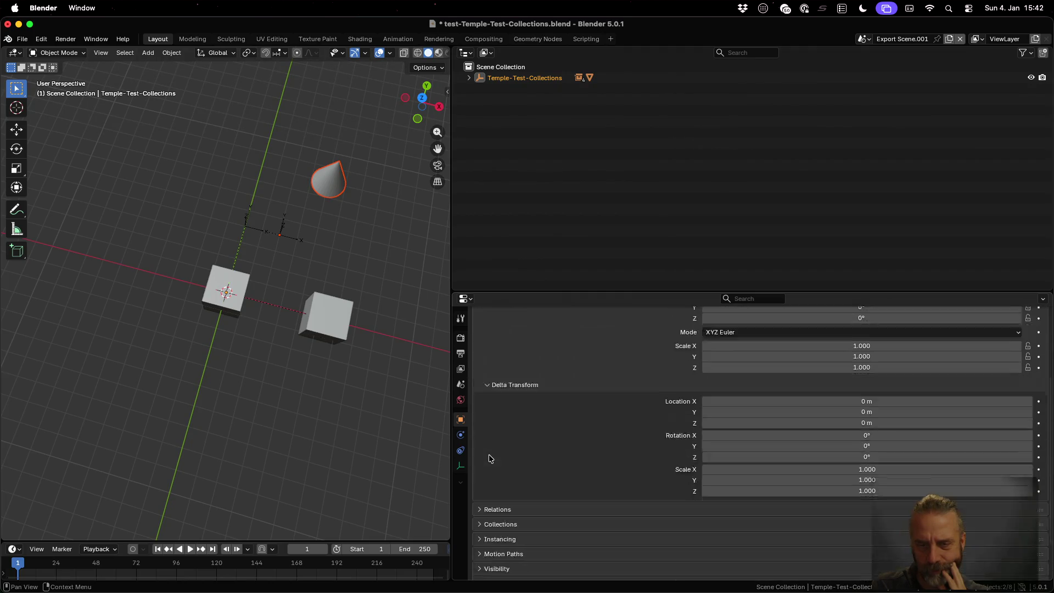
# - Select Empty-02.001, then Cone.001, and check Cone.001's all-zero Parent Inverse Transform
pyautogui.click(284, 236)
pyautogui.click(331, 193)
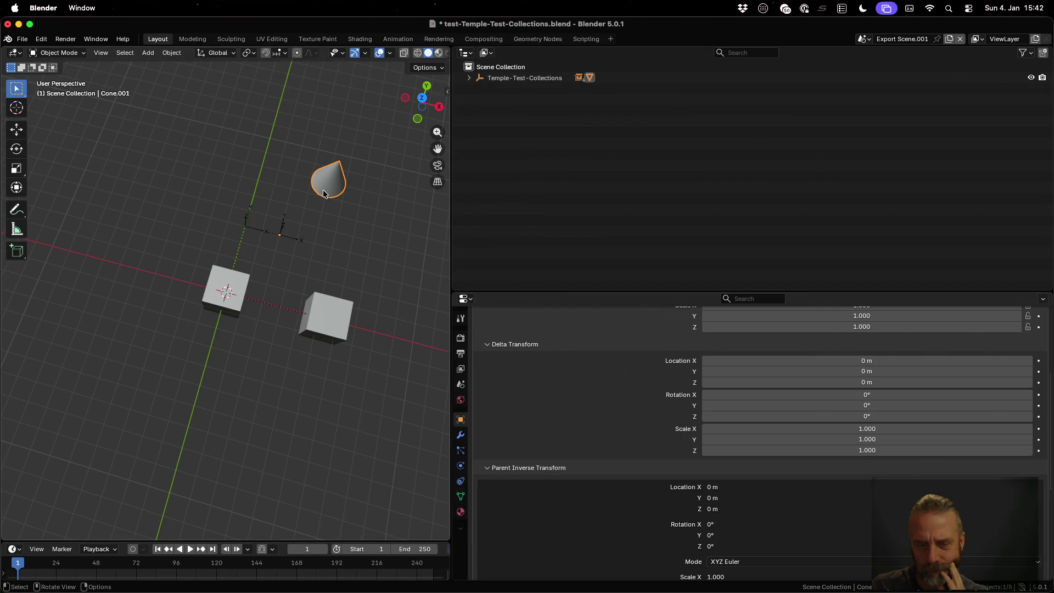
pyautogui.scroll(-4, 620, 446)
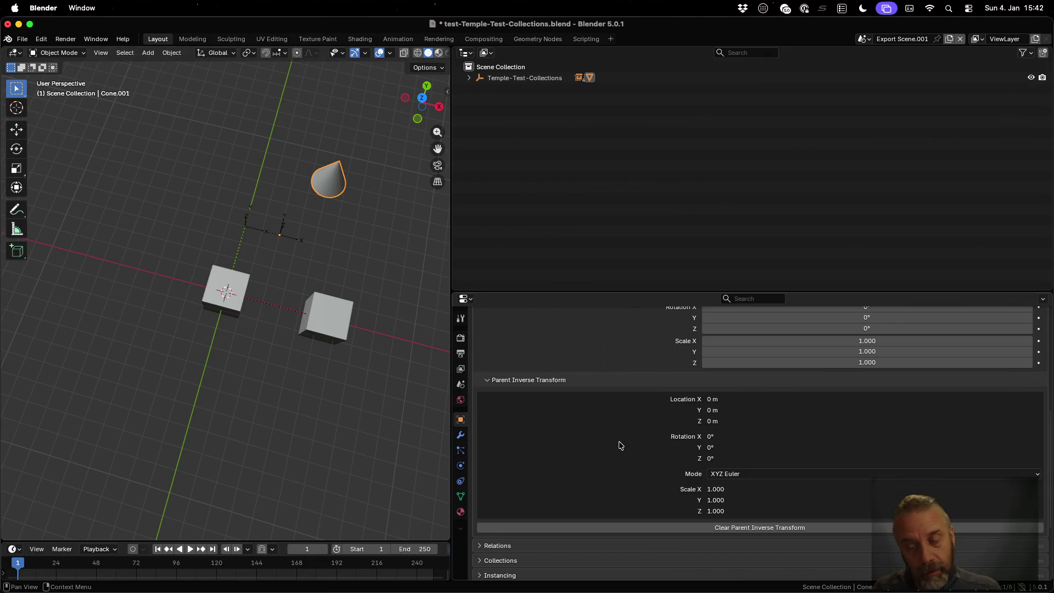
pyautogui.press('super+Tab')
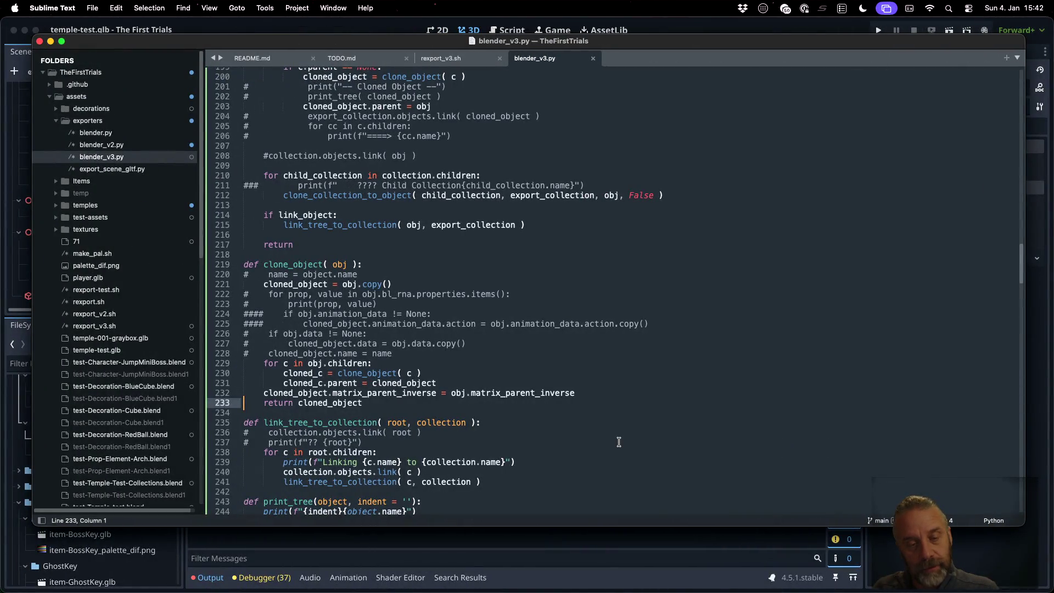
# - Add a print line above the assignment reading "Updating matrix_parent_inverse"
pyautogui.press('Up')
pyautogui.press('Up')
pyautogui.press('super+Right')
pyautogui.press('Return')
pyautogui.press('BackSpace')
pyautogui.write('print("Updating')
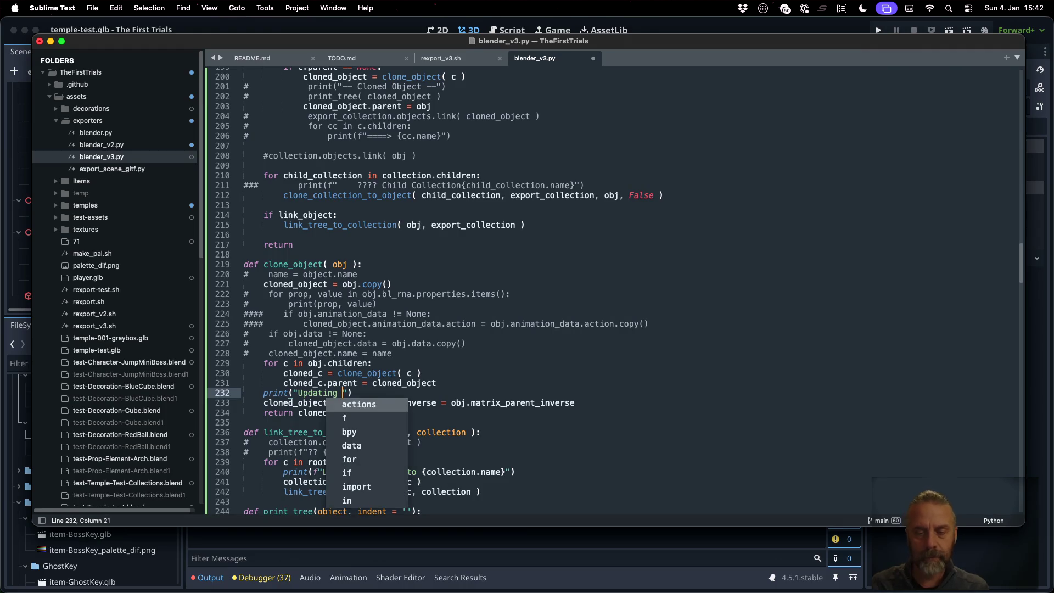
pyautogui.press('Escape')
pyautogui.press('Down')
pyautogui.press('super+Right')
pyautogui.hotkey('alt', 'shift', 'Left')
pyautogui.press('super+c')
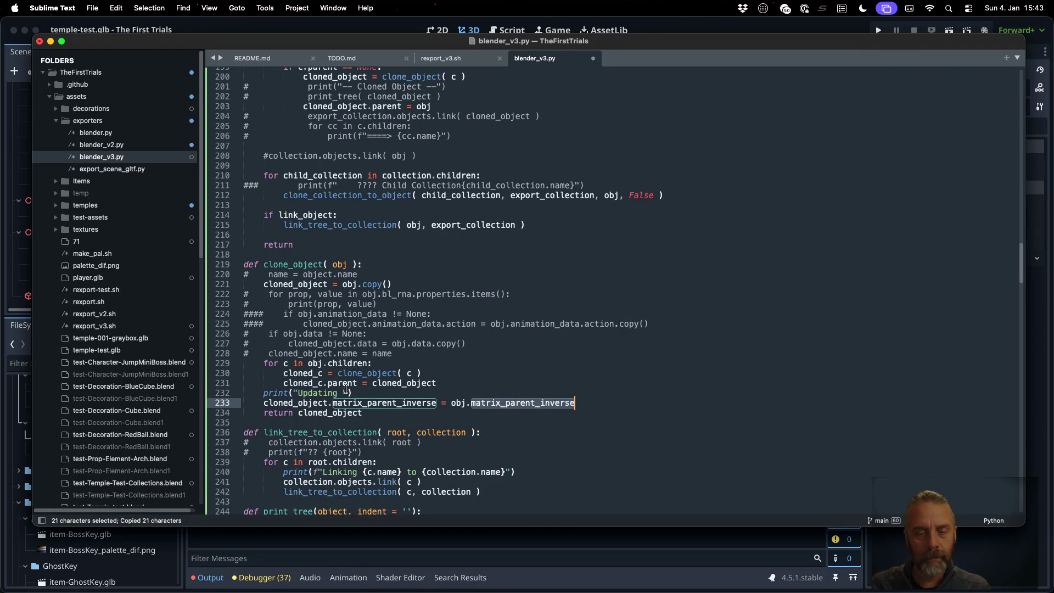
pyautogui.click(343, 393)
pyautogui.press('super+v')
# - Extend the message with ' for {cloned_object.name}', closing it with a single quote
pyautogui.write('for')
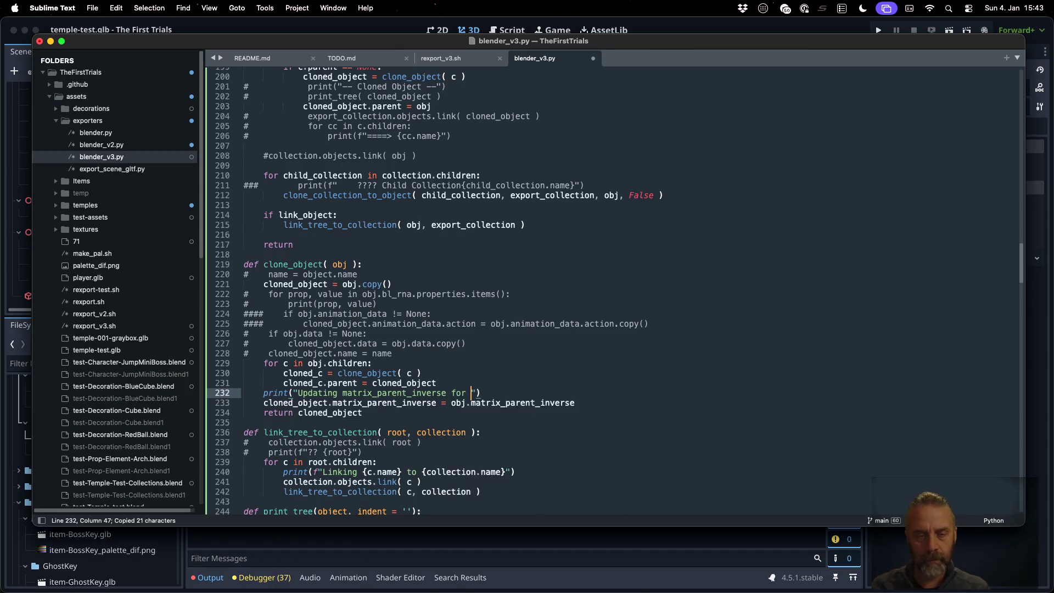
pyautogui.hotkey('ctrl', 'space')
pyautogui.write('{')
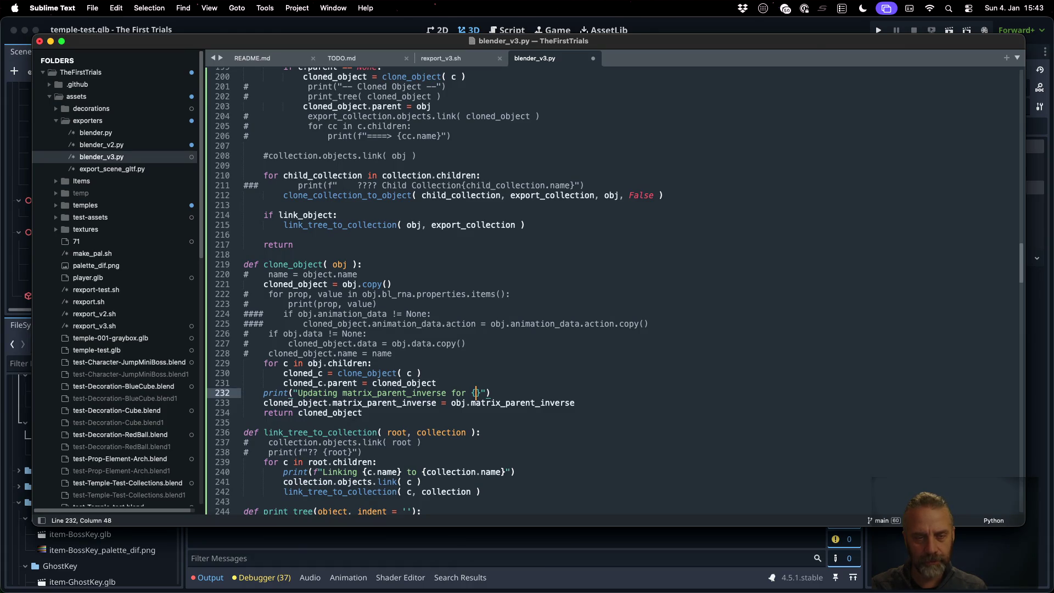
pyautogui.write('cloned')
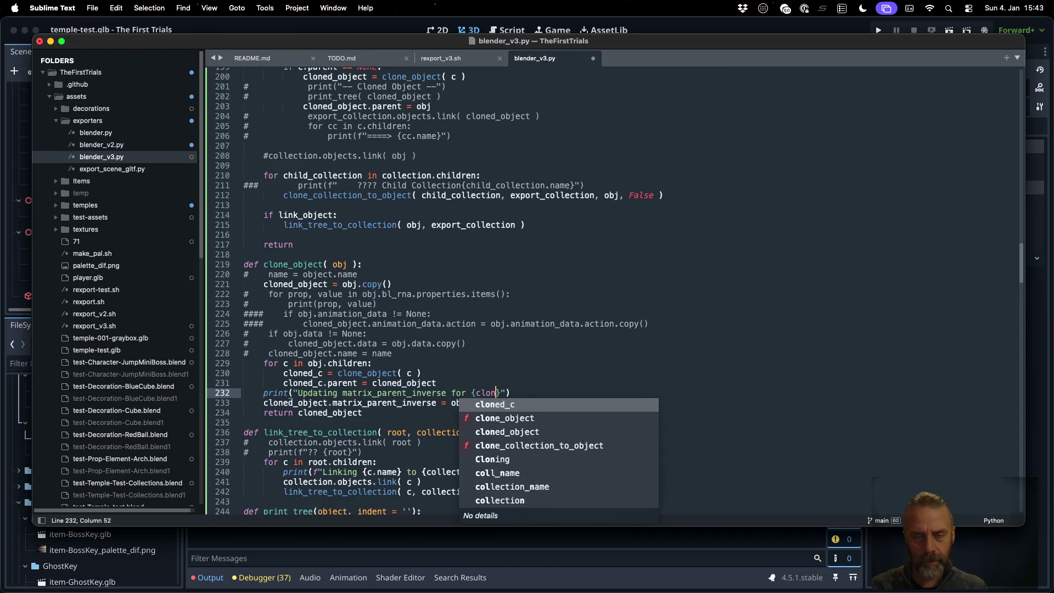
pyautogui.press('Tab')
pyautogui.write('.name')
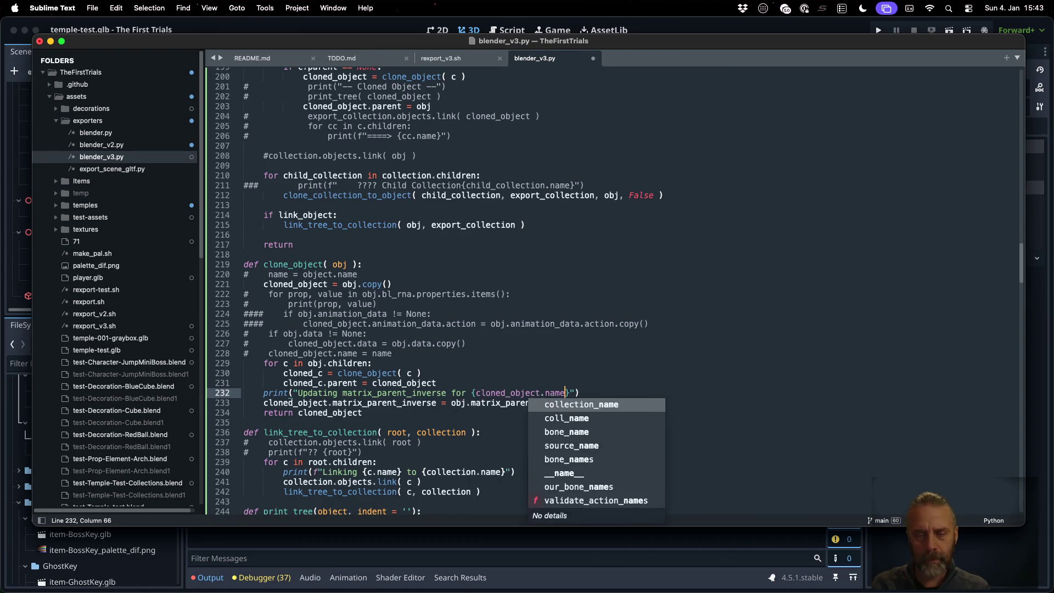
pyautogui.press('Right')
pyautogui.press('Delete')
pyautogui.write("'")
# - Make the print an f-string with single quotes and save the script
pyautogui.press('super+Left')
pyautogui.press('Right')
pyautogui.press('Right')
pyautogui.press('Right')
pyautogui.press('Left')
pyautogui.write('f')
pyautogui.press('Right')
pyautogui.press('BackSpace')
pyautogui.write("'")
pyautogui.hotkey('ctrl', 's')
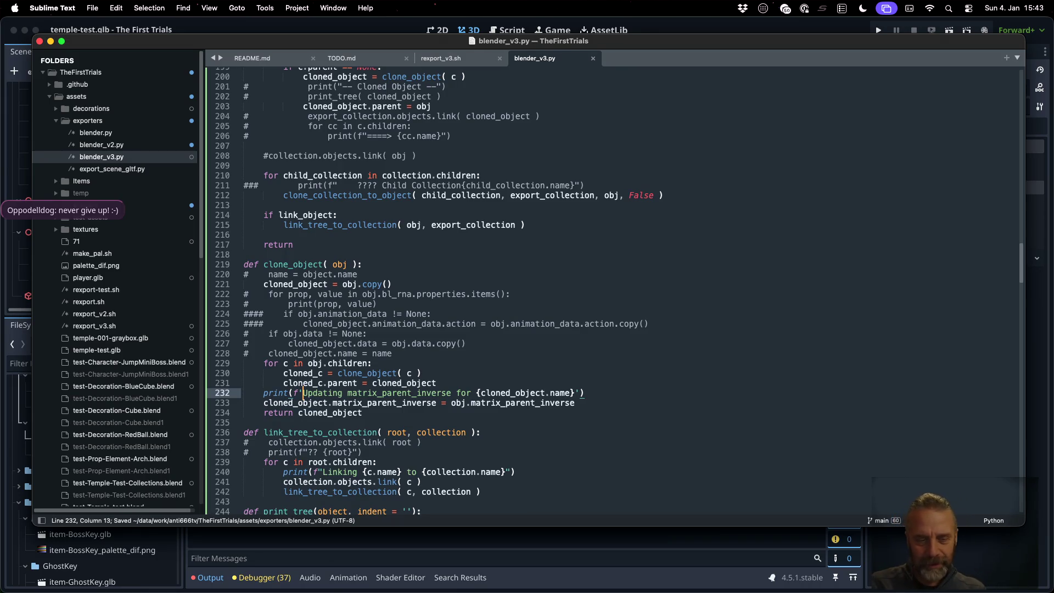
pyautogui.hotkey('ctrl', 'Right')
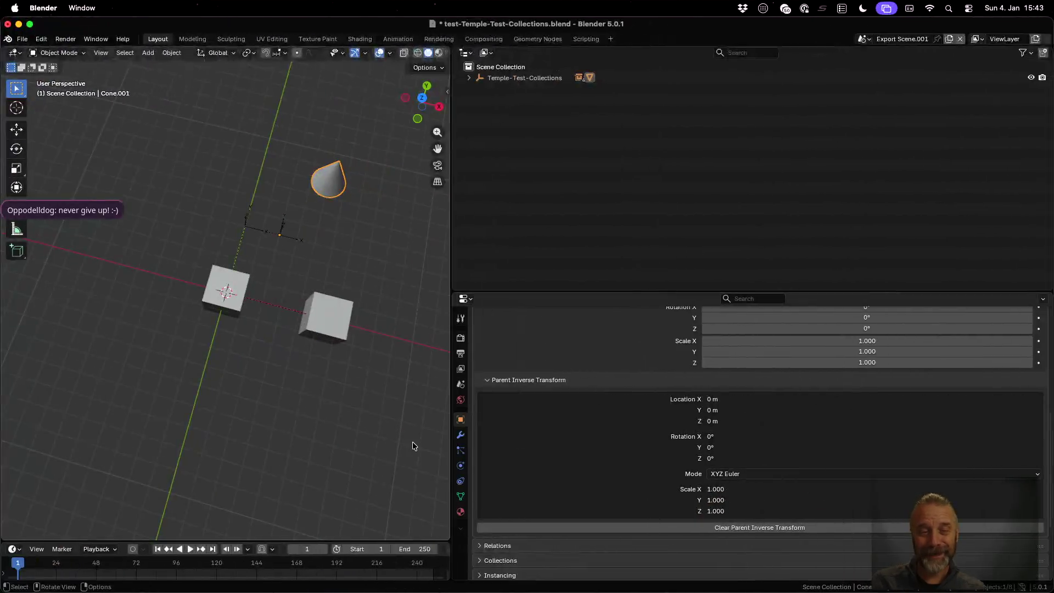
# - Rerun rexport_v3.sh and highlight the 'Updating matrix_parent_inverse for Cone.001' output line
pyautogui.hotkey('ctrl', 'Up')
pyautogui.click(323, 245)
pyautogui.press('Up')
pyautogui.press('Return')
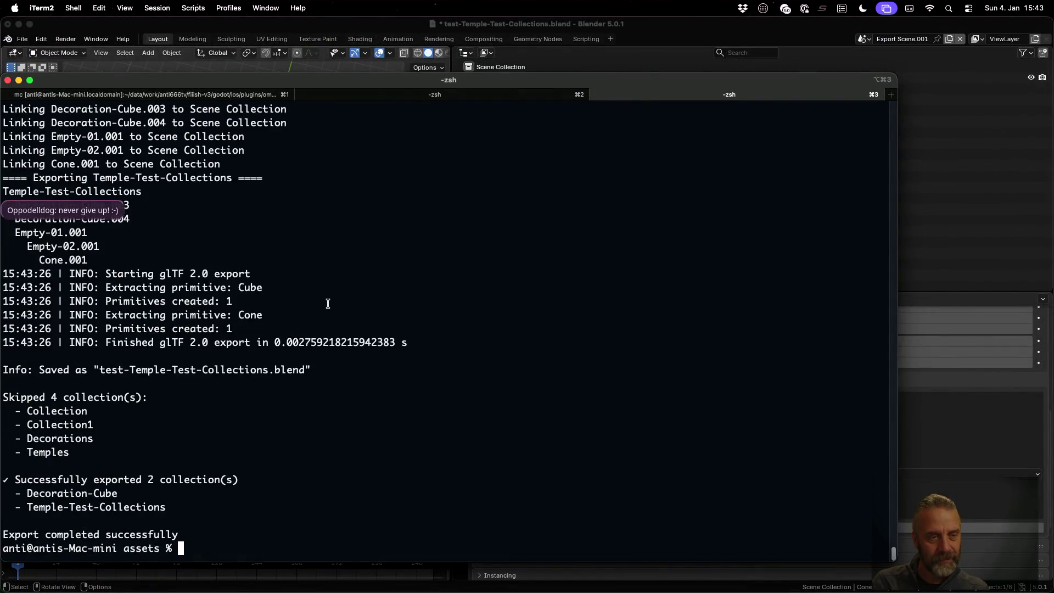
pyautogui.scroll(5, 324, 307)
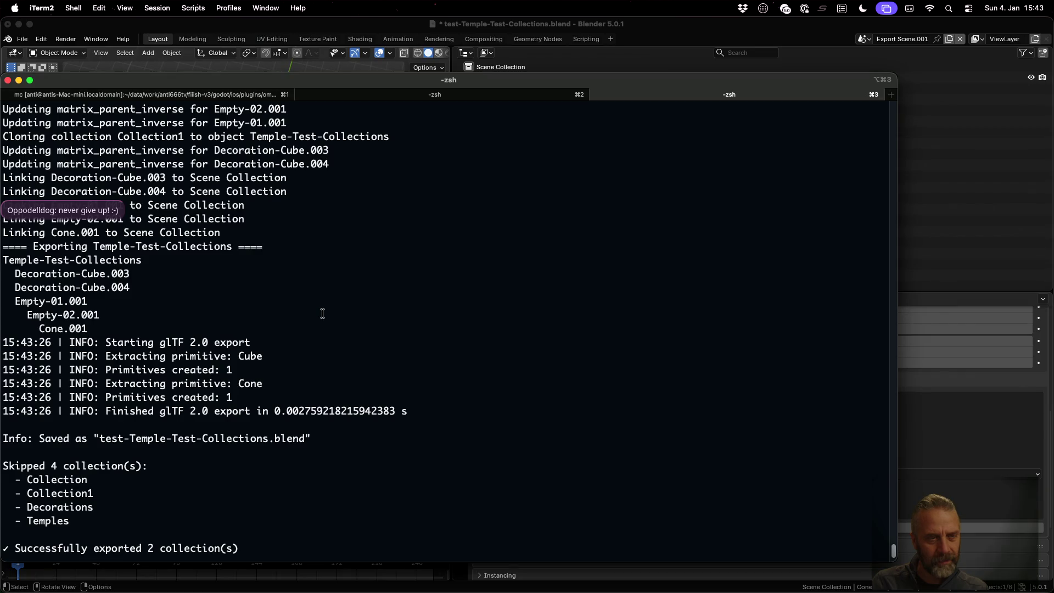
pyautogui.scroll(9, 322, 313)
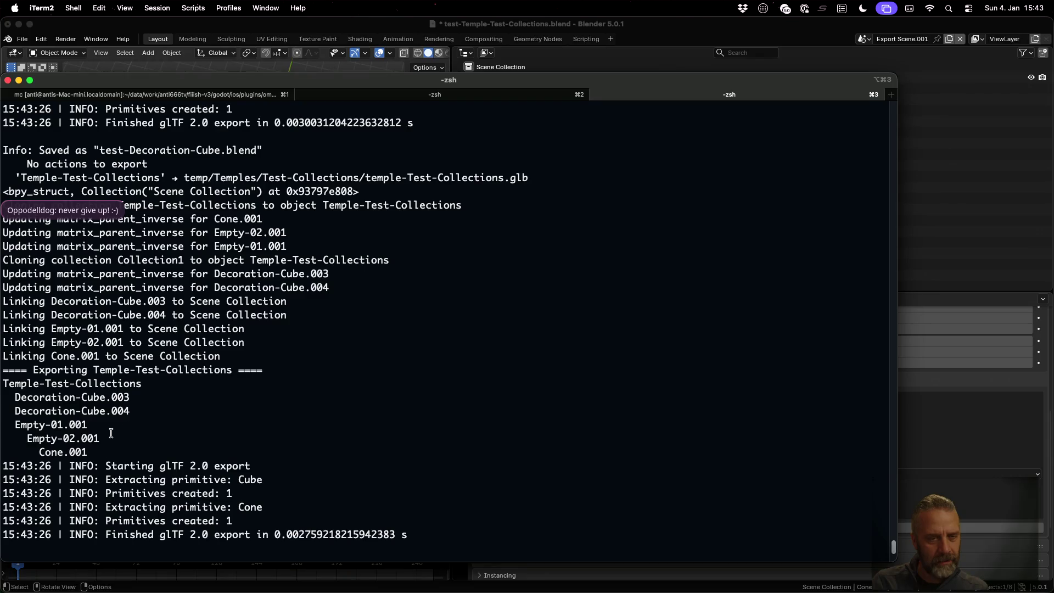
pyautogui.scroll(1, 152, 292)
pyautogui.moveTo(55, 231); pyautogui.dragTo(266, 231)
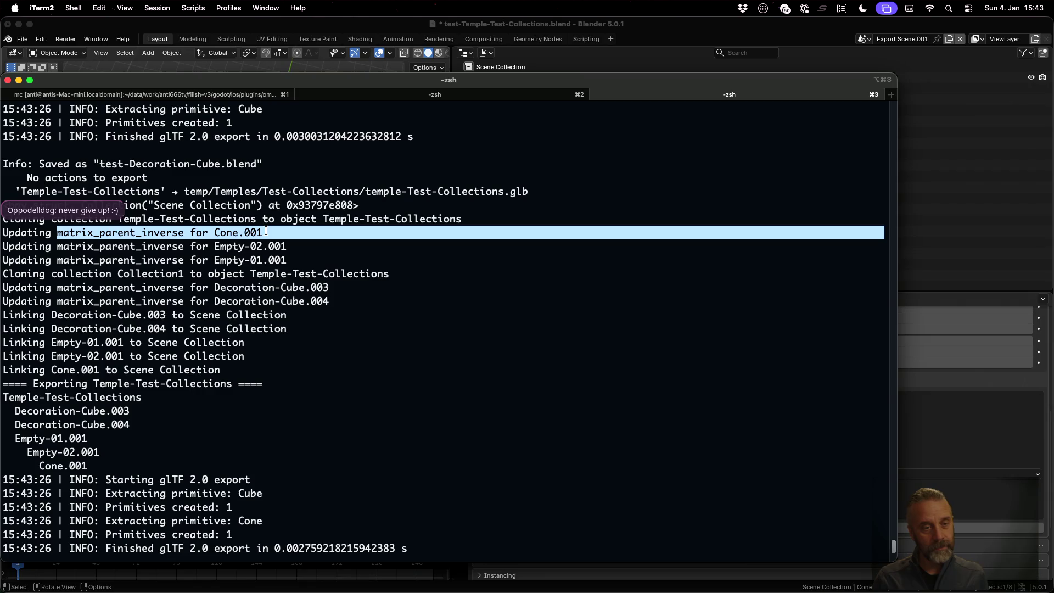
pyautogui.press('super+Tab')
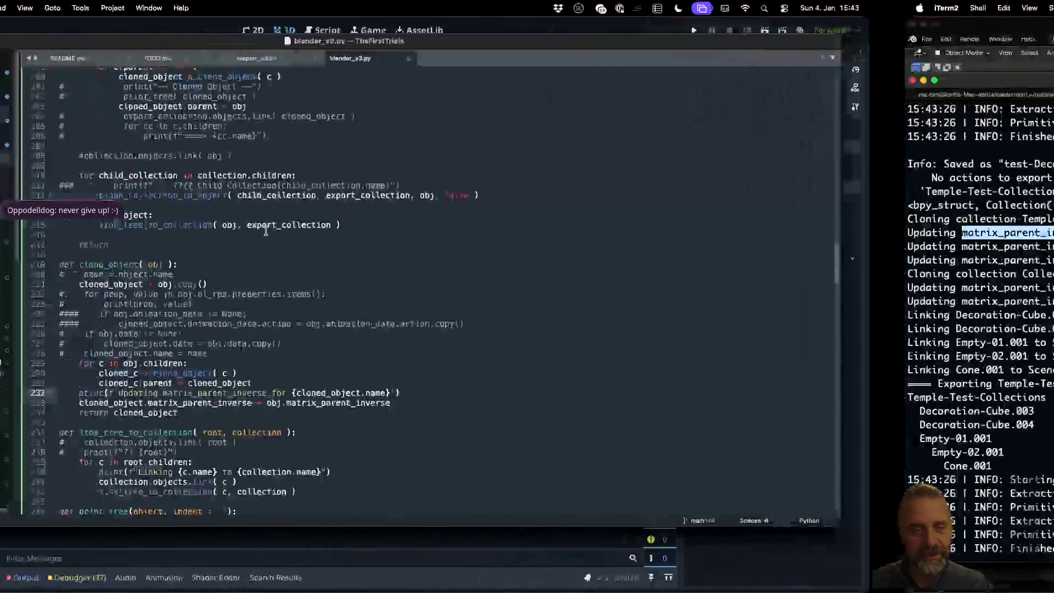
# - Append {obj.matrix_parent_inverse} to the debug print message and save the script
pyautogui.click(575, 392)
pyautogui.write('{')
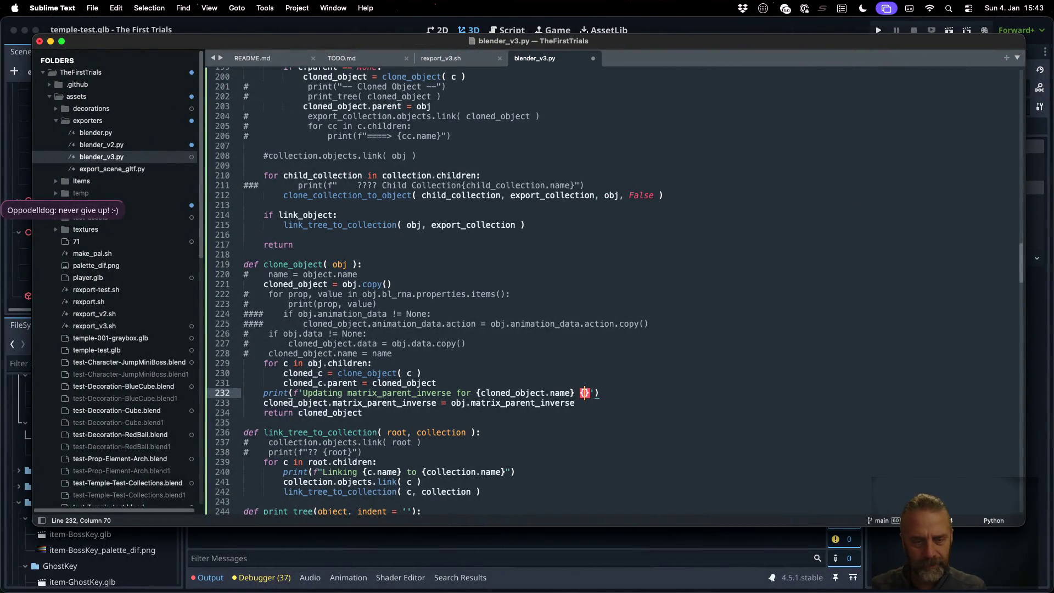
pyautogui.write('c')
pyautogui.press('BackSpace')
pyautogui.write('obj.ma')
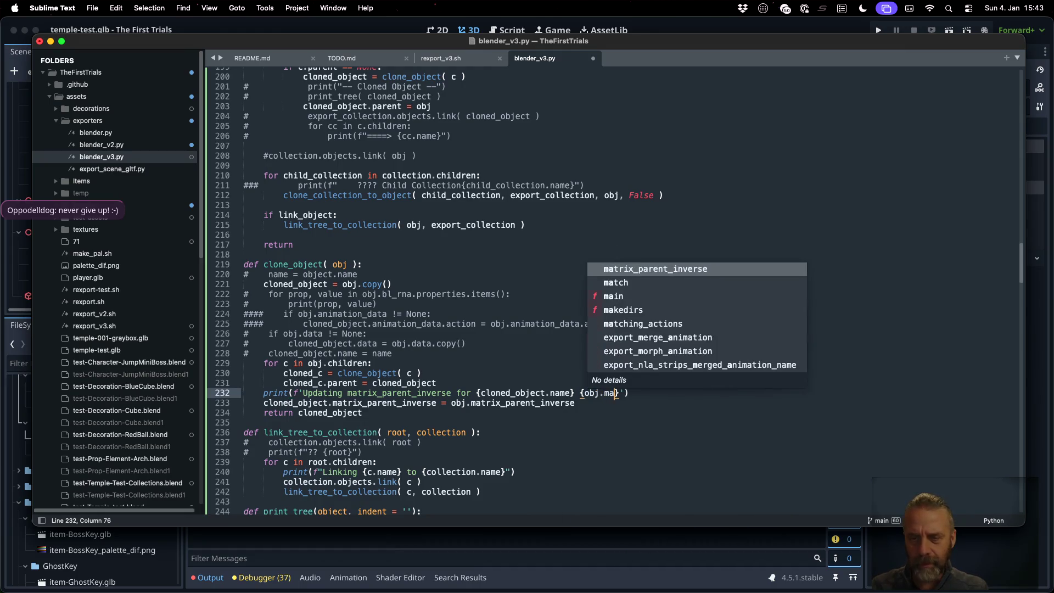
pyautogui.press('Return')
pyautogui.press('cmd+s')
# - Clear the terminal and rerun the export on temples-test.blend
pyautogui.press('cmd+Tab')
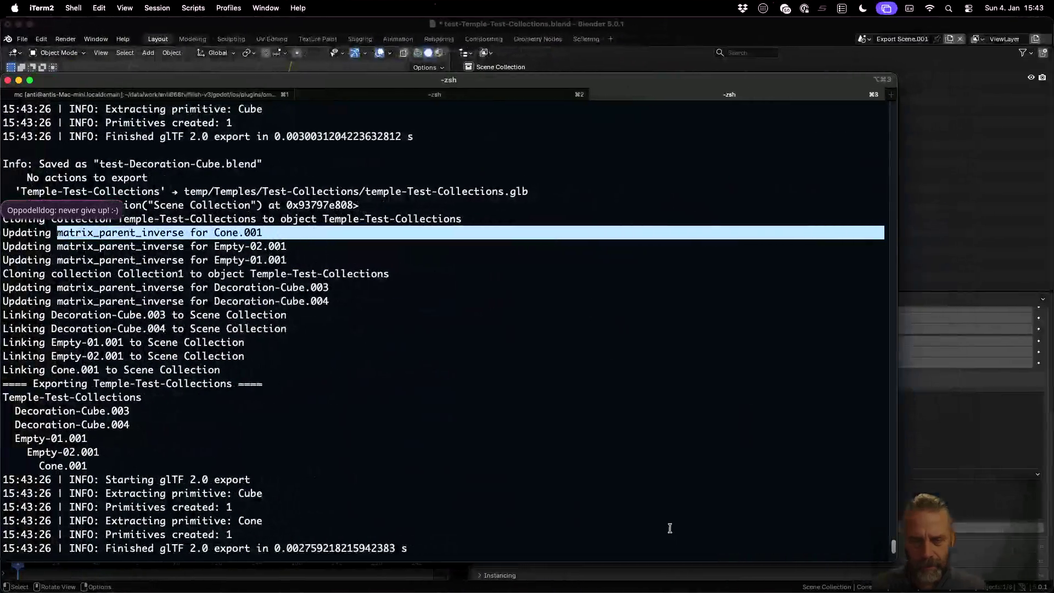
pyautogui.press('cmd+k')
pyautogui.press('Up')
pyautogui.press('Return')
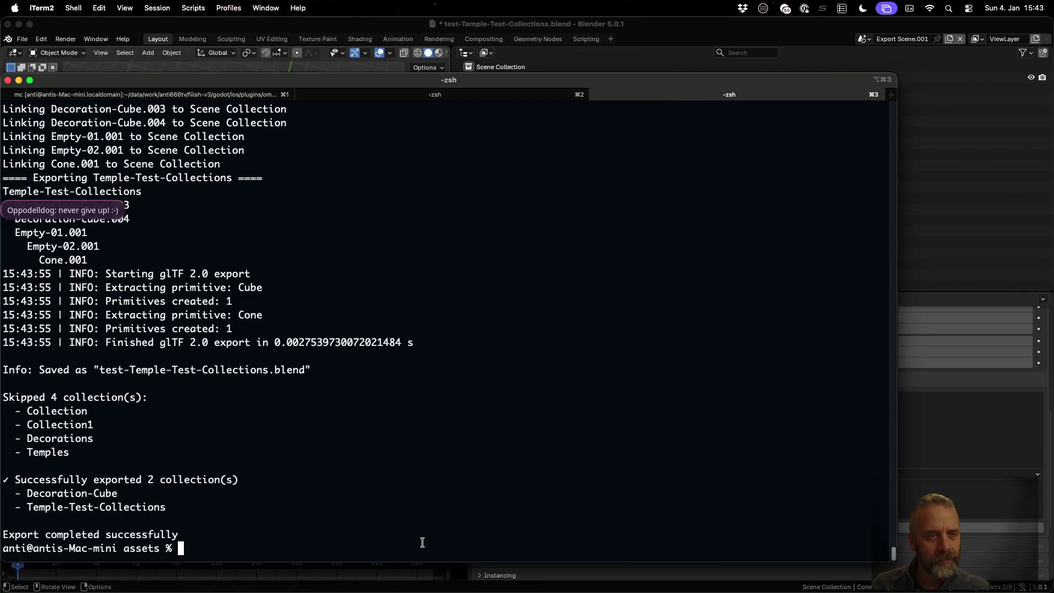
# - Inspect Cone.001's printed parent inverse showing -2, -4 translation, then return to Blender
pyautogui.scroll(5, 347, 455)
pyautogui.scroll(5, 347, 455)
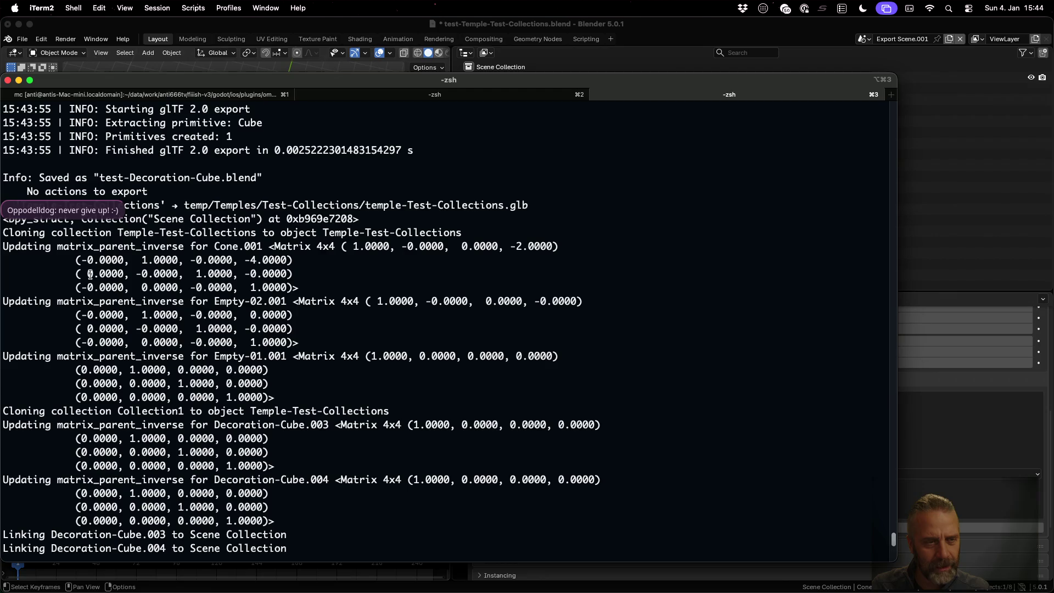
pyautogui.moveTo(245, 260); pyautogui.dragTo(282, 284)
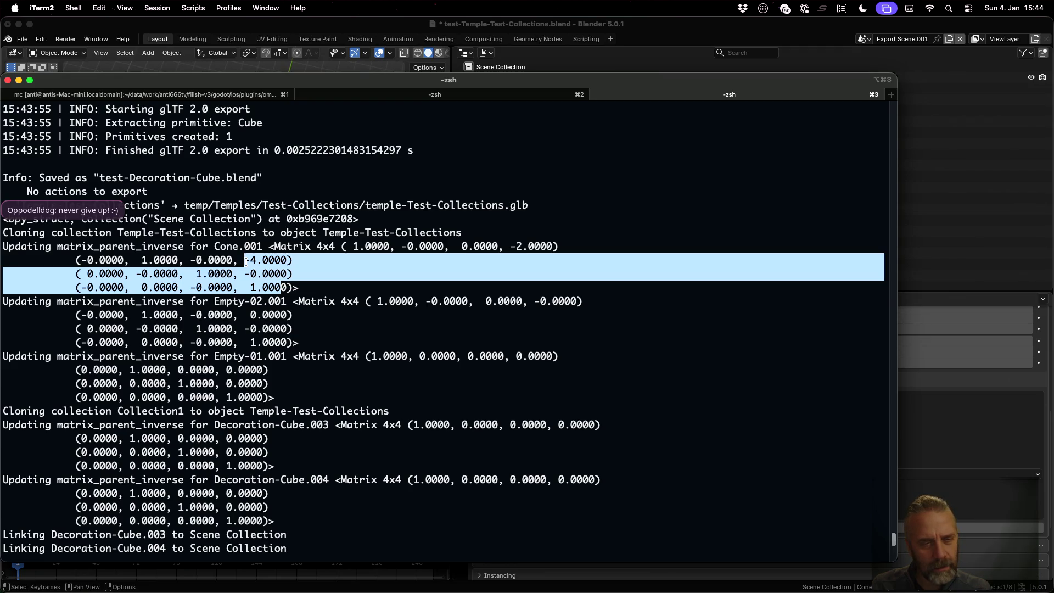
pyautogui.click(251, 262)
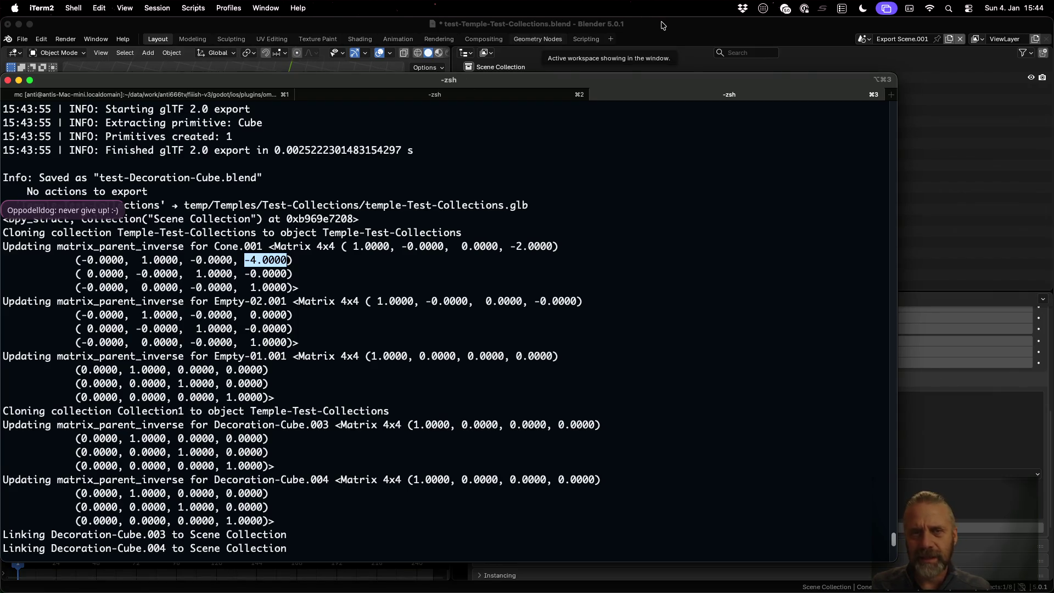
pyautogui.click(609, 39)
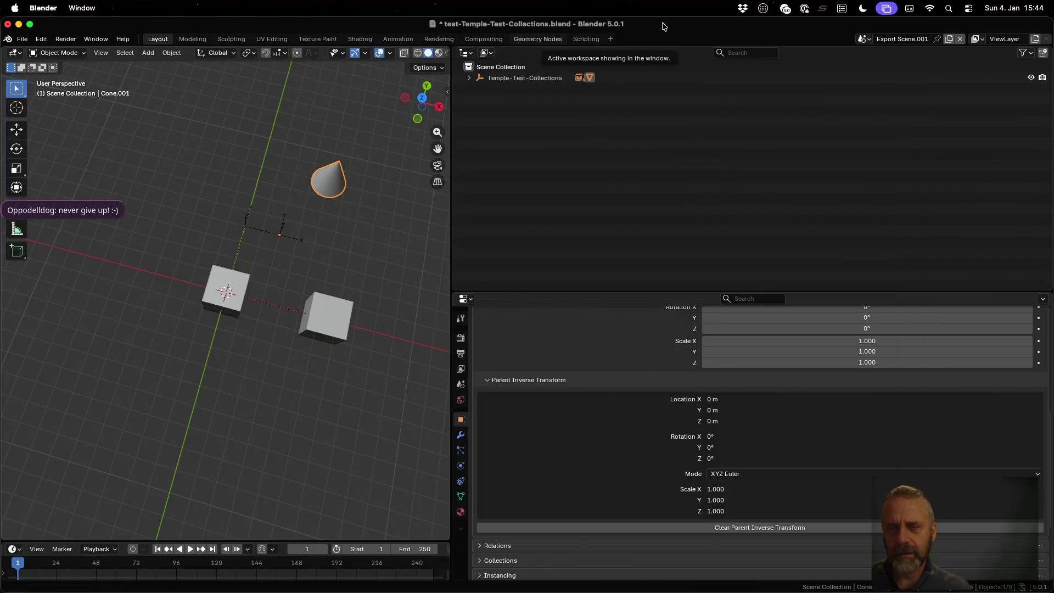
# - Reload temples-test.blend and check the Cone's parent inverse transform reads -2, -4, 0 m
pyautogui.click(22, 39)
pyautogui.moveTo(55, 73)
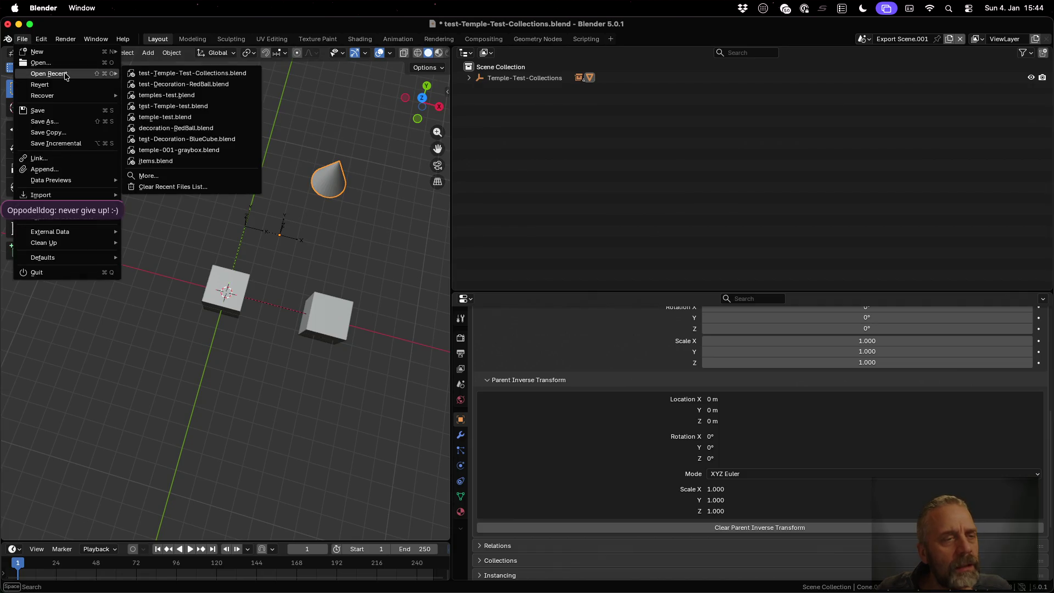
pyautogui.click(169, 96)
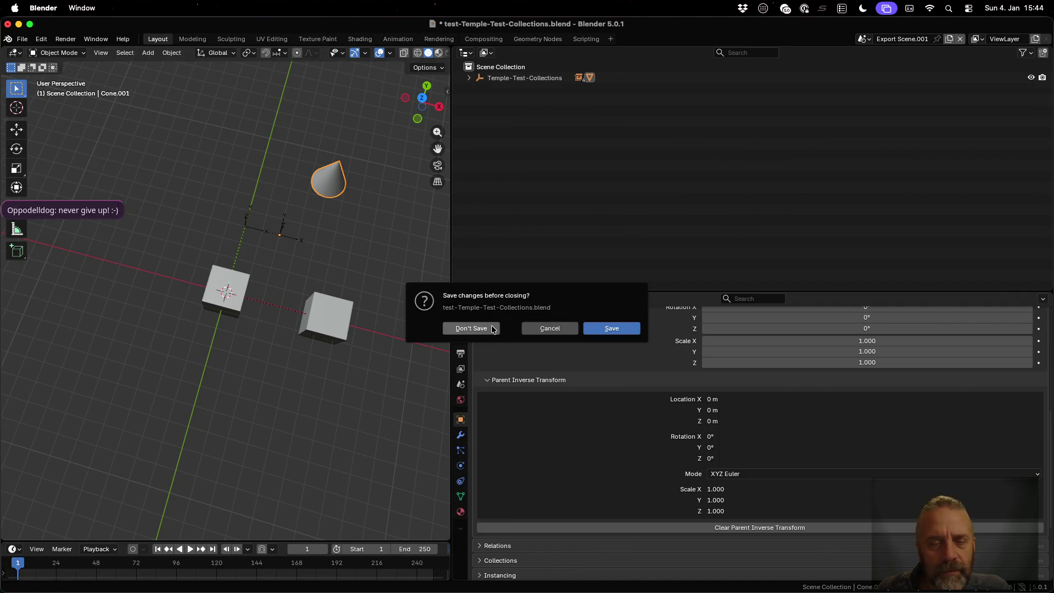
pyautogui.click(493, 328)
pyautogui.click(25, 39)
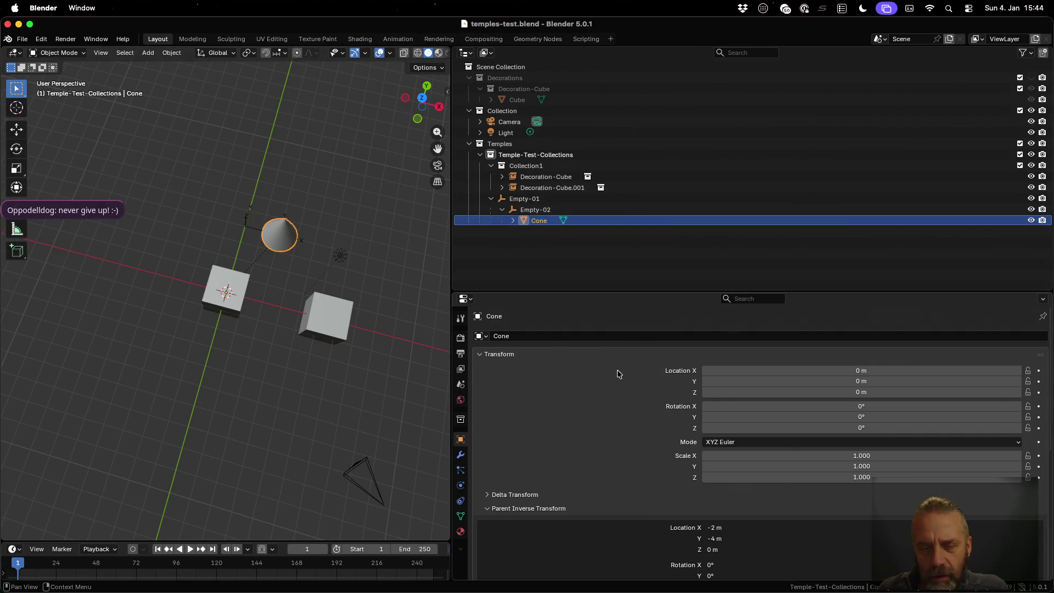
pyautogui.scroll(-3, 618, 453)
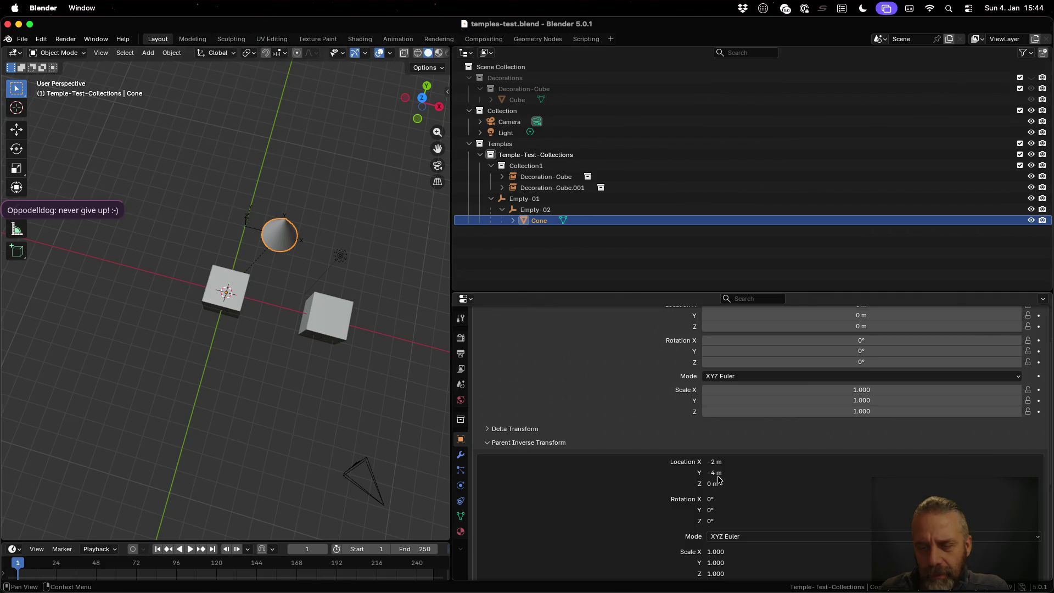
pyautogui.scroll(3, 719, 478)
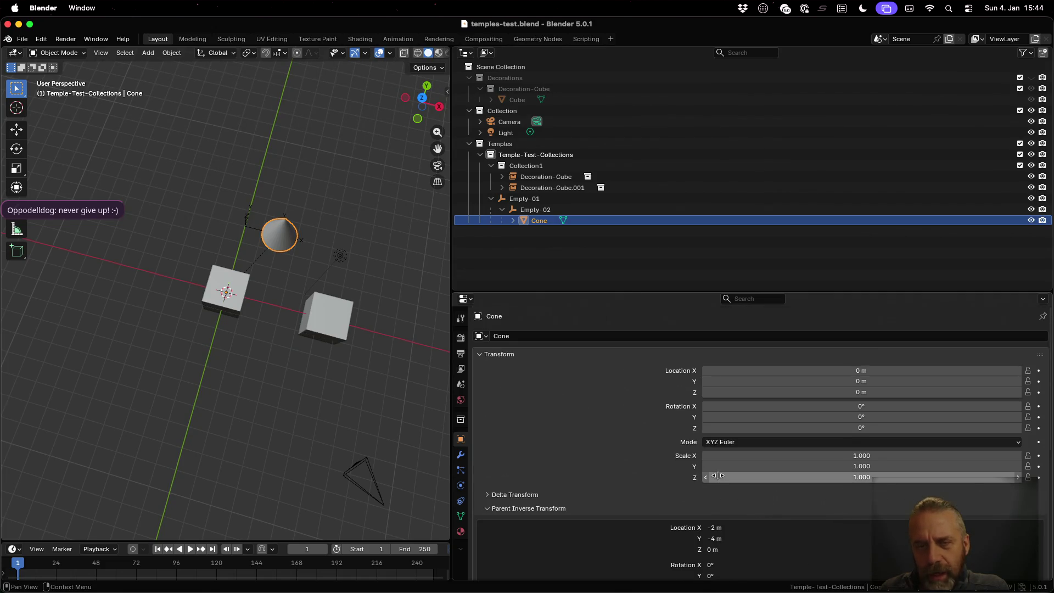
pyautogui.scroll(-4, 716, 472)
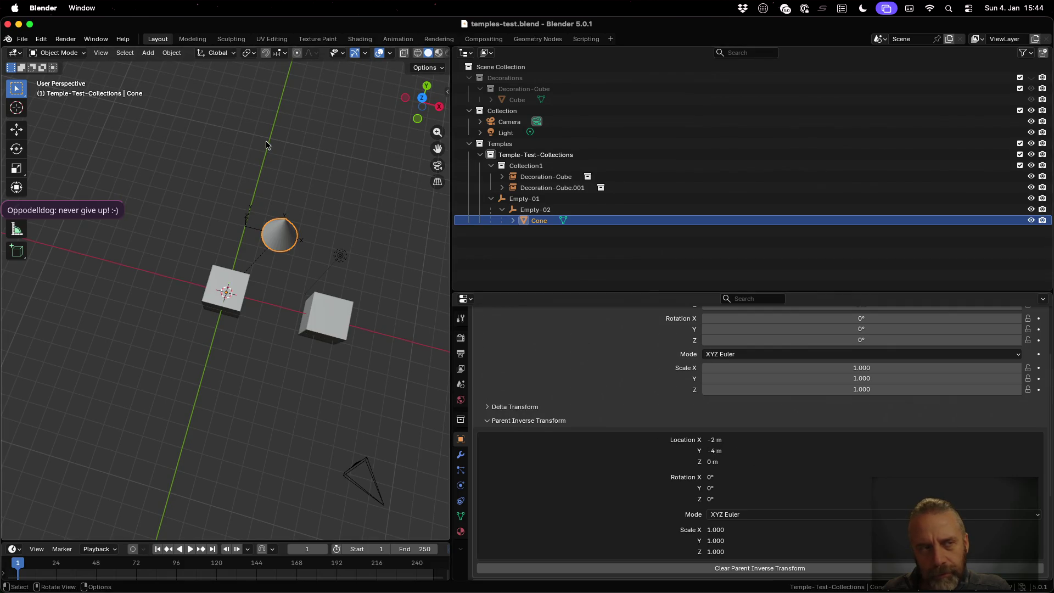
pyautogui.click(22, 39)
# - Open test-Temple-Test-Collections.blend and expand Decoration-Cube.002 and Cube.001 in the Outliner
pyautogui.moveTo(70, 76)
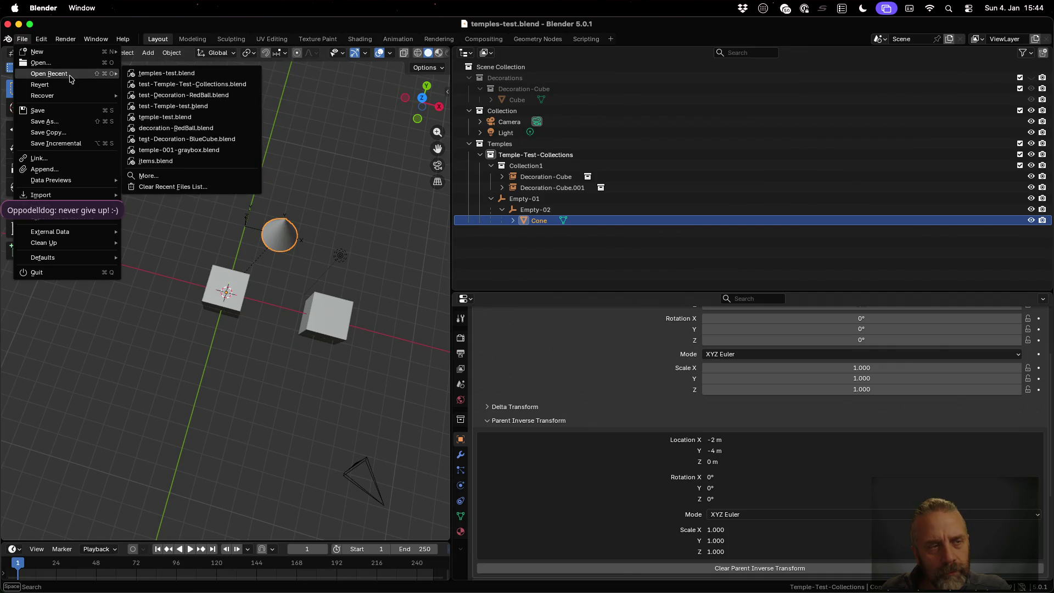
pyautogui.click(222, 94)
pyautogui.click(222, 94)
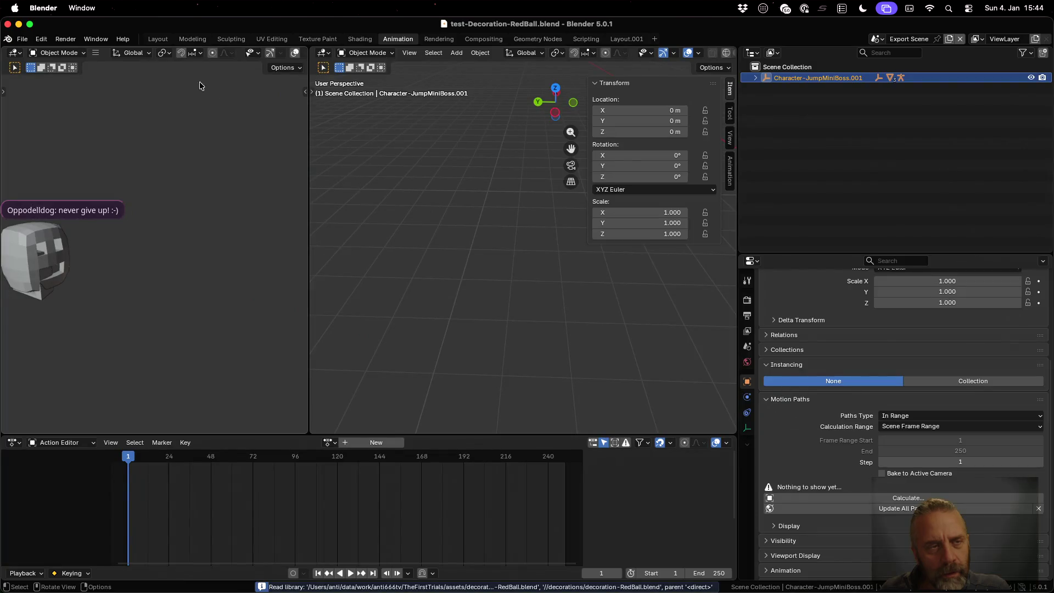
pyautogui.click(23, 38)
pyautogui.moveTo(71, 74)
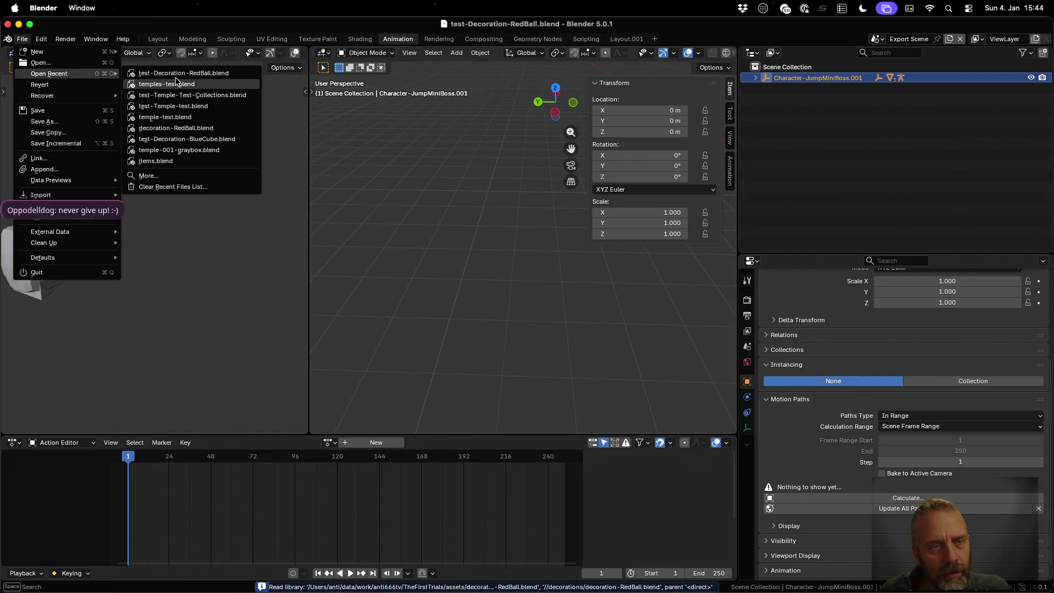
pyautogui.click(195, 96)
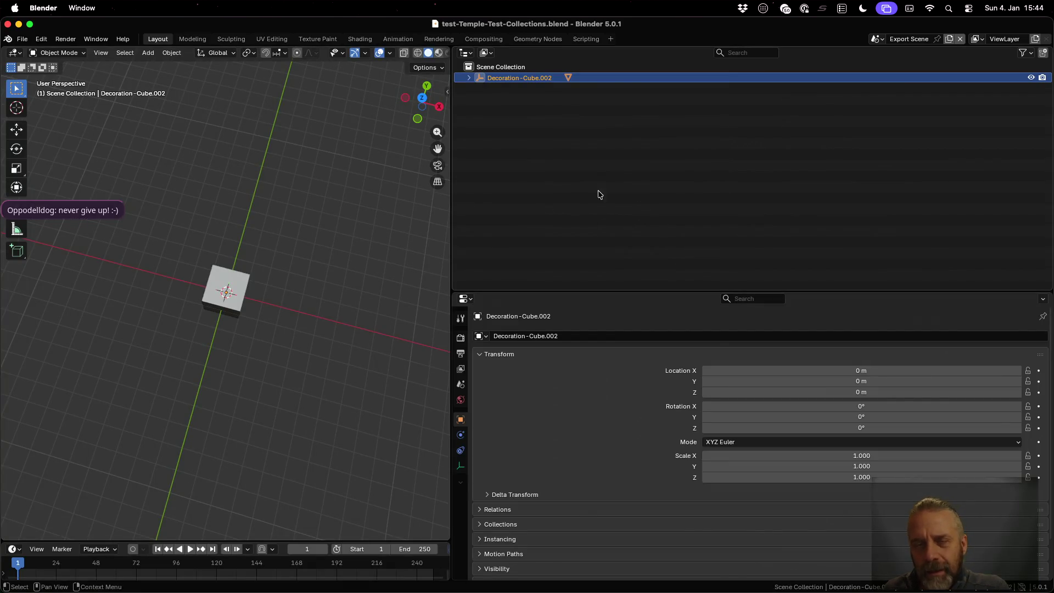
pyautogui.click(469, 77)
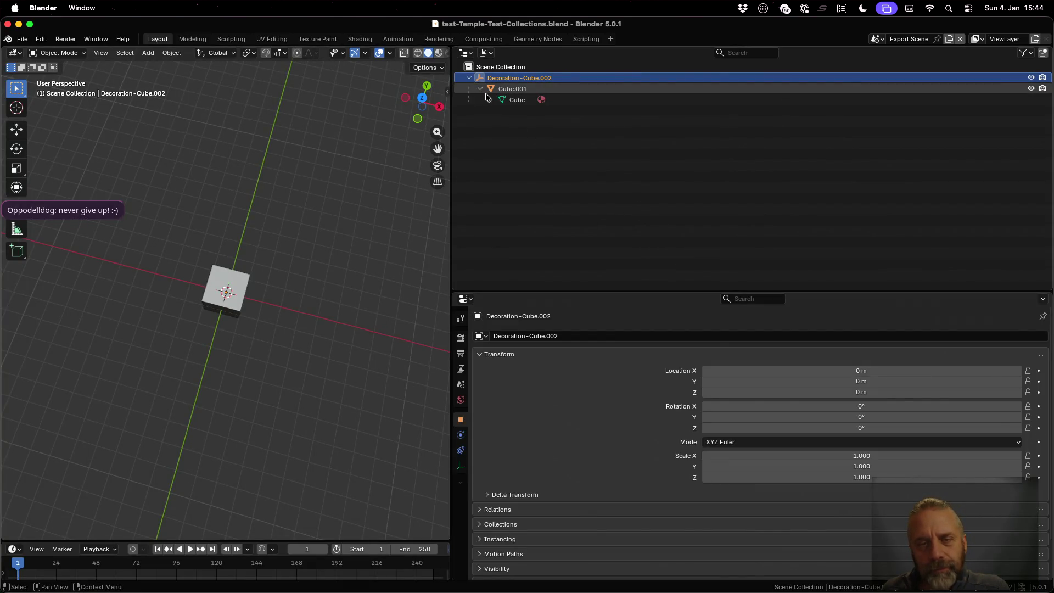
pyautogui.click(480, 88)
# - In Scene, check the parent inverse of Empty-01, Empty-02 and Cone, then switch to Export Scene.001
pyautogui.click(878, 37)
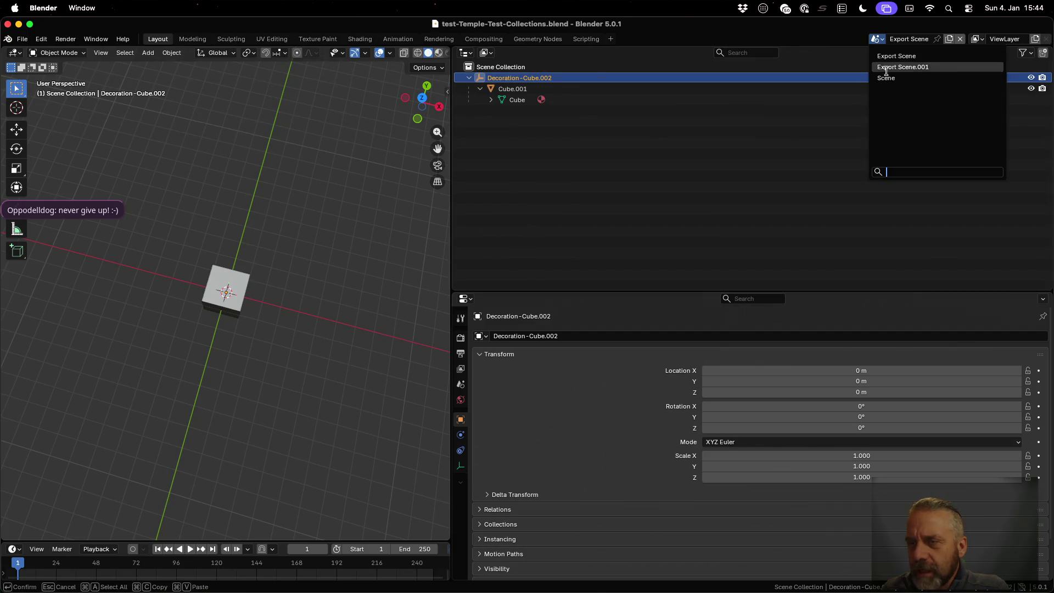
pyautogui.click(886, 78)
pyautogui.click(563, 201)
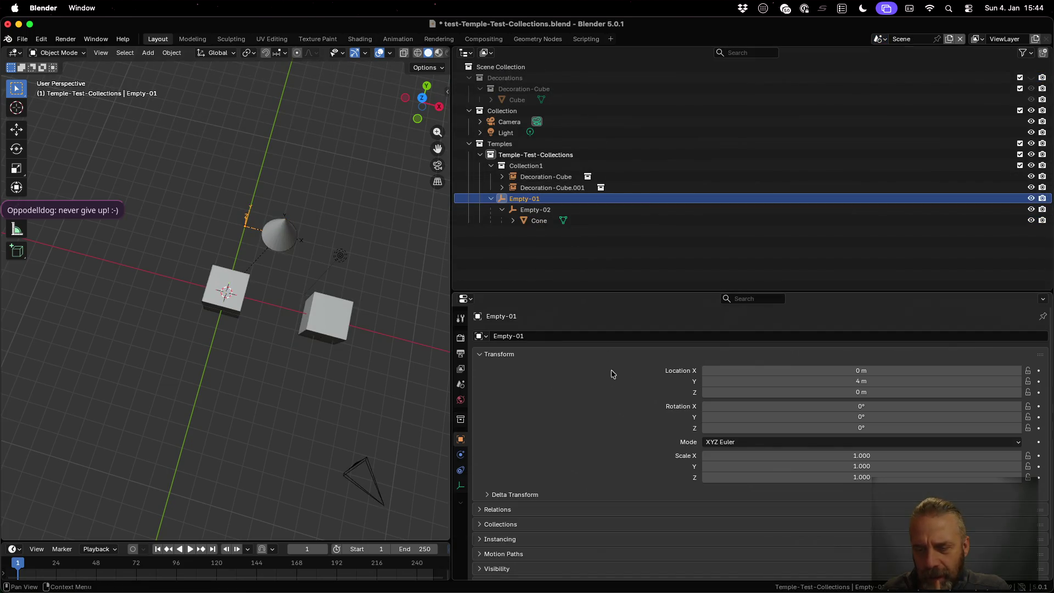
pyautogui.scroll(-2, 612, 379)
pyautogui.click(530, 209)
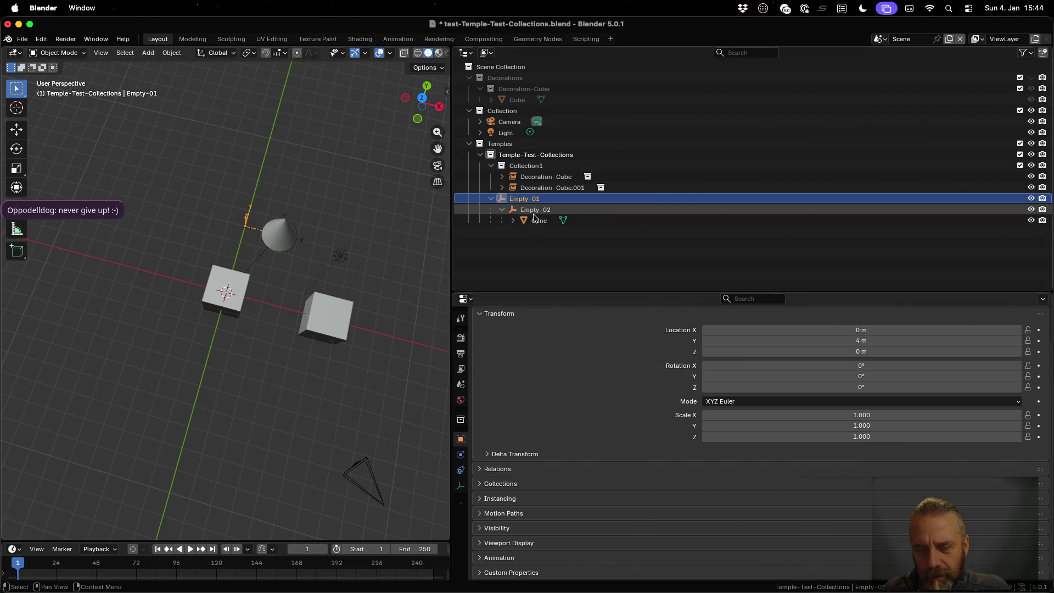
pyautogui.scroll(-3, 650, 495)
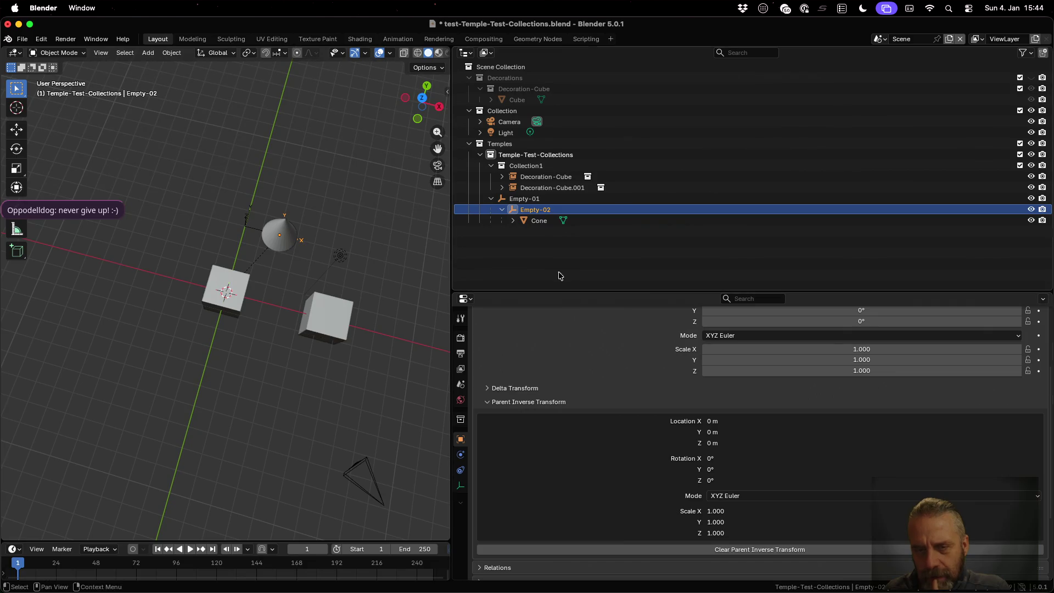
pyautogui.click(530, 221)
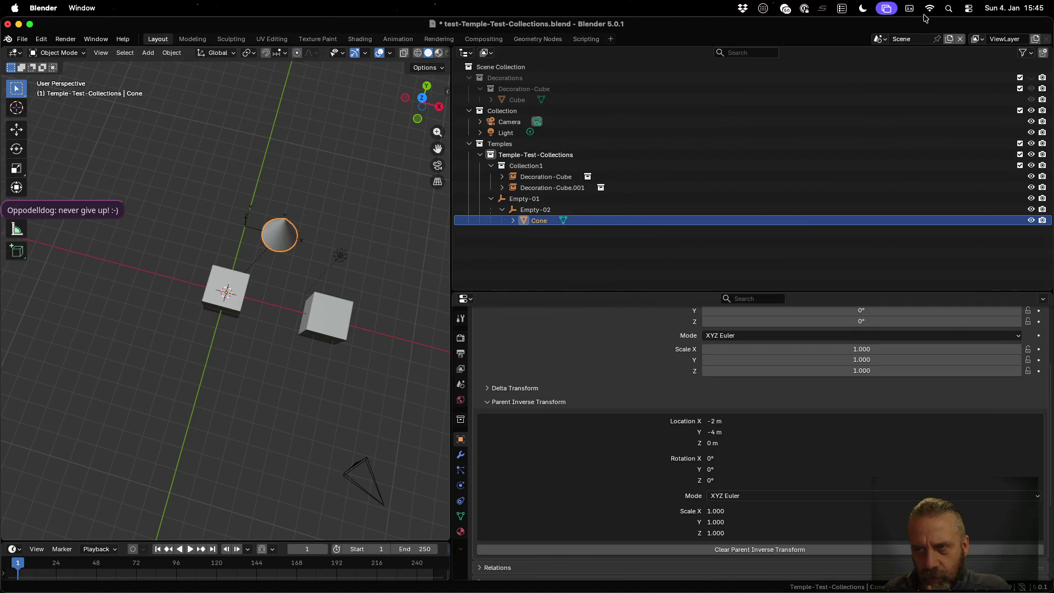
pyautogui.click(881, 39)
pyautogui.click(895, 65)
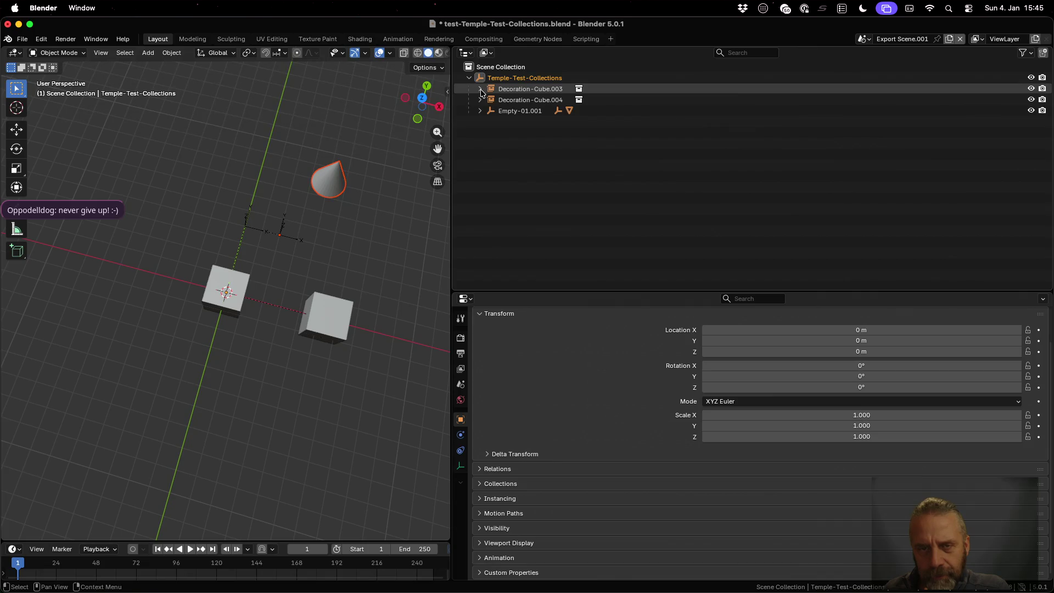
# - Expand Empty-01.001 and Empty-02.001 and confirm Cone.001's parent inverse transform is all zeros
pyautogui.click(480, 110)
pyautogui.click(505, 112)
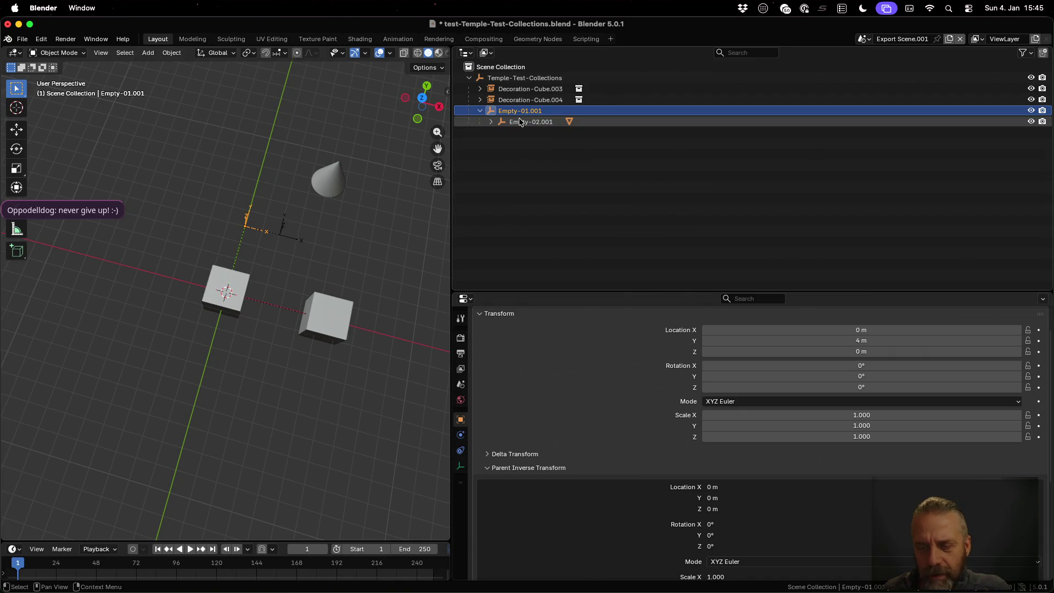
pyautogui.click(521, 121)
pyautogui.click(491, 121)
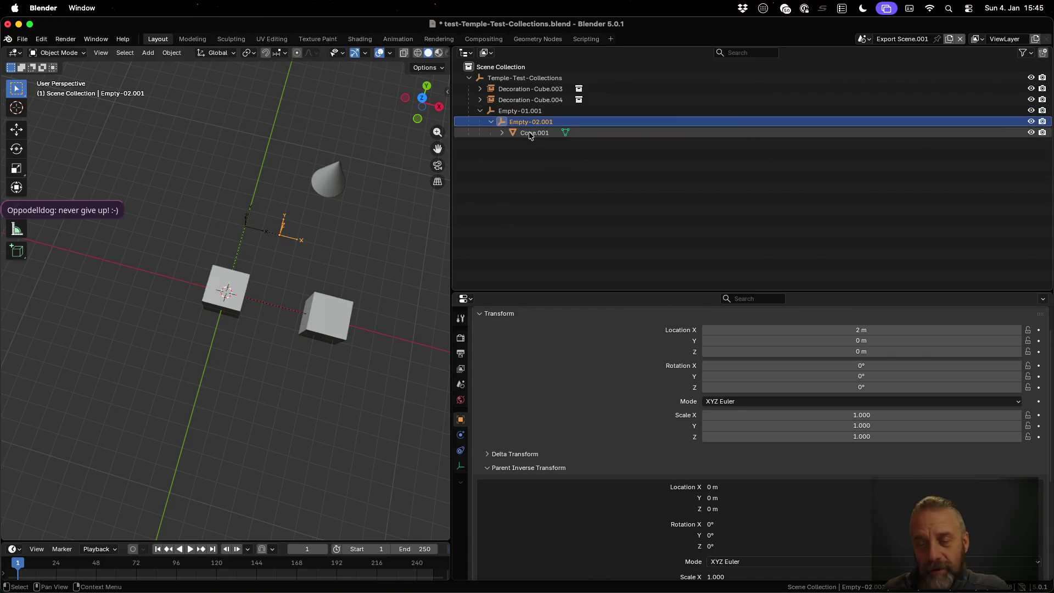
pyautogui.scroll(-5, 652, 419)
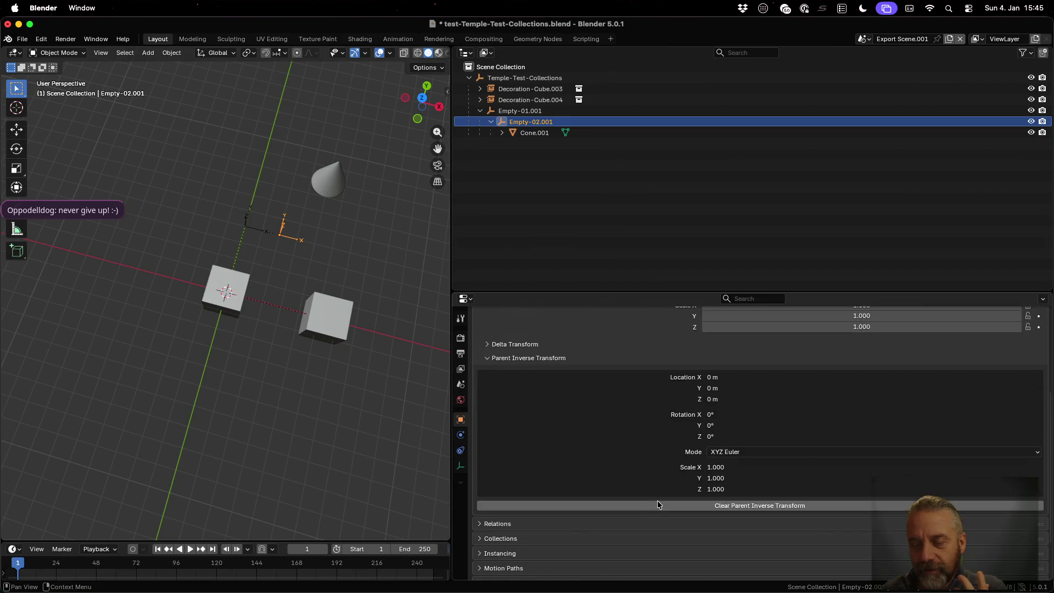
pyautogui.scroll(5, 648, 435)
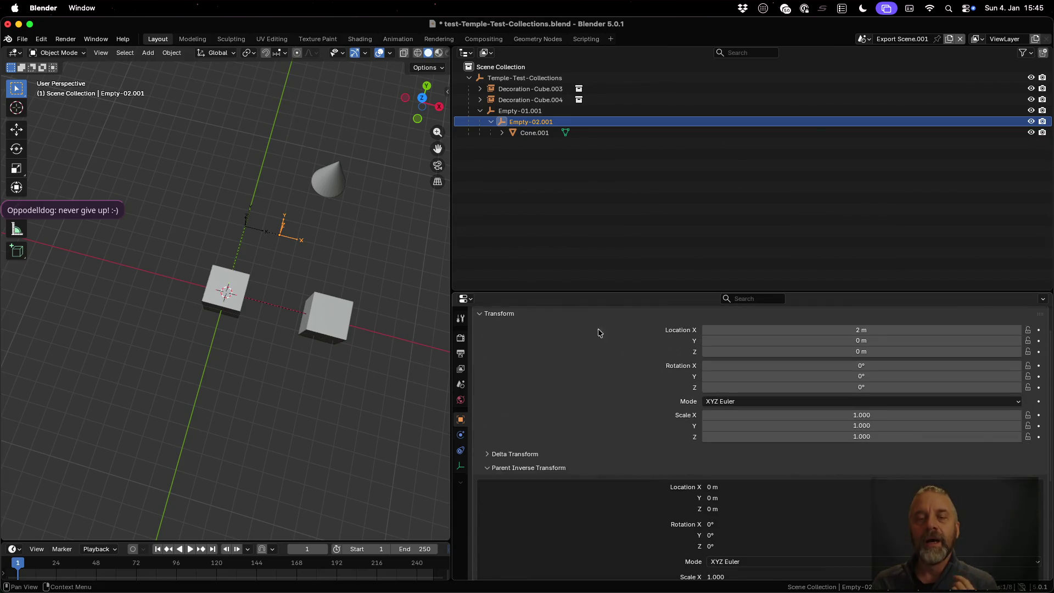
pyautogui.click(526, 135)
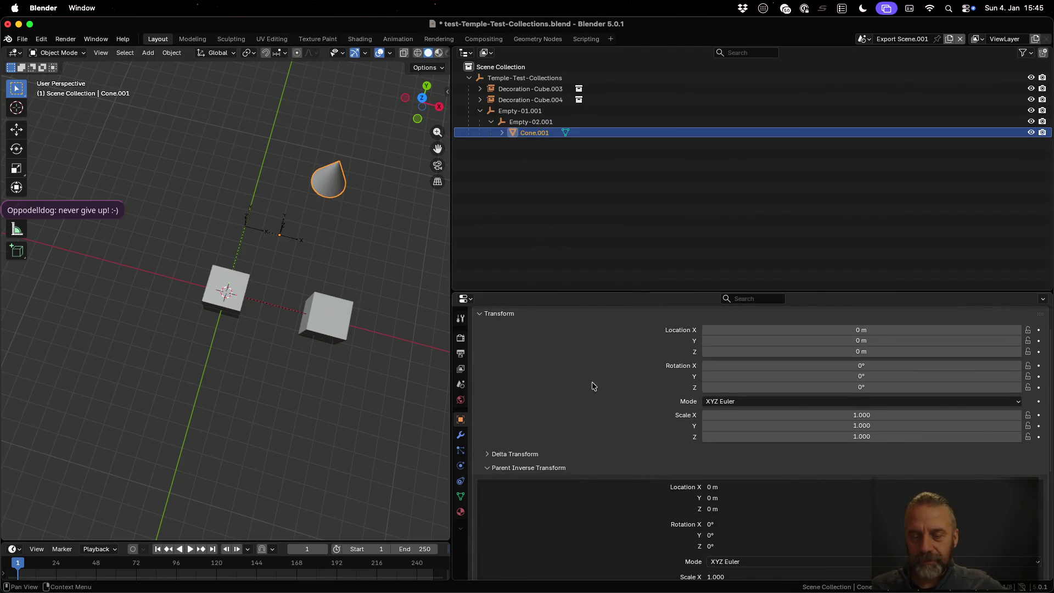
pyautogui.scroll(-4, 614, 478)
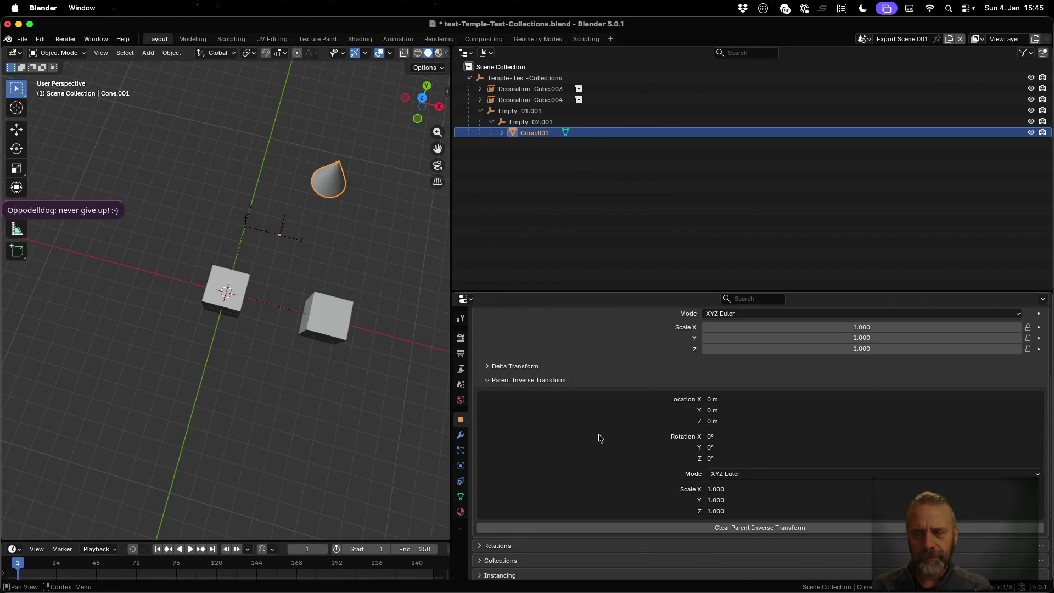
pyautogui.press('super+Tab')
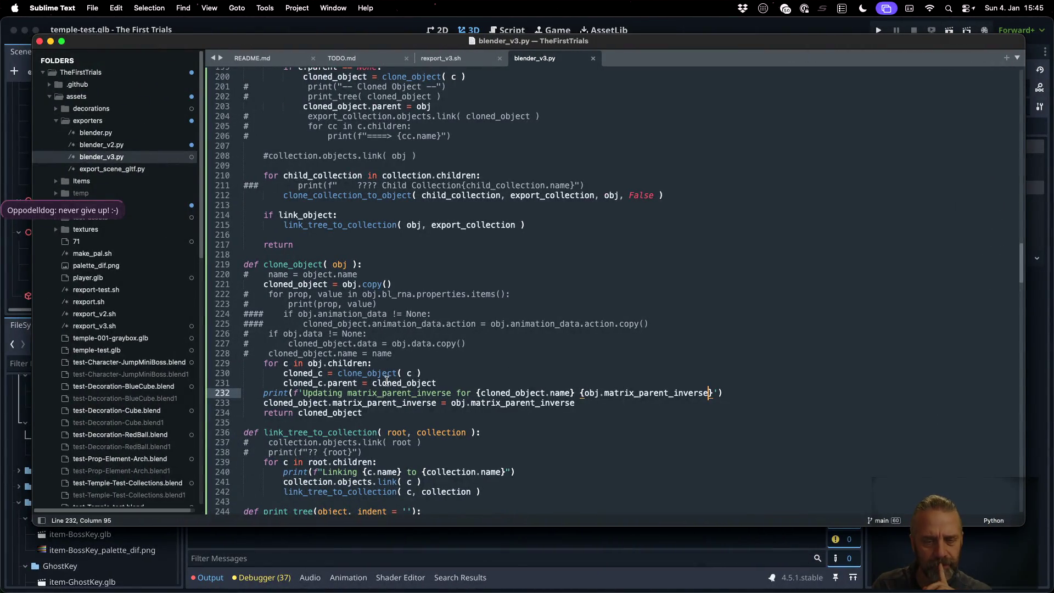
# - Highlight the matrix_parent_inverse uses and copy the print statement from line 232
pyautogui.doubleClick(386, 402)
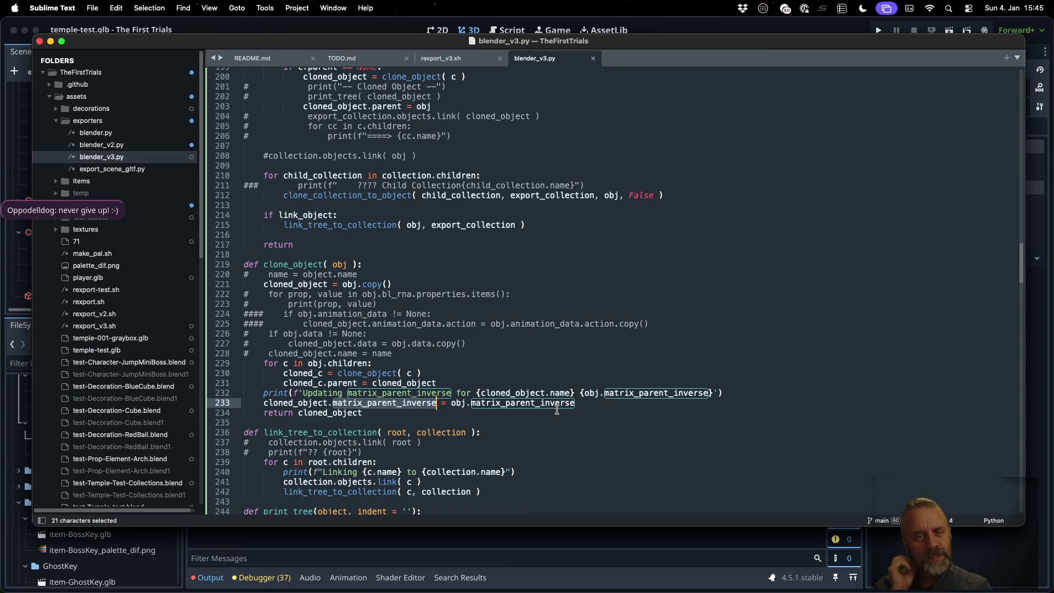
pyautogui.scroll(5, 557, 409)
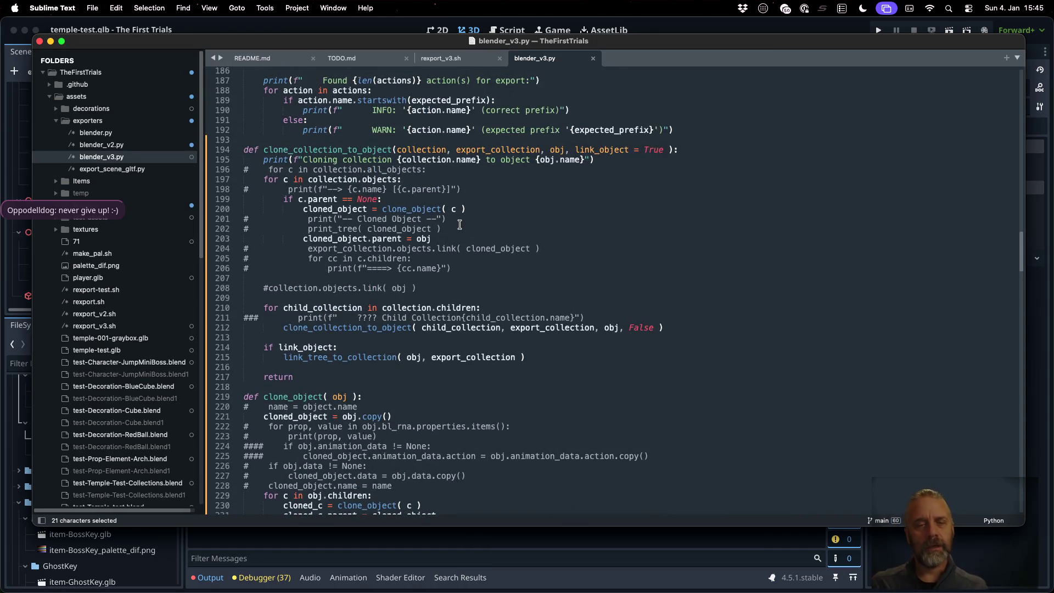
pyautogui.click(461, 235)
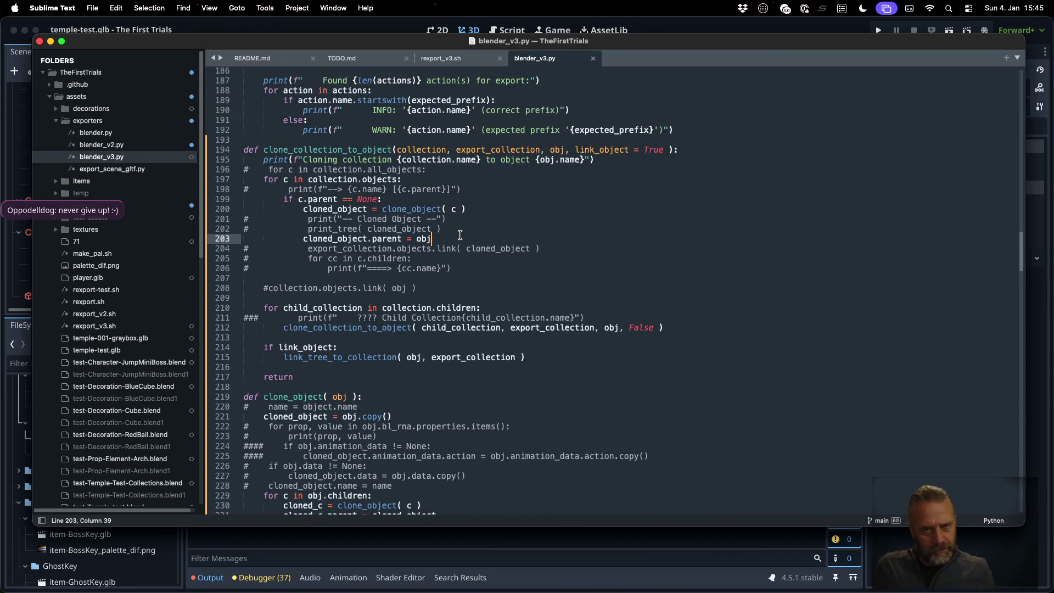
pyautogui.scroll(-4, 464, 470)
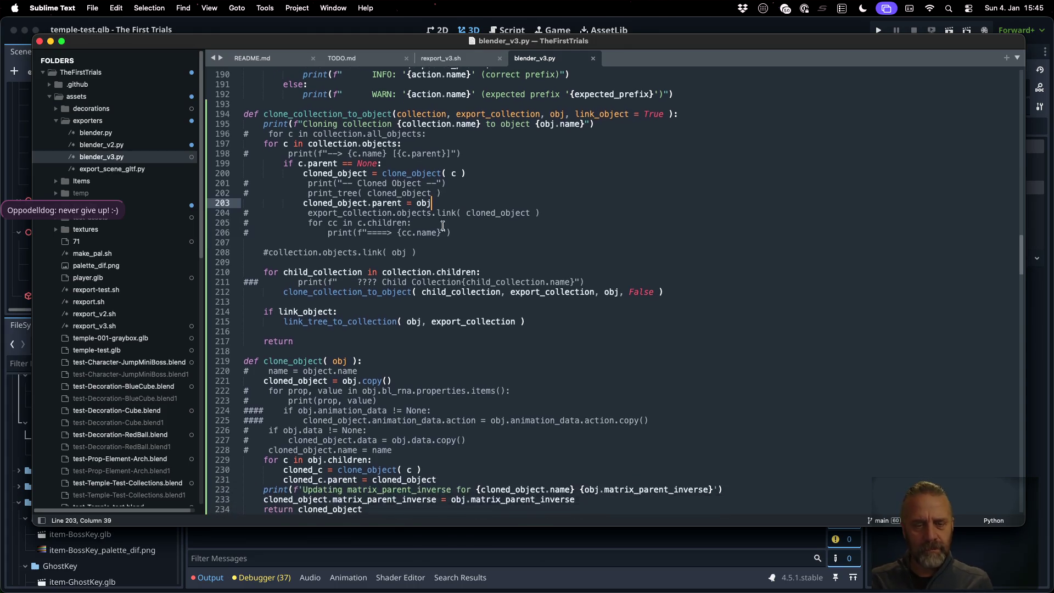
pyautogui.click(442, 430)
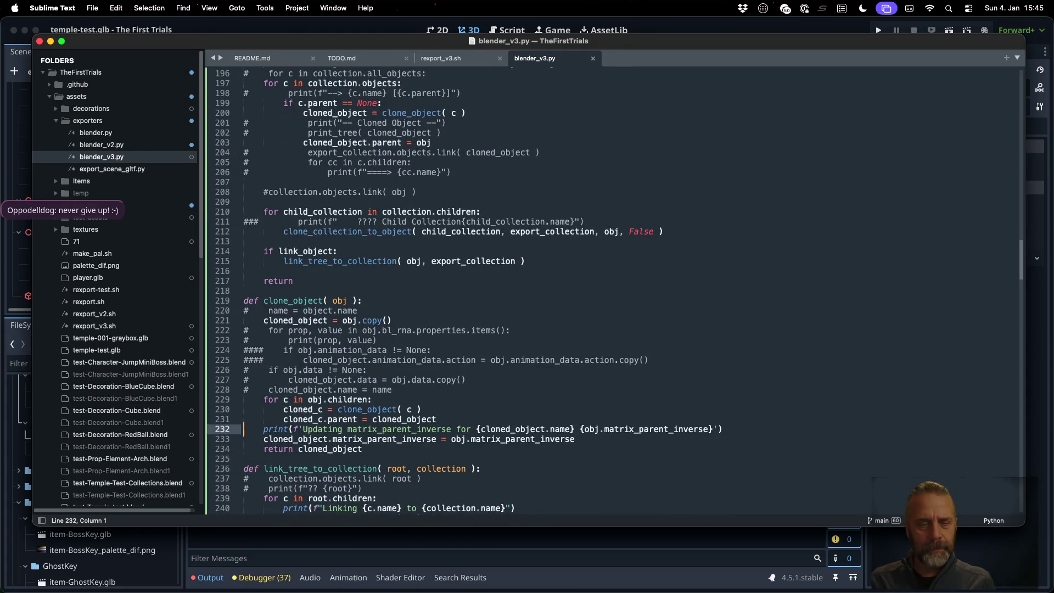
pyautogui.tripleClick(243, 430)
pyautogui.press('super+c')
# - Paste the print as an indented line 204 after the parent assignment, prefixed with '???'
pyautogui.click(413, 163)
pyautogui.click(411, 152)
pyautogui.click(244, 152)
pyautogui.press('super+v')
pyautogui.press('Up')
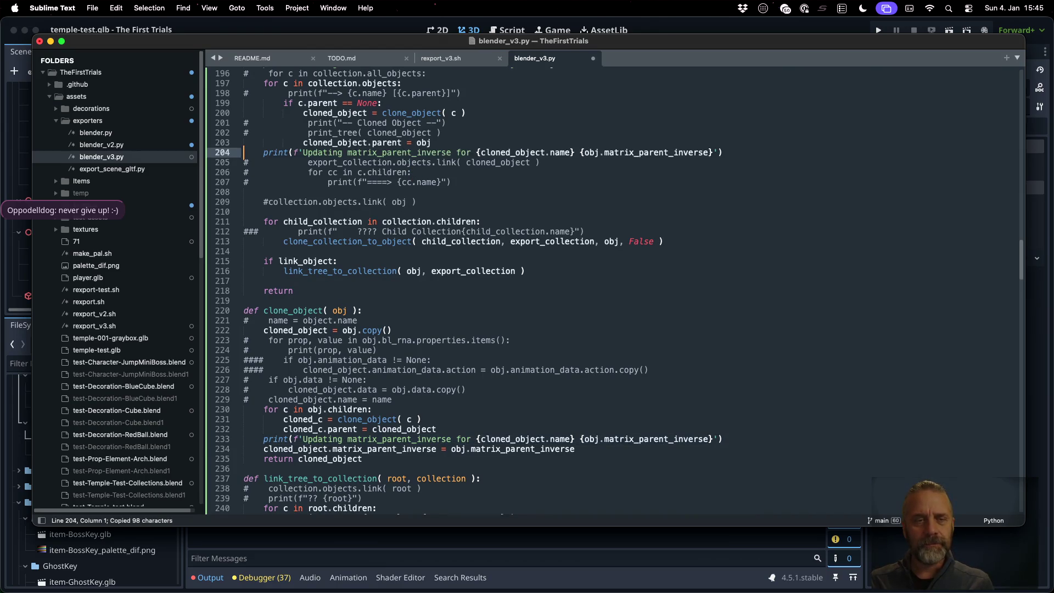
pyautogui.press('Tab')
pyautogui.press('Tab')
pyautogui.click(343, 152)
pyautogui.write('???')
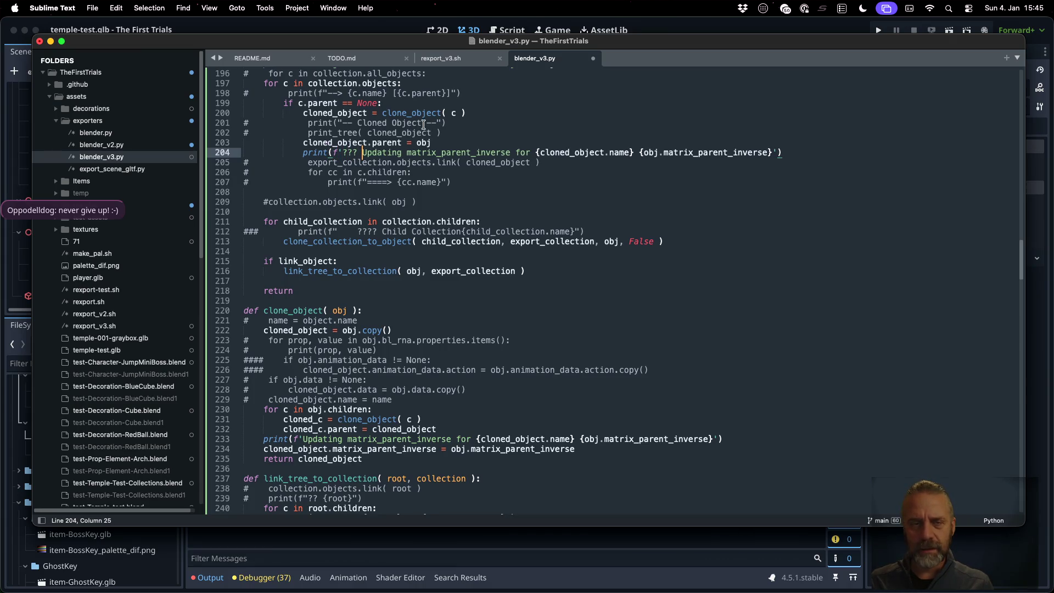
# - Change obj to cloned_object in the new '???' print line
pyautogui.doubleClick(343, 143)
pyautogui.press('cmd+c')
pyautogui.doubleClick(709, 152)
pyautogui.click(653, 152)
pyautogui.doubleClick(652, 152)
pyautogui.press('cmd+v')
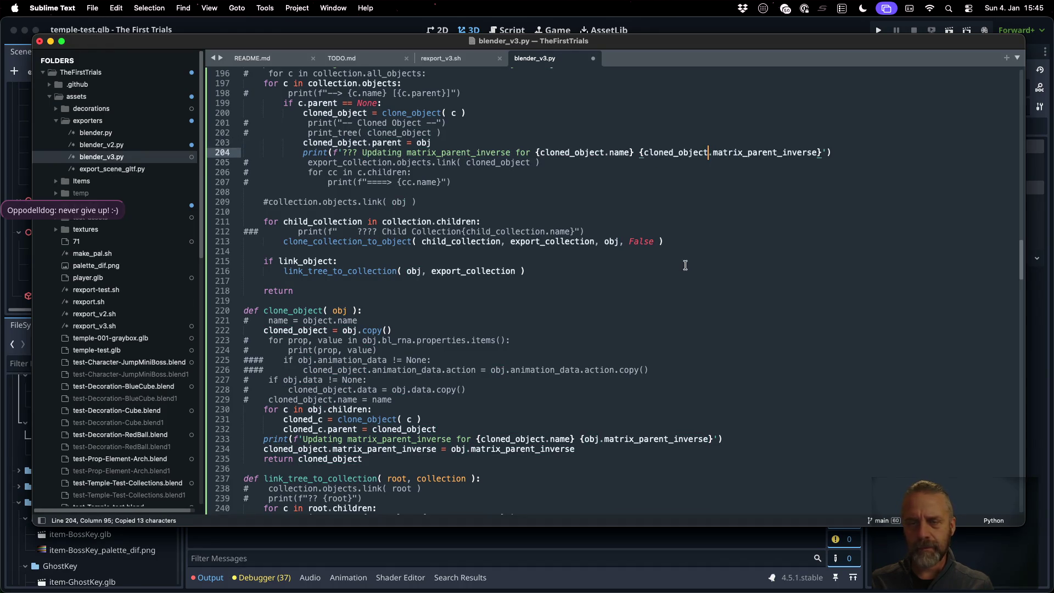
# - Duplicate the matrix print line in clone_object below the matrix_parent_inverse assignment
pyautogui.click(588, 439)
pyautogui.press('Home')
pyautogui.hotkey('shift', 'Down')
pyautogui.press('cmd+c')
pyautogui.press('Down')
pyautogui.press('cmd+v')
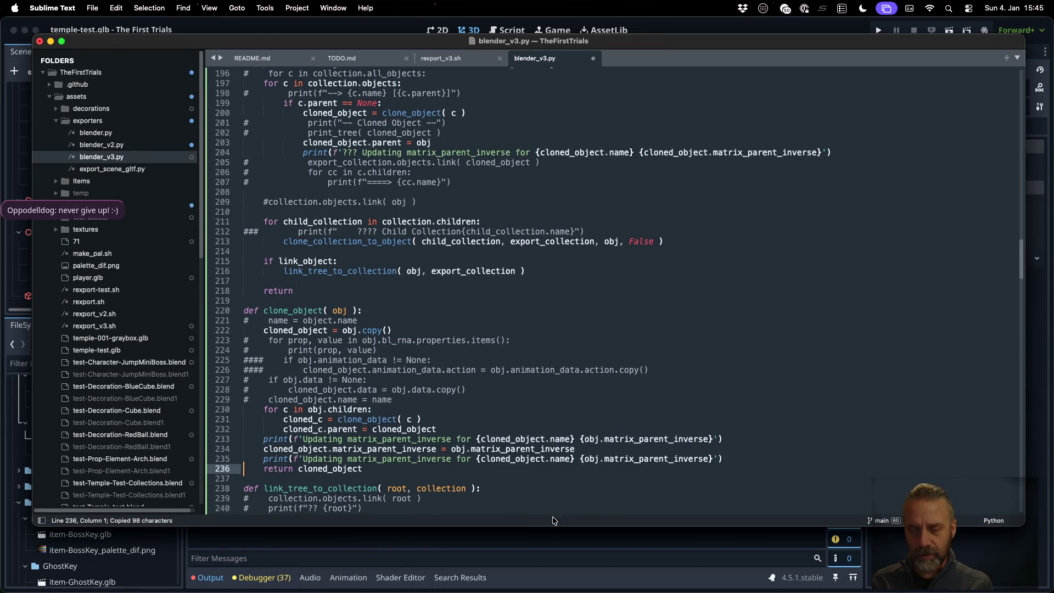
# - Change obj to cloned_object in the duplicate, prefix its message with '!!!', and save blender_v3.py
pyautogui.doubleClick(543, 440)
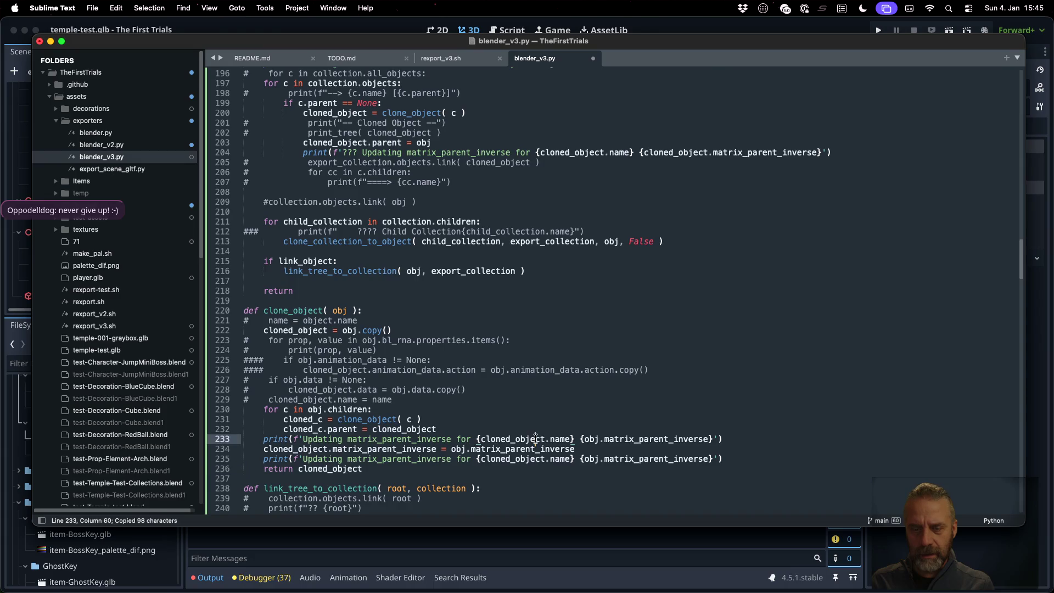
pyautogui.press('cmd+c')
pyautogui.doubleClick(592, 459)
pyautogui.press('cmd+v')
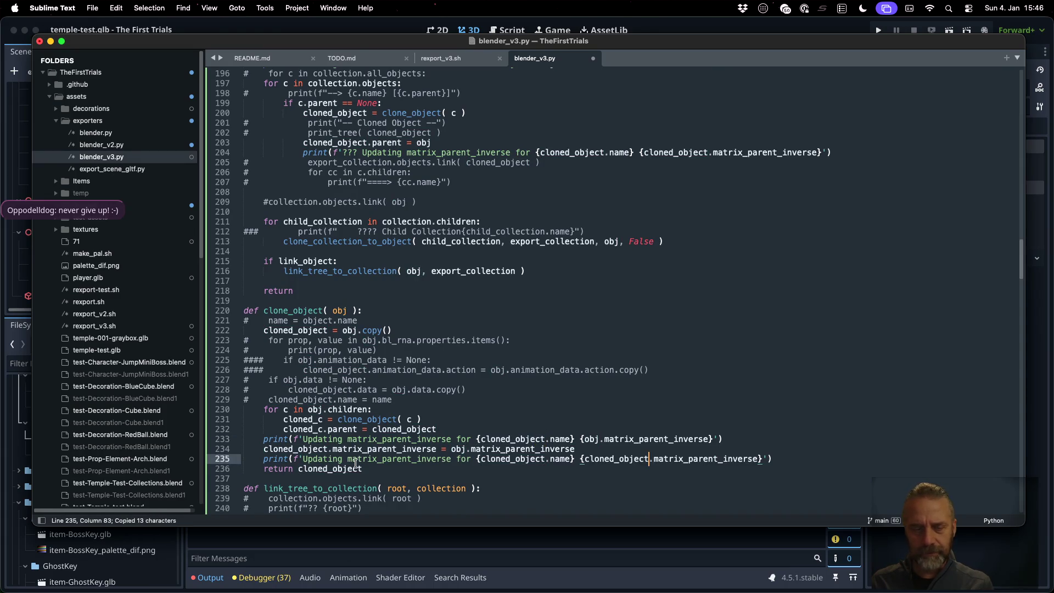
pyautogui.click(305, 459)
pyautogui.write('!!!')
pyautogui.press('cmd+s')
pyautogui.hotkey('ctrl', 'Right')
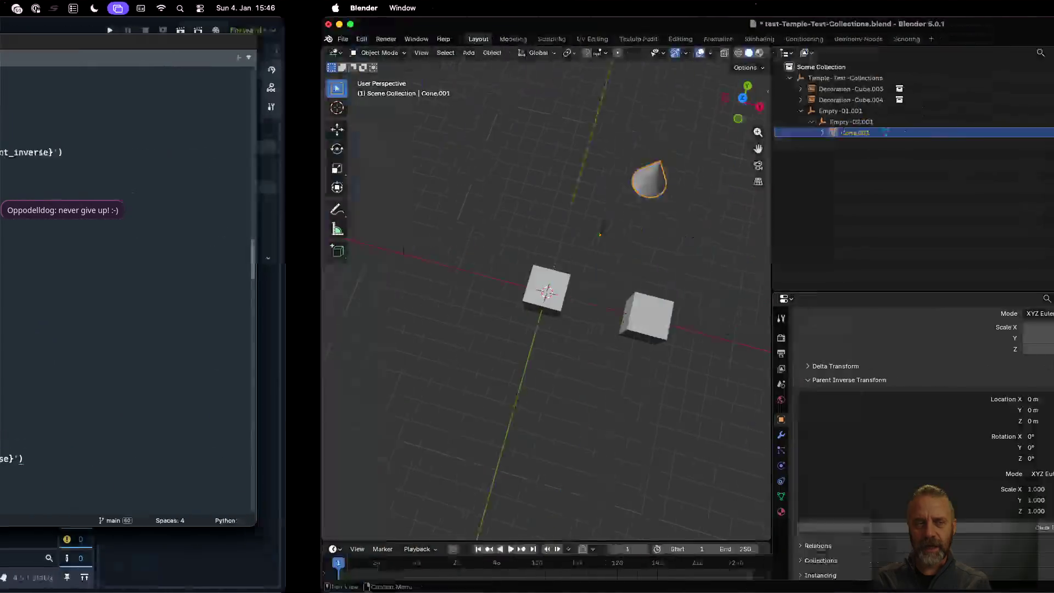
# - In iTerm2, clear the screen and rerun the previous export command
pyautogui.hotkey('ctrl', 'Up')
pyautogui.click(268, 206)
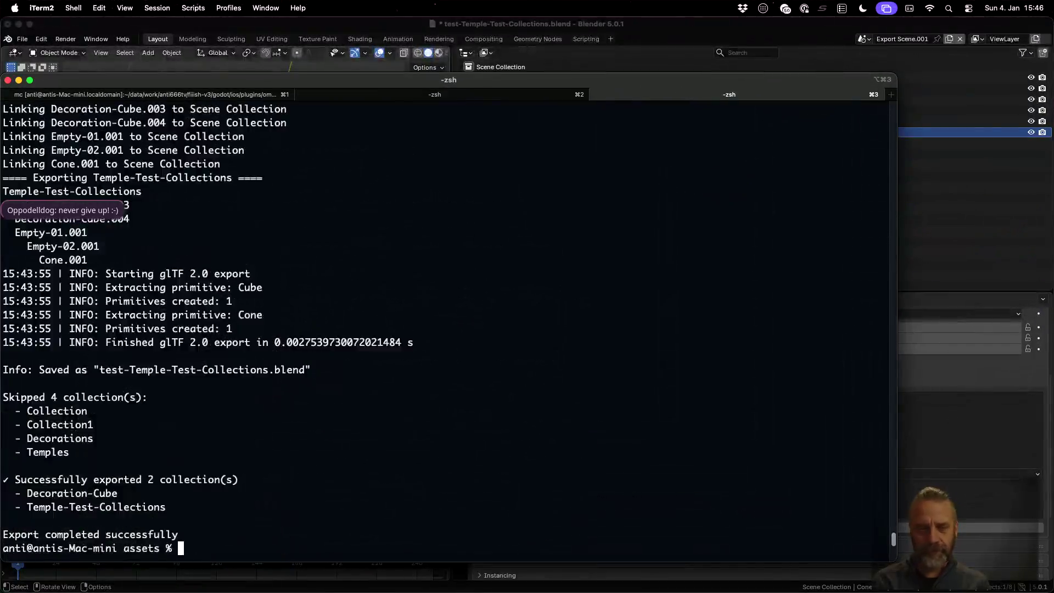
pyautogui.hotkey('ctrl', 'l')
pyautogui.press('Up')
pyautogui.press('Return')
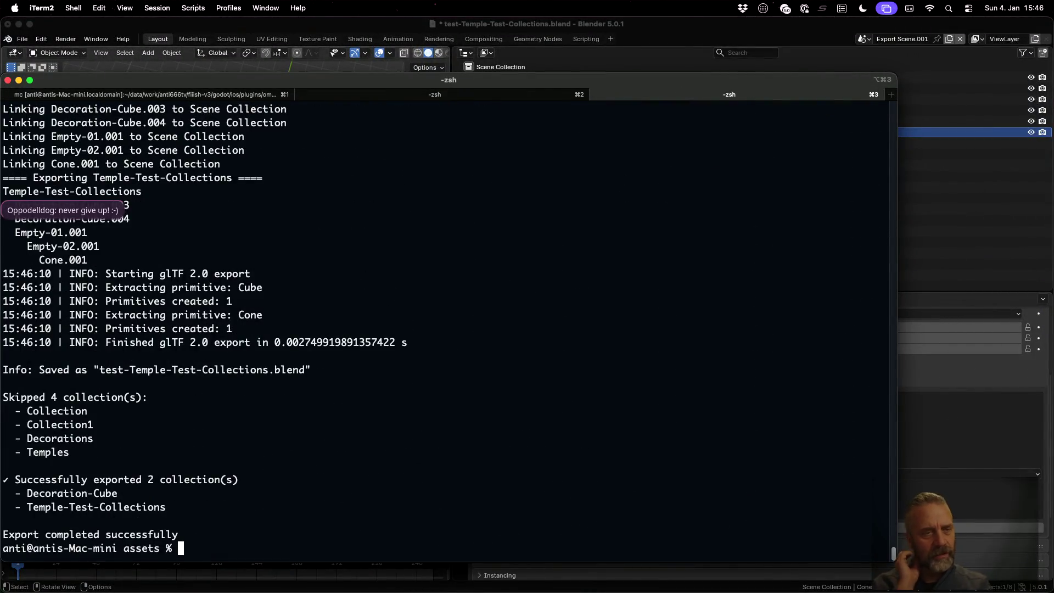
# - Scroll up the output and select the -4.0000 value in Cone.001's matrix
pyautogui.scroll(5, 331, 212)
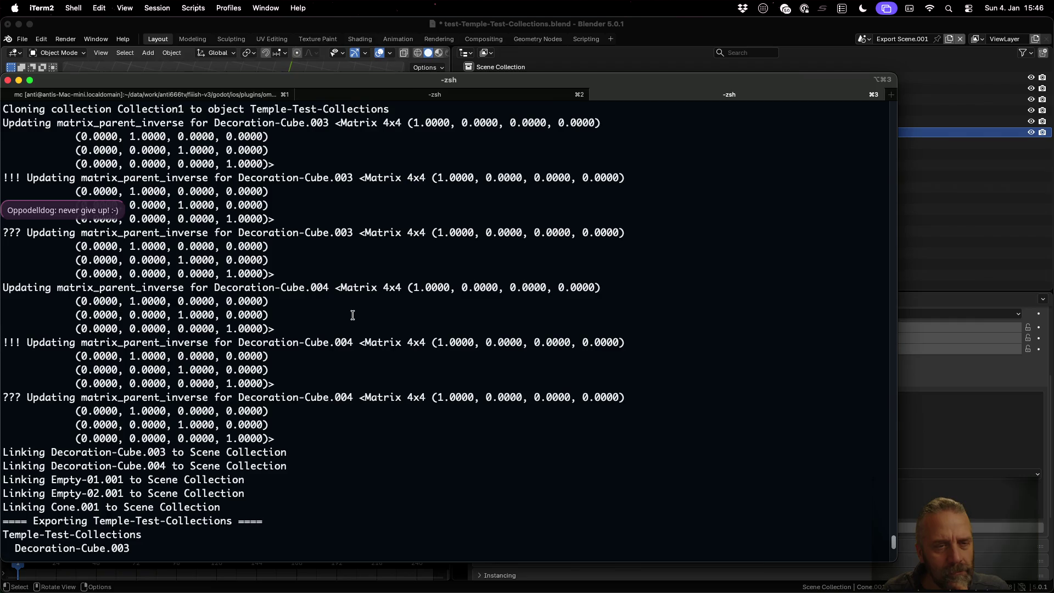
pyautogui.scroll(3, 351, 315)
pyautogui.scroll(1, 353, 315)
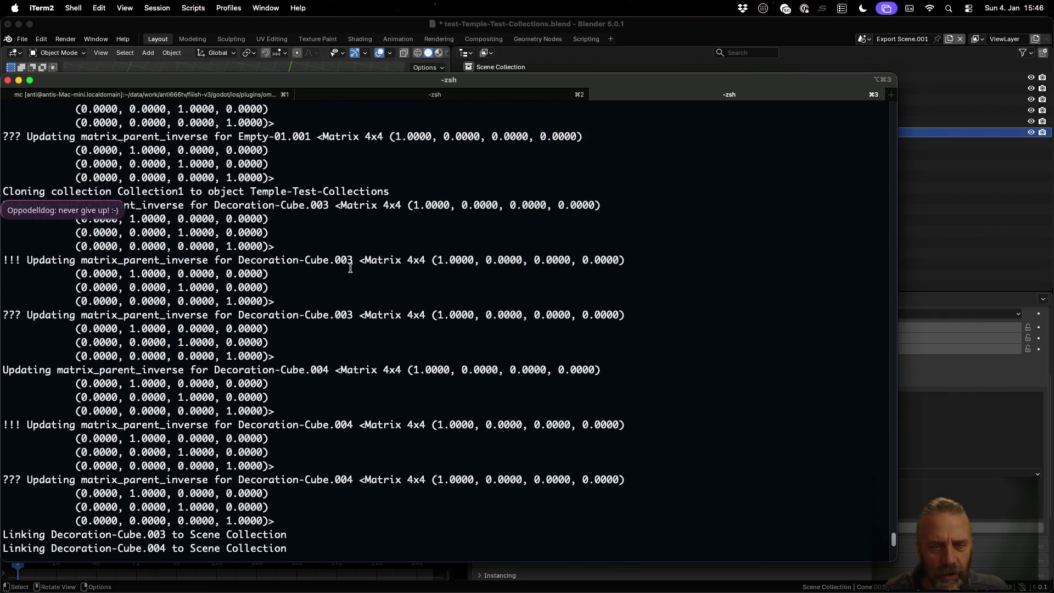
pyautogui.scroll(2, 302, 242)
pyautogui.scroll(8, 302, 242)
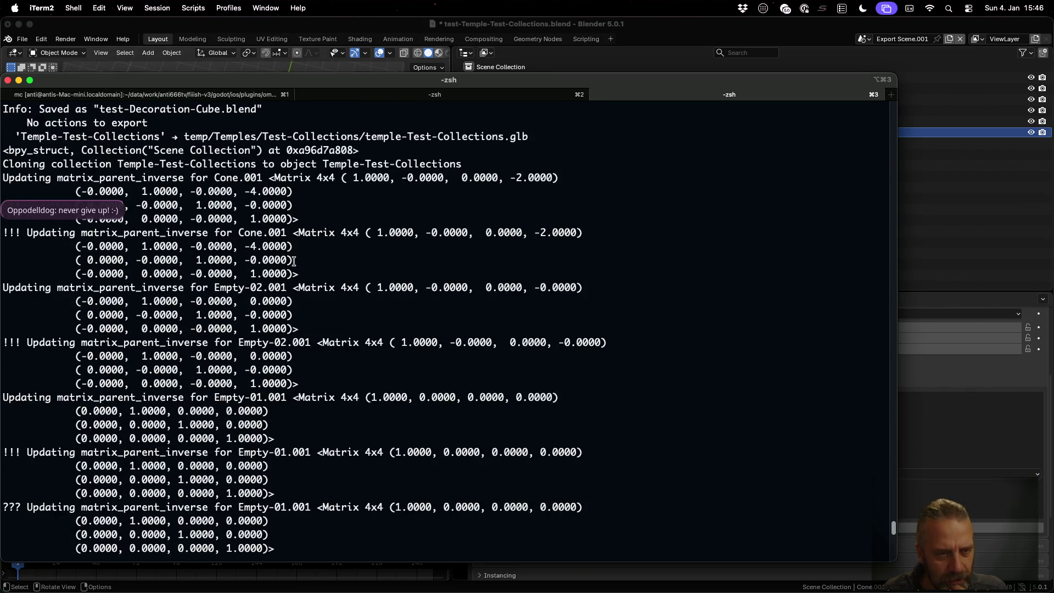
pyautogui.scroll(3, 294, 262)
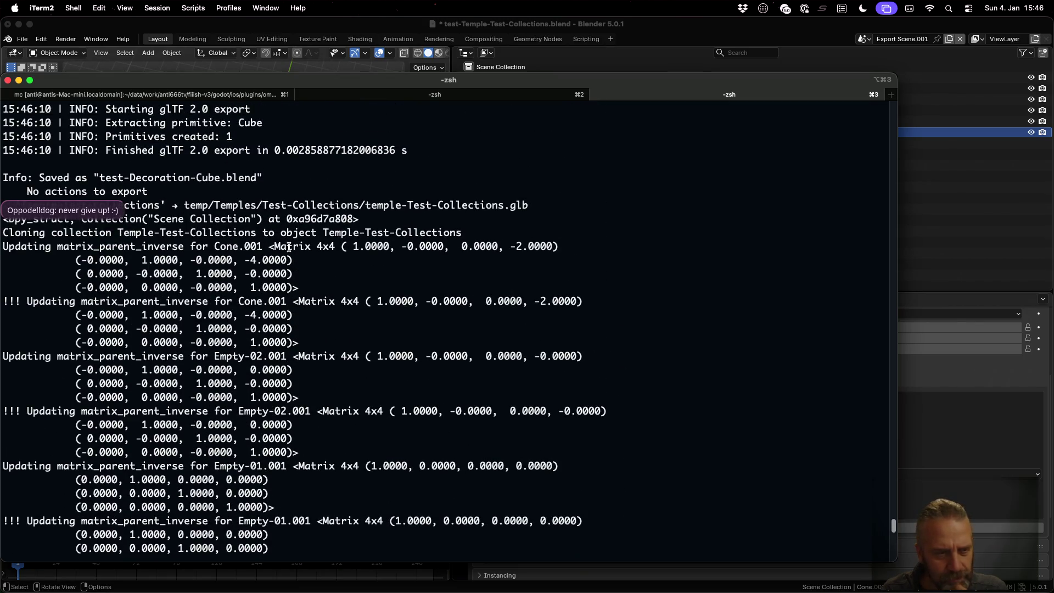
pyautogui.moveTo(219, 245); pyautogui.dragTo(282, 259)
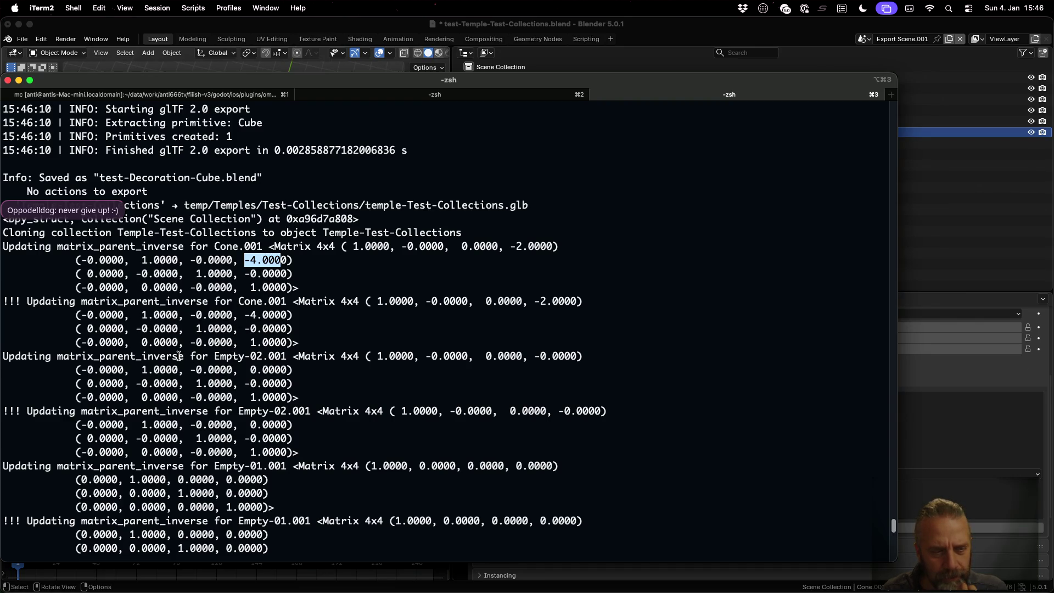
# - Review the logged matrices, marking Cone.001 in the first log line and the '!!! Updating' line
pyautogui.scroll(1, 179, 356)
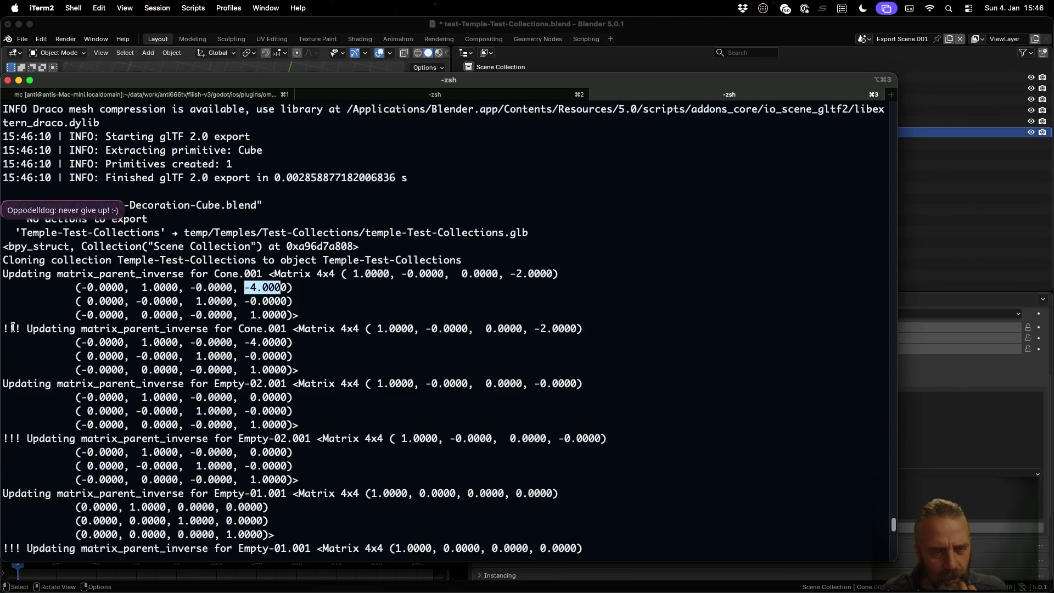
pyautogui.scroll(-5, 12, 328)
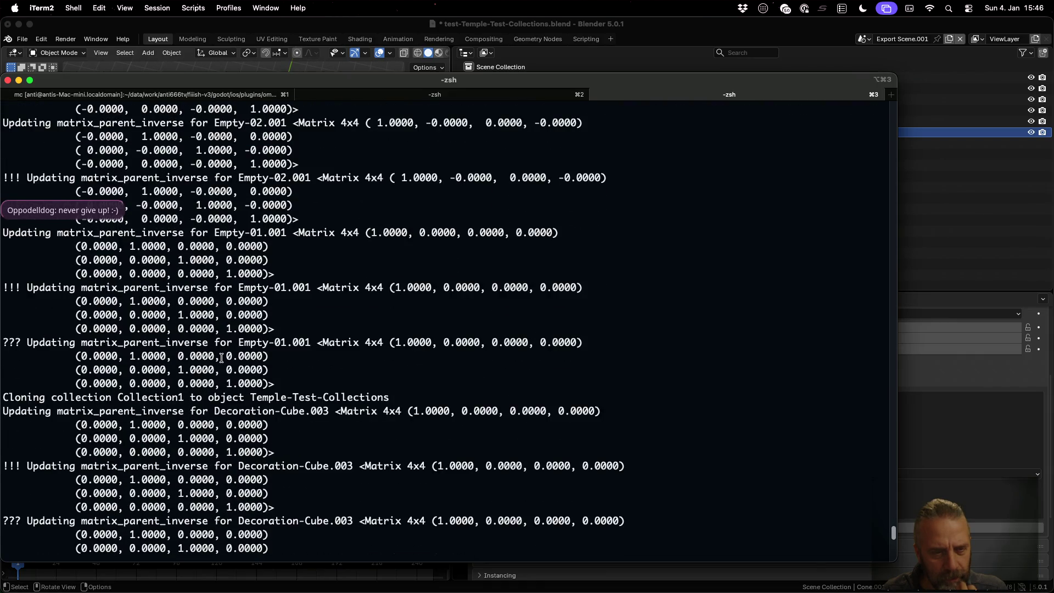
pyautogui.scroll(1, 221, 358)
pyautogui.scroll(6, 221, 358)
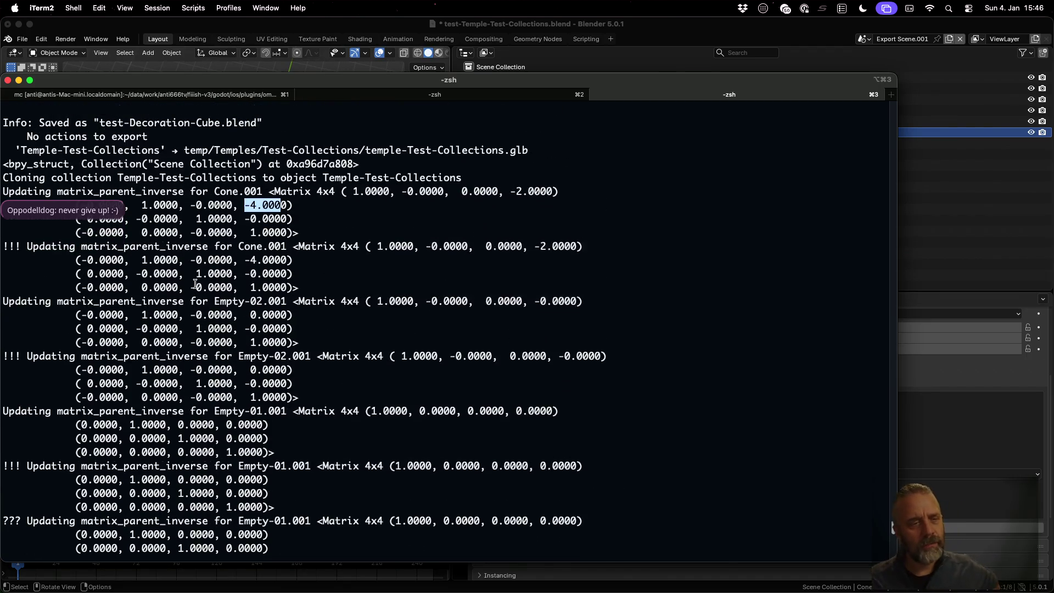
pyautogui.scroll(-12, 195, 283)
pyautogui.scroll(-5, 196, 279)
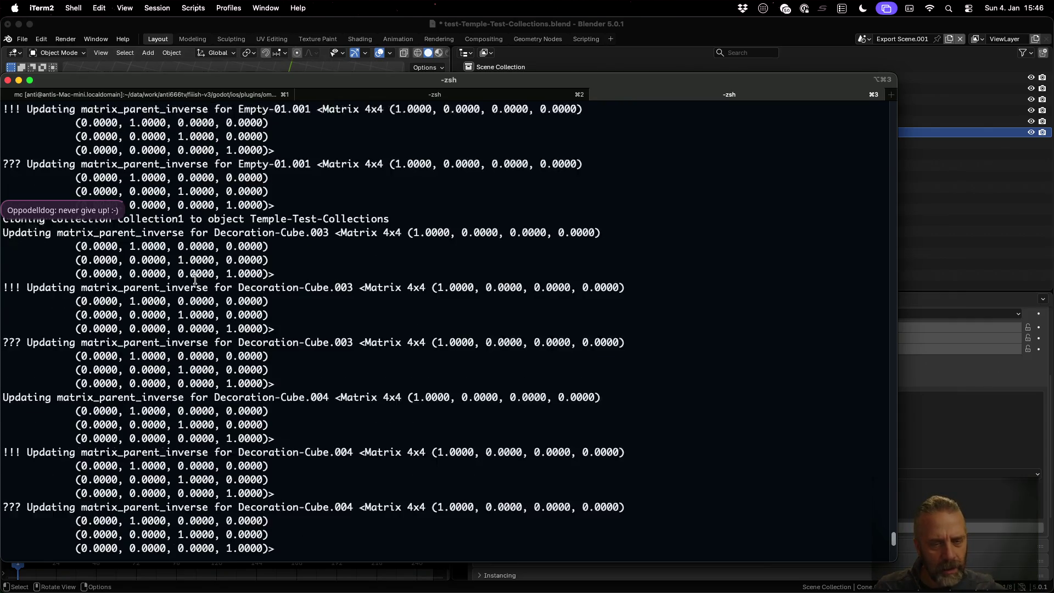
pyautogui.scroll(-2, 195, 279)
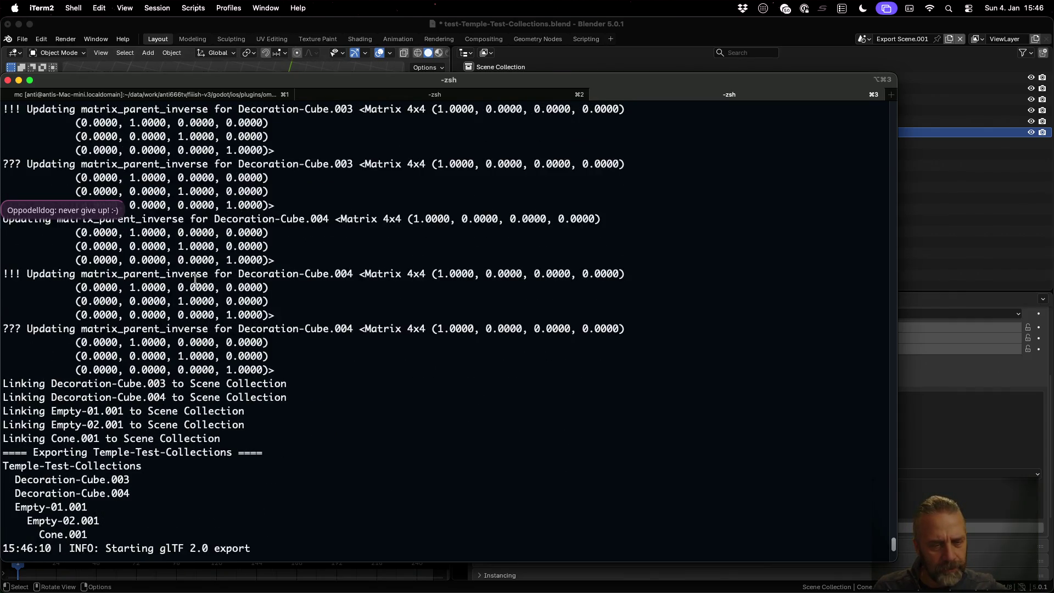
pyautogui.scroll(-2, 195, 279)
pyautogui.scroll(-1, 195, 279)
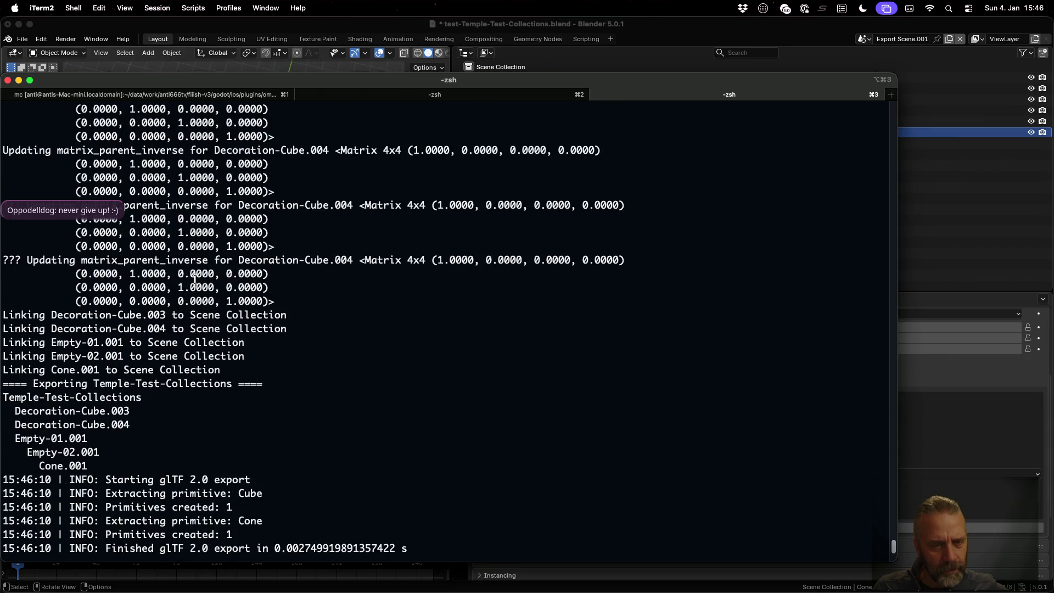
pyautogui.scroll(20, 196, 279)
pyautogui.scroll(3, 195, 279)
pyautogui.scroll(2, 134, 294)
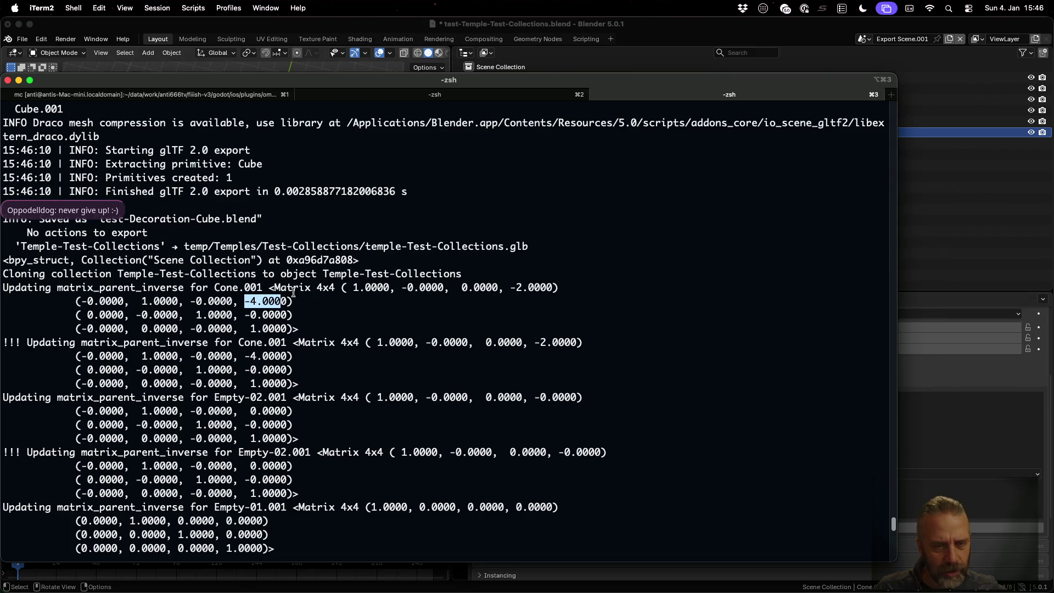
pyautogui.doubleClick(244, 287)
pyautogui.moveTo(232, 344); pyautogui.dragTo(269, 343)
# - Return from the terminal to the Sublime Text code editor
pyautogui.scroll(-1, 64, 348)
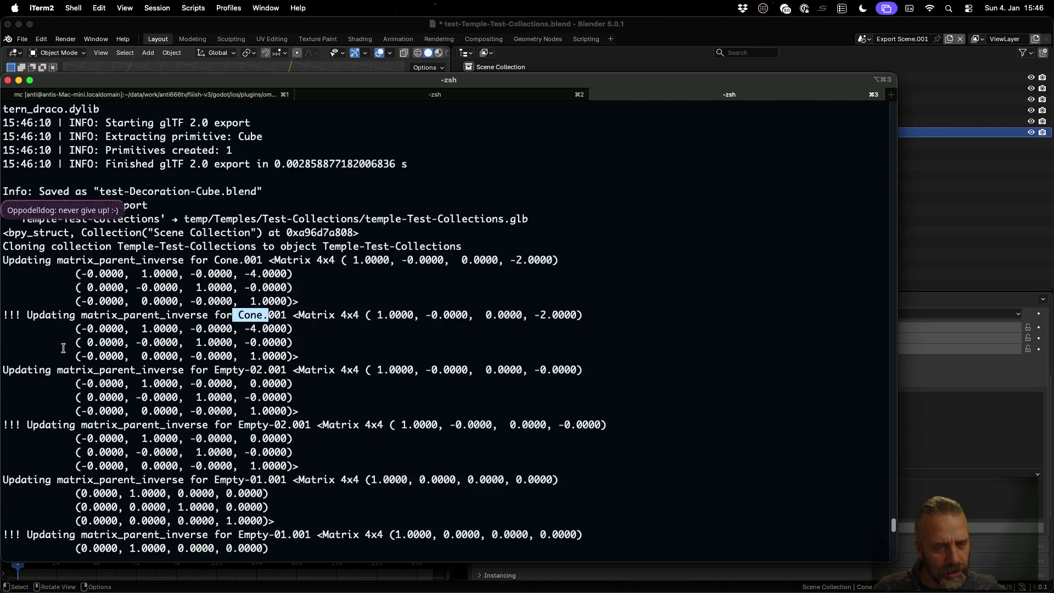
pyautogui.click(256, 28)
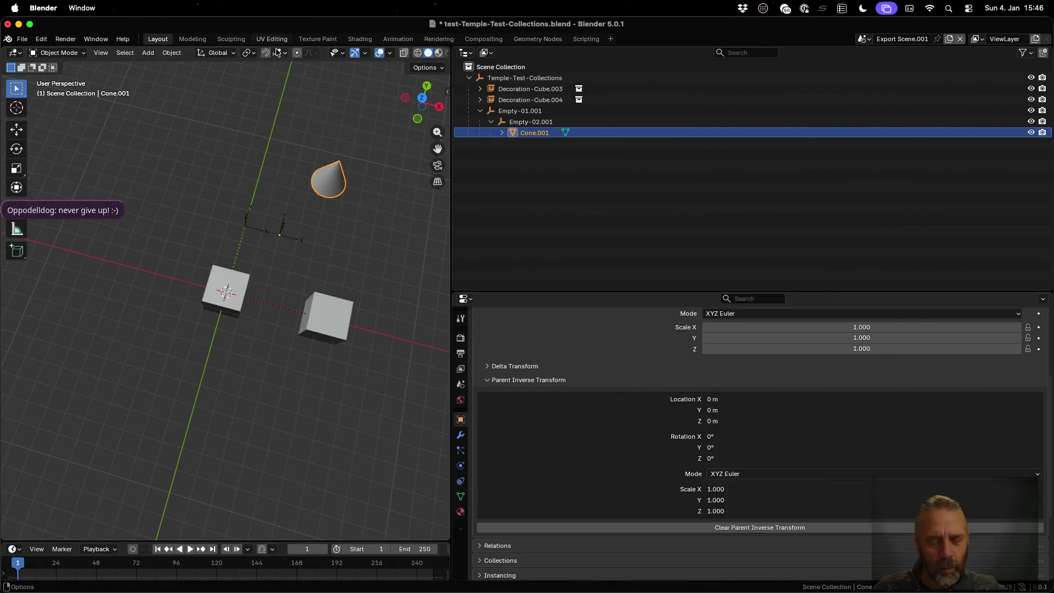
pyautogui.press('super+Tab')
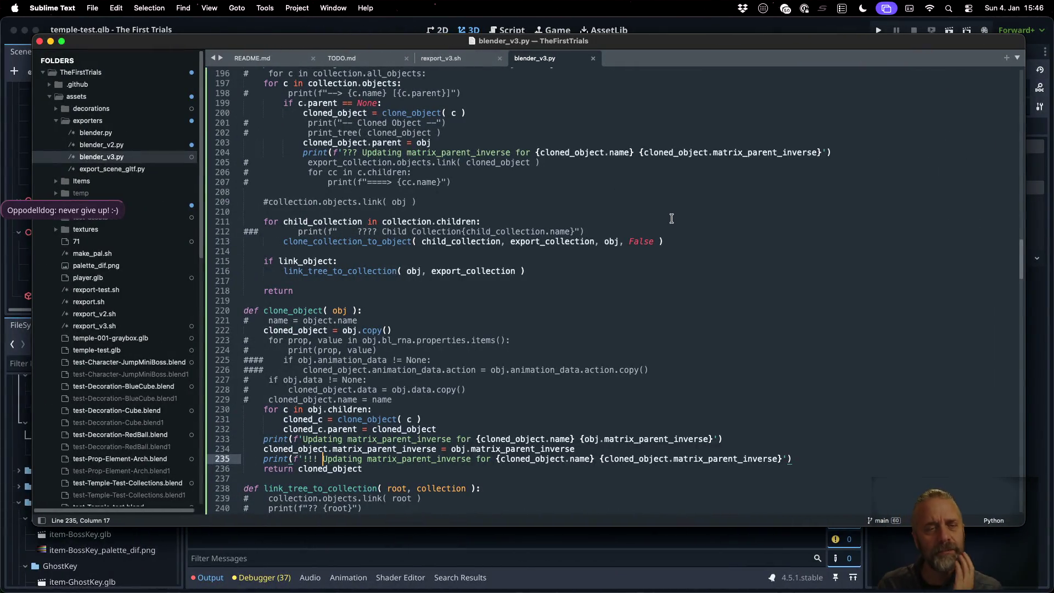
pyautogui.click(671, 218)
pyautogui.scroll(2, 557, 224)
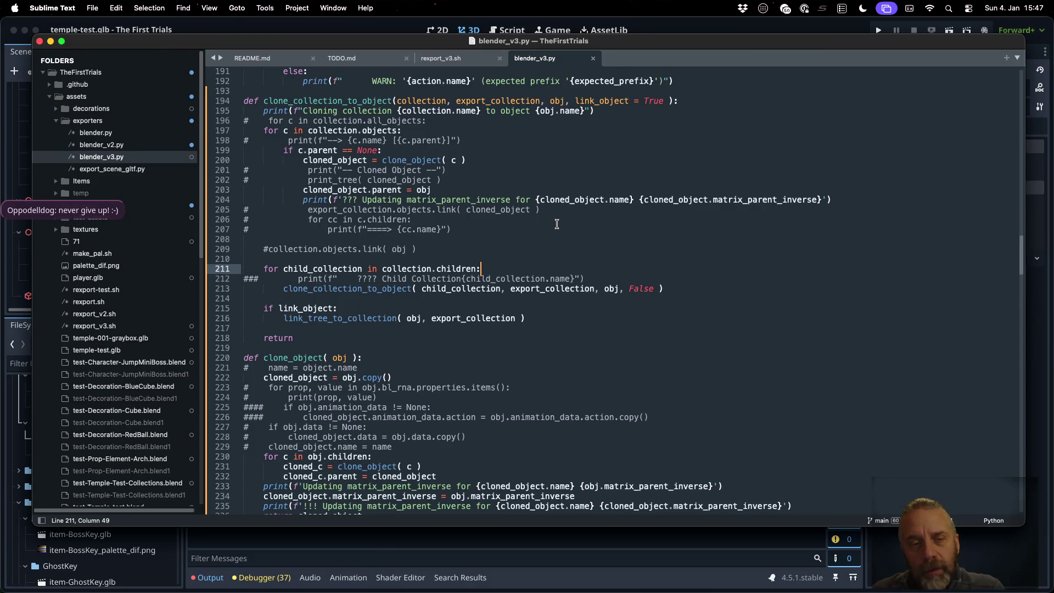
pyautogui.click(391, 146)
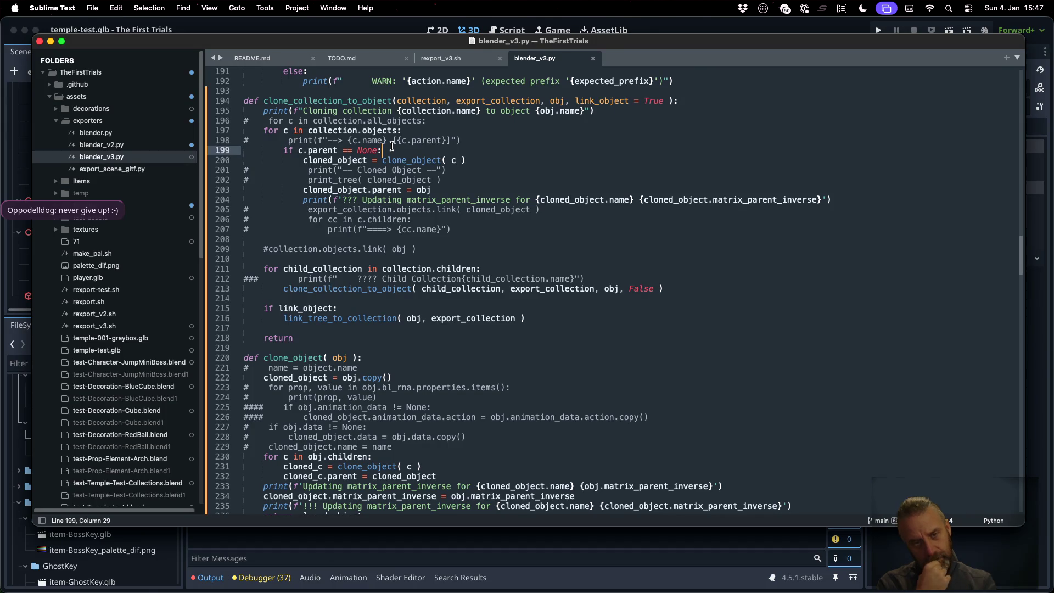
pyautogui.click(474, 195)
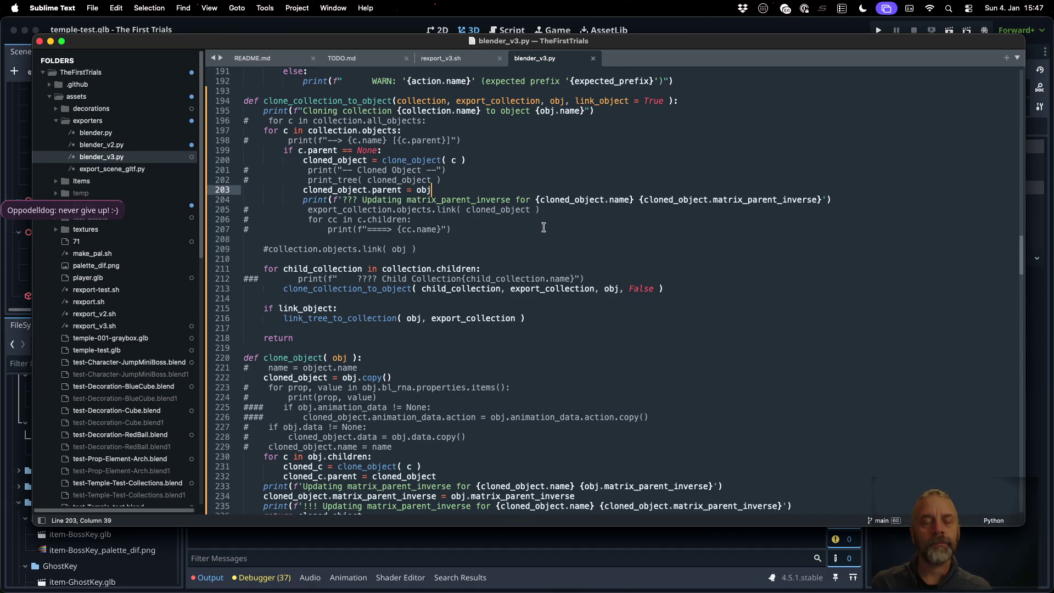
pyautogui.press('super+l')
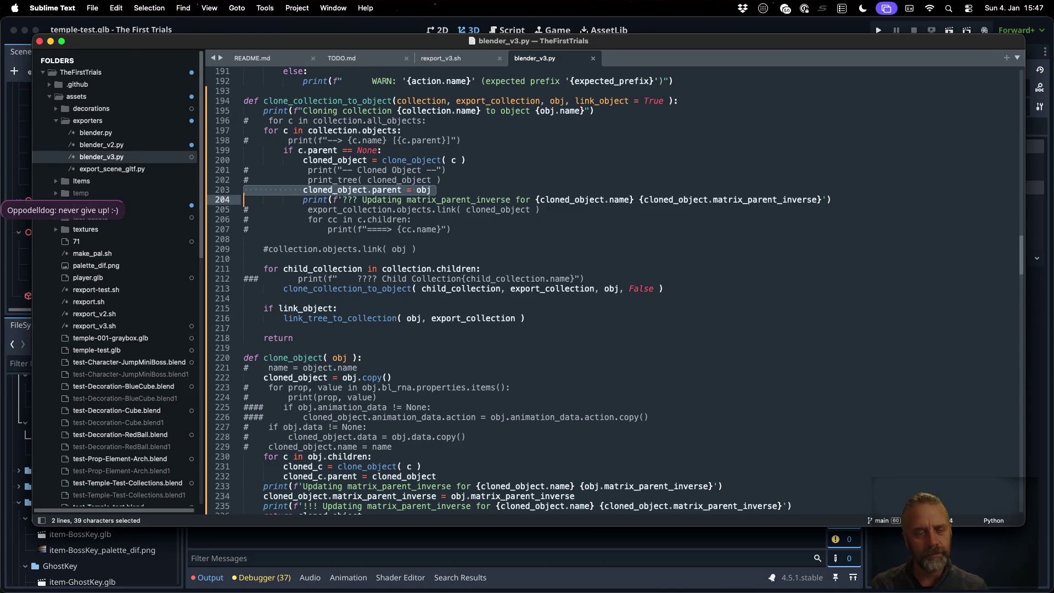
pyautogui.click(474, 475)
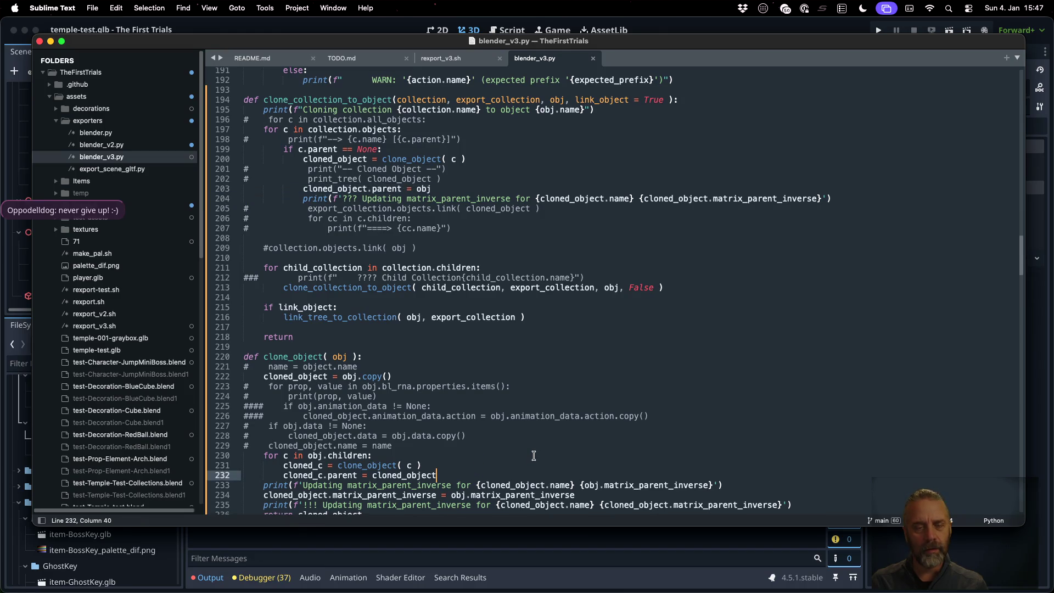
pyautogui.scroll(-2, 534, 456)
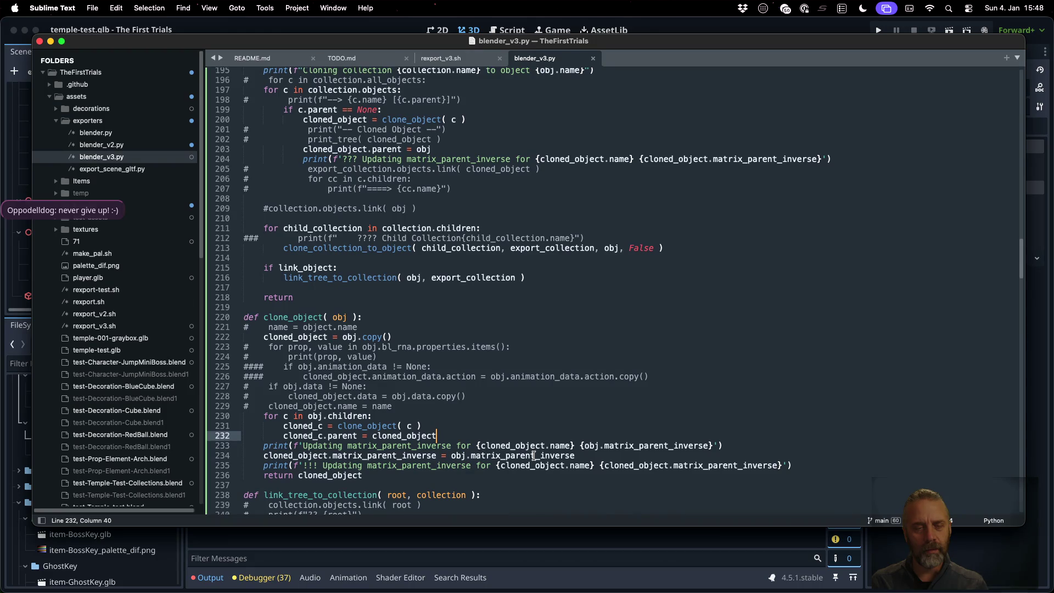
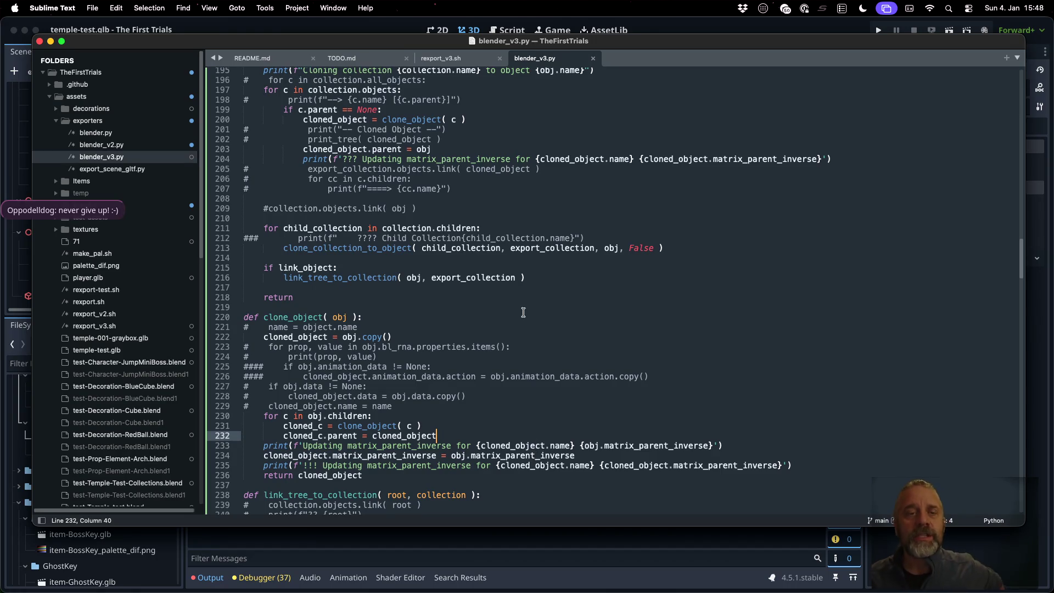
# - Comment out the '???' matrix_parent_inverse print on line 204 with ## and save
pyautogui.scroll(5, 530, 264)
pyautogui.doubleClick(322, 160)
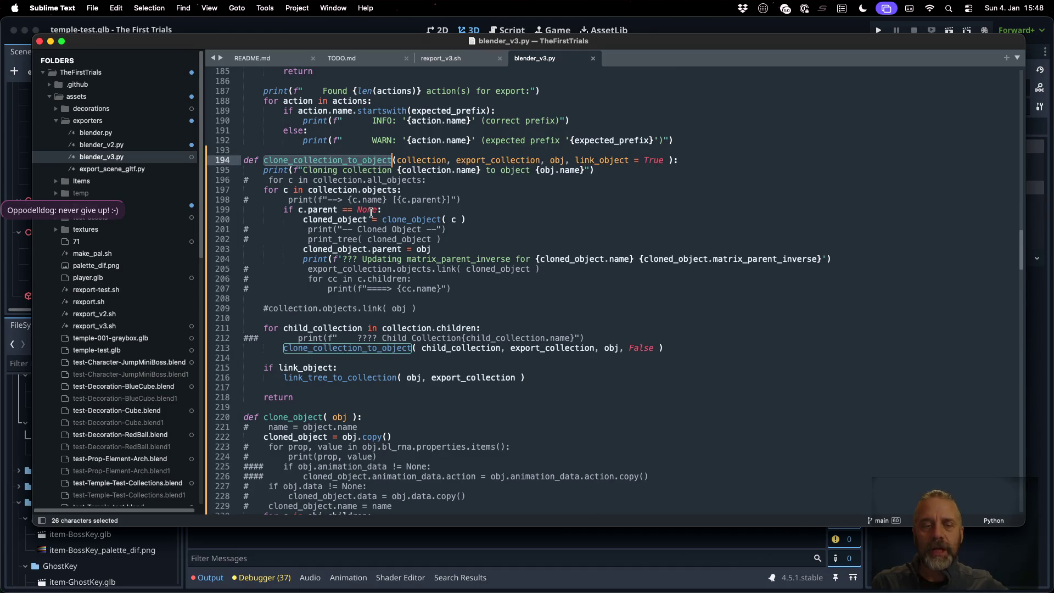
pyautogui.doubleClick(360, 209)
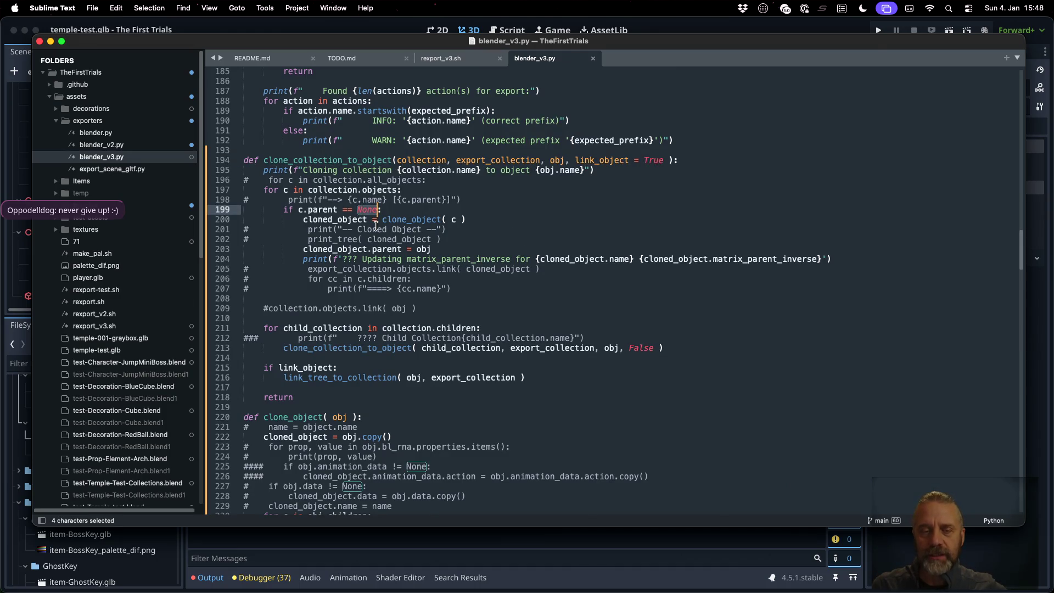
pyautogui.scroll(-3, 478, 264)
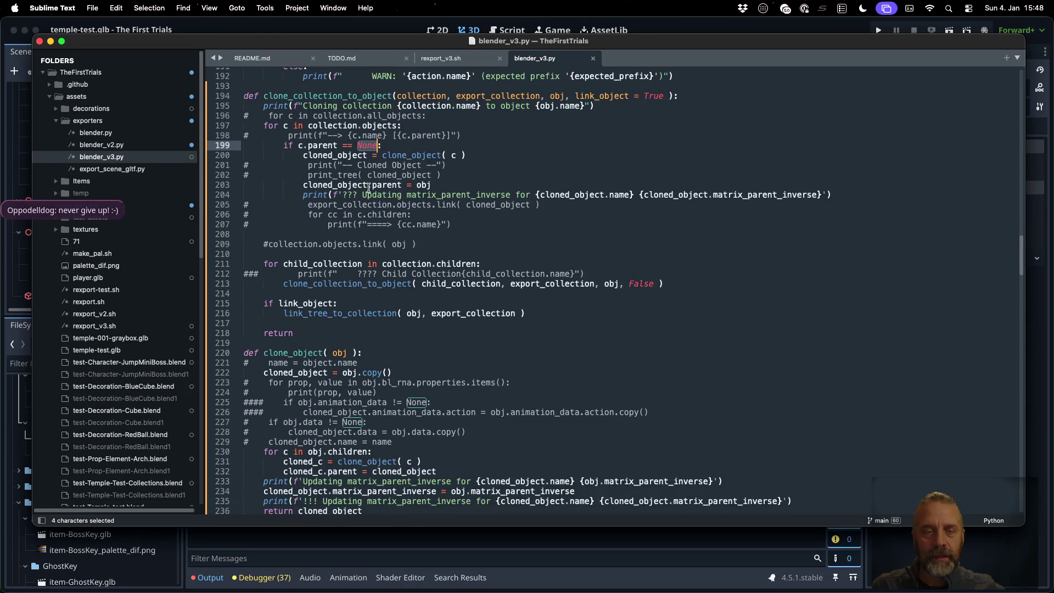
pyautogui.click(368, 185)
pyautogui.press('Down')
pyautogui.press('Home')
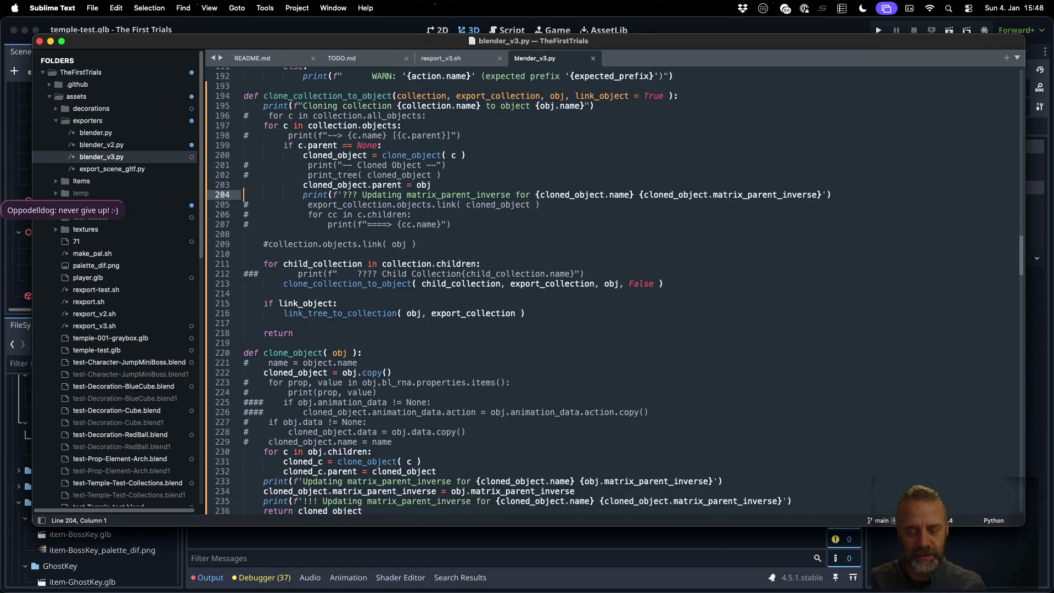
pyautogui.write('##')
pyautogui.press('super+s')
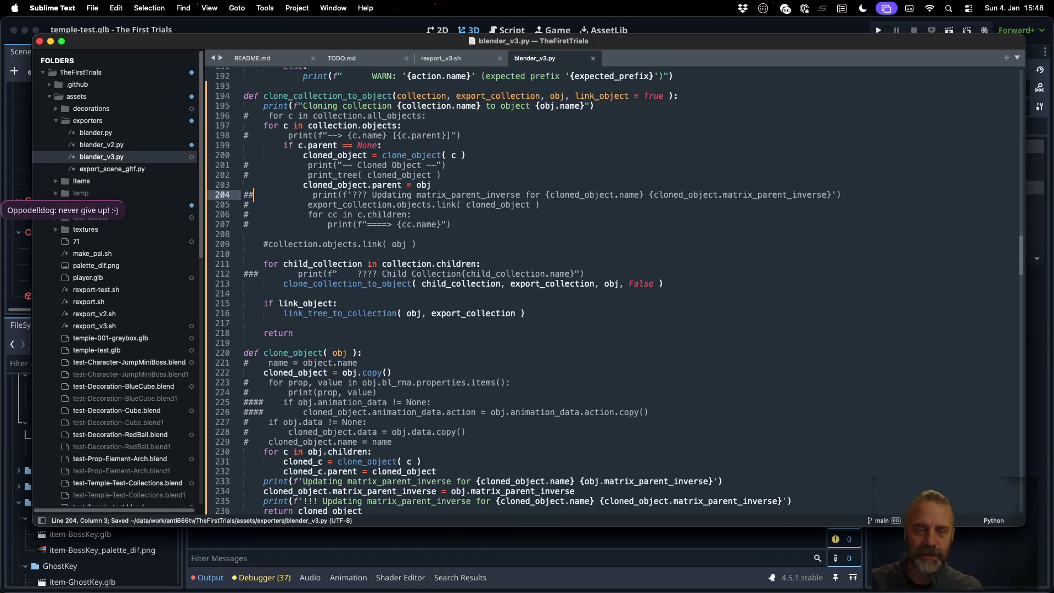
# - Review where cloned_object and cloned_c are used in the clone_object function
pyautogui.scroll(-5, 464, 244)
pyautogui.click(329, 226)
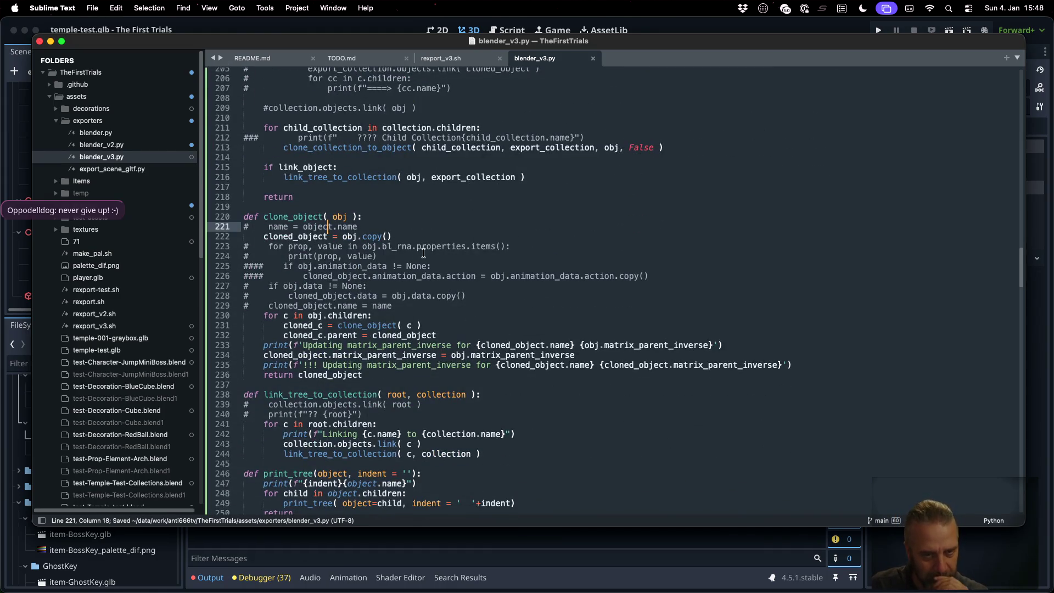
pyautogui.doubleClick(325, 236)
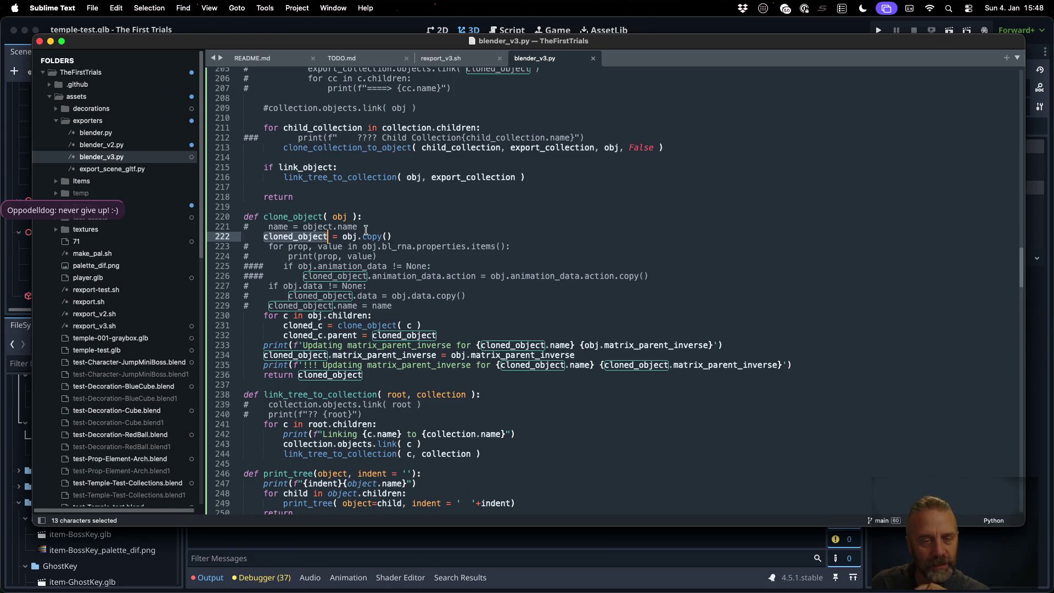
pyautogui.doubleClick(339, 326)
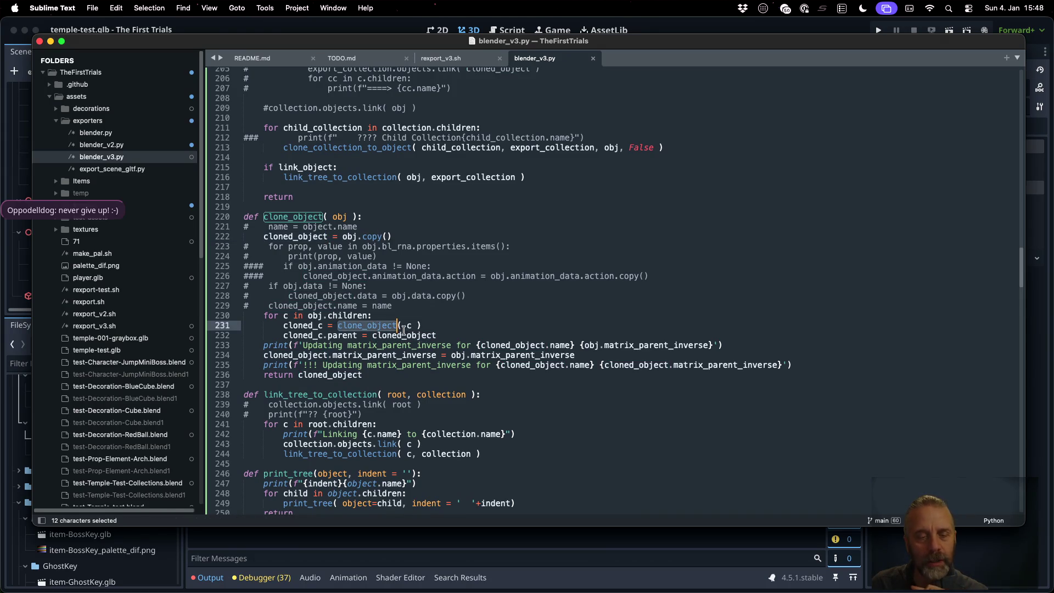
pyautogui.doubleClick(301, 335)
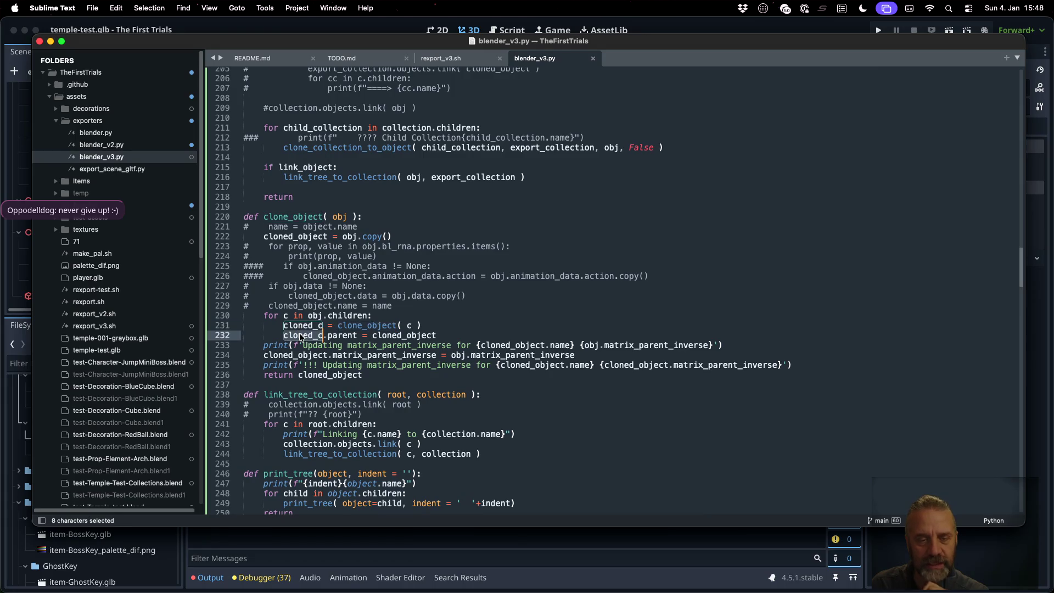
pyautogui.doubleClick(404, 335)
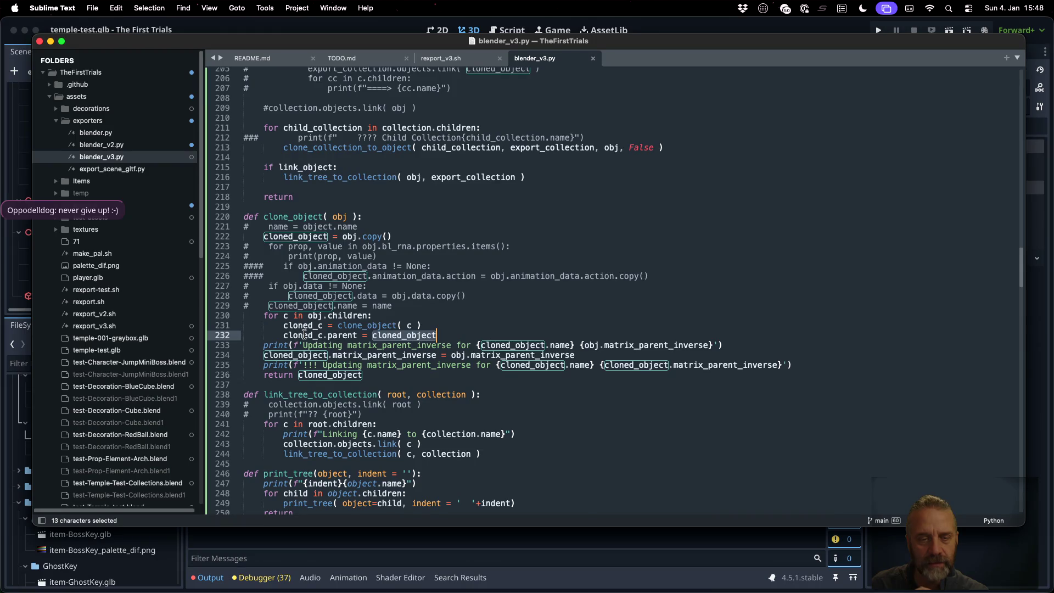
pyautogui.doubleClick(305, 335)
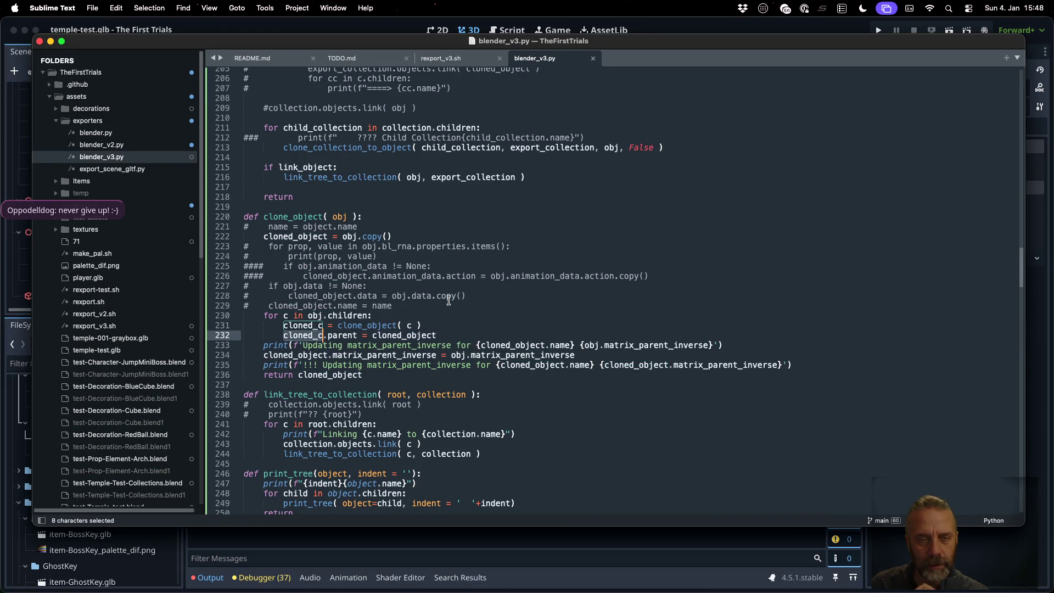
pyautogui.scroll(1, 449, 300)
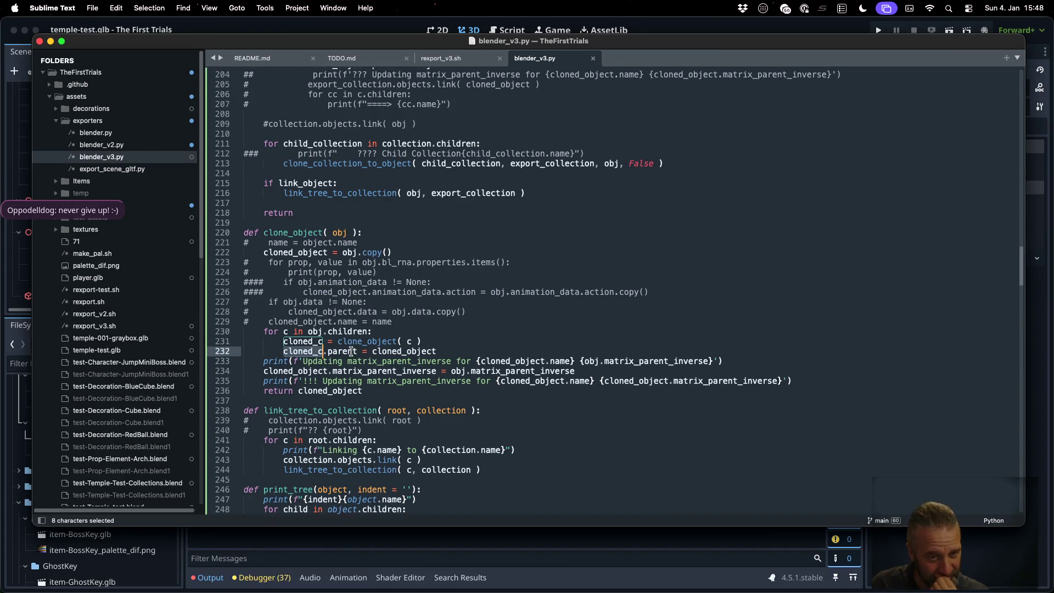
pyautogui.click(352, 351)
pyautogui.press('Down')
pyautogui.press('Down')
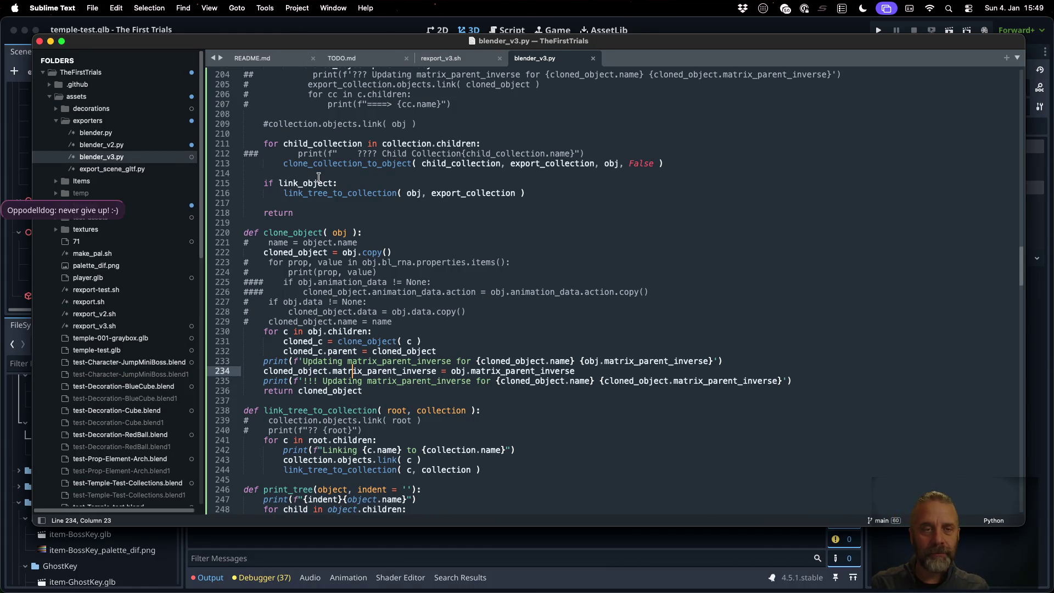
# - Copy the line-204 print statement, ready to paste after line 232
pyautogui.scroll(2, 318, 177)
pyautogui.click(313, 98)
pyautogui.press('super+shift+Right')
pyautogui.press('super+c')
pyautogui.click(463, 375)
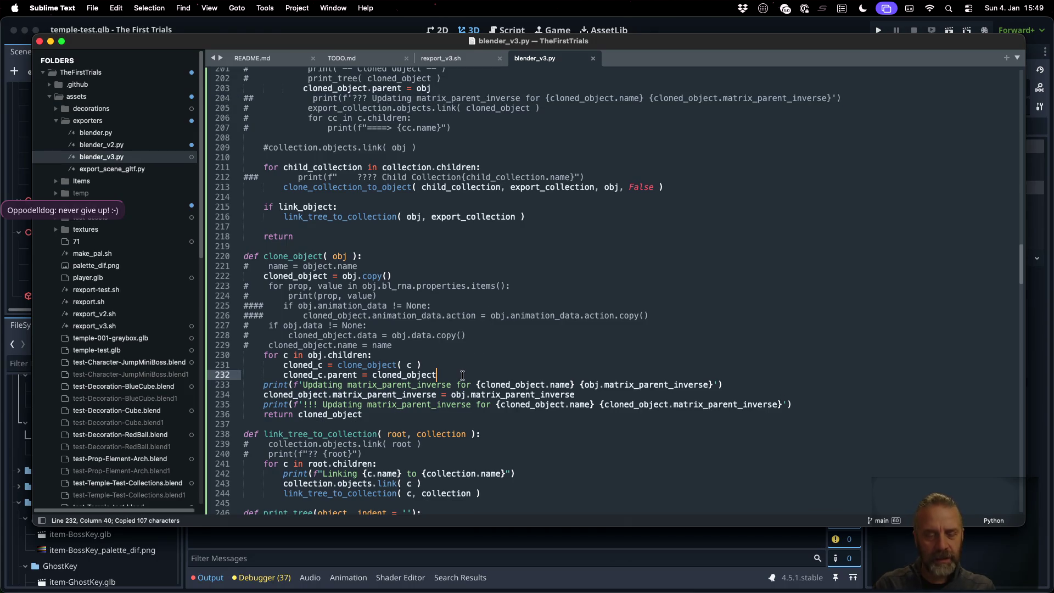
# - Paste the print as line 233, remove the ## from line 204, and save
pyautogui.press('Return')
pyautogui.press('super+v')
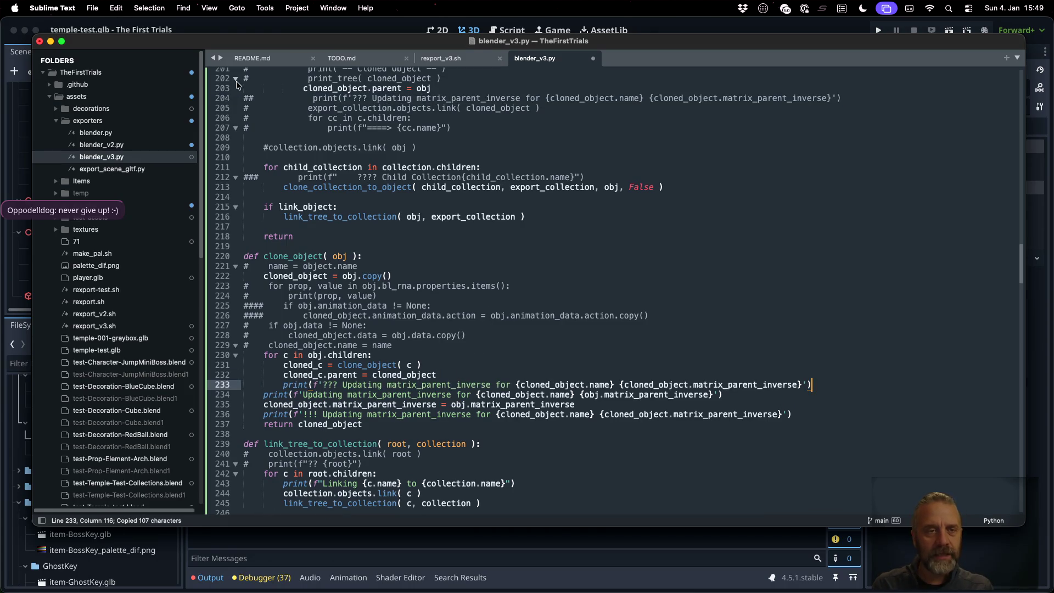
pyautogui.click(253, 99)
pyautogui.press('BackSpace')
pyautogui.press('BackSpace')
pyautogui.press('super+s')
# - Change the new print's '???' prefix to '...'
pyautogui.click(337, 386)
pyautogui.hotkey('shift', 'Left')
pyautogui.hotkey('shift', 'Left')
pyautogui.hotkey('shift', 'Left')
pyautogui.write(',,,')
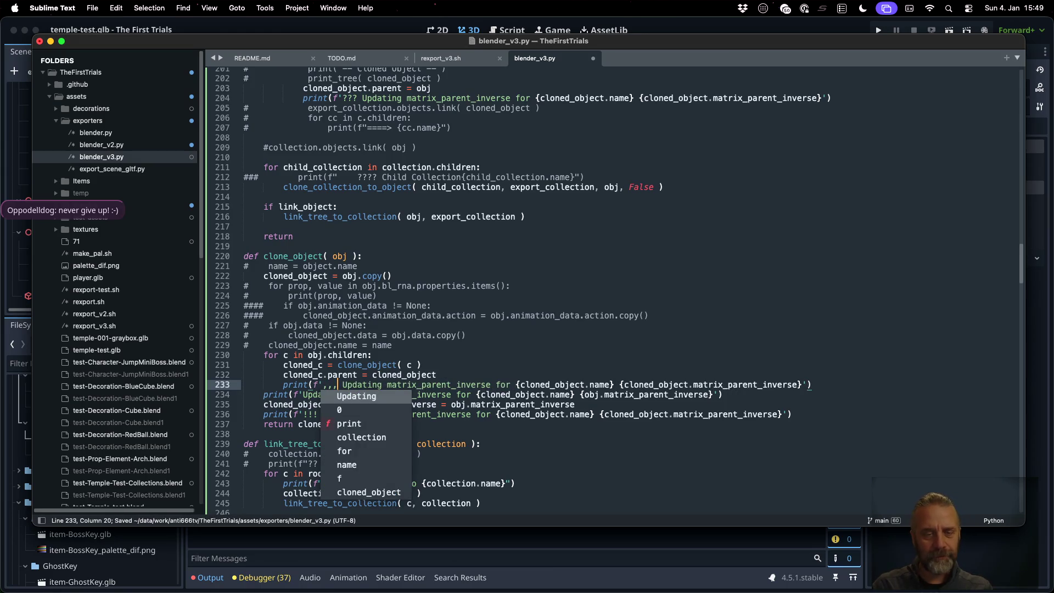
pyautogui.press('BackSpace')
pyautogui.press('BackSpace')
pyautogui.press('BackSpace')
pyautogui.write('...')
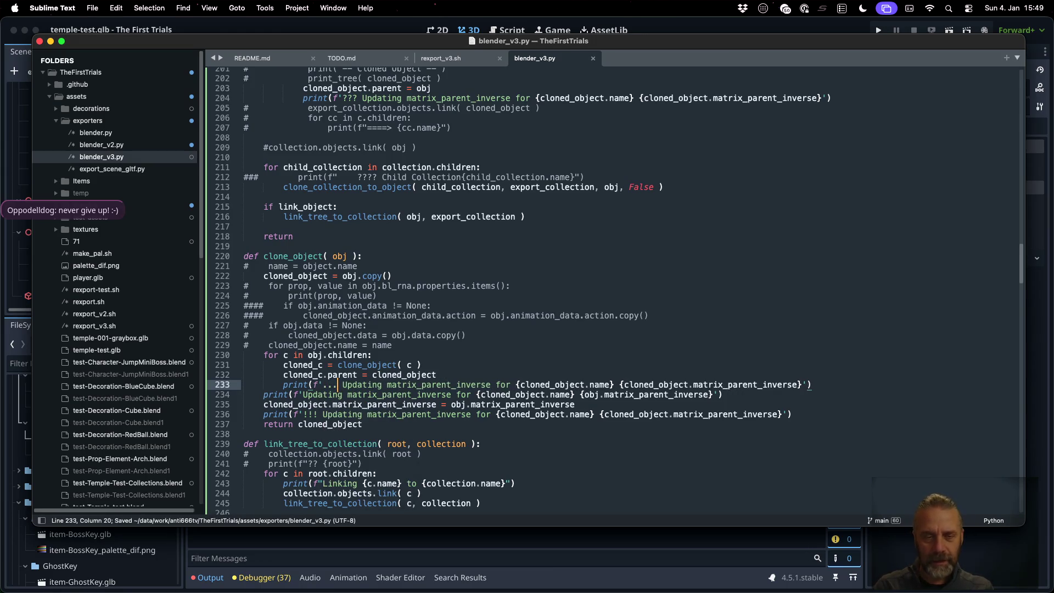
# - Replace both cloned_object references in the new print with cloned_c and save
pyautogui.doubleClick(300, 364)
pyautogui.press('super+c')
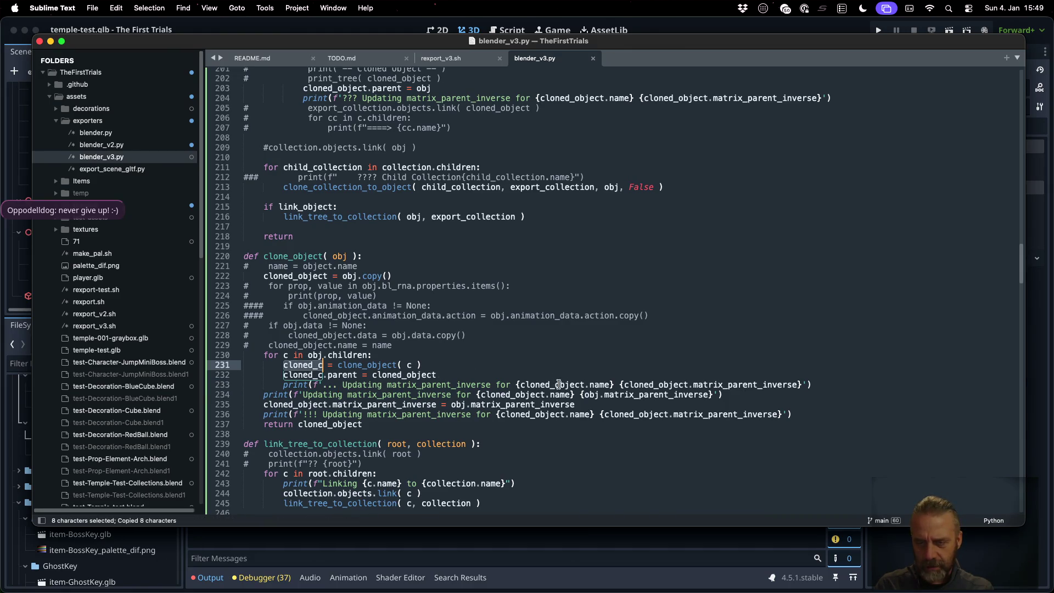
pyautogui.doubleClick(552, 385)
pyautogui.press('super+v')
pyautogui.doubleClick(610, 385)
pyautogui.press('super+v')
pyautogui.press('super+s')
pyautogui.press('super+Tab')
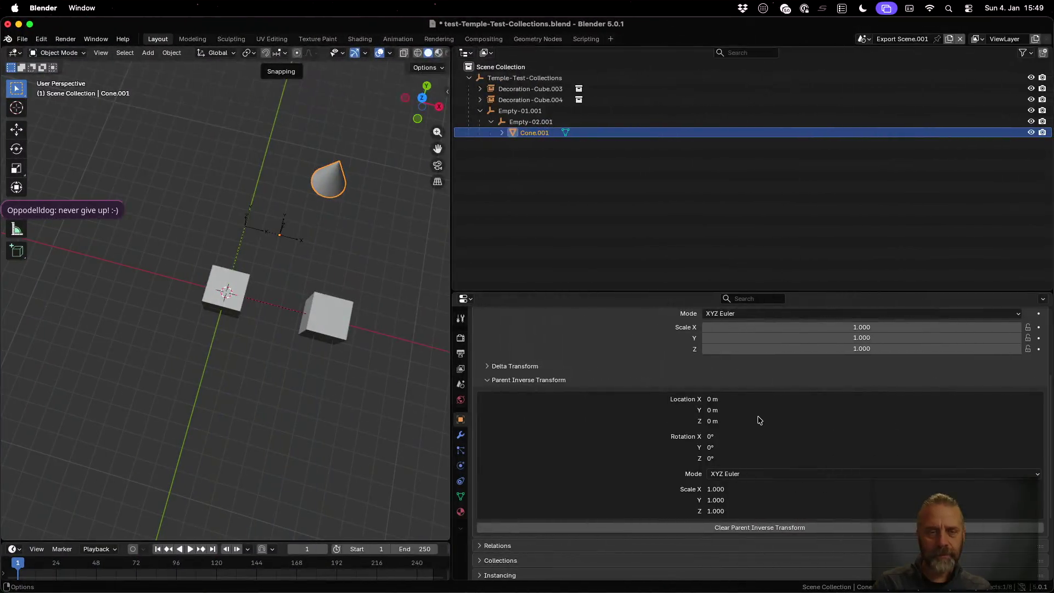
# - Run ./rexport_v3.sh test-assets/temples-test.blend temp in a new terminal tab
pyautogui.hotkey('ctrl', 'Up')
pyautogui.click(228, 163)
pyautogui.press('super+t')
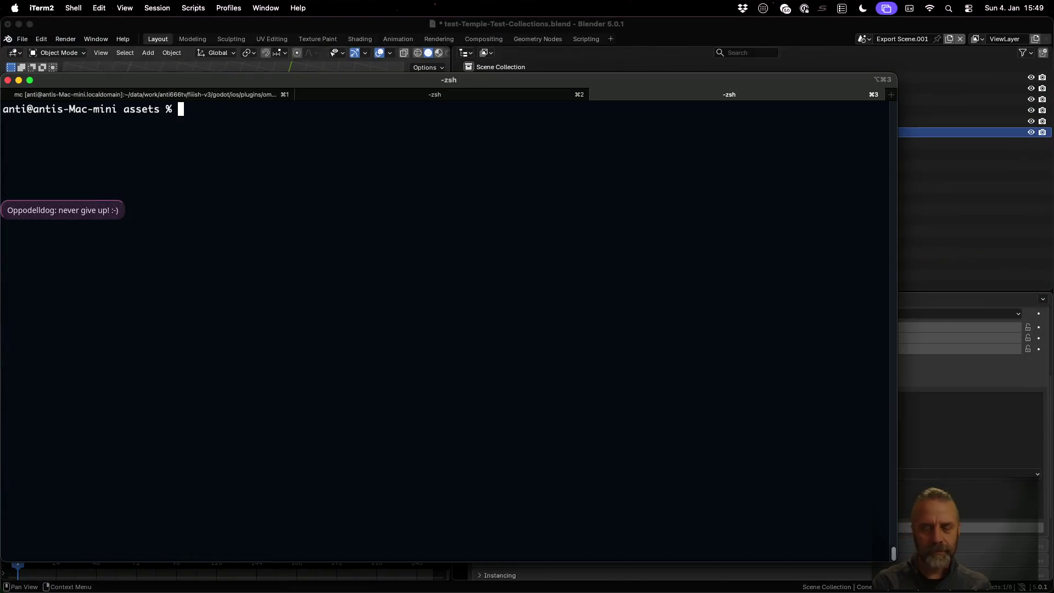
pyautogui.press('Up')
pyautogui.press('Return')
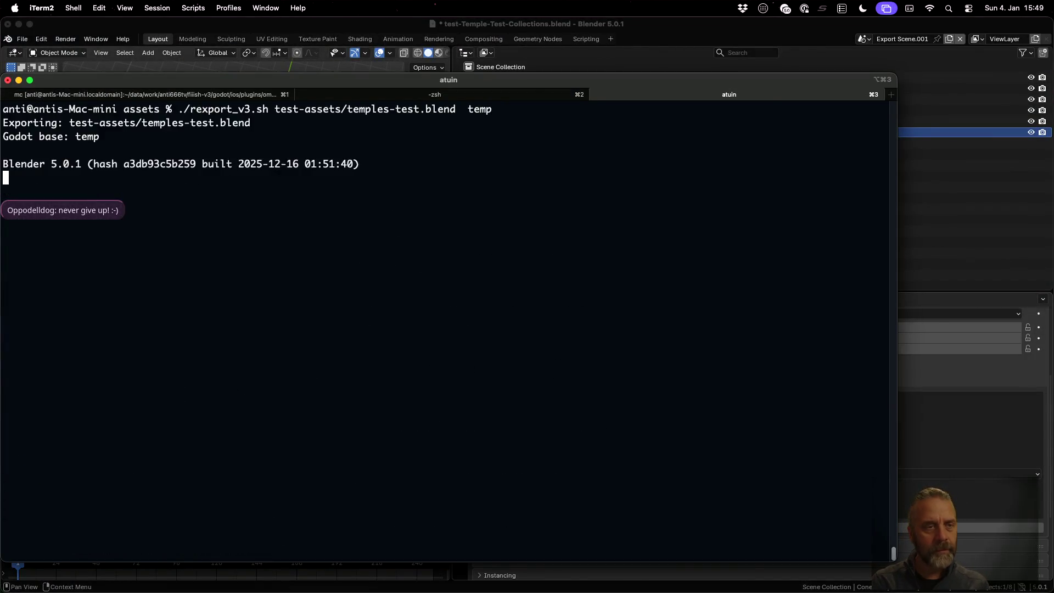
# - Locate Cone.001's three matrix_parent_inverse updates, ending with the identity '...' one
pyautogui.scroll(10, 175, 268)
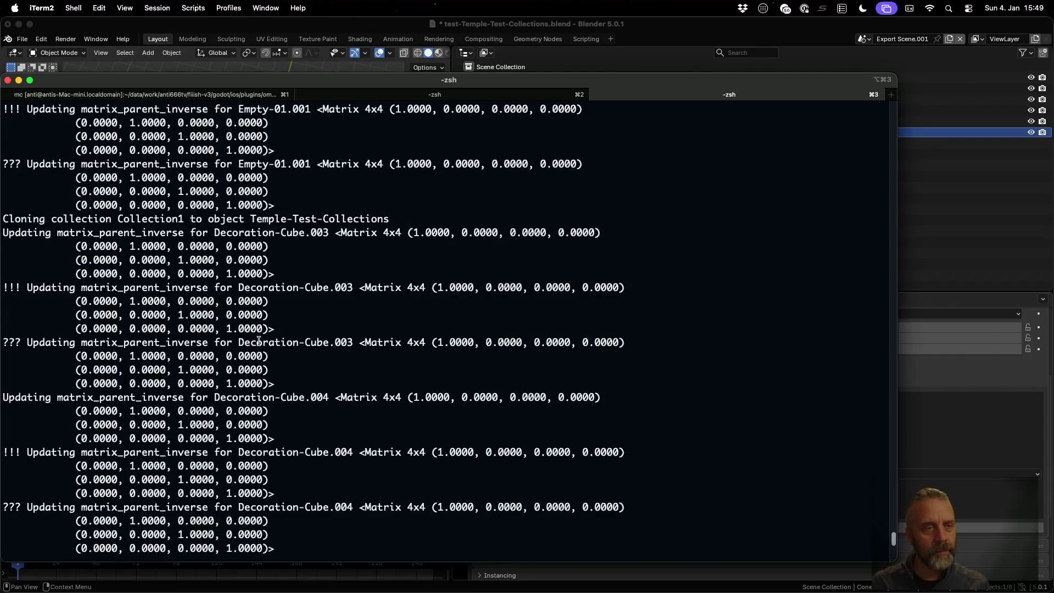
pyautogui.scroll(6, 258, 340)
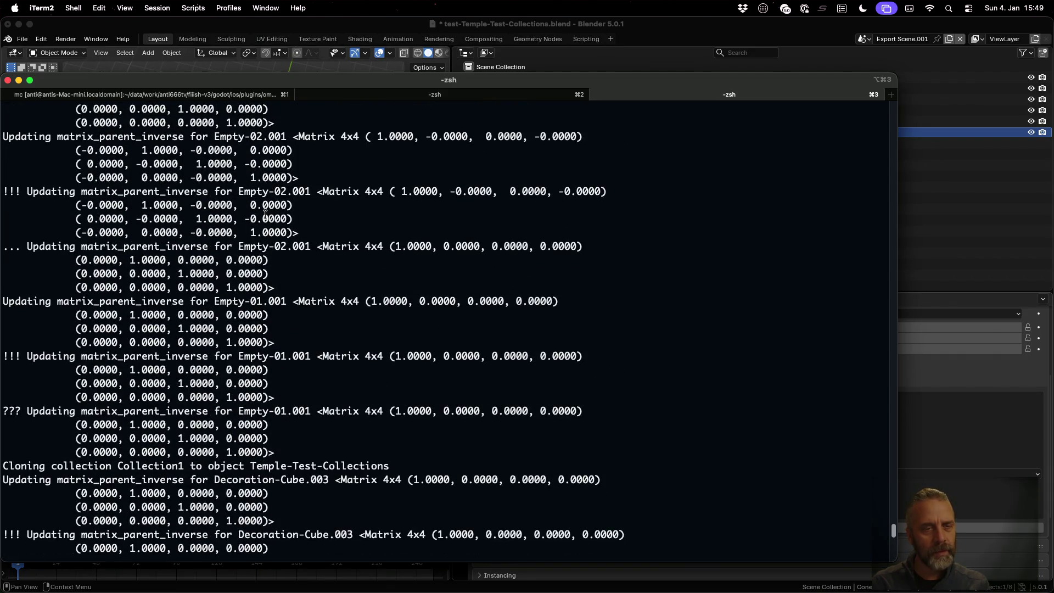
pyautogui.scroll(3, 278, 254)
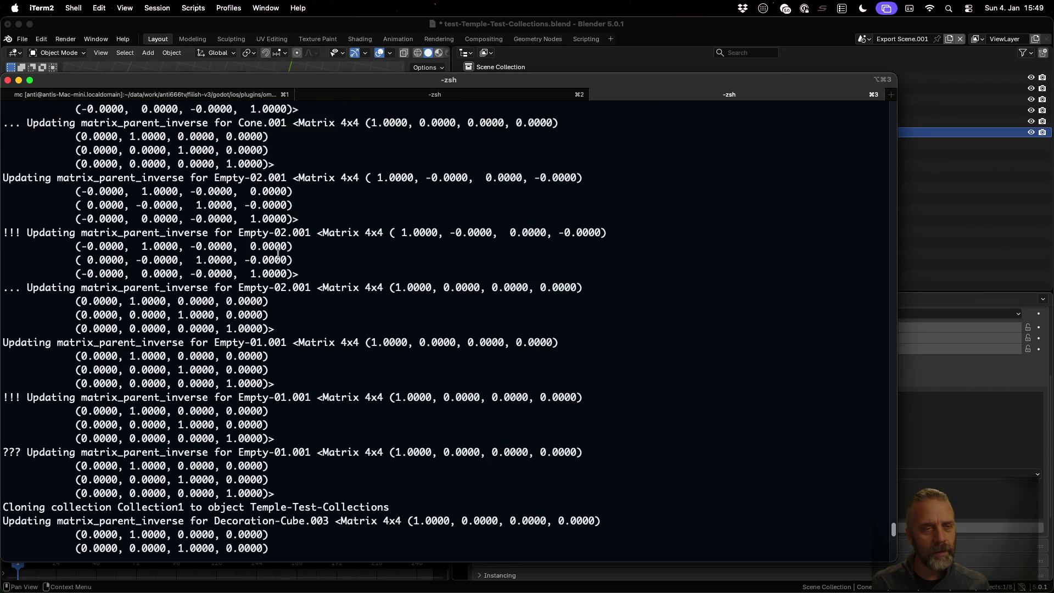
pyautogui.scroll(7, 278, 254)
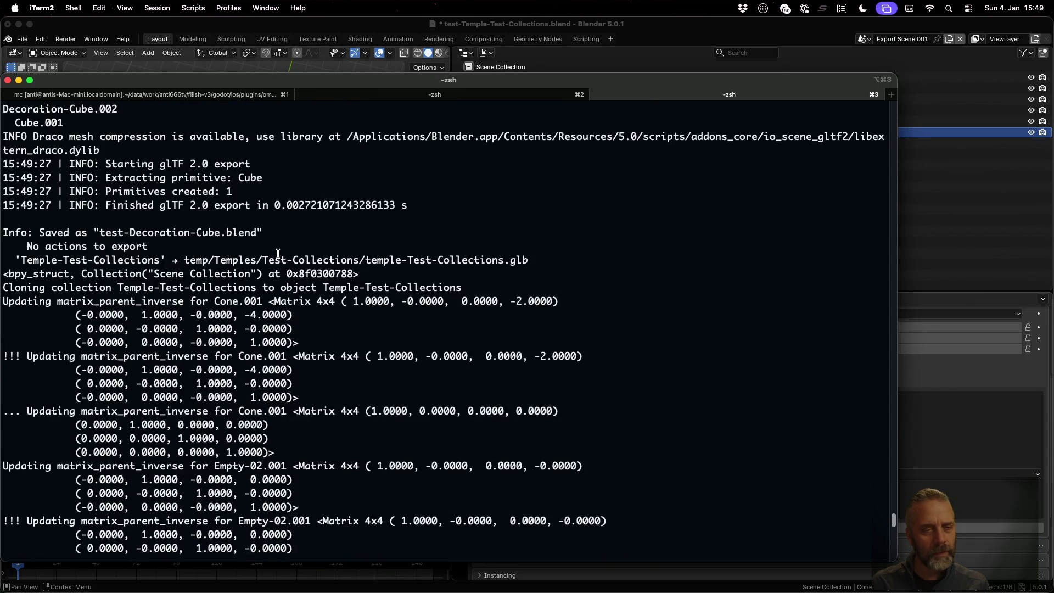
pyautogui.scroll(-1, 278, 254)
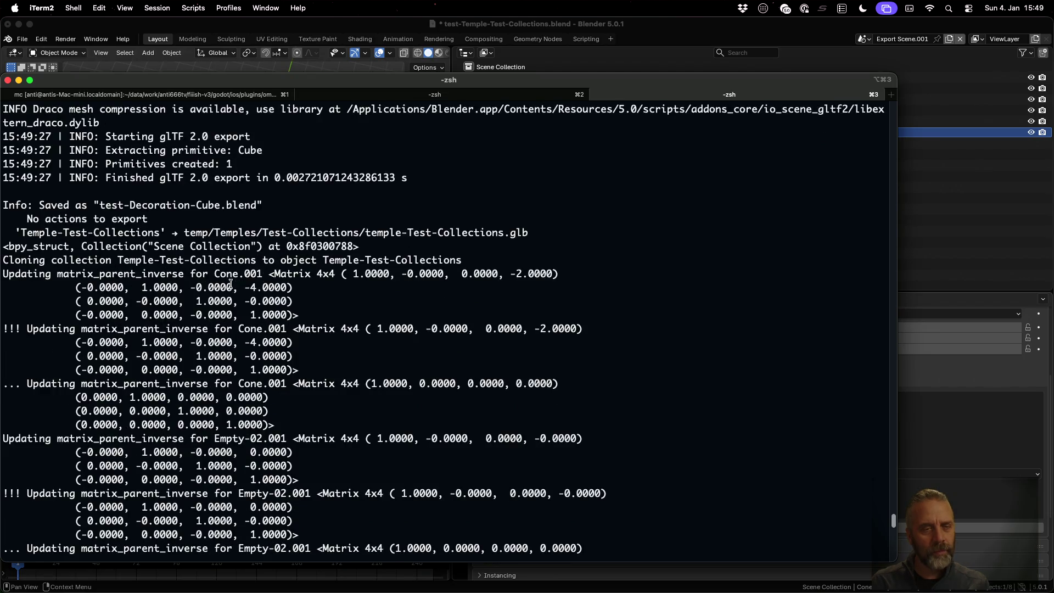
pyautogui.moveTo(214, 273); pyautogui.dragTo(265, 273)
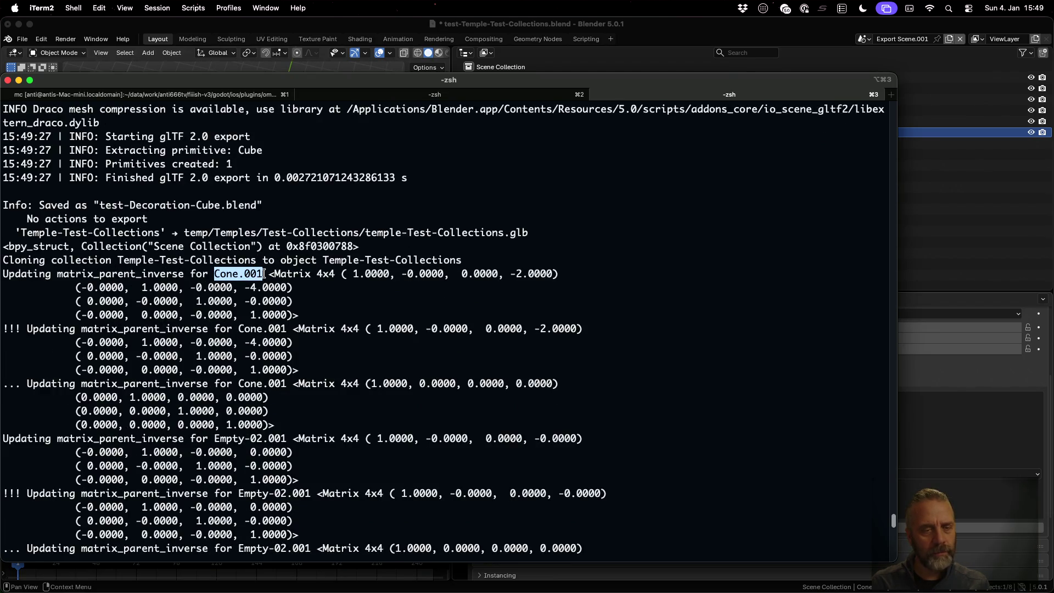
pyautogui.moveTo(240, 329); pyautogui.dragTo(288, 328)
pyautogui.moveTo(238, 383); pyautogui.dragTo(287, 386)
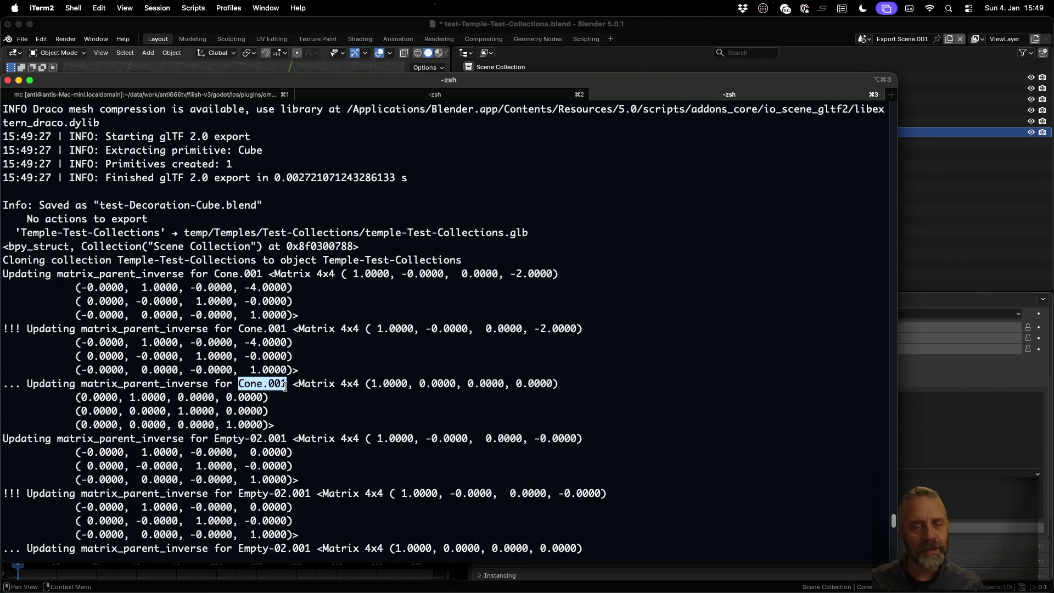
pyautogui.moveTo(221, 397); pyautogui.dragTo(265, 397)
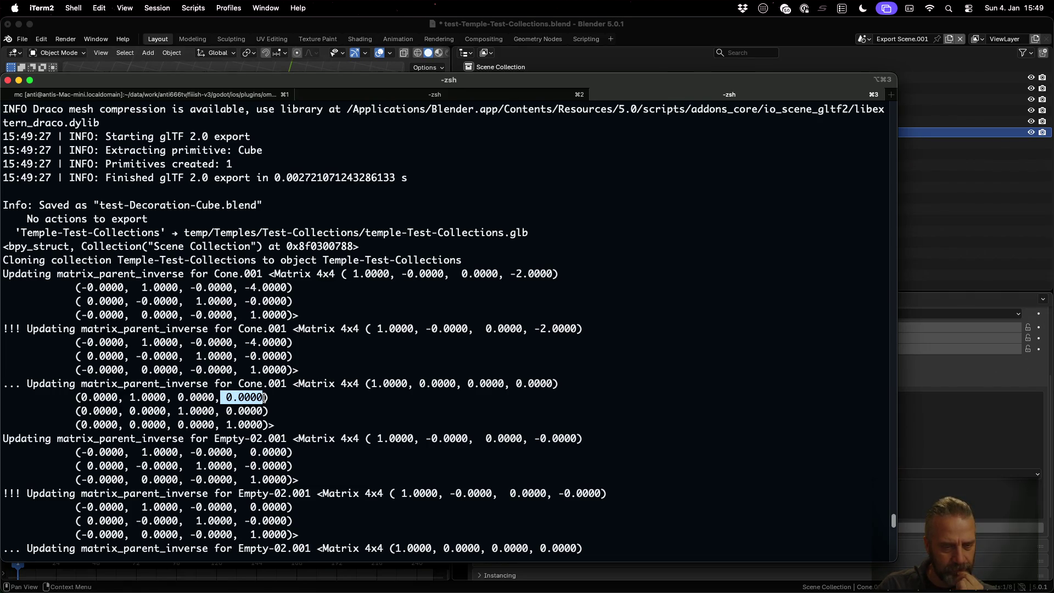
pyautogui.hotkey('ctrl', 'Left')
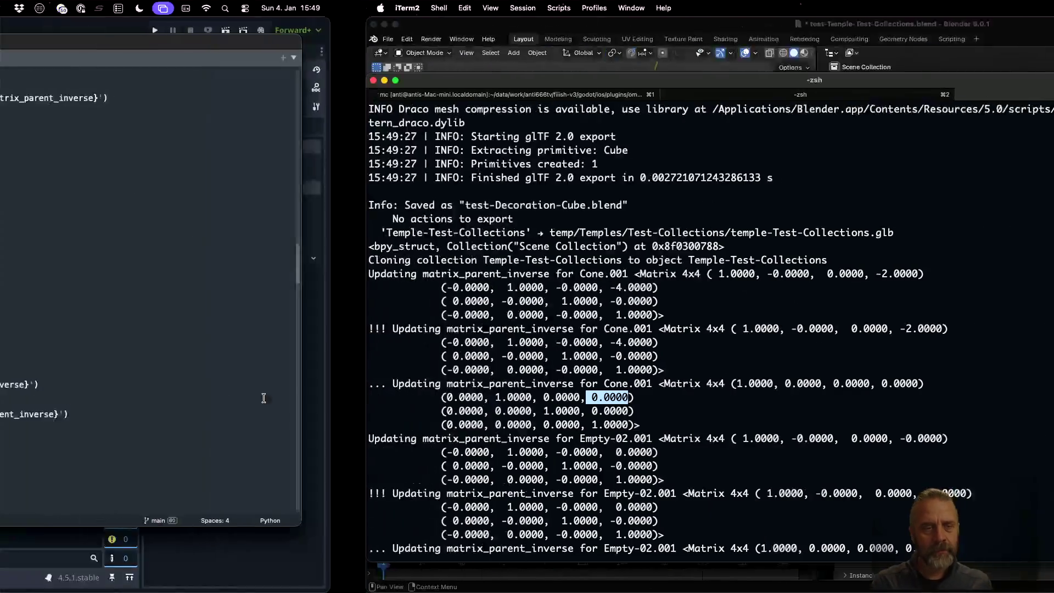
# - Duplicate the parent line into a cloned_c.matrix_parent_inverse assignment on line 233
pyautogui.press('Up')
pyautogui.press('Up')
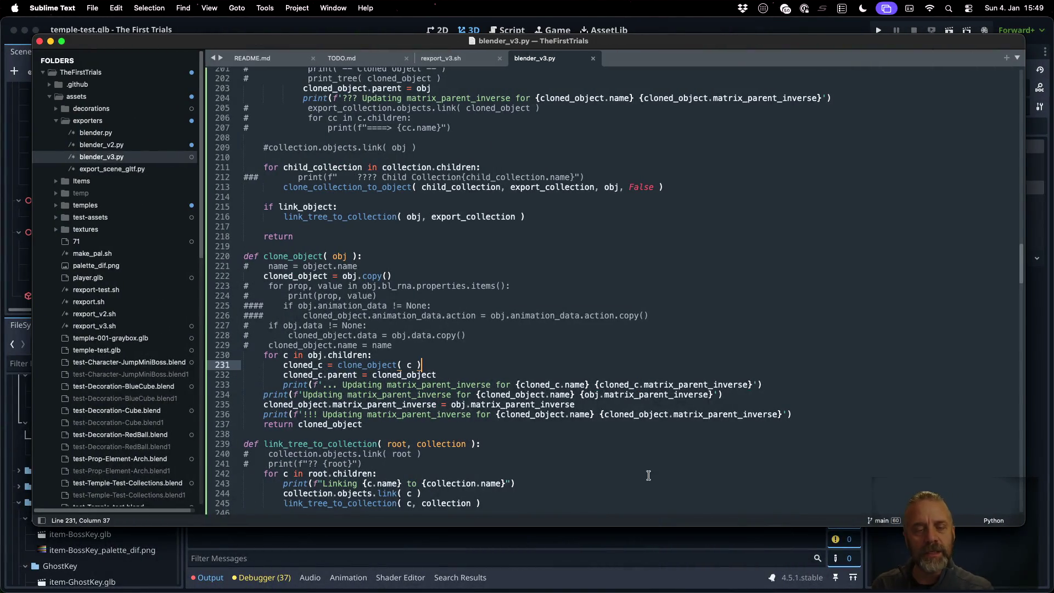
pyautogui.press('Down')
pyautogui.press('super+Left')
pyautogui.press('super+shift+Right')
pyautogui.press('super+v')
pyautogui.press('Up')
pyautogui.press('super+Left')
pyautogui.hotkey('alt', 'shift', 'Right')
pyautogui.press('super+c')
pyautogui.press('Down')
pyautogui.press('super+Left')
pyautogui.hotkey('alt', 'shift', 'Right')
pyautogui.press('super+v')
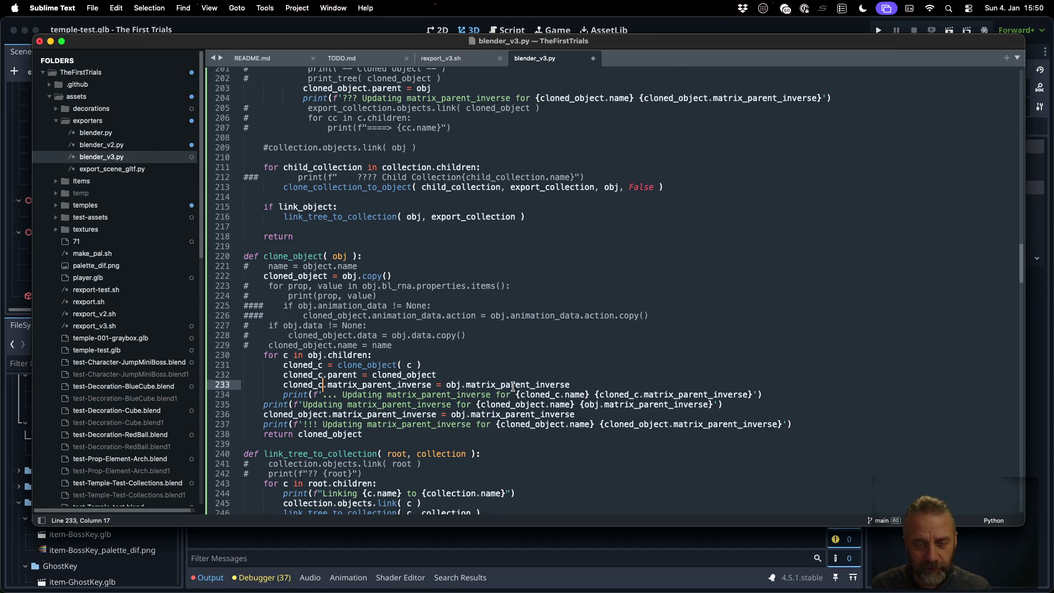
# - Change obj to c so it copies c.matrix_parent_inverse, save, and check the names used
pyautogui.doubleClick(453, 384)
pyautogui.write('c')
pyautogui.press('super+s')
pyautogui.doubleClick(313, 385)
pyautogui.doubleClick(449, 385)
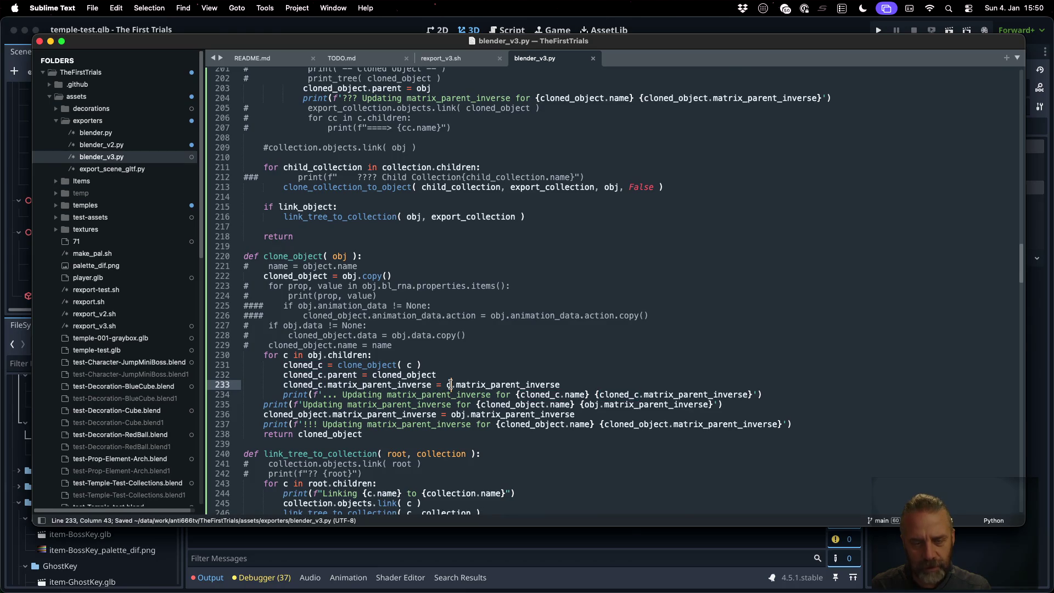
pyautogui.doubleClick(483, 386)
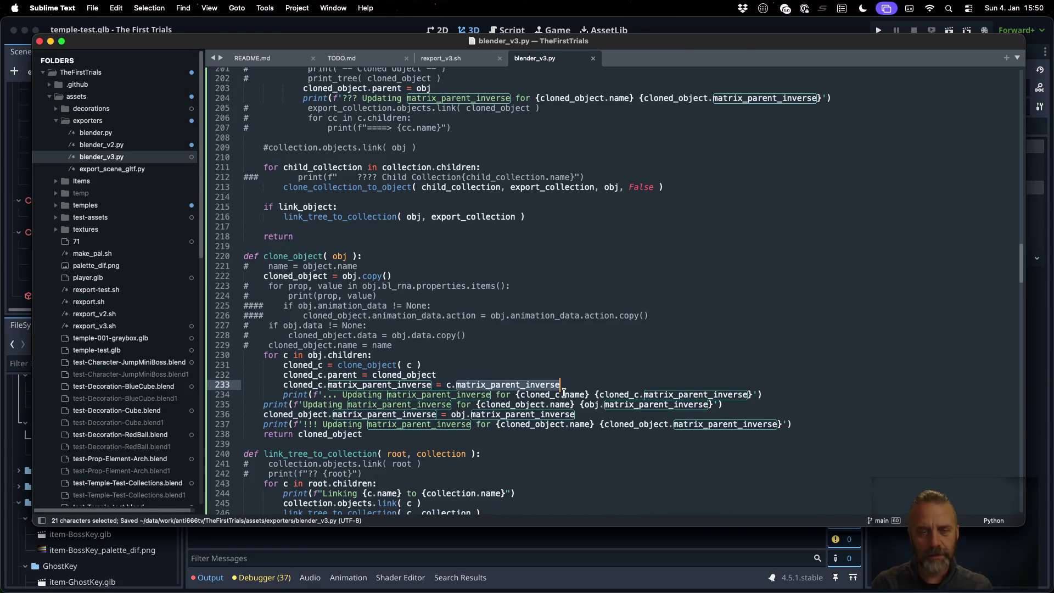
pyautogui.press('super+Tab')
# - Clear the terminal, re-run the export, and find the -4.0000 offset in Cone.001's matrix
pyautogui.press('super+k')
pyautogui.press('Up')
pyautogui.press('Return')
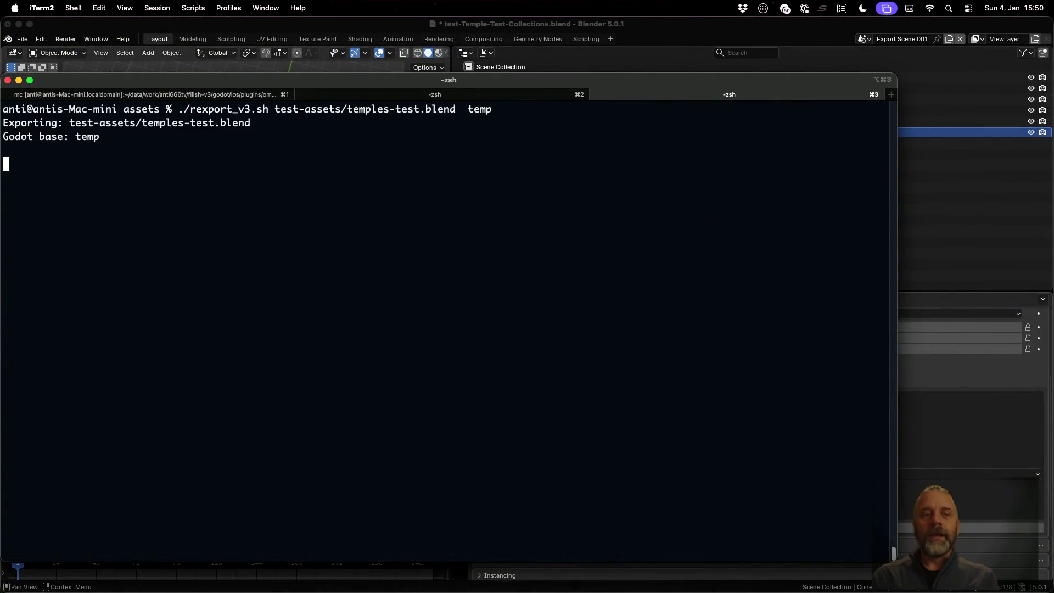
pyautogui.scroll(10, 351, 393)
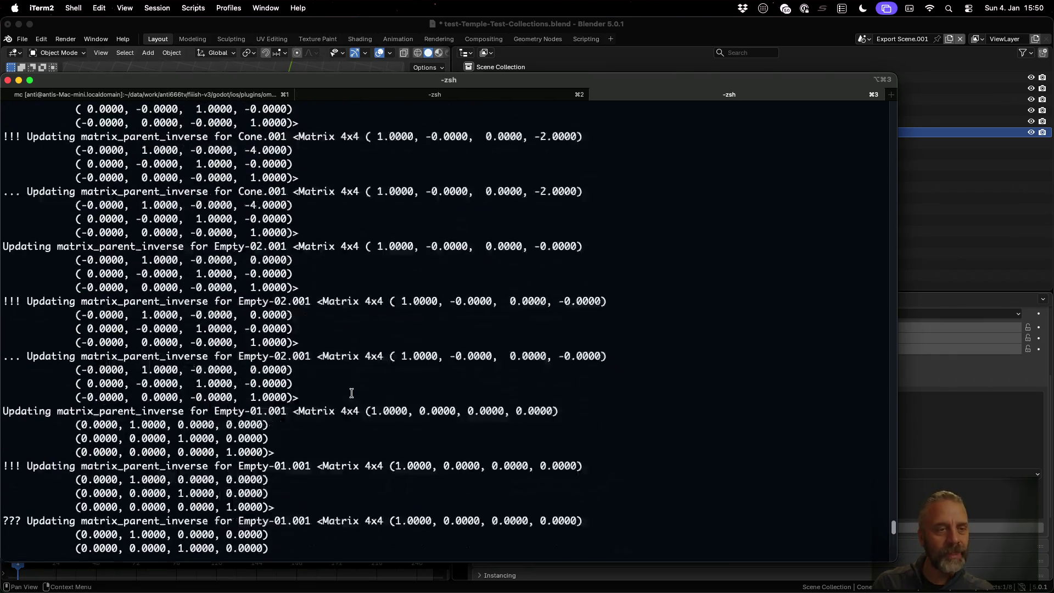
pyautogui.scroll(10, 351, 393)
pyautogui.scroll(-7, 351, 393)
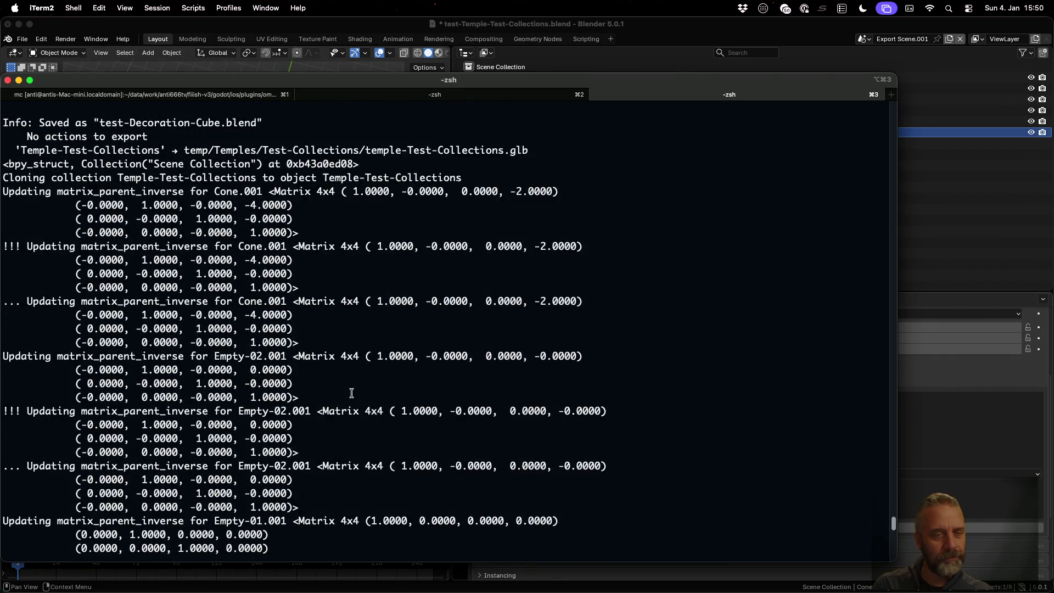
pyautogui.moveTo(247, 315); pyautogui.dragTo(290, 315)
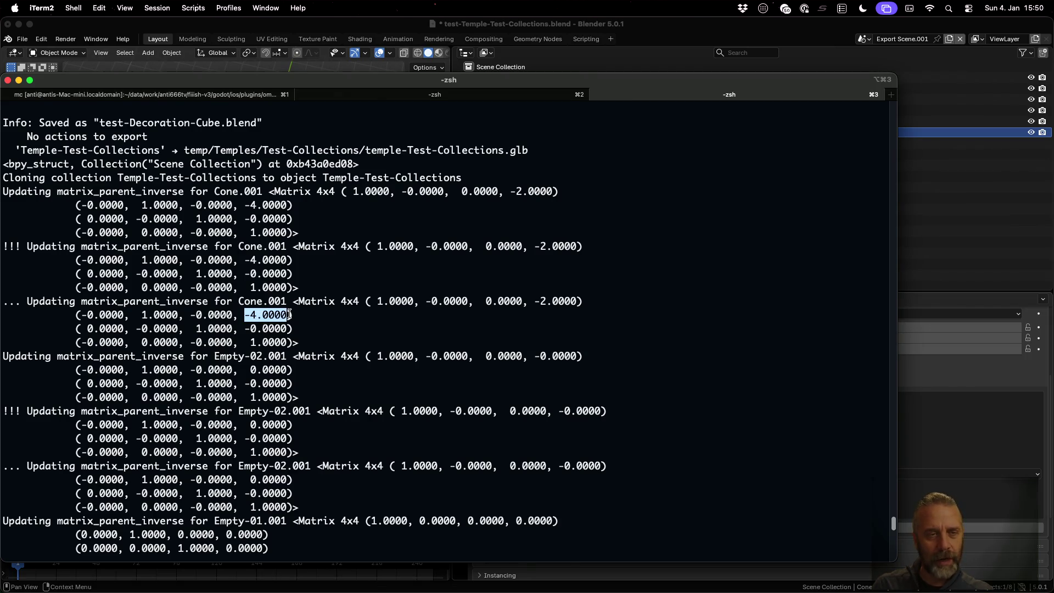
pyautogui.click(670, 37)
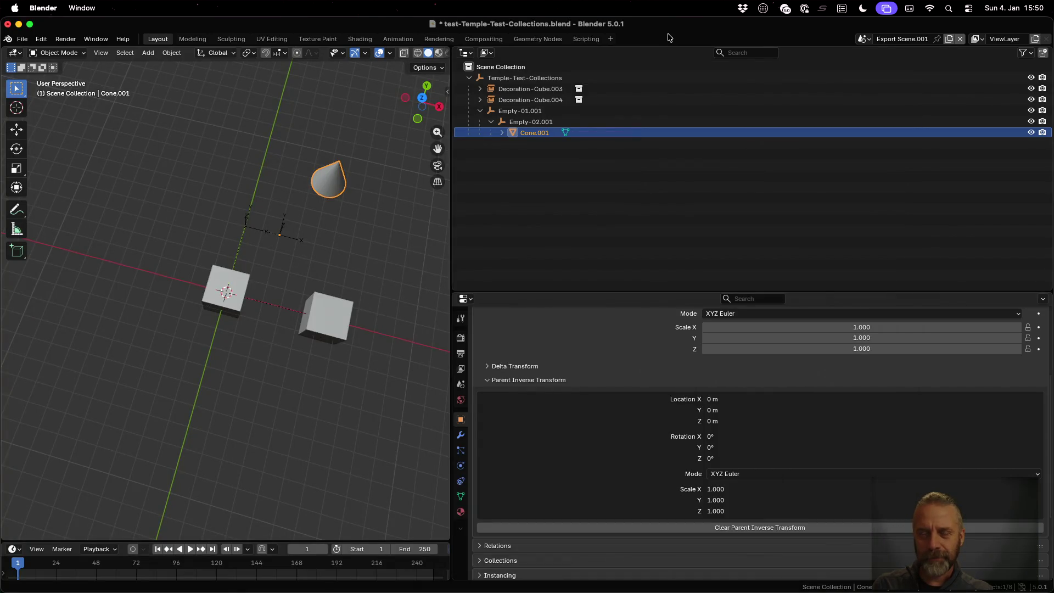
# - Open test-Temple-Test-Collections.blend without saving and switch to the Export Scene.001 scene
pyautogui.click(22, 39)
pyautogui.moveTo(53, 73)
pyautogui.click(147, 85)
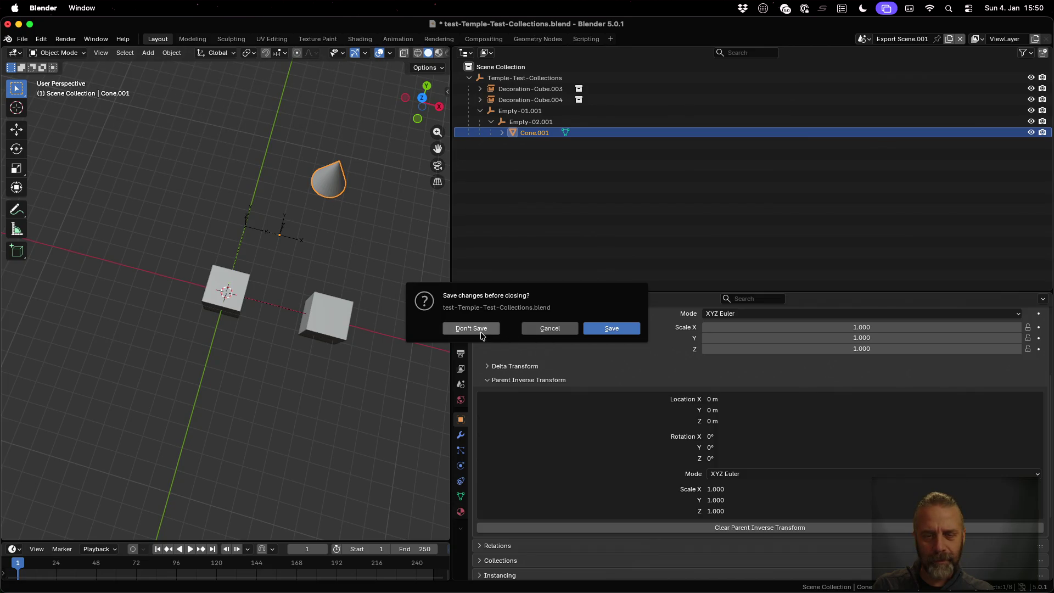
pyautogui.click(478, 328)
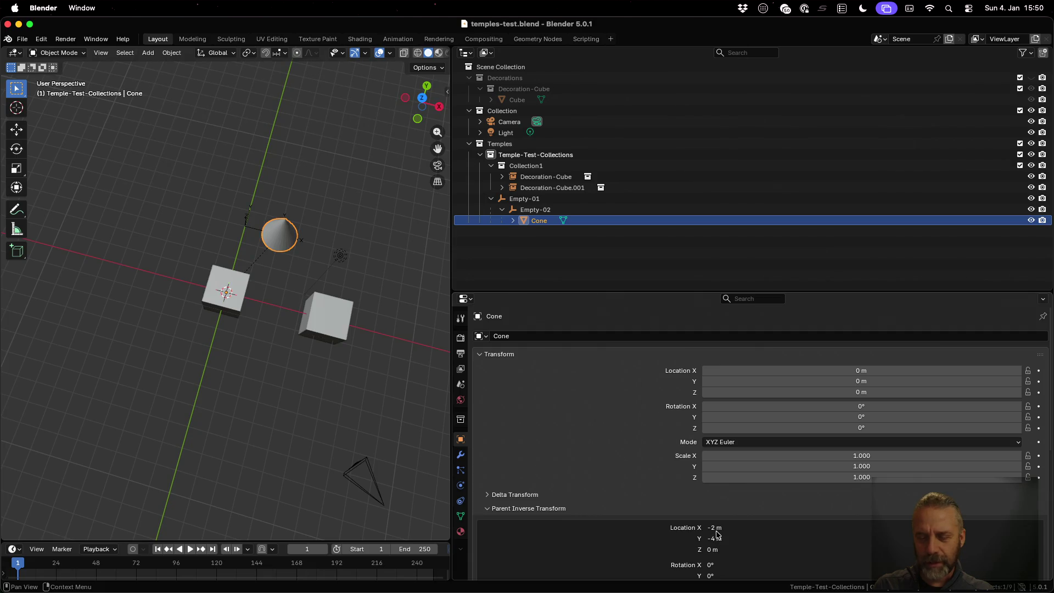
pyautogui.click(22, 39)
pyautogui.moveTo(50, 74)
pyautogui.click(165, 83)
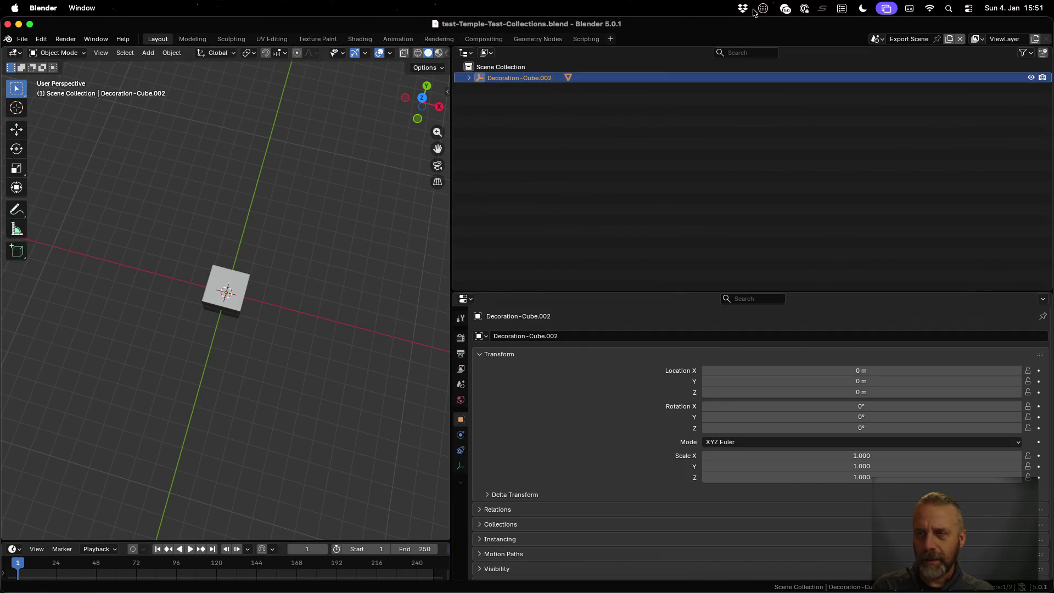
pyautogui.click(877, 39)
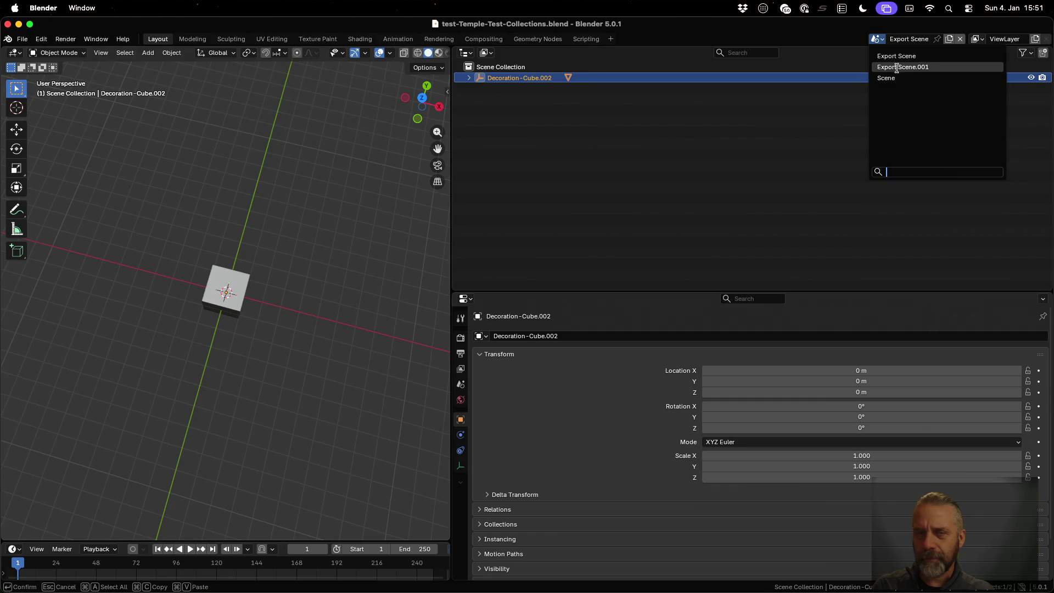
pyautogui.click(895, 67)
# - Expand Temple-Test-Collections through Empty-01.001 and Empty-02.001, then select Cone.001
pyautogui.moveTo(302, 272)
pyautogui.mouseDown(button='middle')
pyautogui.moveTo(318, 237)
pyautogui.moveTo(330, 237)
pyautogui.moveTo(268, 214)
pyautogui.moveTo(258, 179)
pyautogui.mouseUp(button='middle')
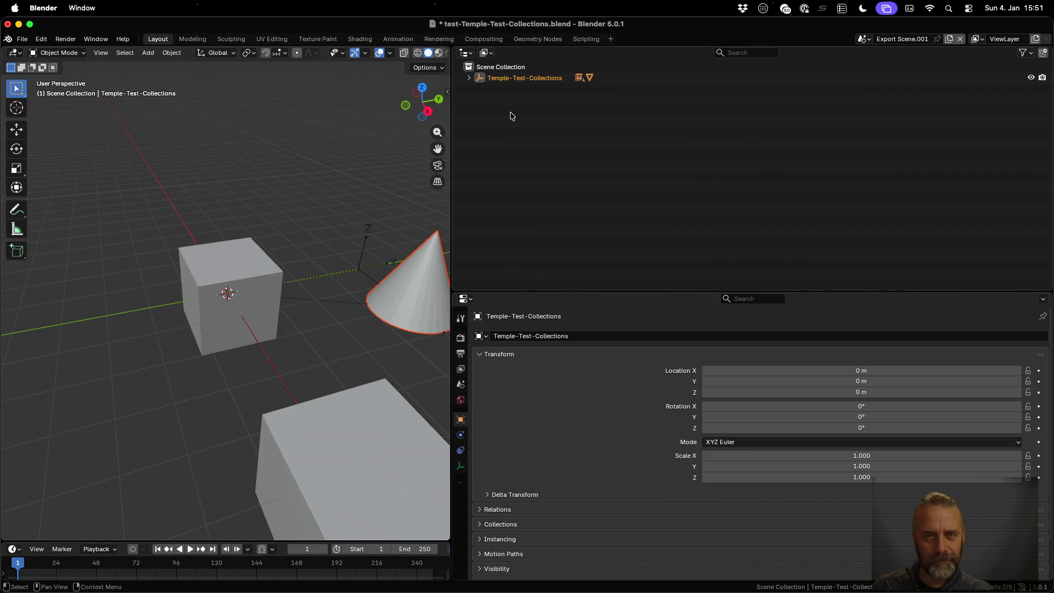
pyautogui.click(469, 78)
pyautogui.click(482, 111)
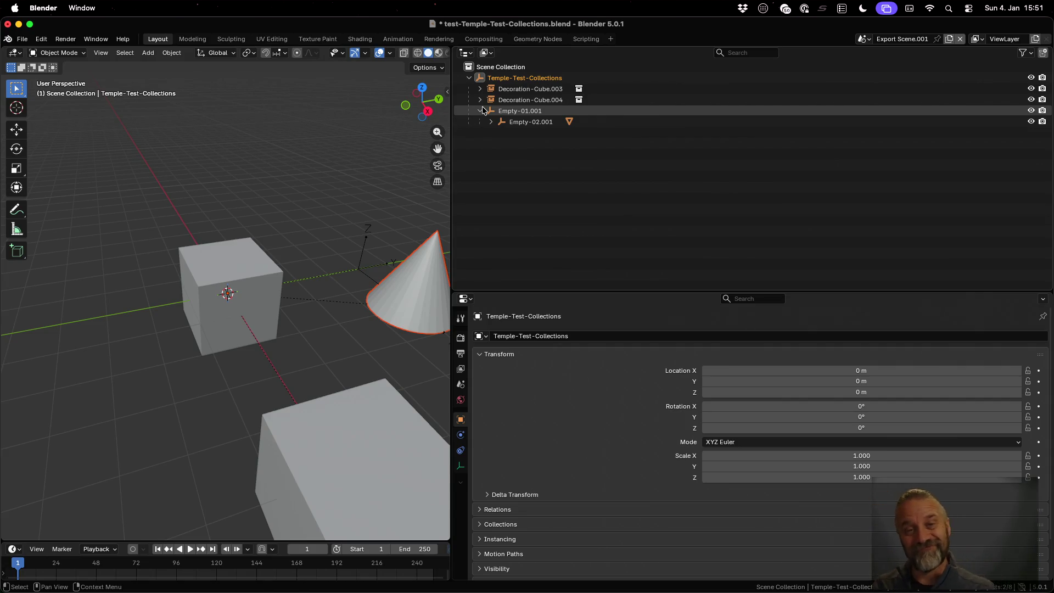
pyautogui.click(481, 111)
pyautogui.scroll(-2, 536, 328)
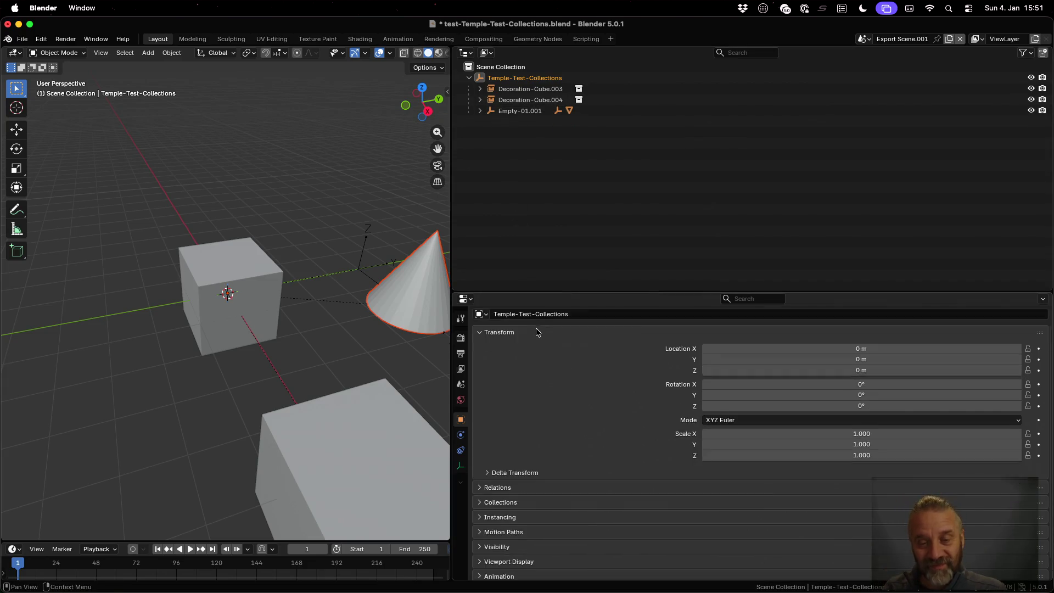
pyautogui.scroll(2, 530, 322)
pyautogui.scroll(-2, 529, 320)
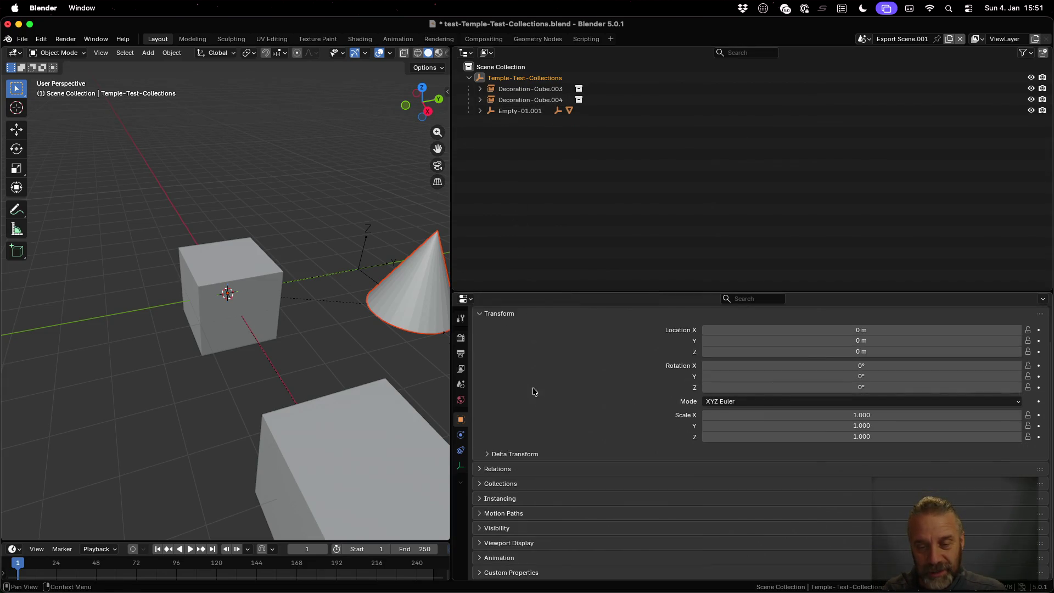
pyautogui.click(481, 110)
pyautogui.click(491, 122)
pyautogui.click(519, 132)
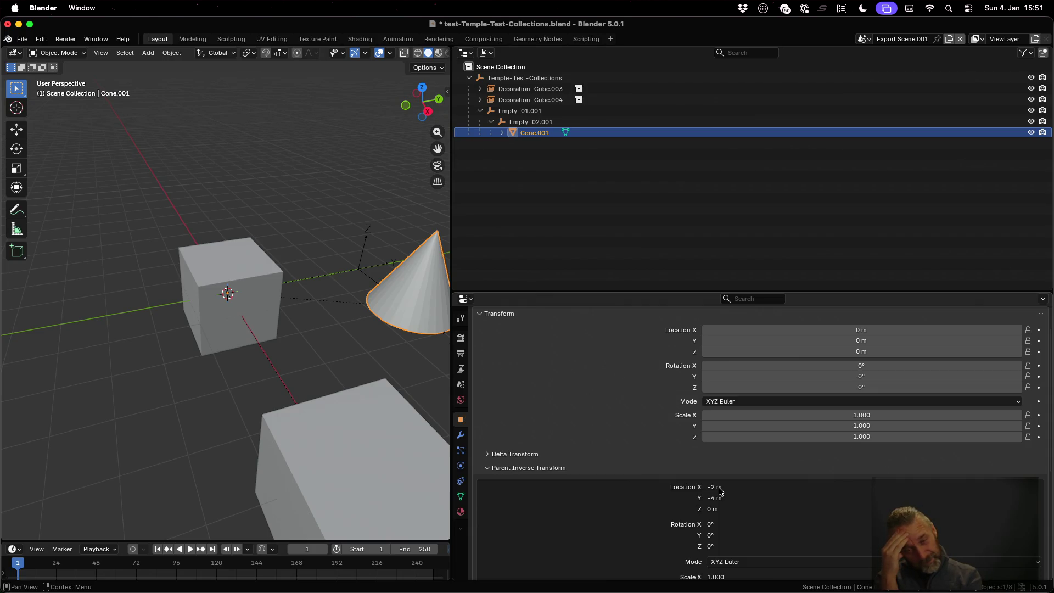
# - Compare transforms of Empty-02.001, Empty-01.001 and Cone.001's parent inverse (-2 m, -4 m)
pyautogui.click(519, 122)
pyautogui.click(523, 111)
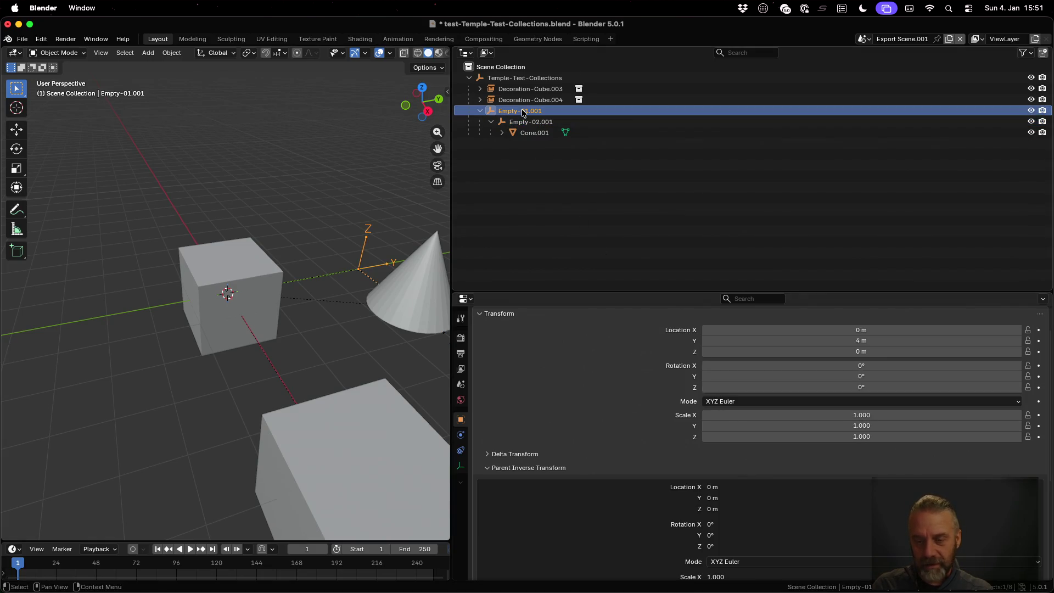
pyautogui.click(536, 122)
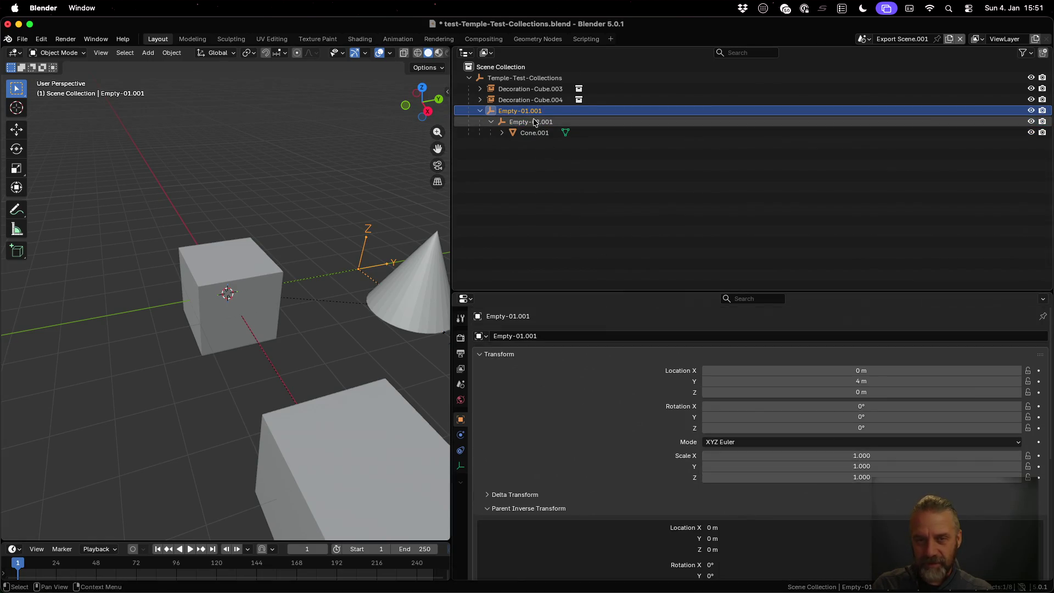
pyautogui.scroll(-2, 774, 464)
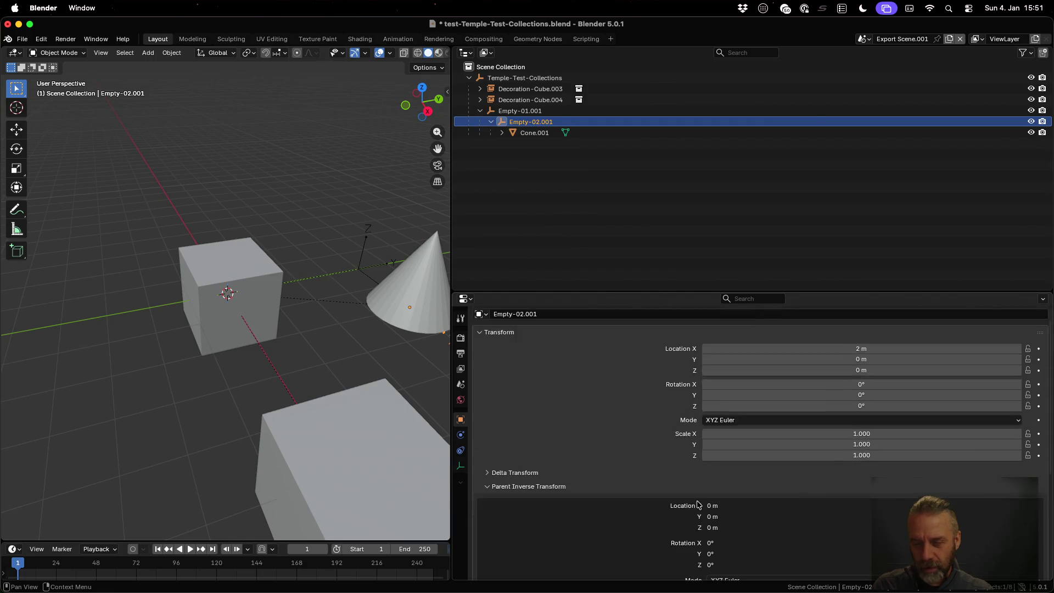
pyautogui.click(529, 133)
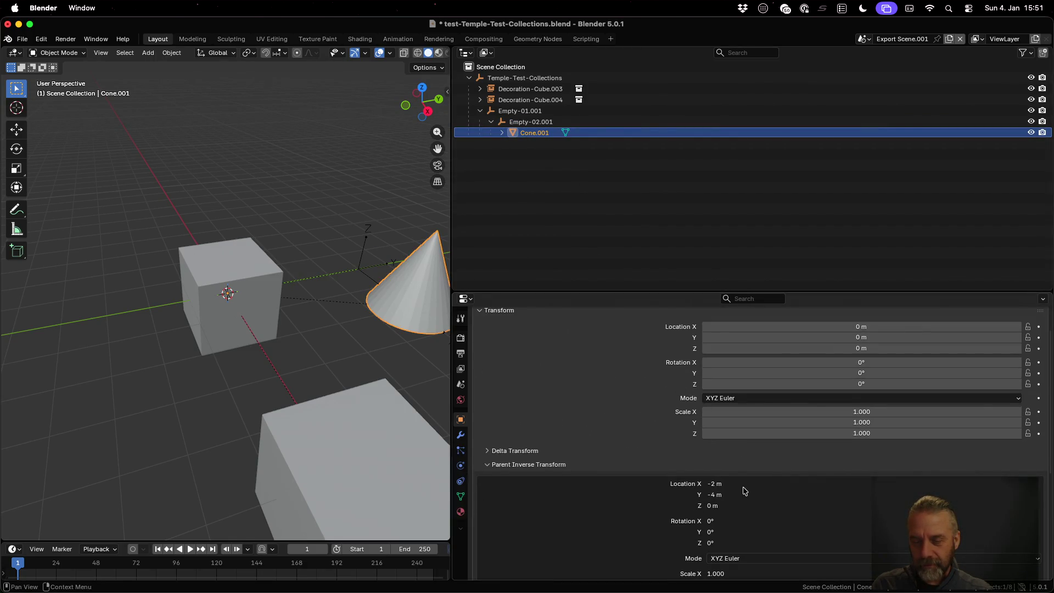
pyautogui.scroll(-2, 744, 490)
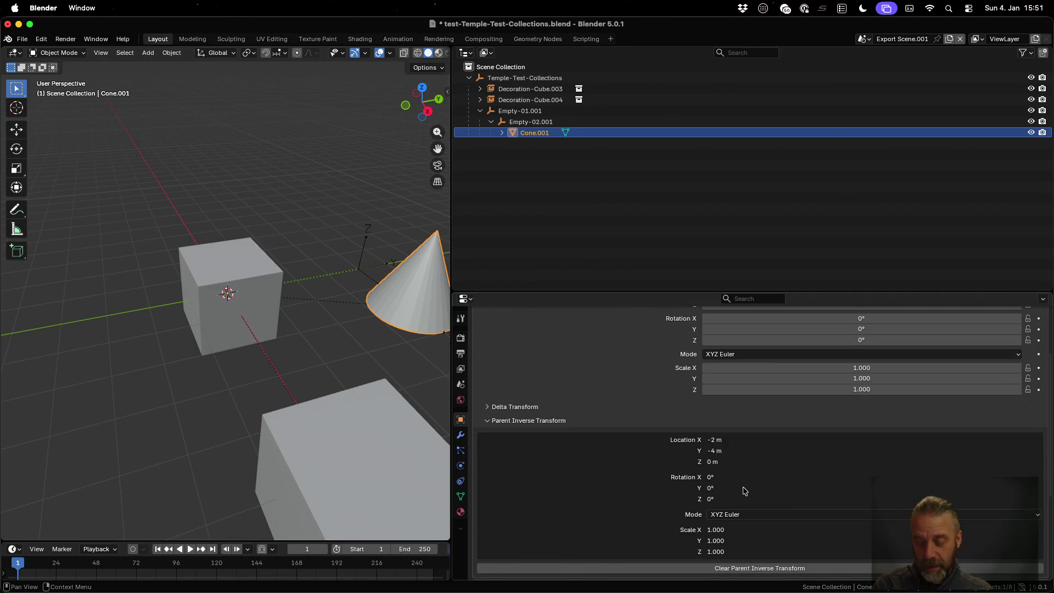
pyautogui.hotkey('ctrl', 'Up')
pyautogui.click(301, 227)
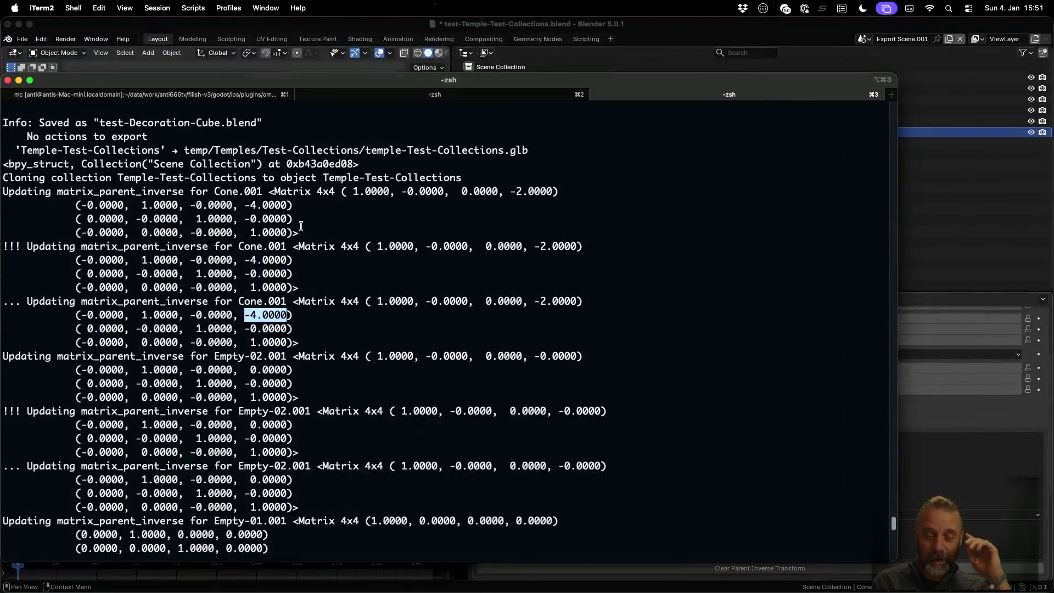
# - Re-export temples/test/temple-test.blend into temp, exporting all 4 collections
pyautogui.press('Up')
pyautogui.press('Up')
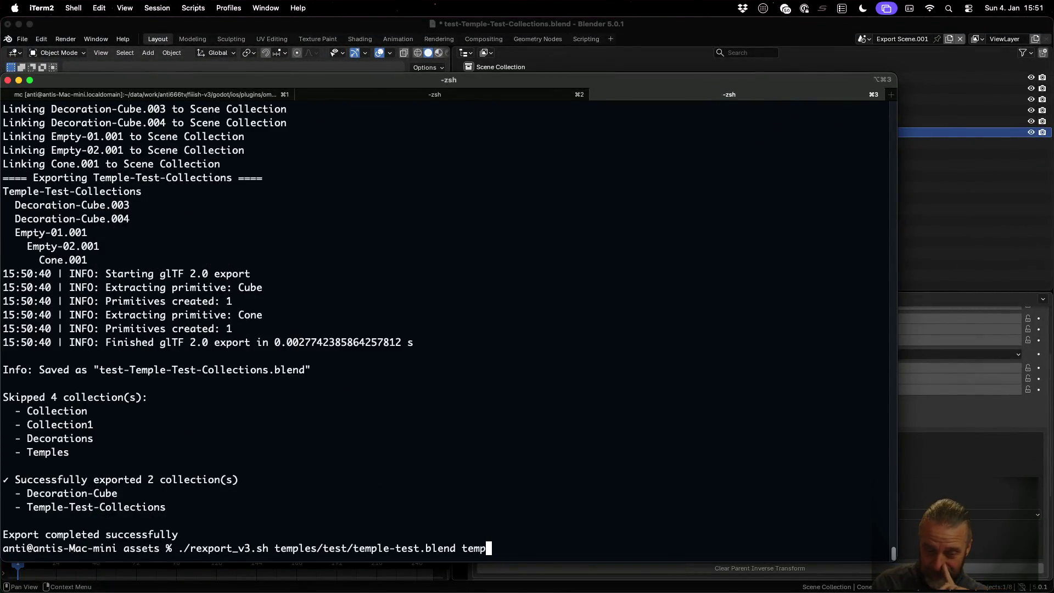
pyautogui.press('Return')
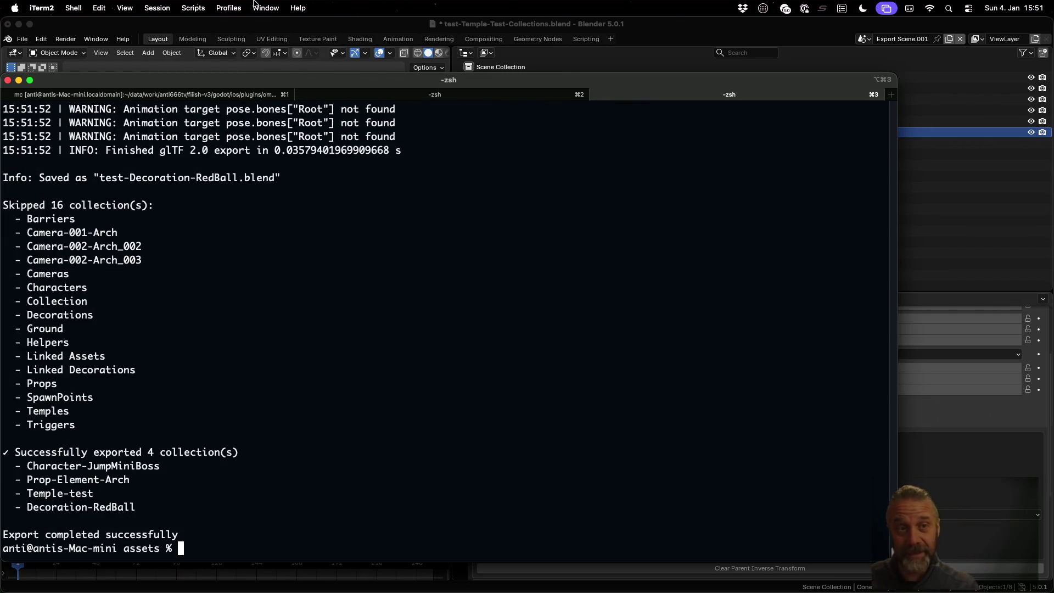
pyautogui.click(291, 25)
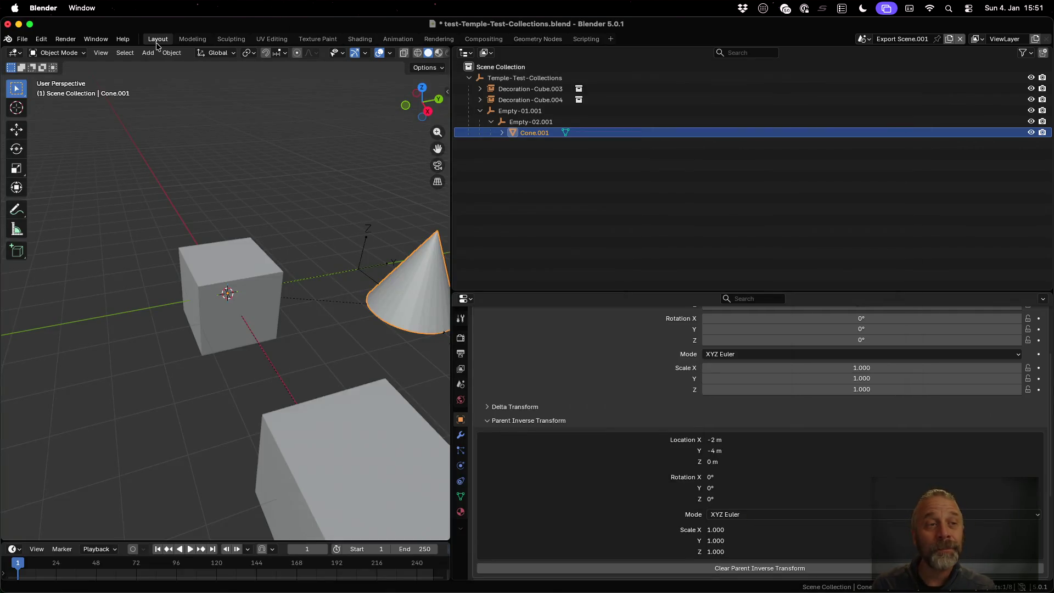
# - Open temple-test.blend without saving and view the temple in the Modeling workspace
pyautogui.click(22, 39)
pyautogui.moveTo(62, 74)
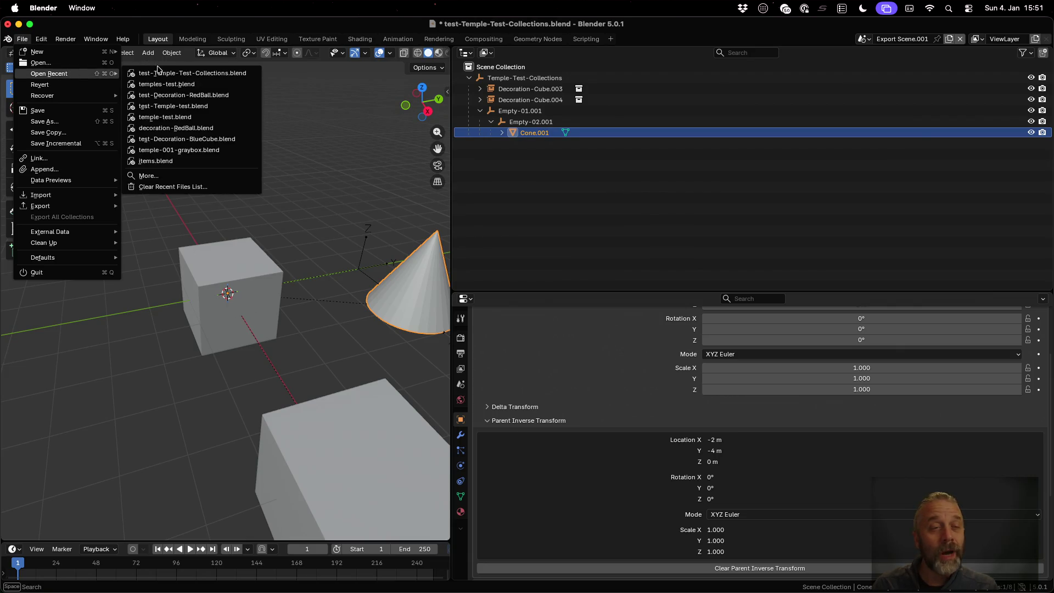
pyautogui.click(196, 118)
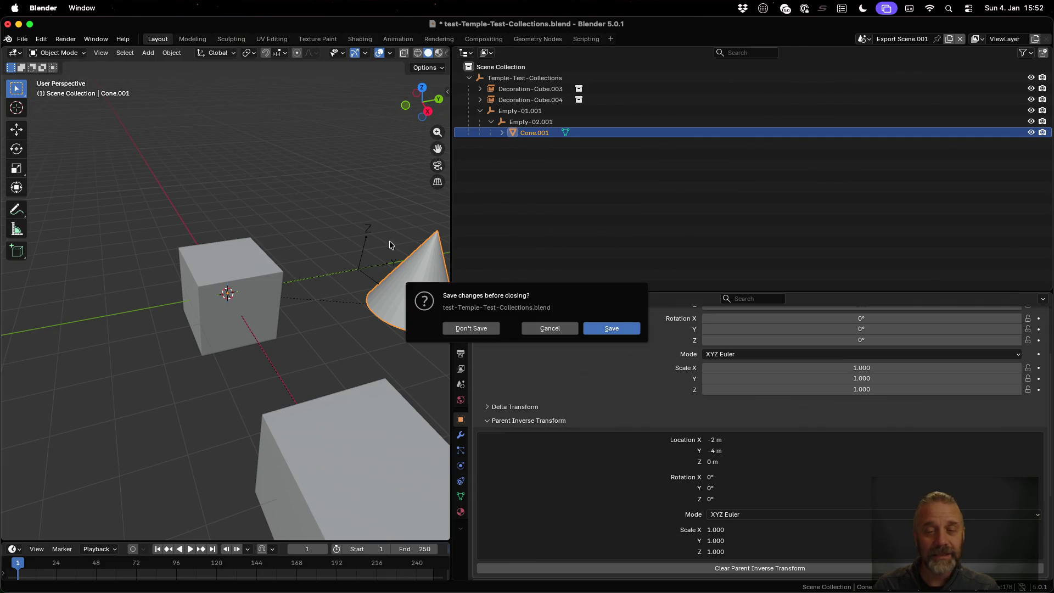
pyautogui.click(468, 328)
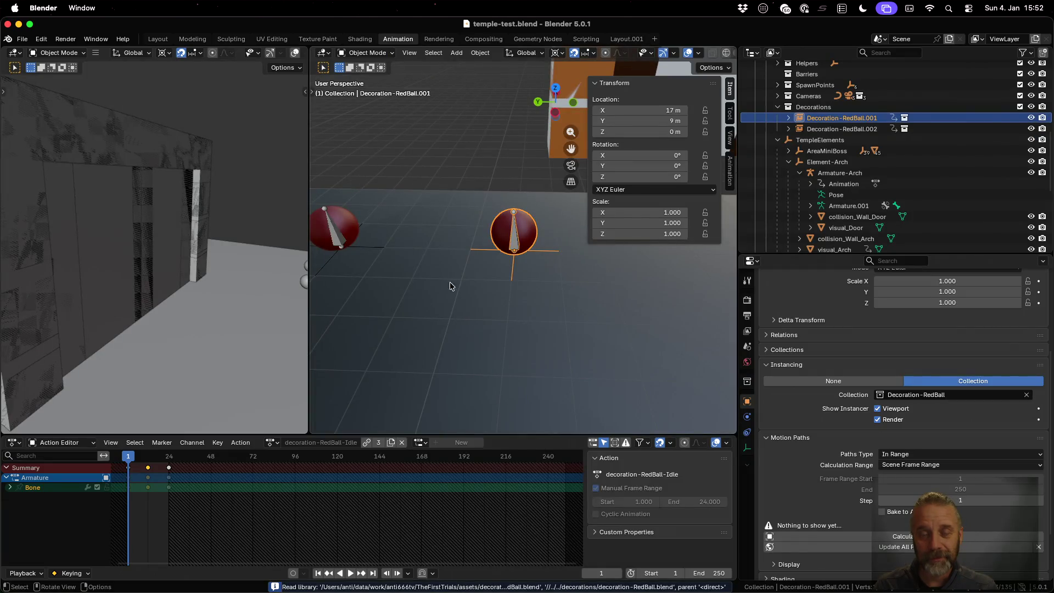
pyautogui.click(193, 39)
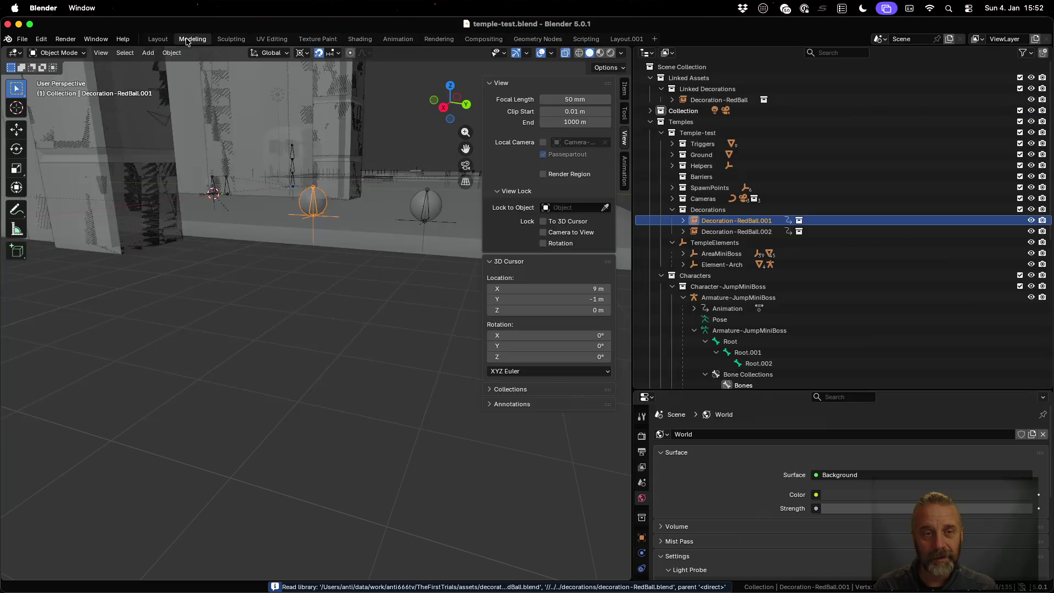
pyautogui.scroll(-3, 365, 272)
pyautogui.moveTo(339, 223)
pyautogui.mouseDown(button='middle')
pyautogui.moveTo(338, 277)
pyautogui.moveTo(302, 153)
pyautogui.mouseUp(button='middle')
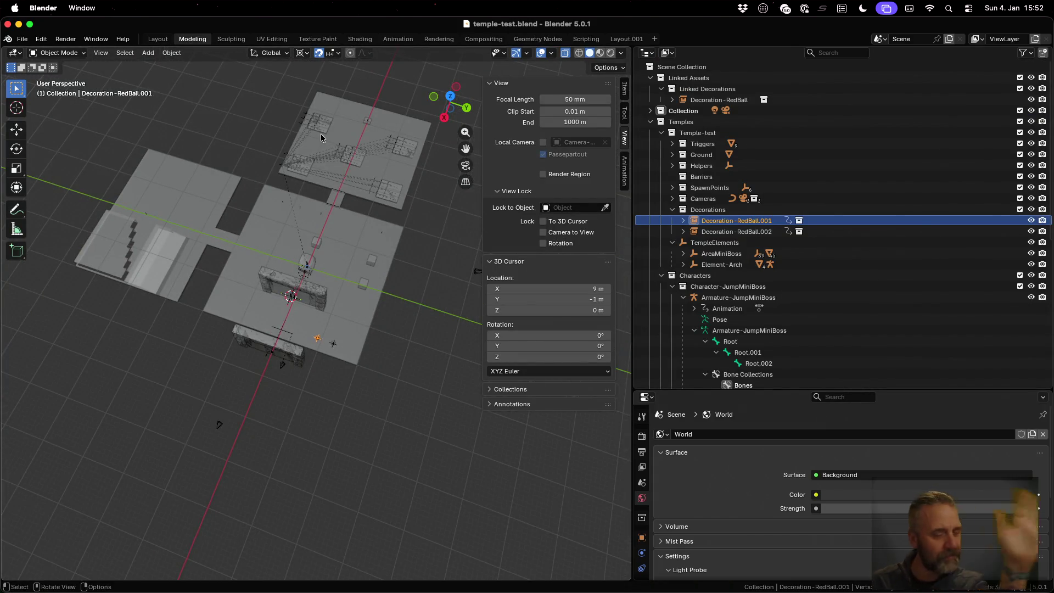
# - Check the scene list, then open test-Temple-test.blend from recent files
pyautogui.click(882, 38)
pyautogui.click(884, 39)
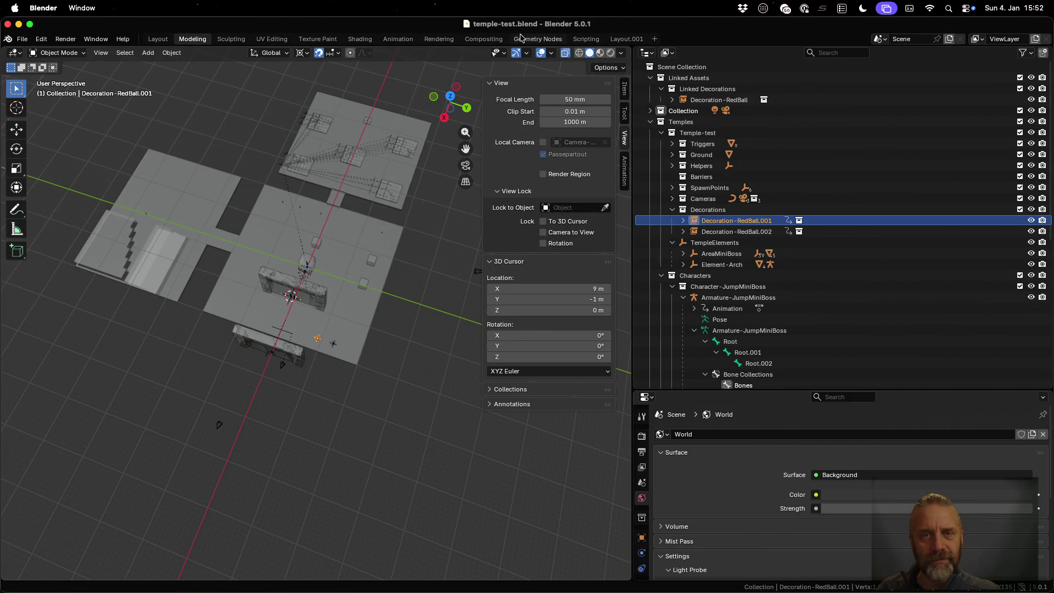
pyautogui.click(26, 41)
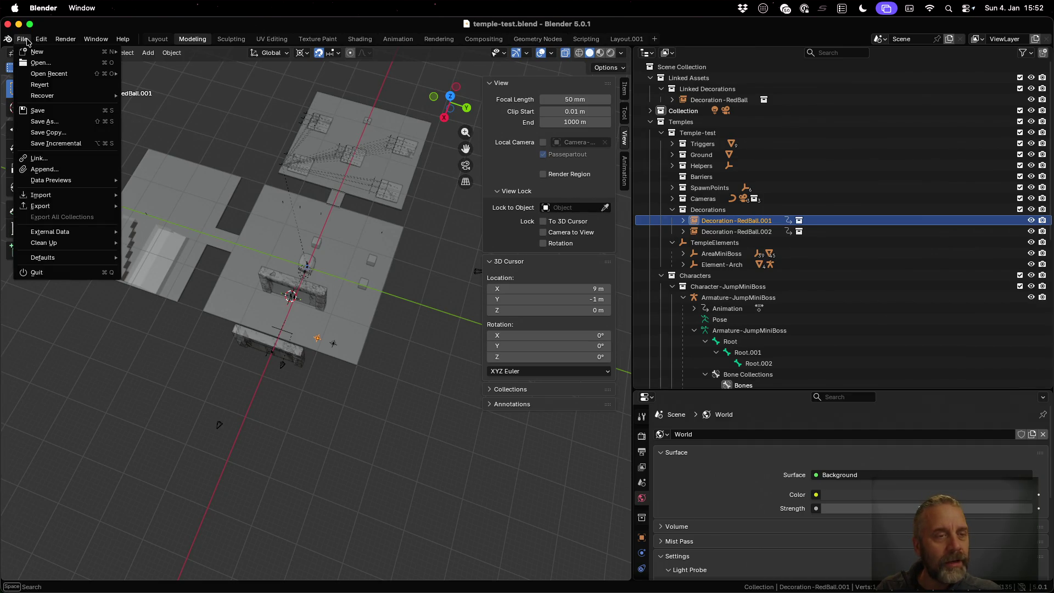
pyautogui.moveTo(66, 76)
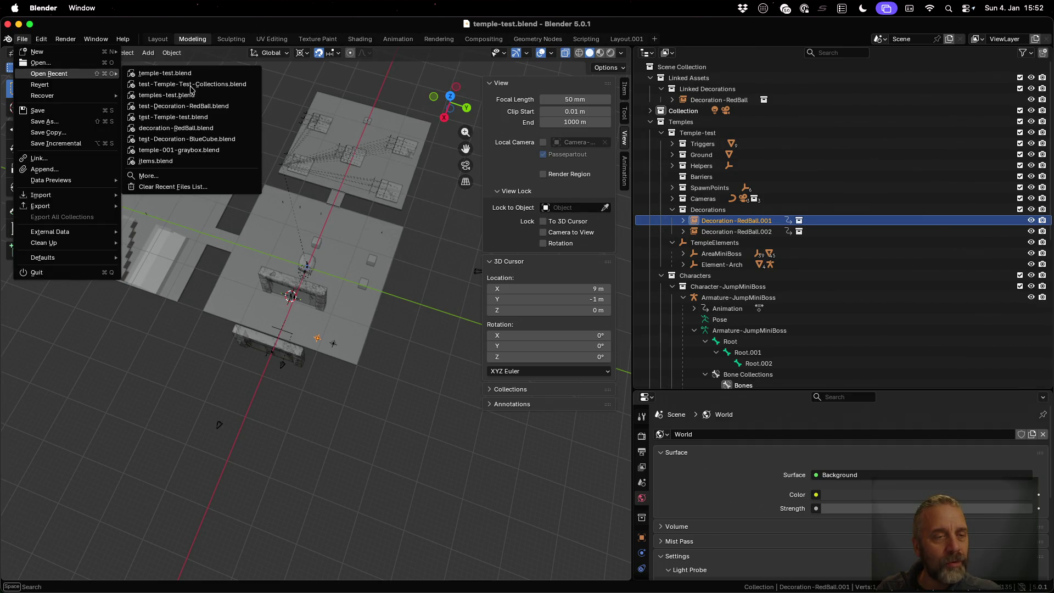
pyautogui.click(204, 121)
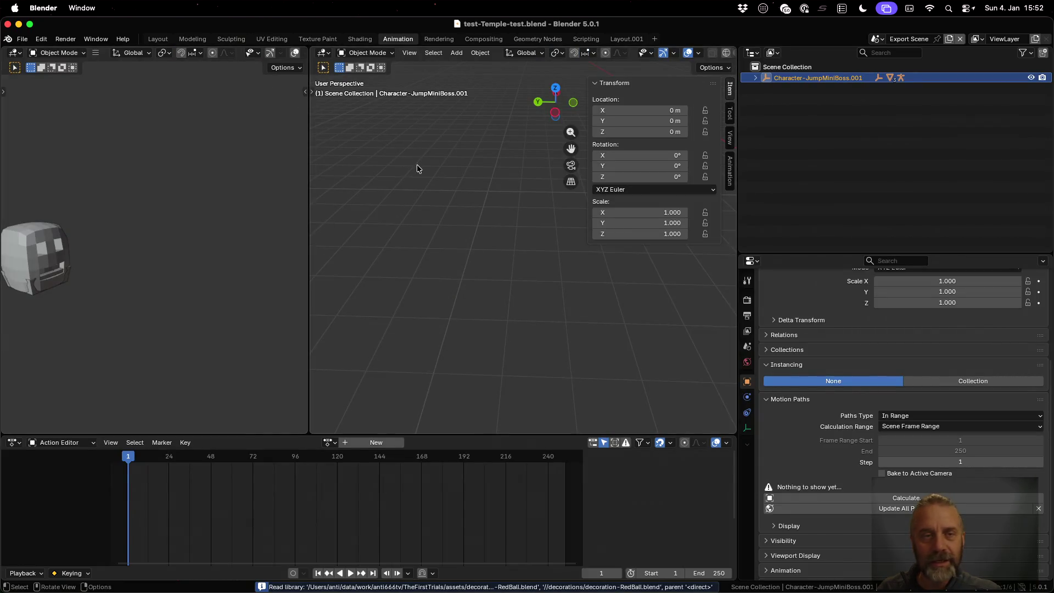
# - In the Modeling workspace, switch to the scene named Scene and orbit to a high level overview
pyautogui.click(193, 39)
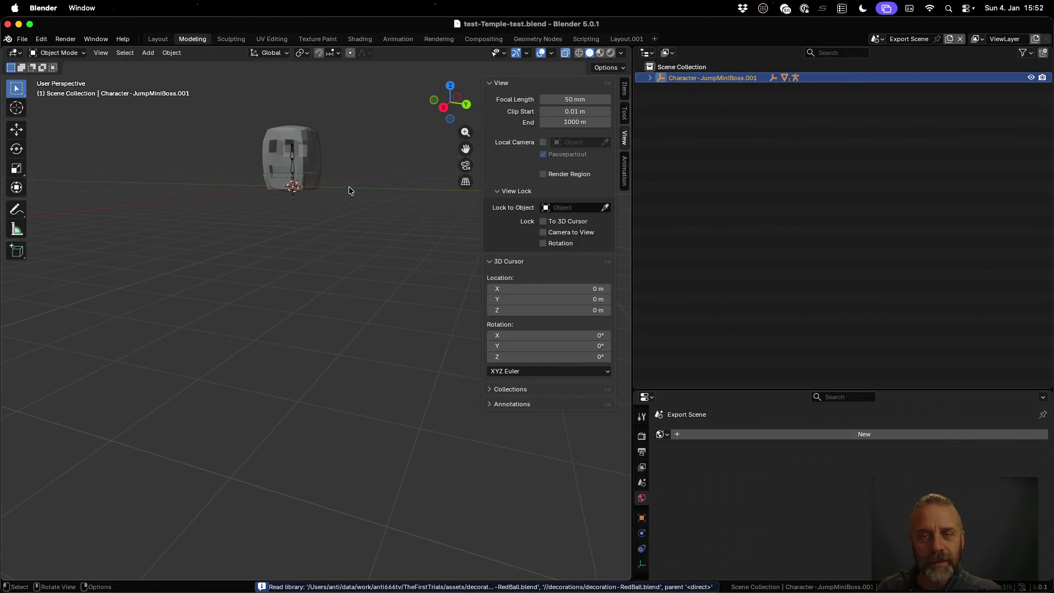
pyautogui.click(879, 39)
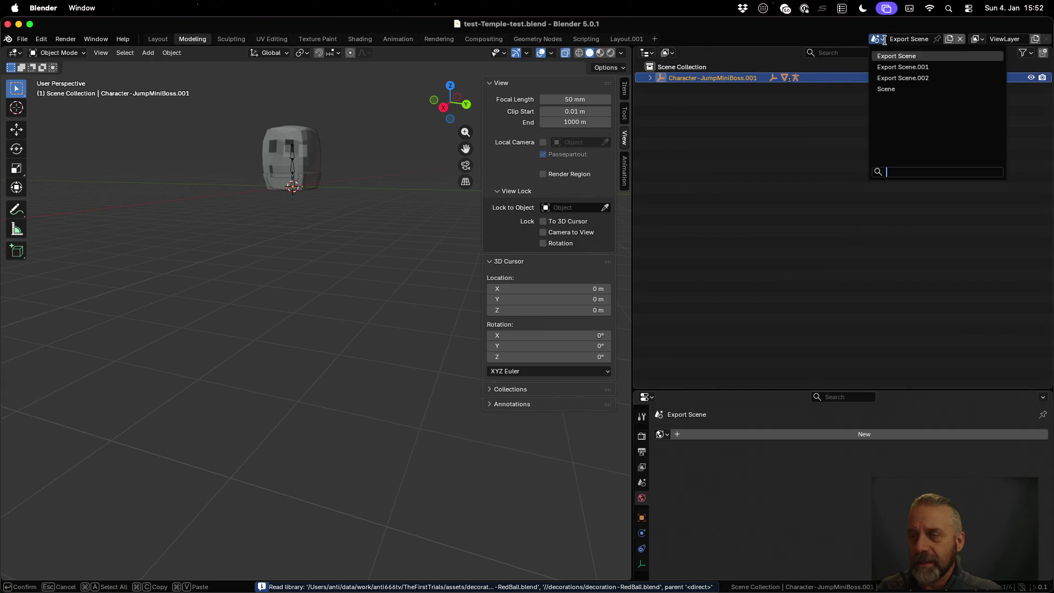
pyautogui.click(886, 89)
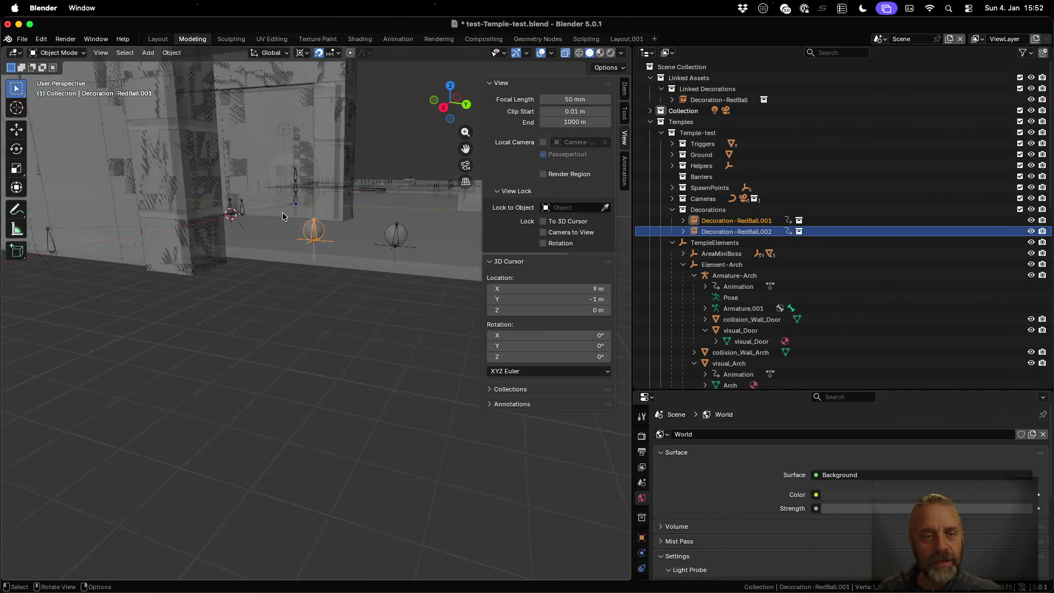
pyautogui.scroll(-8, 283, 216)
pyautogui.moveTo(282, 216); pyautogui.dragTo(307, 144, button='middle')
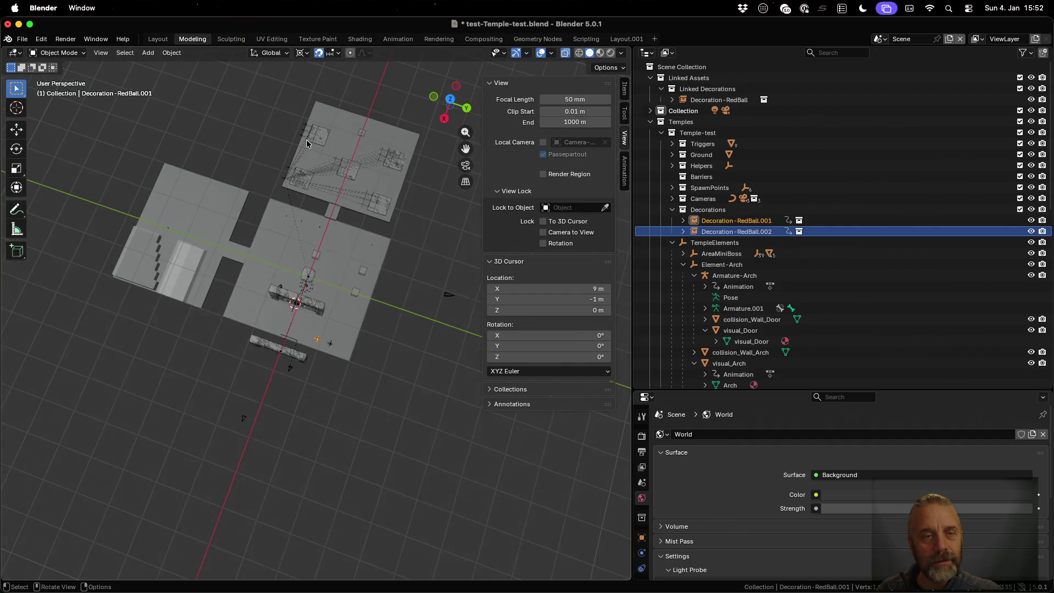
# - Switch to Export Scene.002 with Material Preview shading and expand its Temple-test collection
pyautogui.click(886, 39)
pyautogui.click(906, 78)
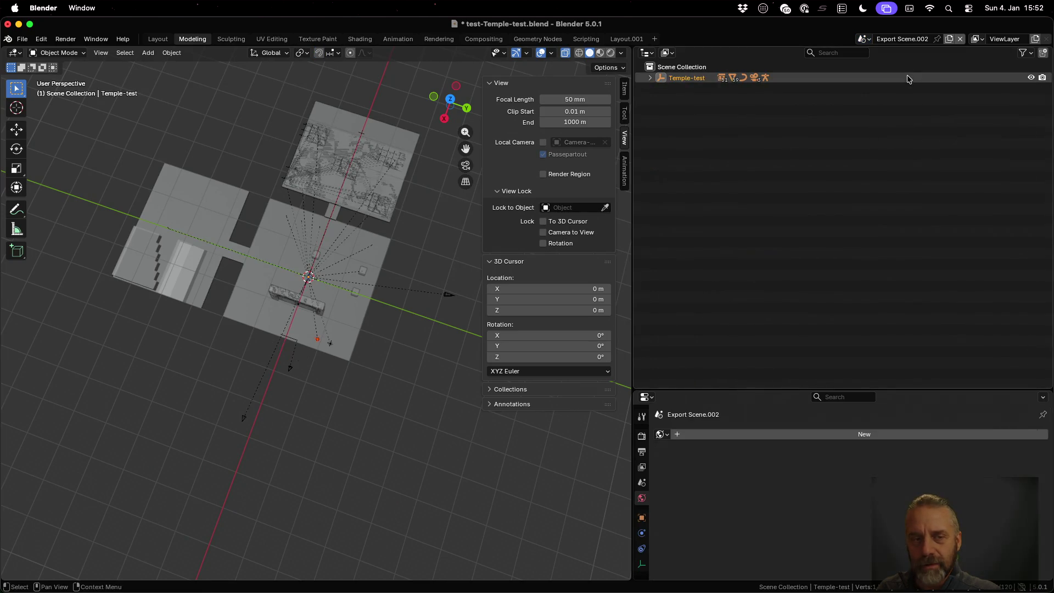
pyautogui.scroll(5, 370, 187)
pyautogui.keyDown('shift'); pyautogui.scroll(10, 335, 192); pyautogui.keyUp('shift')
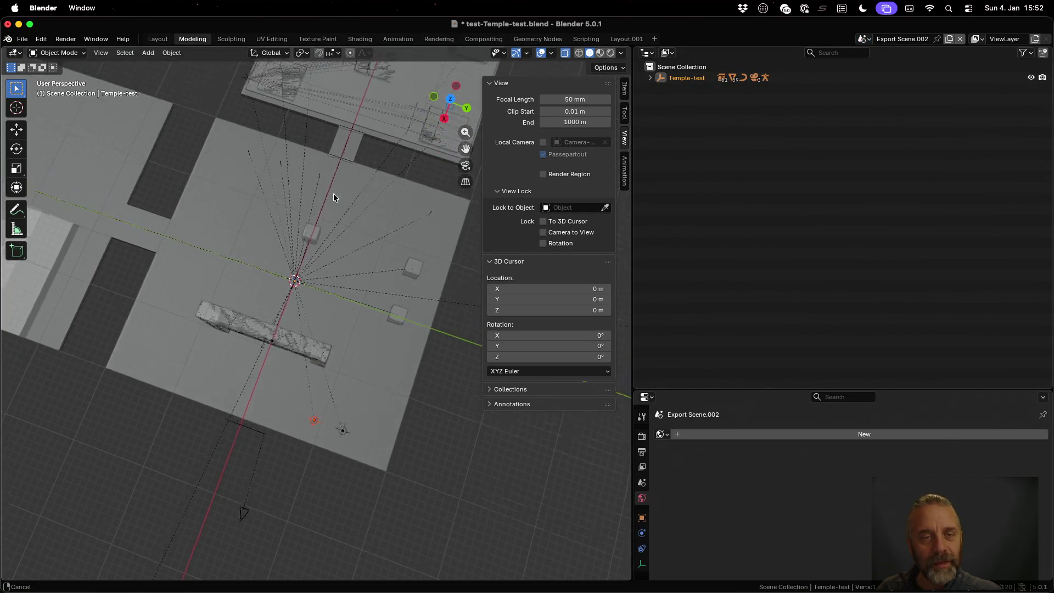
pyautogui.click(604, 53)
pyautogui.click(610, 53)
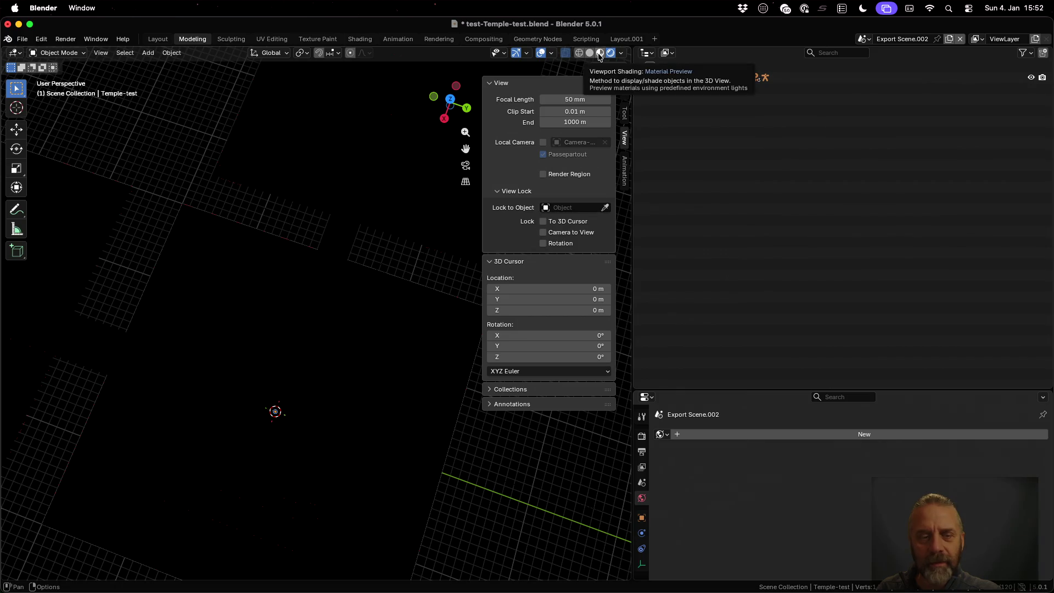
pyautogui.click(600, 53)
pyautogui.moveTo(295, 226); pyautogui.dragTo(494, 120, button='middle')
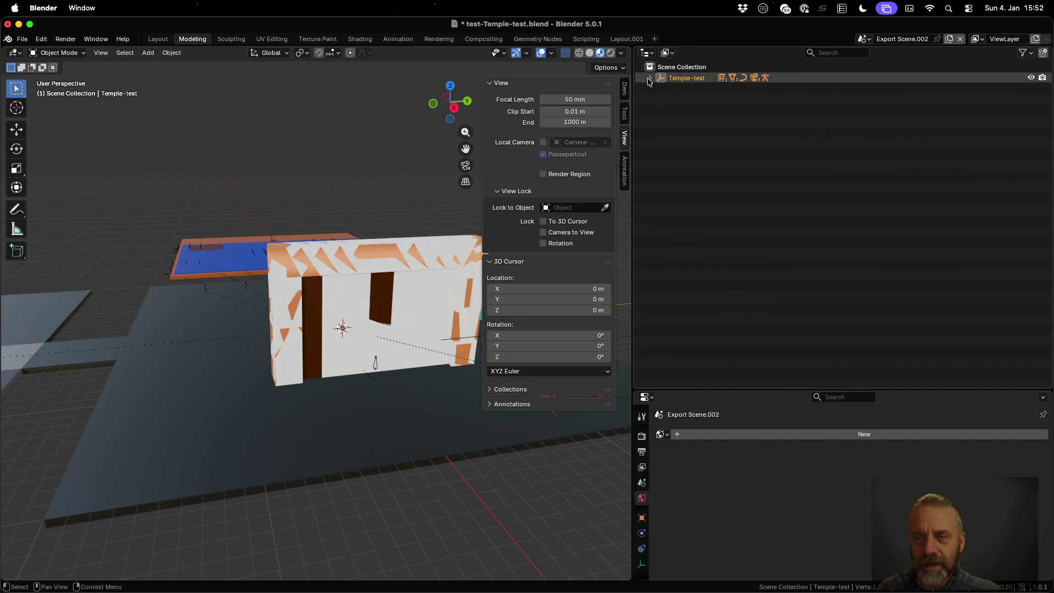
pyautogui.click(651, 79)
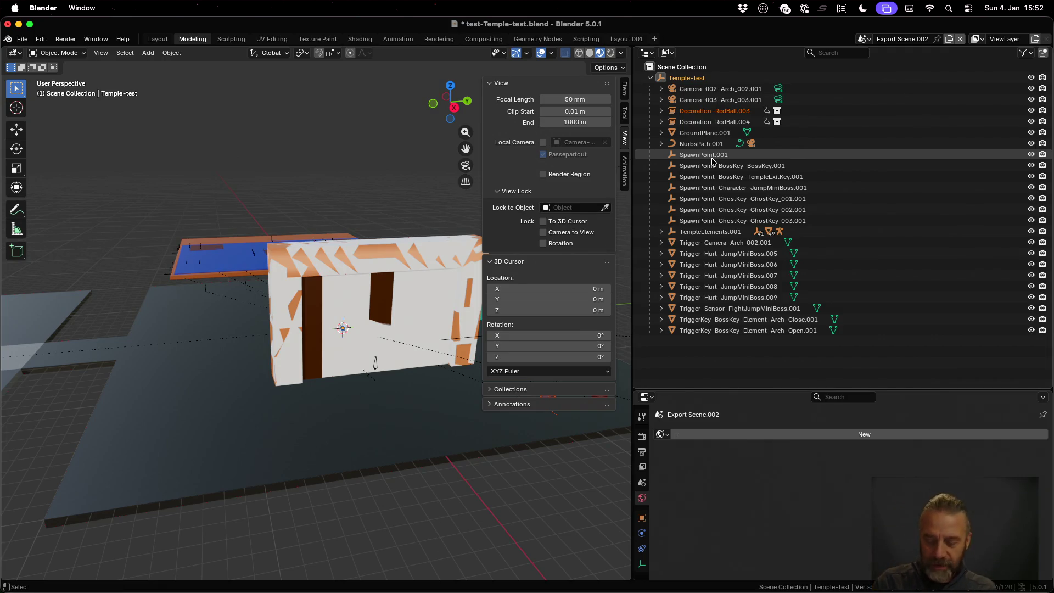
# - Glance at the Godot editor, then return to the desktop holding Blender
pyautogui.press('super+Tab')
pyautogui.click(253, 27)
pyautogui.scroll(-10, 135, 149)
pyautogui.scroll(10, 110, 143)
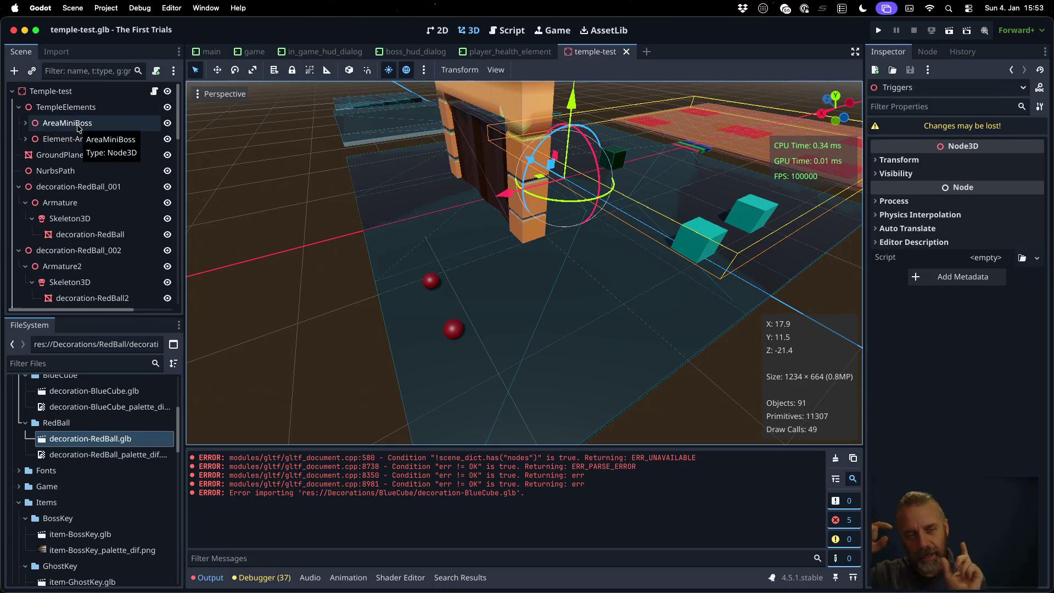
pyautogui.hotkey('ctrl', 'Right')
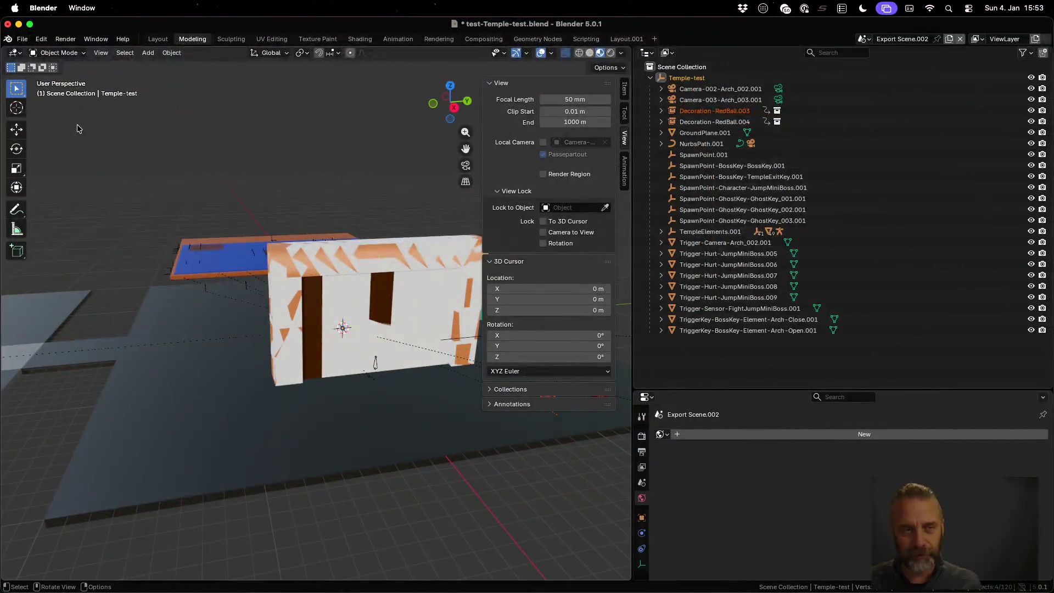
# - Run ./rexport_v3.sh temples/test/temple-test.blend ../godot/ in the terminal, then return to Godot
pyautogui.hotkey('ctrl', 'Up')
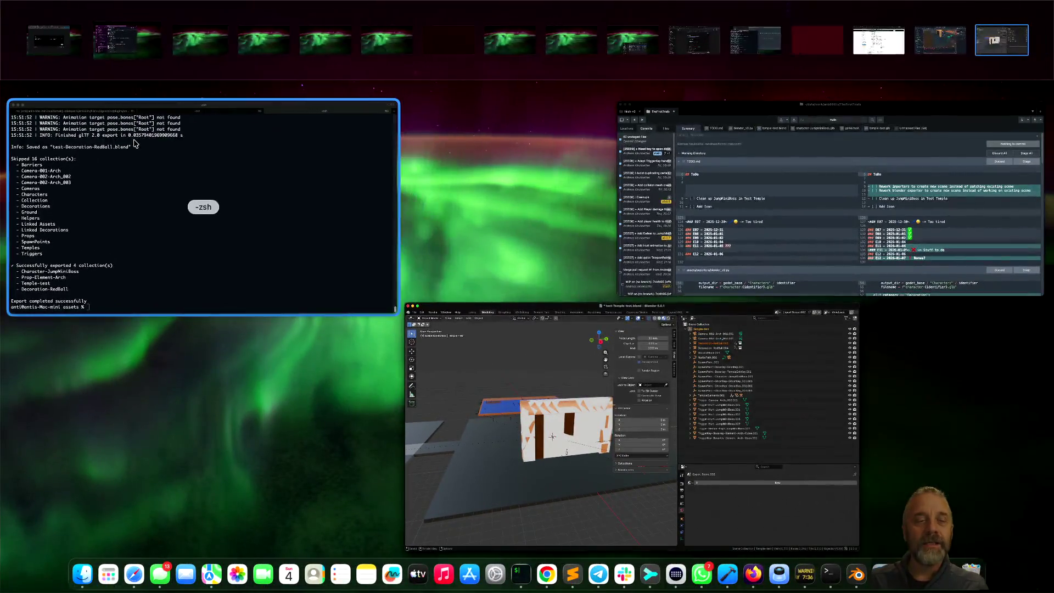
pyautogui.click(202, 205)
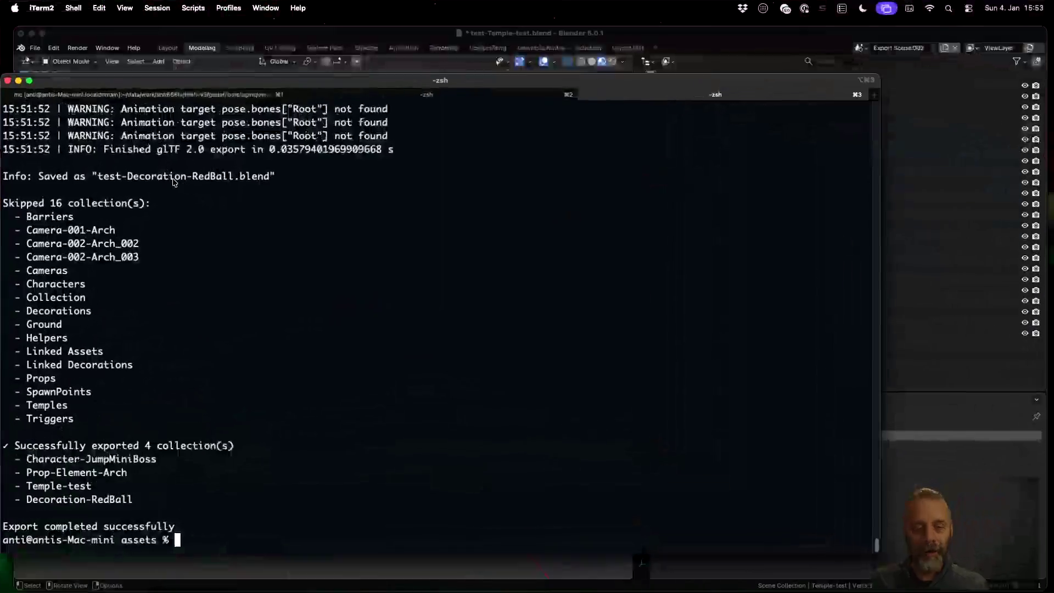
pyautogui.write('./rexport_v3.sh temples/test/temple-test.blend temp')
pyautogui.press('BackSpace')
pyautogui.press('BackSpace')
pyautogui.press('BackSpace')
pyautogui.write('../godot/')
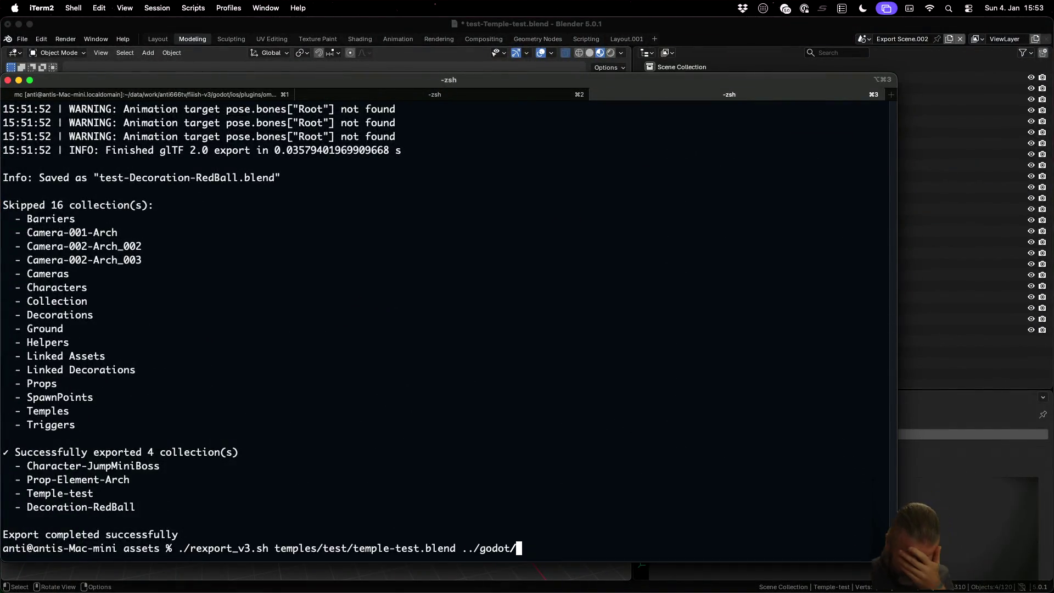
pyautogui.press('Return')
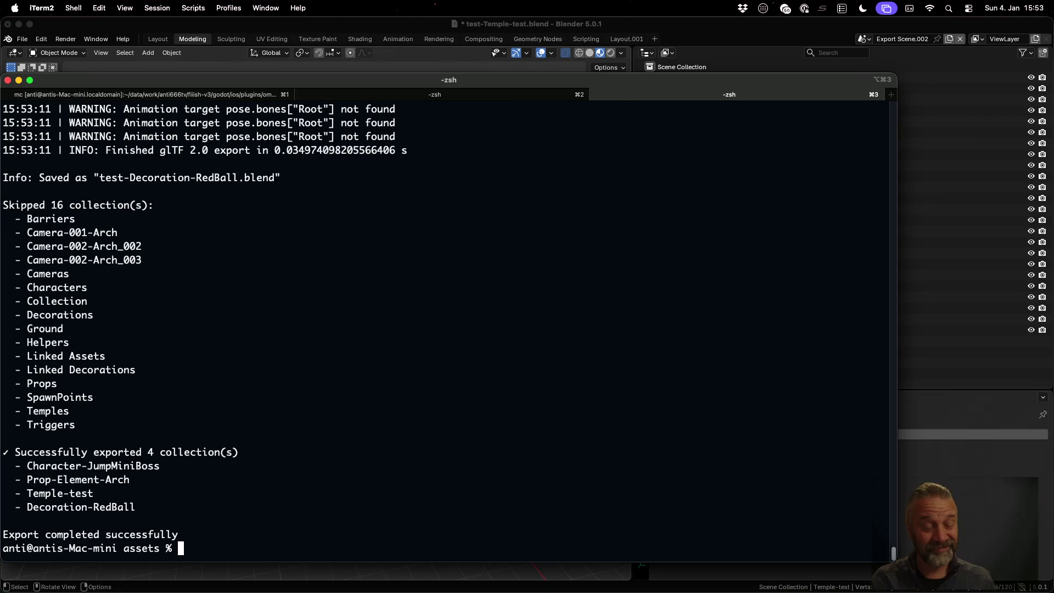
pyautogui.press('super+Tab')
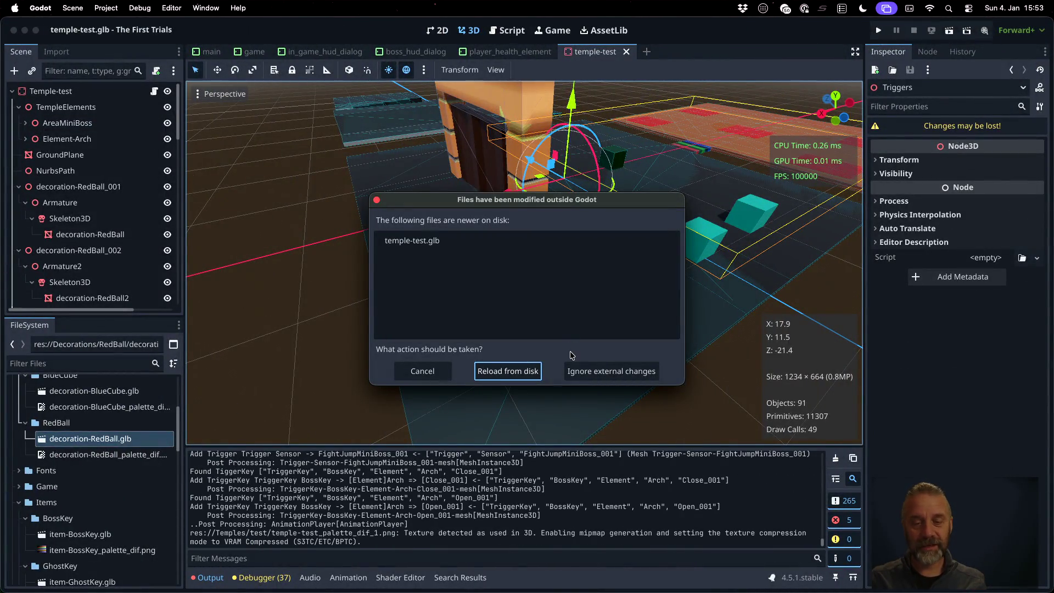
# - Reload temple-test.glb from disk despite the warning and expand Temple-test in the Scene dock
pyautogui.click(509, 377)
pyautogui.click(523, 314)
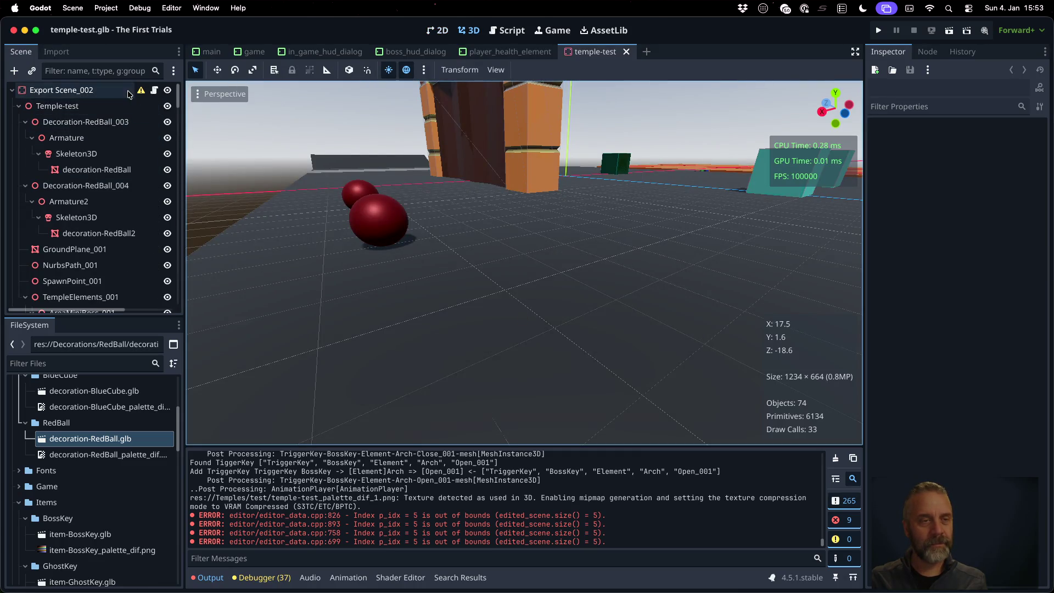
pyautogui.moveTo(137, 93)
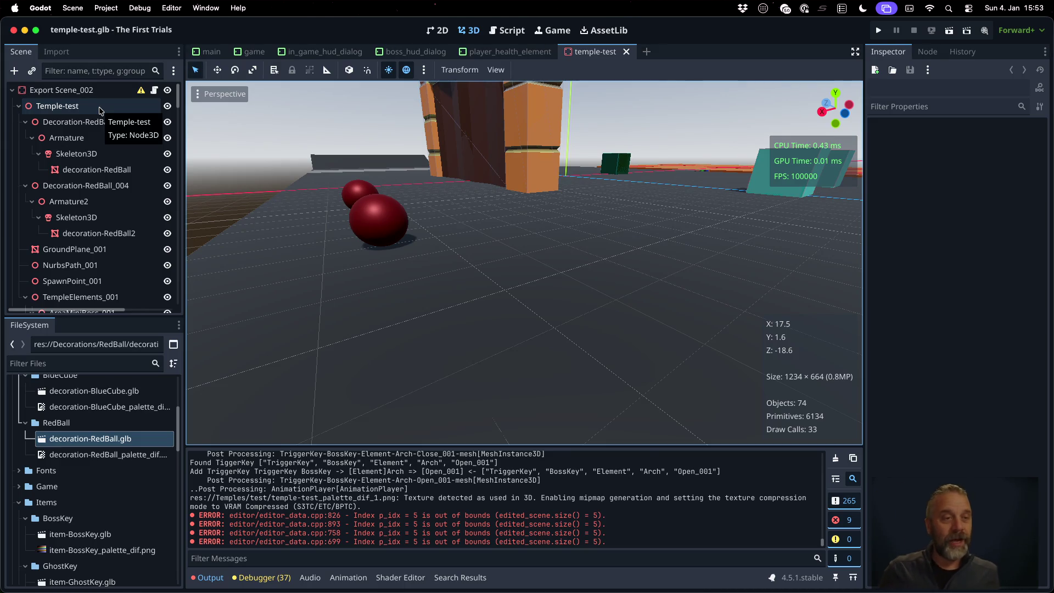
pyautogui.click(19, 107)
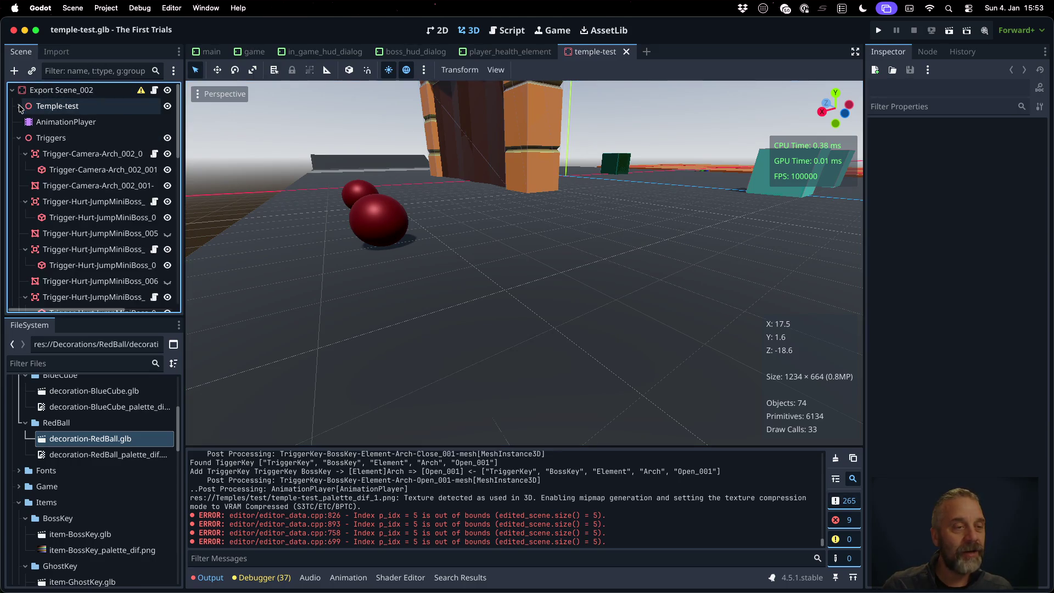
pyautogui.click(19, 107)
pyautogui.click(19, 107)
pyautogui.click(20, 107)
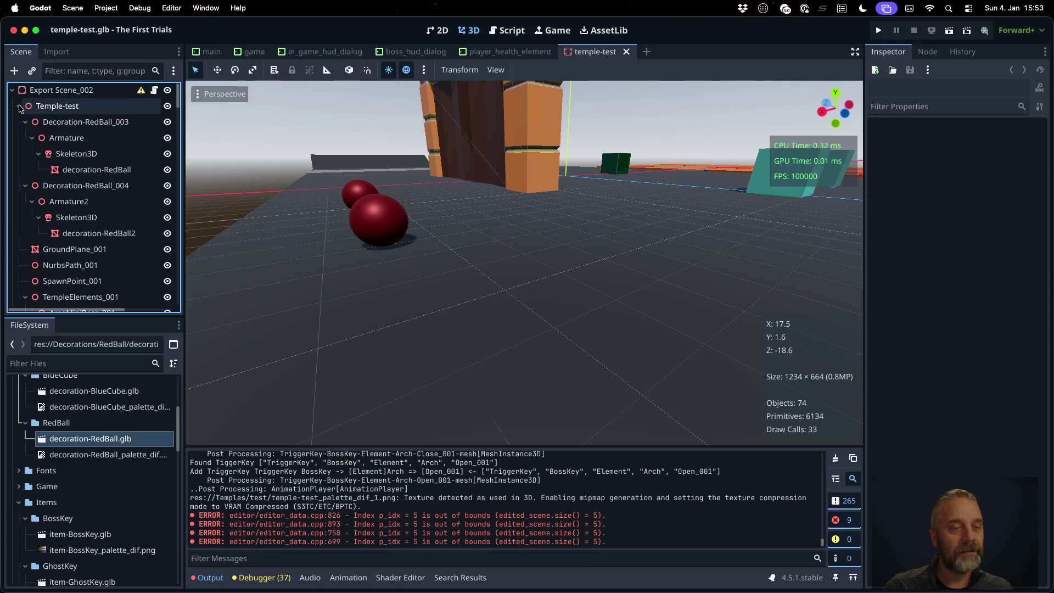
# - Zoom out and orbit the viewport to review the temple, arch and lava floors
pyautogui.scroll(-5, 109, 207)
pyautogui.scroll(-10, 108, 207)
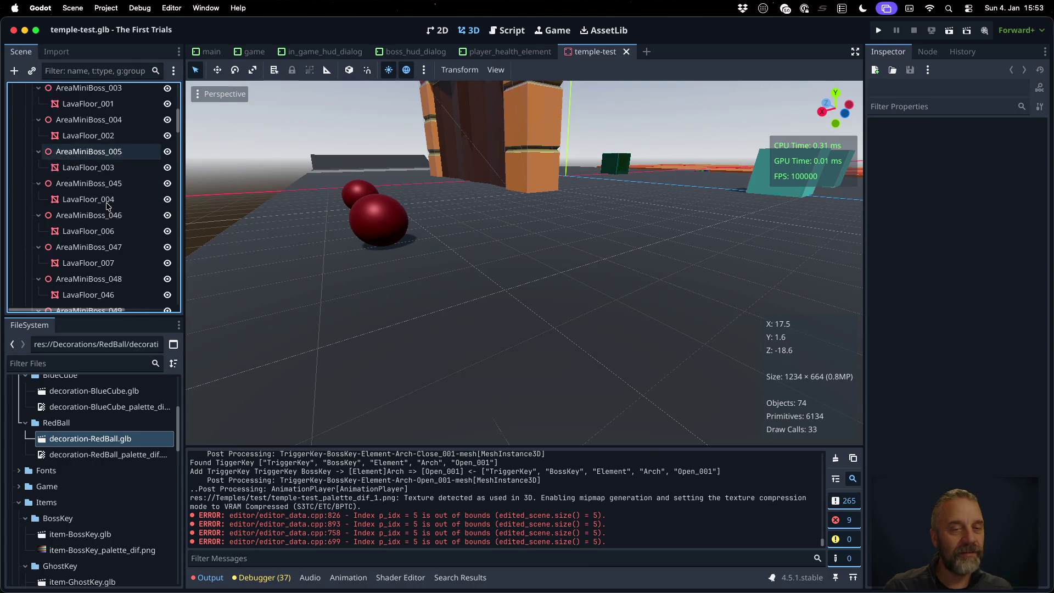
pyautogui.scroll(-10, 259, 204)
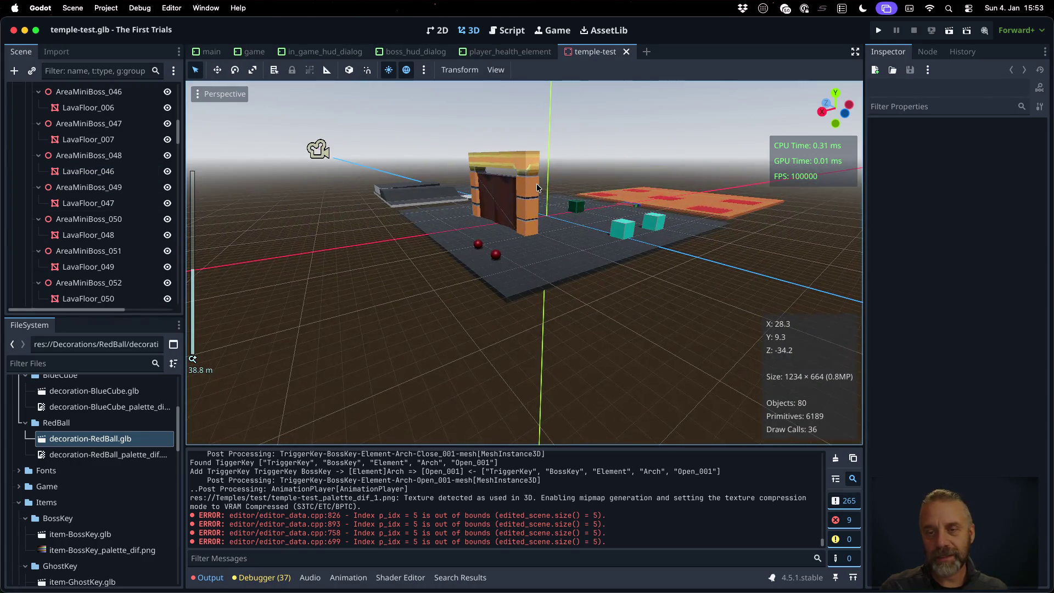
pyautogui.moveTo(316, 149); pyautogui.dragTo(308, 315, button='middle')
pyautogui.moveTo(583, 207)
pyautogui.mouseDown(button='middle')
pyautogui.moveTo(543, 167)
pyautogui.moveTo(699, 148)
pyautogui.mouseUp(button='middle')
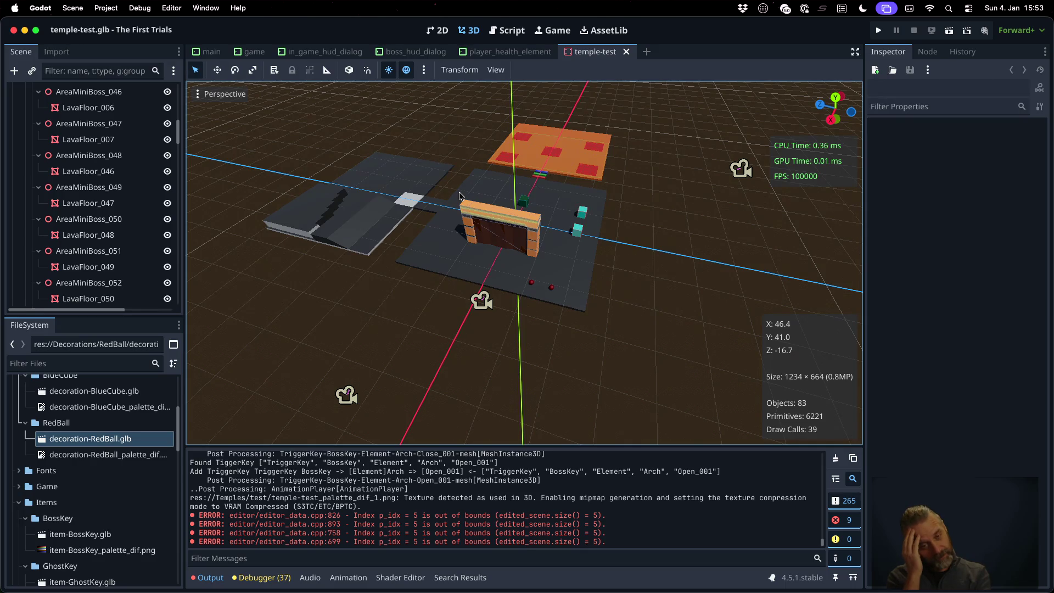
pyautogui.hotkey('ctrl', 'Right')
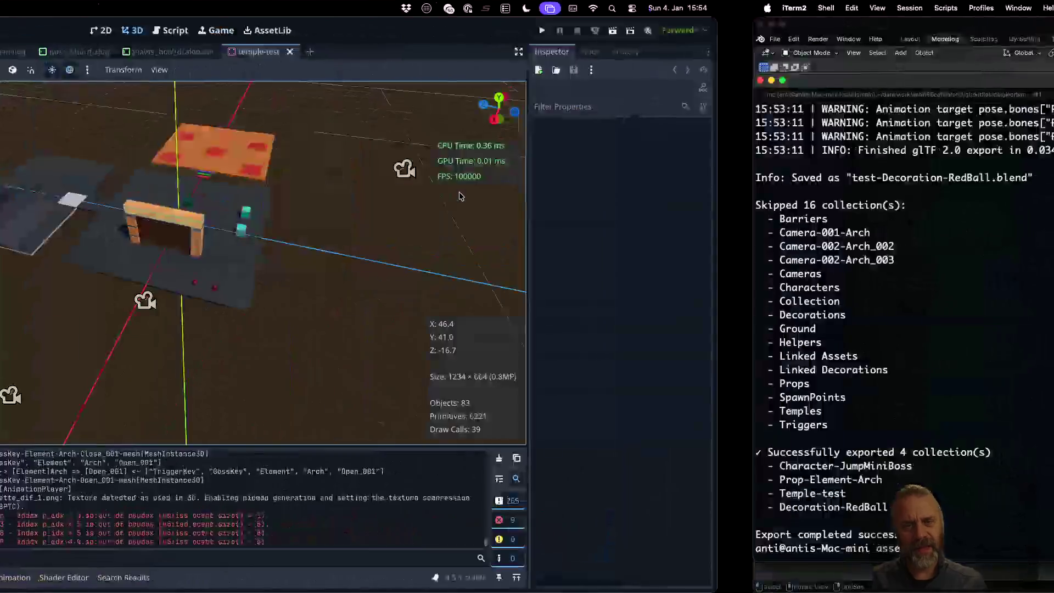
# - Rerun the temple-test export with rexport_v2.sh instead of rexport_v3.sh, then return to Godot
pyautogui.press('Up')
pyautogui.press('Left')
pyautogui.press('Left')
pyautogui.press('Left')
pyautogui.press('Left')
pyautogui.press('Left')
pyautogui.press('Left')
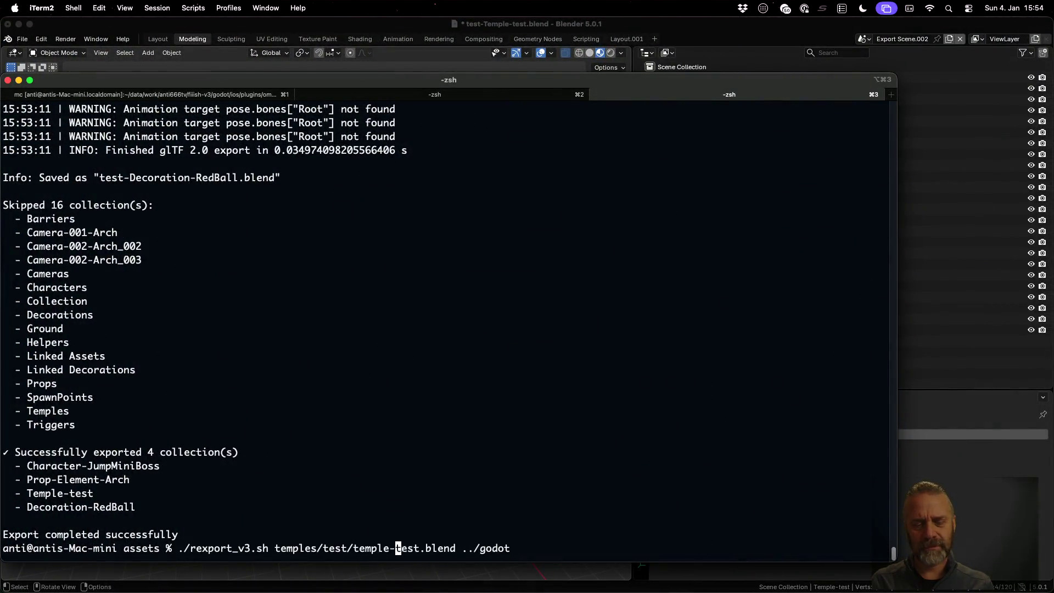
pyautogui.press('BackSpace')
pyautogui.write('2')
pyautogui.press('Return')
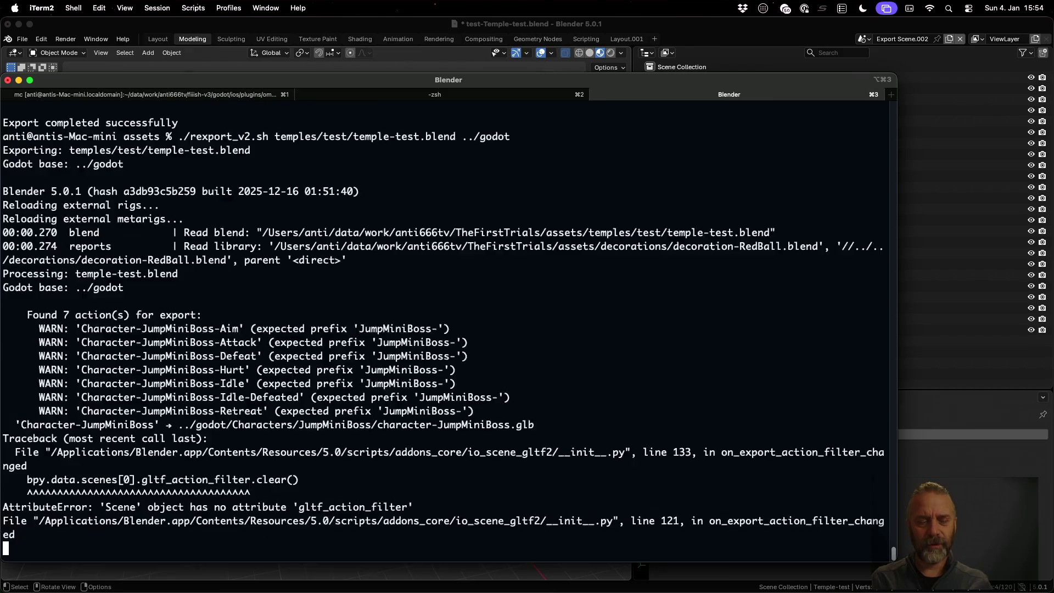
pyautogui.hotkey('ctrl', 'Left')
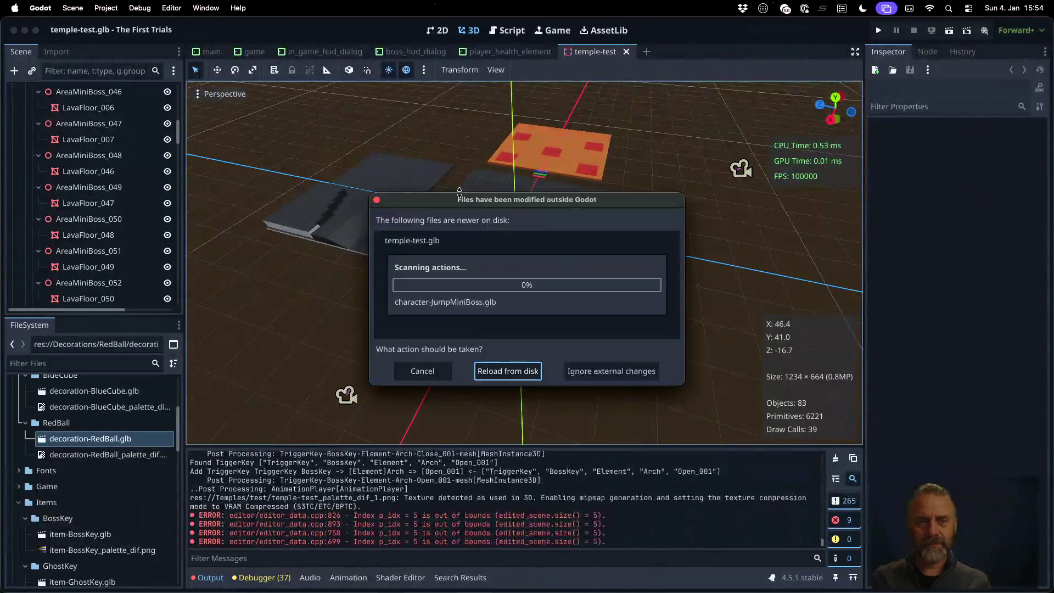
# - Reload the re-exported temple-test.glb, check the terminal output, and bring blender_v3.py forward
pyautogui.click(510, 372)
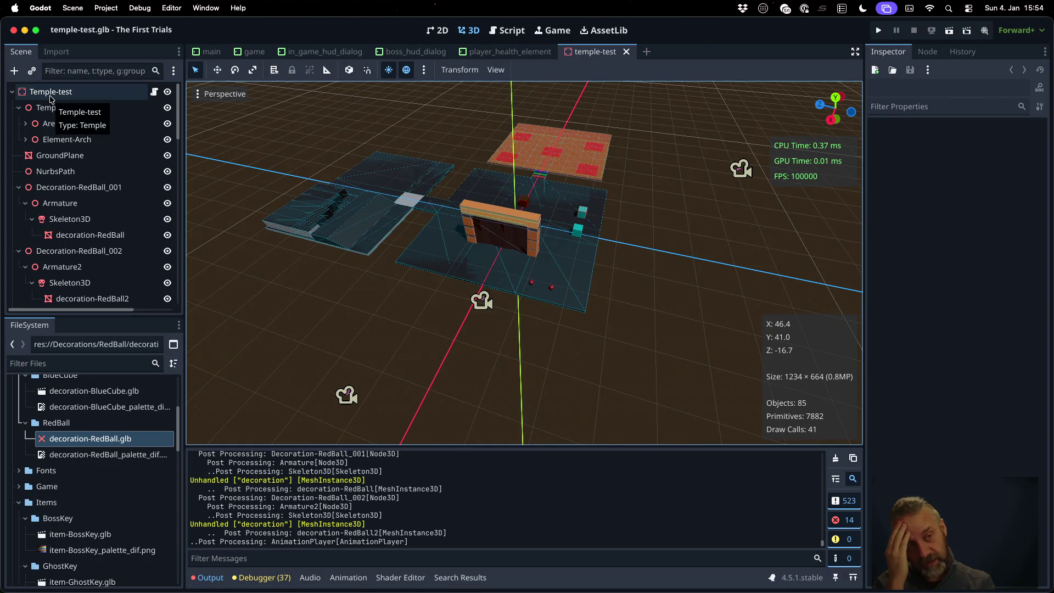
pyautogui.press('super+Tab')
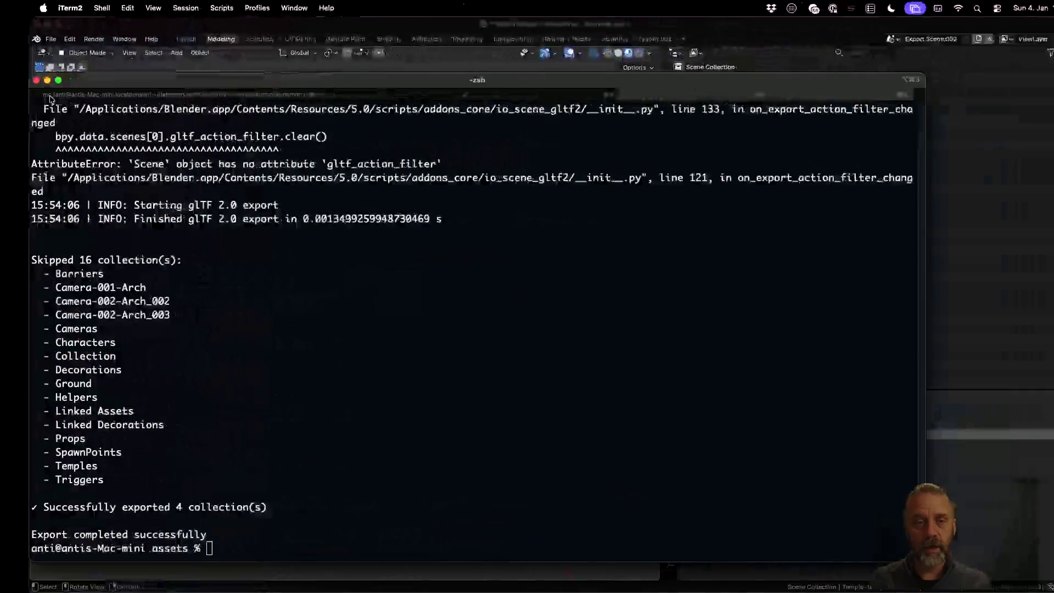
pyautogui.press('super+Tab')
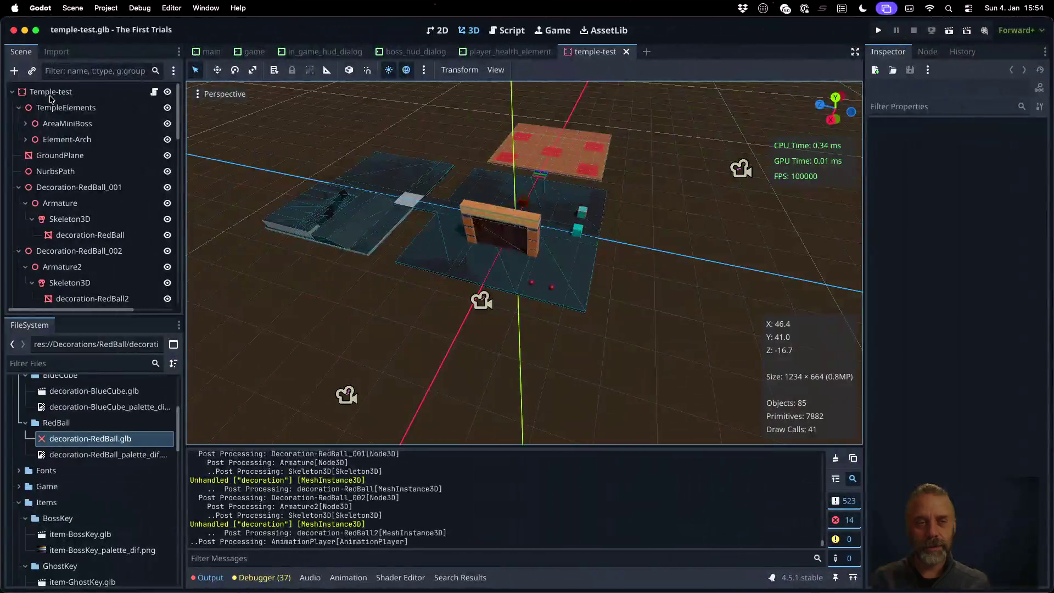
pyautogui.hotkey('ctrl', 'Up')
pyautogui.click(299, 379)
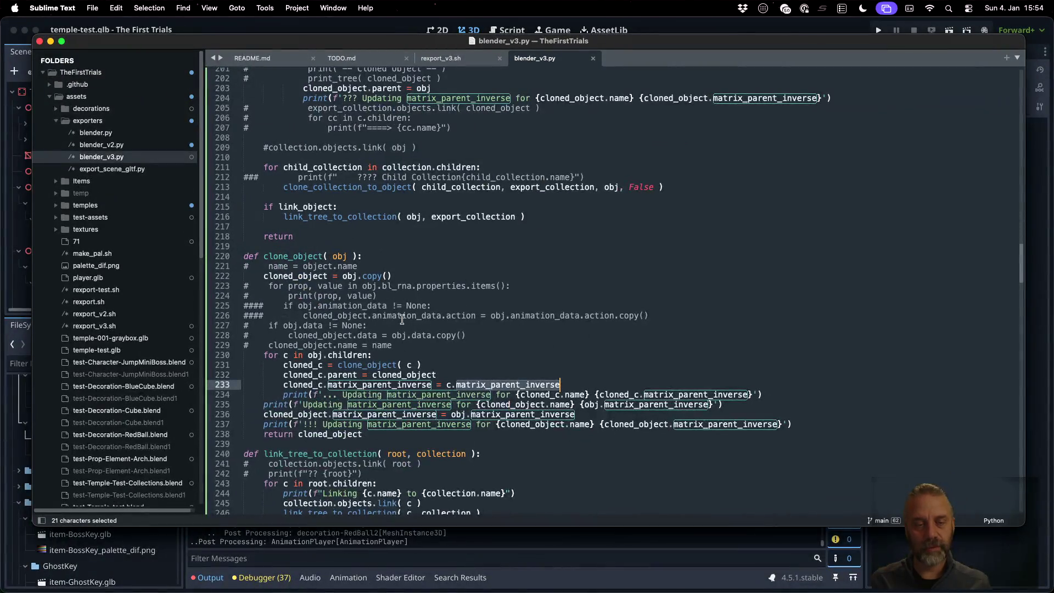
pyautogui.scroll(-2, 402, 318)
pyautogui.scroll(-20, 402, 318)
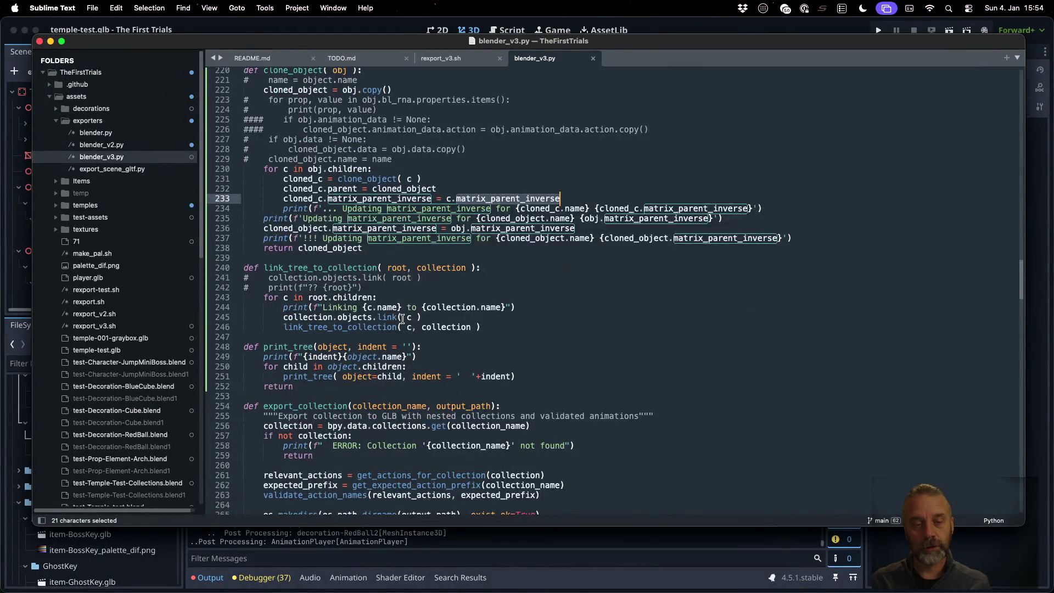
pyautogui.scroll(-9, 403, 319)
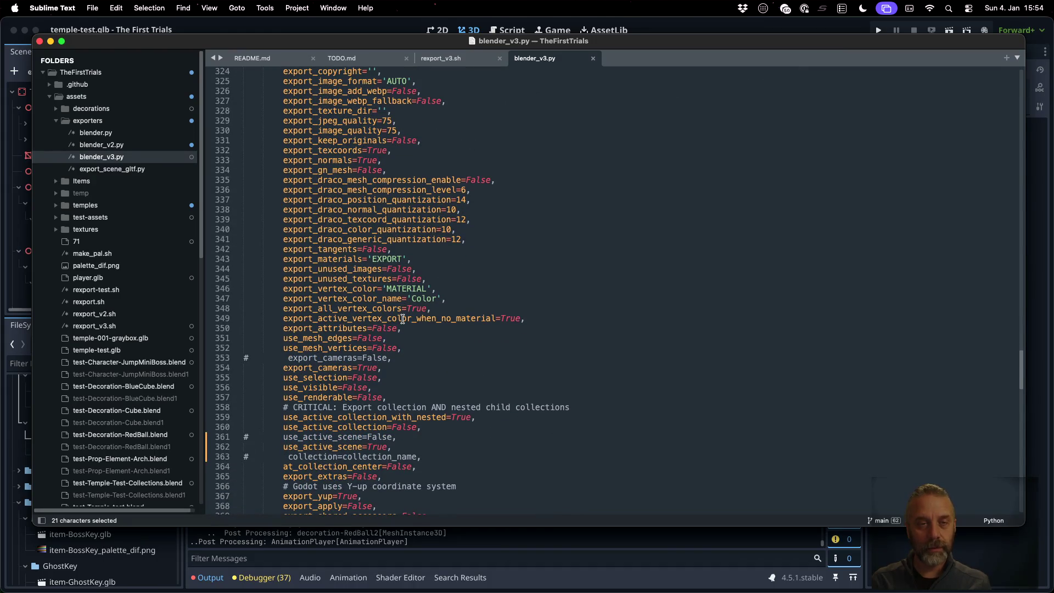
pyautogui.scroll(7, 402, 318)
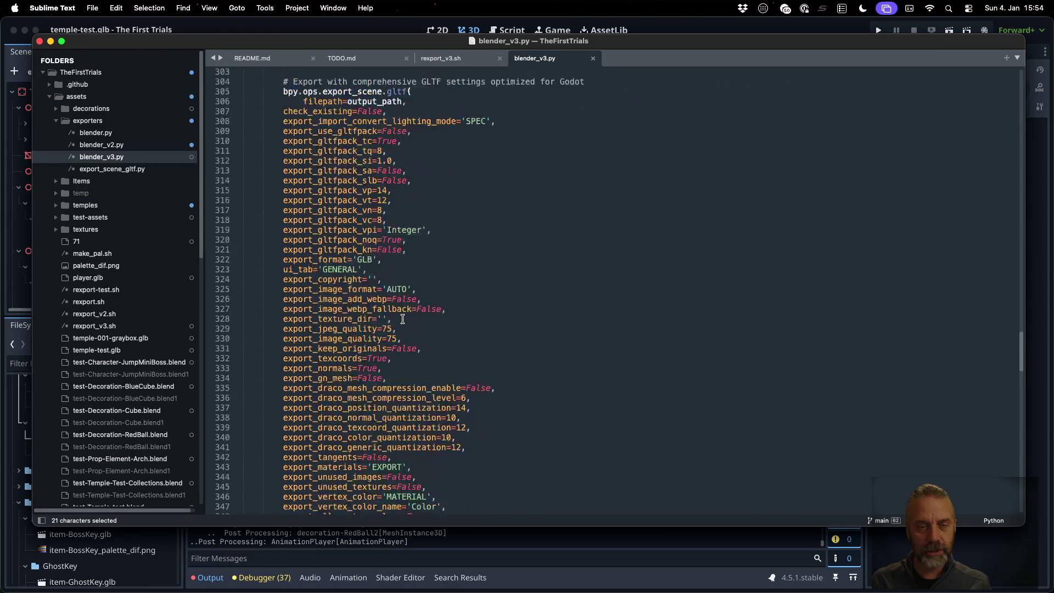
pyautogui.scroll(-7, 402, 319)
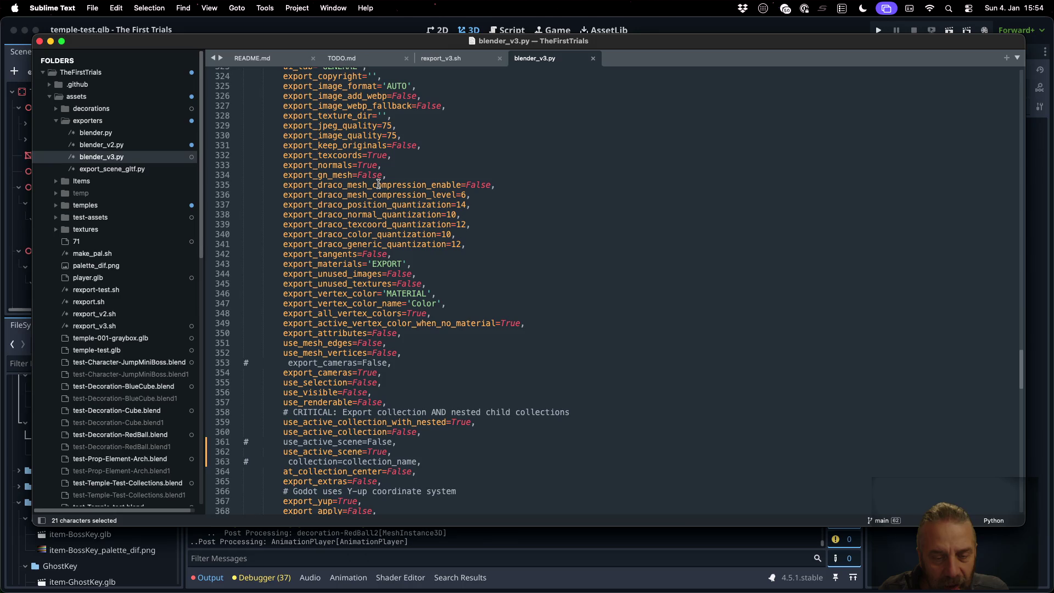
pyautogui.scroll(-1, 378, 184)
pyautogui.scroll(-1, 378, 184)
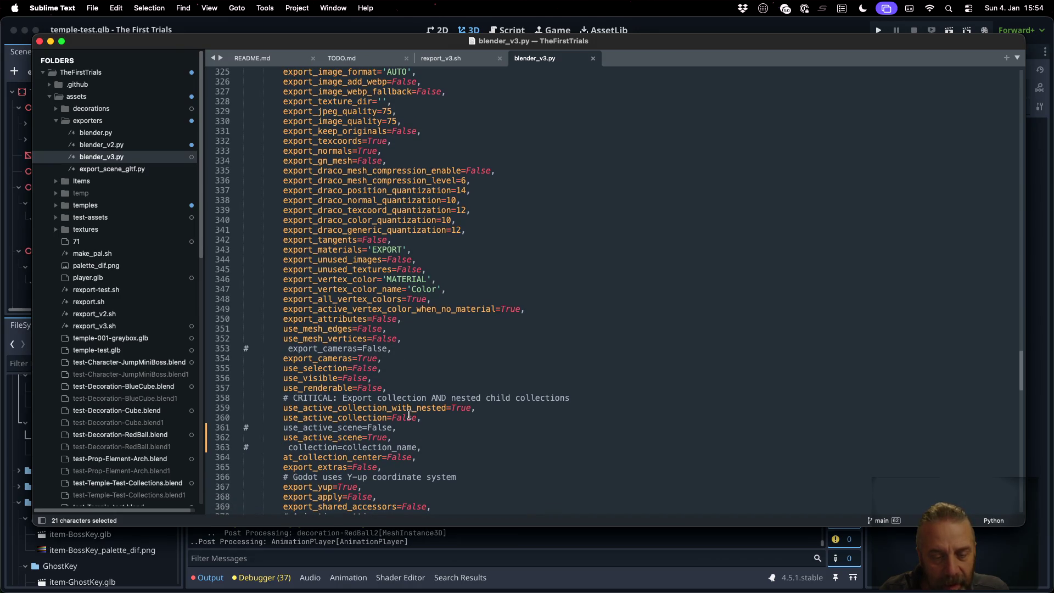
pyautogui.doubleClick(392, 448)
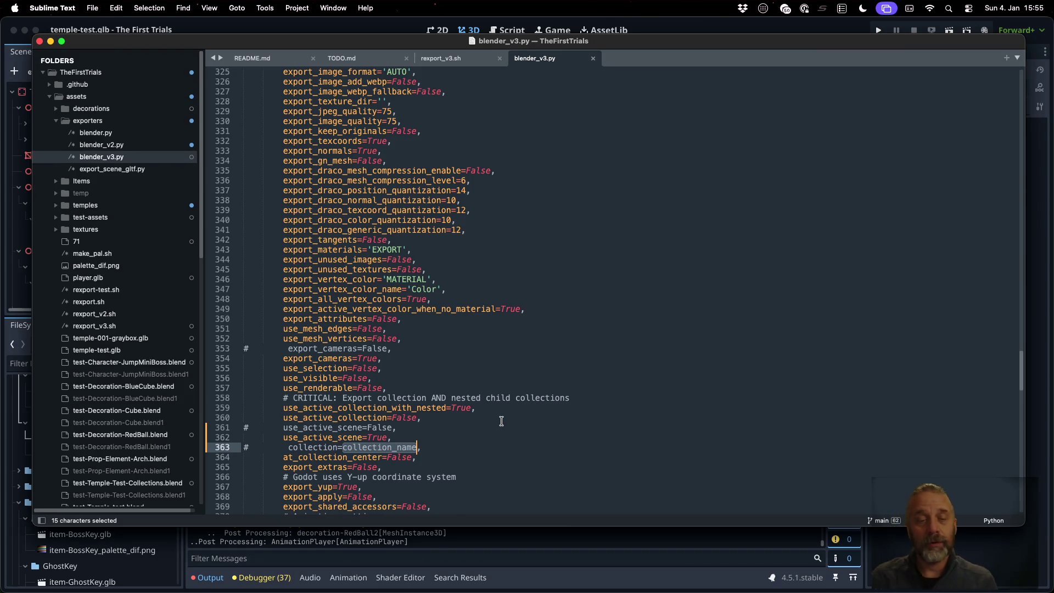
pyautogui.click(246, 448)
# - Uncomment collection=collection_name on line 363, save, and rerun the export in the terminal
pyautogui.press('BackSpace')
pyautogui.press('super+s')
pyautogui.press('super+Tab')
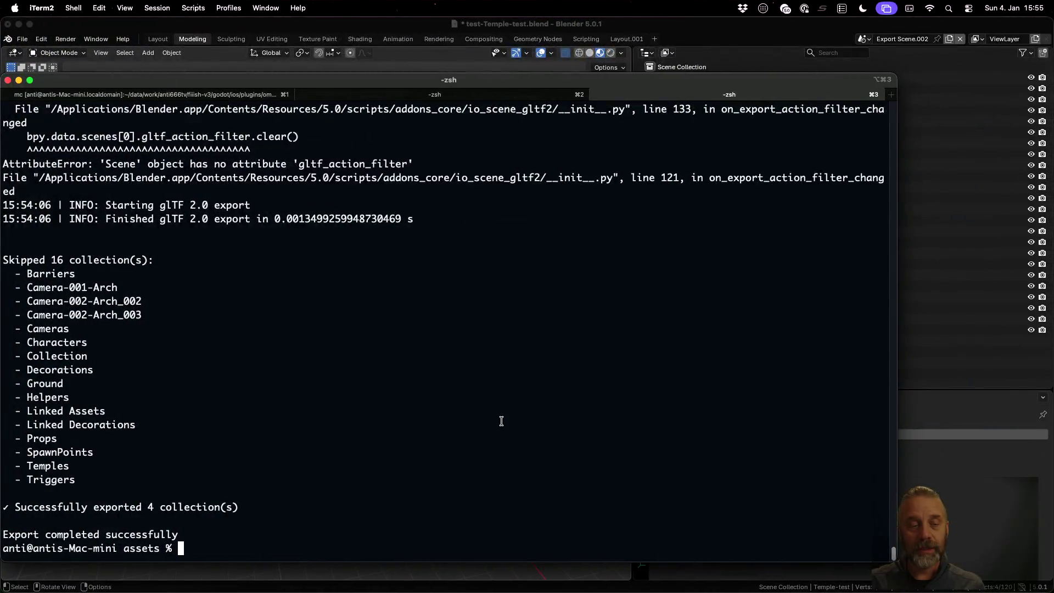
pyautogui.press('Up')
pyautogui.press('Return')
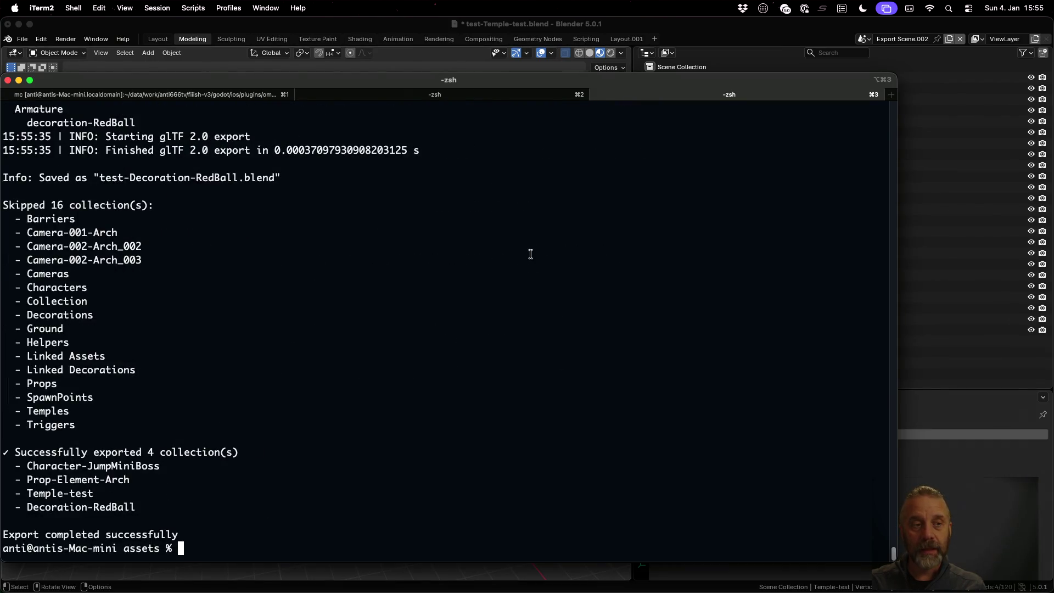
# - Reload the re-exported temple-test file from disk in Godot
pyautogui.hotkey('ctrl', 'Left')
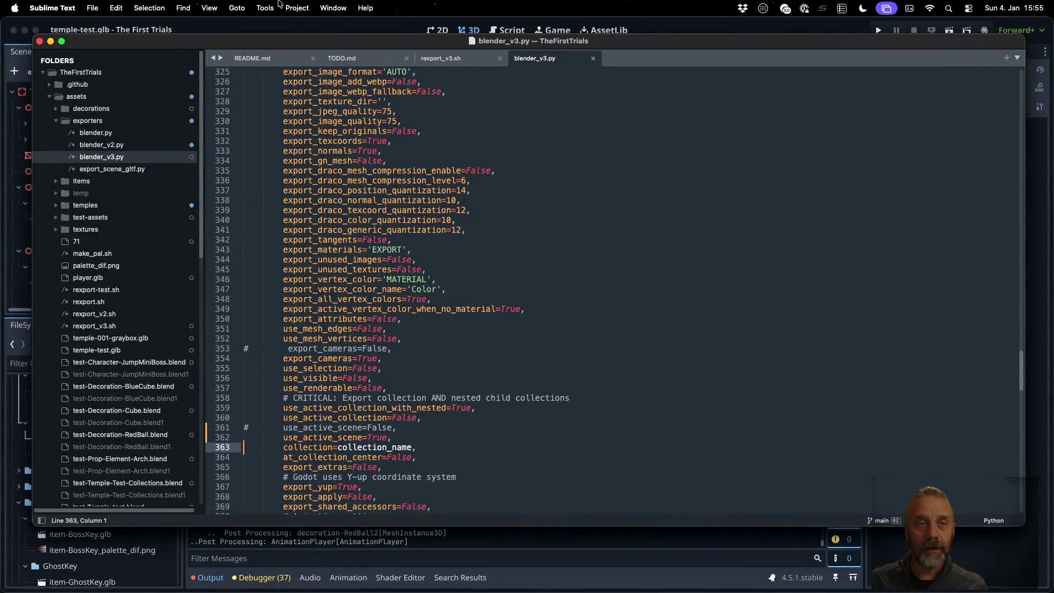
pyautogui.hotkey('ctrl', 'Left')
pyautogui.click(502, 369)
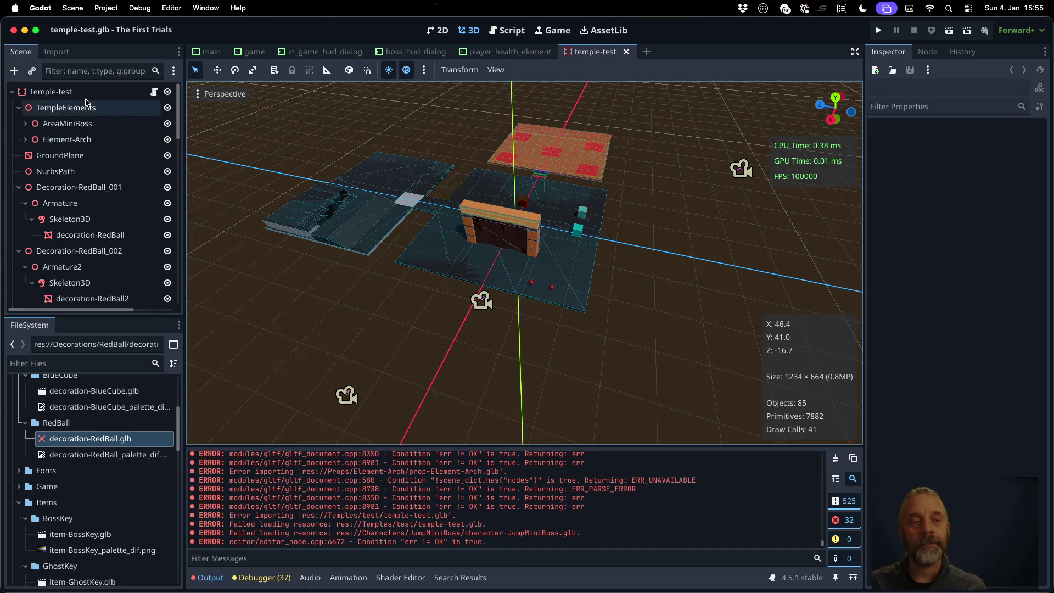
# - Inspect the root and TempleElements nodes, then reimport temple-test.glb from the FileSystem dock
pyautogui.click(44, 94)
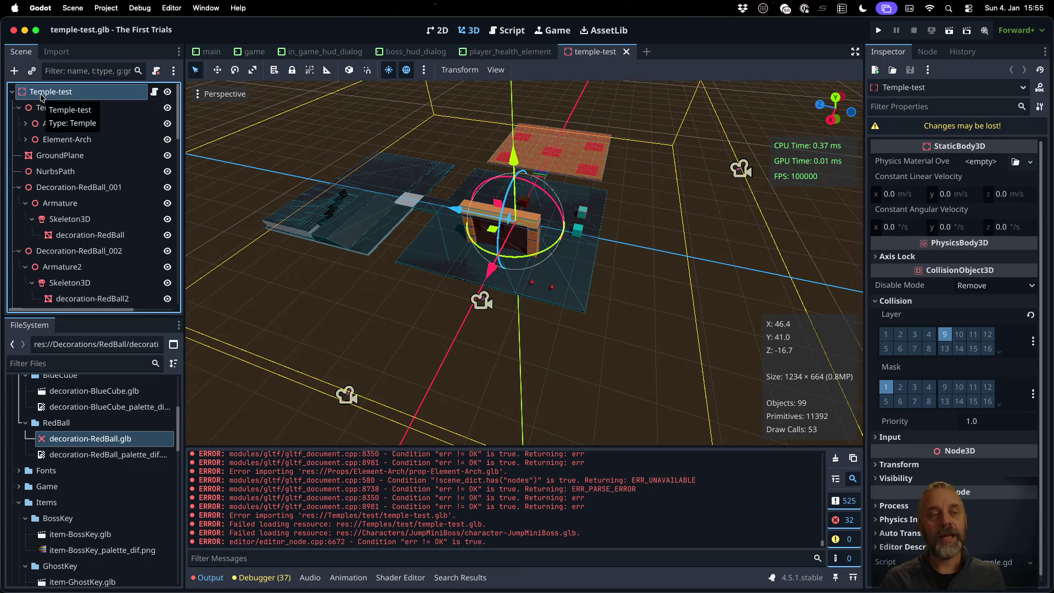
pyautogui.click(55, 109)
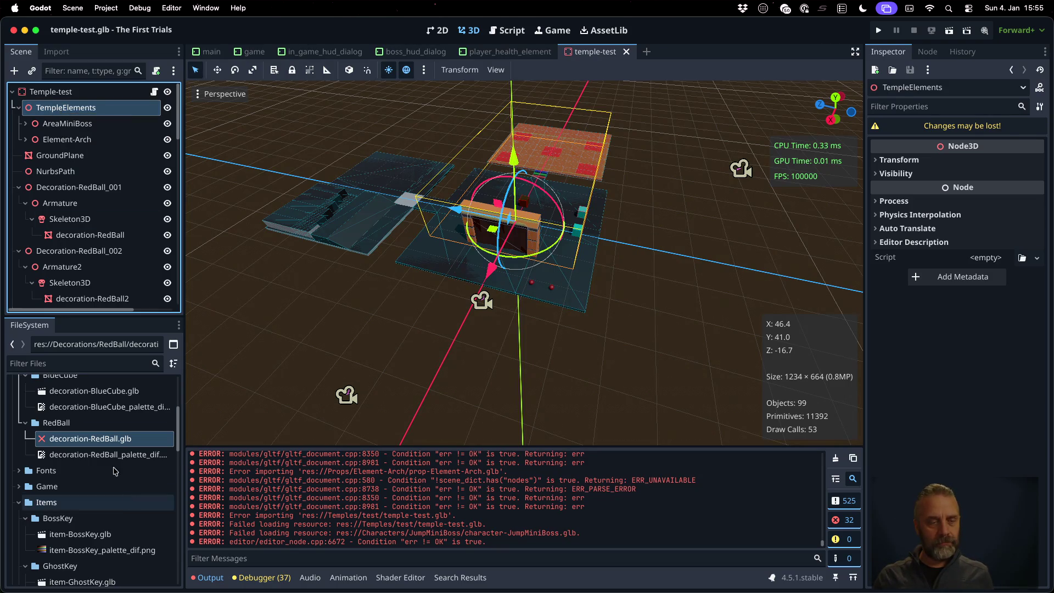
pyautogui.click(104, 444)
pyautogui.scroll(5, 104, 444)
pyautogui.scroll(-10, 105, 444)
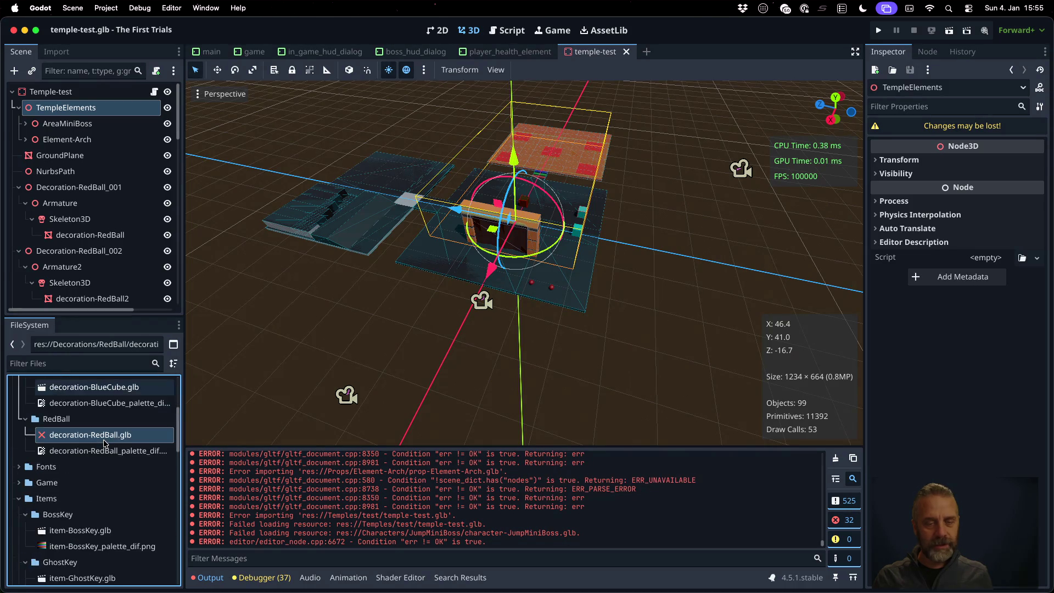
pyautogui.scroll(-5, 104, 444)
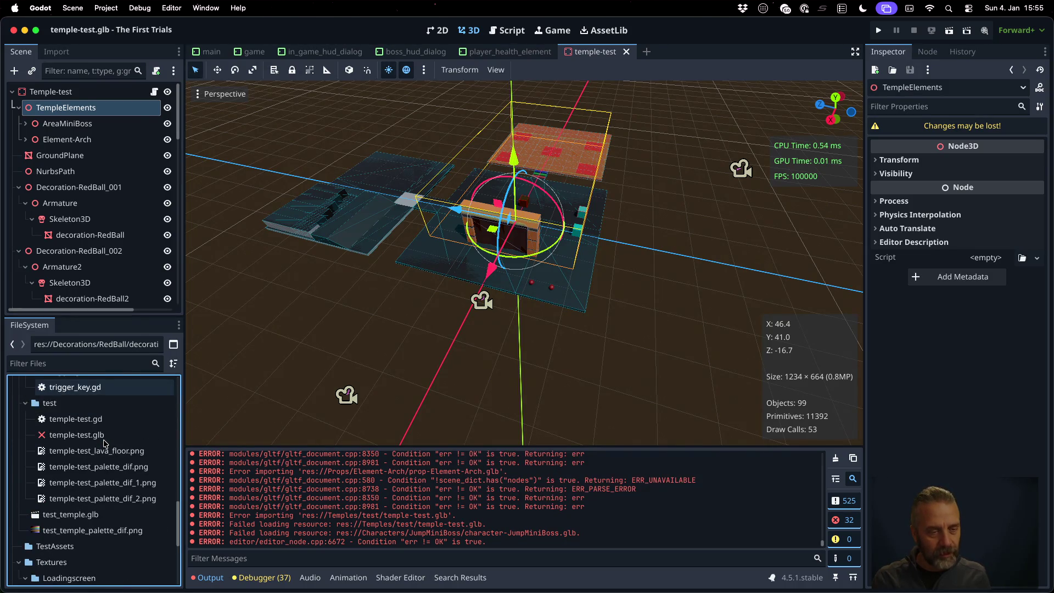
pyautogui.click(94, 437)
pyautogui.rightClick(92, 437)
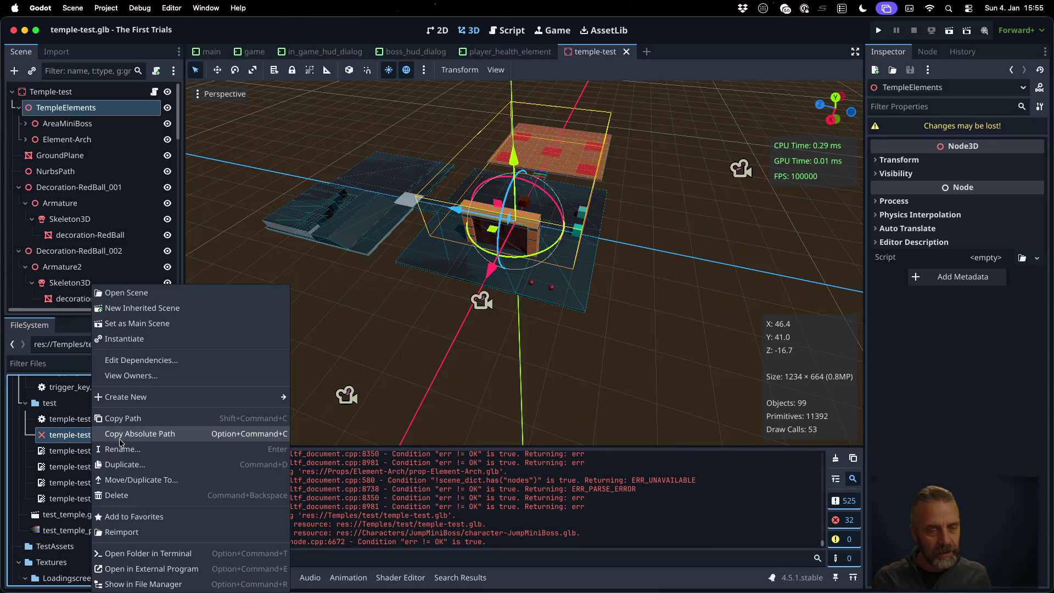
pyautogui.click(173, 532)
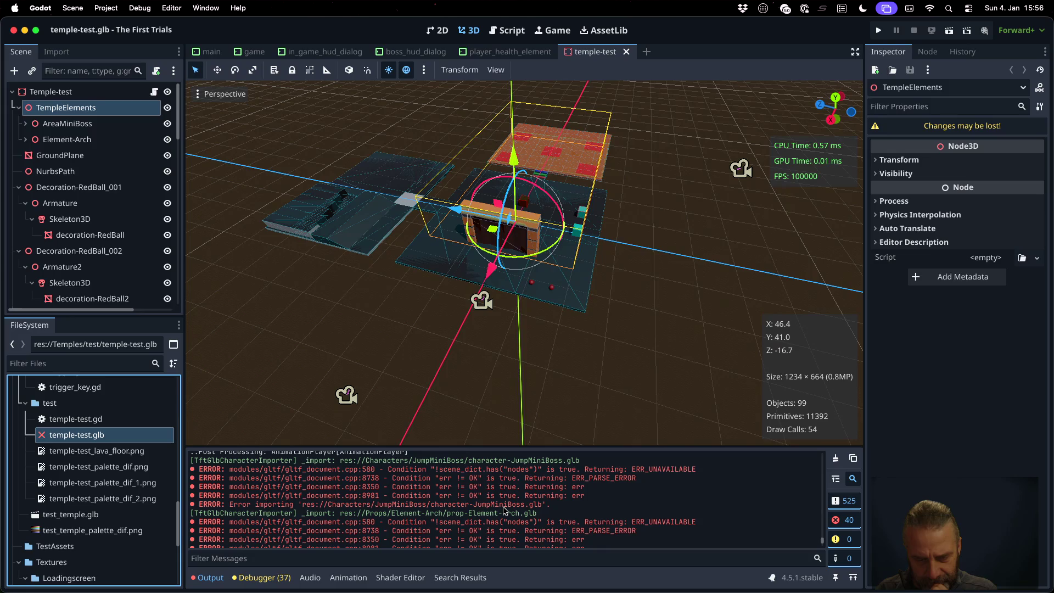
# - Enlarge and clear the Output log, reimport temple-test.glb again, then switch to the terminal
pyautogui.scroll(1, 504, 511)
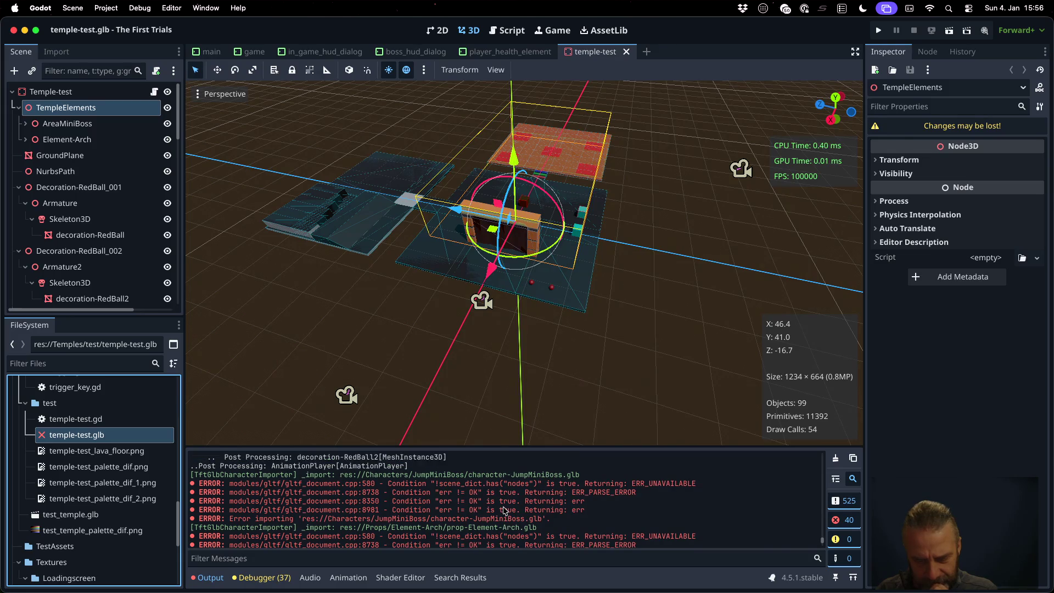
pyautogui.scroll(1, 504, 510)
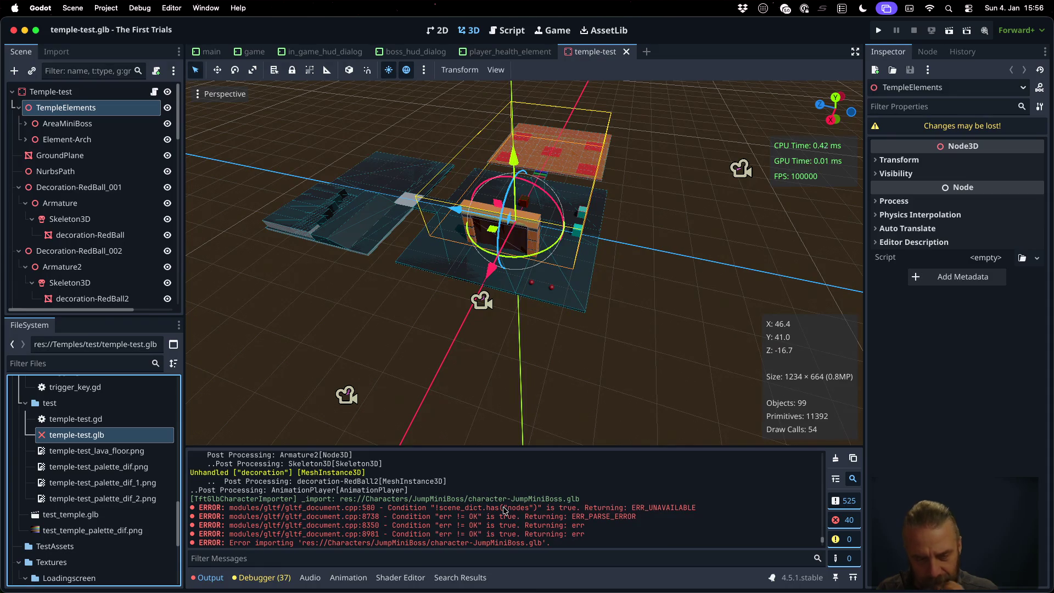
pyautogui.moveTo(466, 447); pyautogui.dragTo(463, 270)
pyautogui.scroll(5, 495, 351)
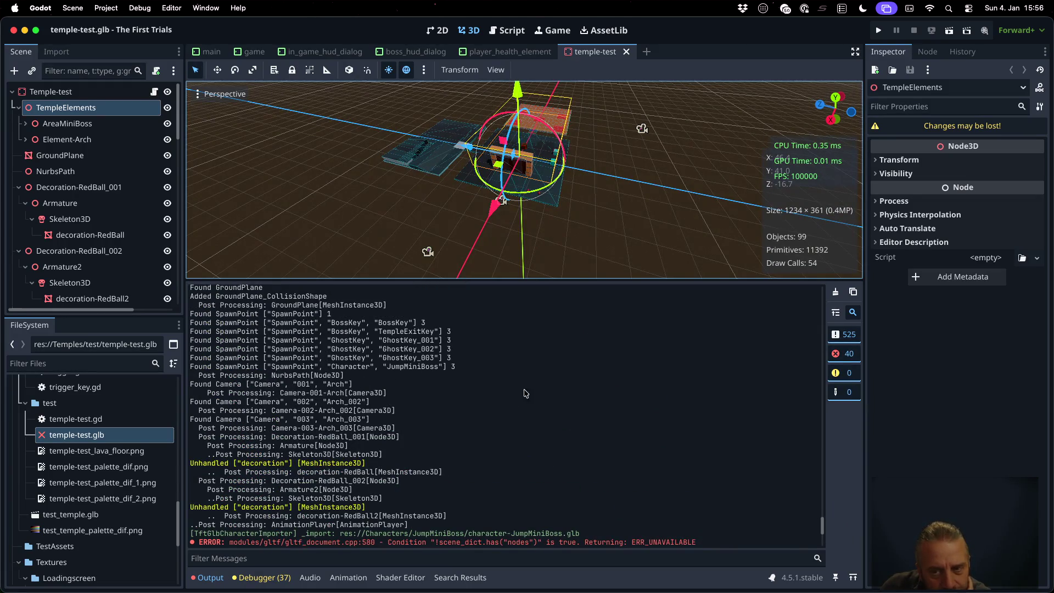
pyautogui.click(836, 292)
pyautogui.rightClick(44, 440)
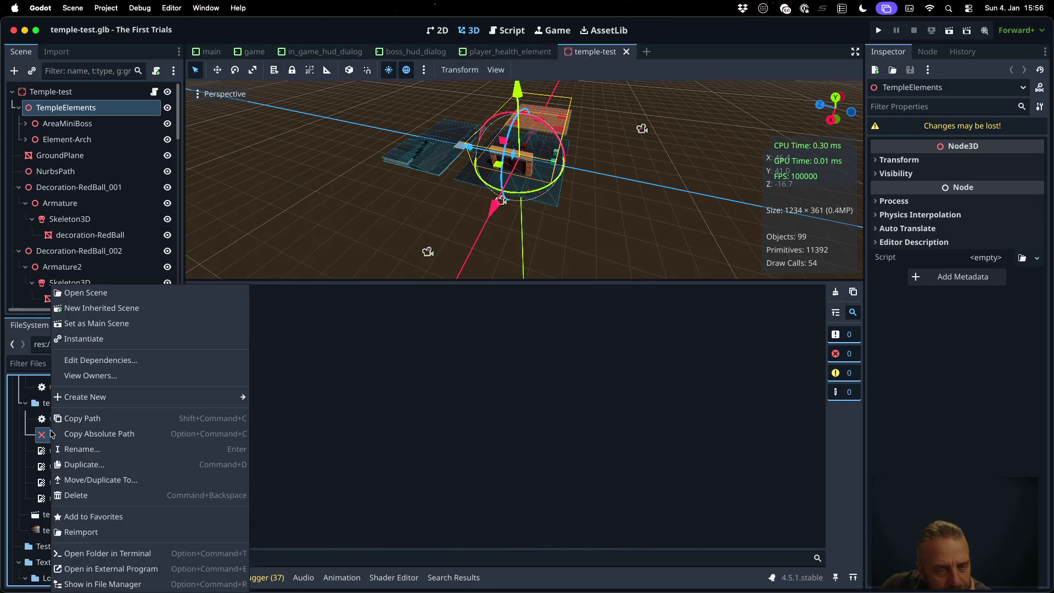
pyautogui.click(136, 530)
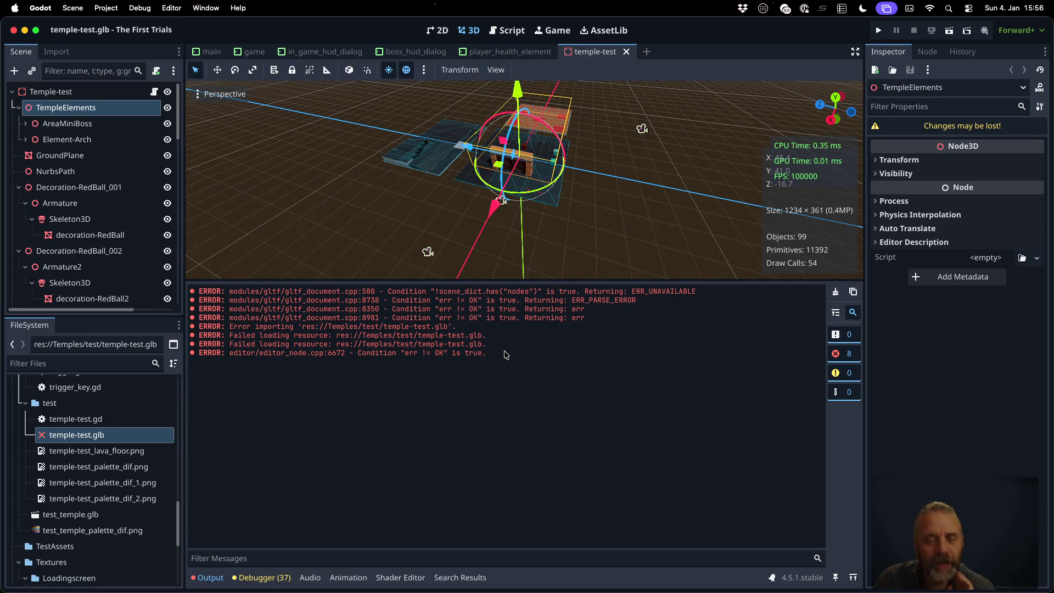
pyautogui.hotkey('ctrl', 'Right')
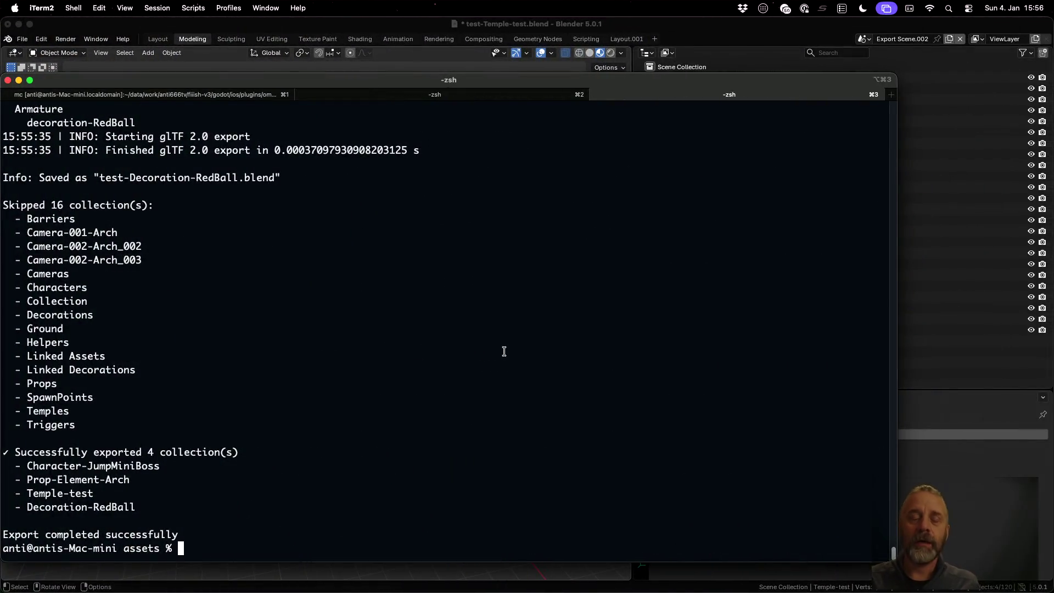
# - Bring up blender_v3.py and select the collection=collection_name line 363
pyautogui.hotkey('ctrl', 'Left')
pyautogui.hotkey('ctrl', 'Up')
pyautogui.click(315, 423)
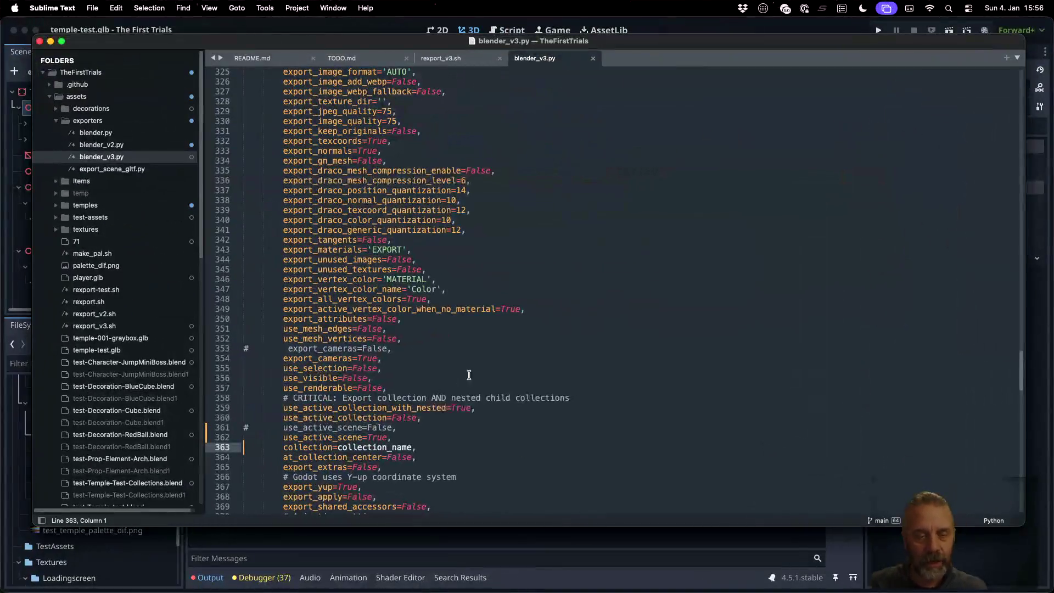
pyautogui.press('super+Left')
pyautogui.press('super+Left')
pyautogui.hotkey('shift', 'Down')
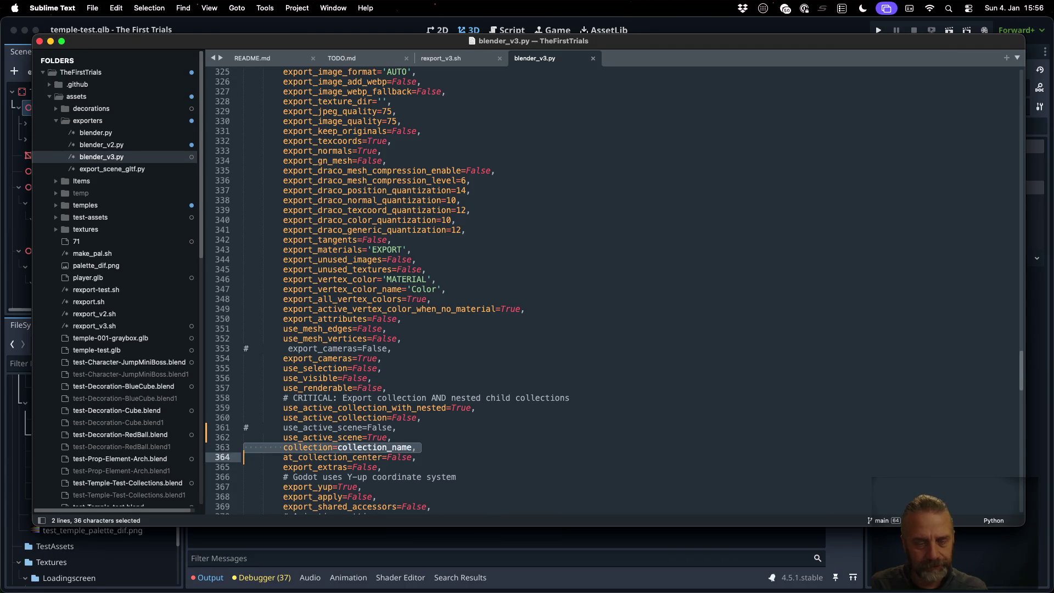
pyautogui.press('Up')
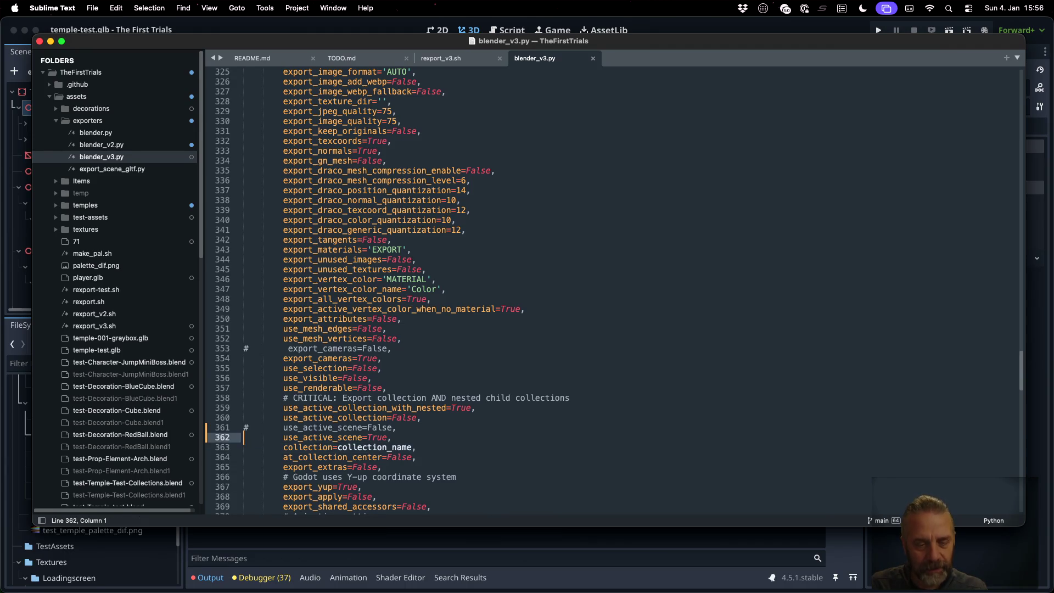
# - Select use_active_collection's False value, then search Goto Anything for 'blebv2'
pyautogui.press('Up')
pyautogui.press('Up')
pyautogui.press('super+Right')
pyautogui.press('Left')
pyautogui.hotkey('shift', 'Left')
pyautogui.hotkey('shift', 'Left')
pyautogui.hotkey('shift', 'Left')
pyautogui.hotkey('shift', 'Left')
pyautogui.hotkey('shift', 'Left')
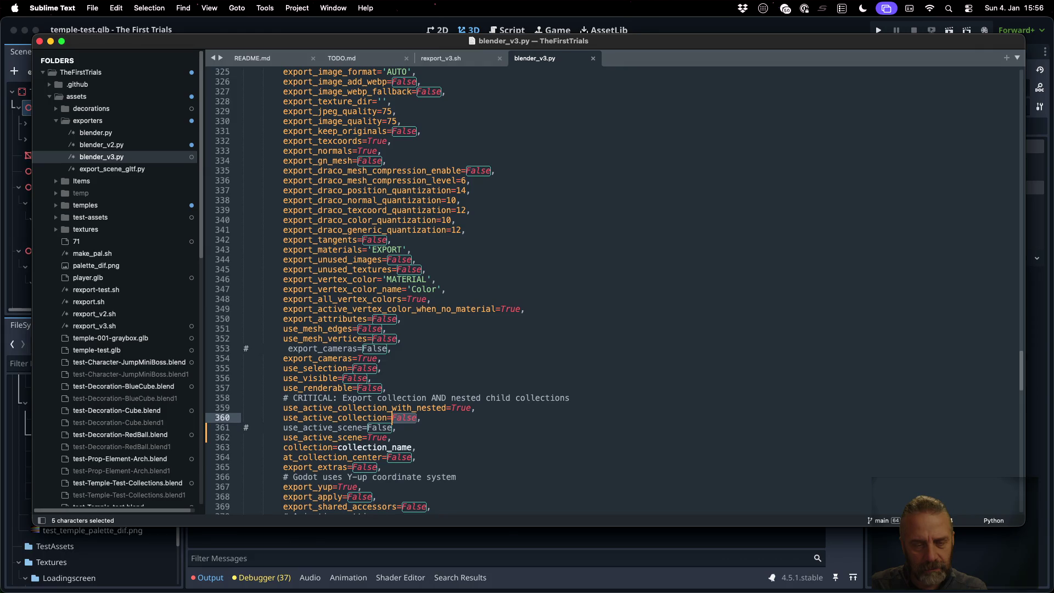
pyautogui.press('super+p')
pyautogui.write('bleb')
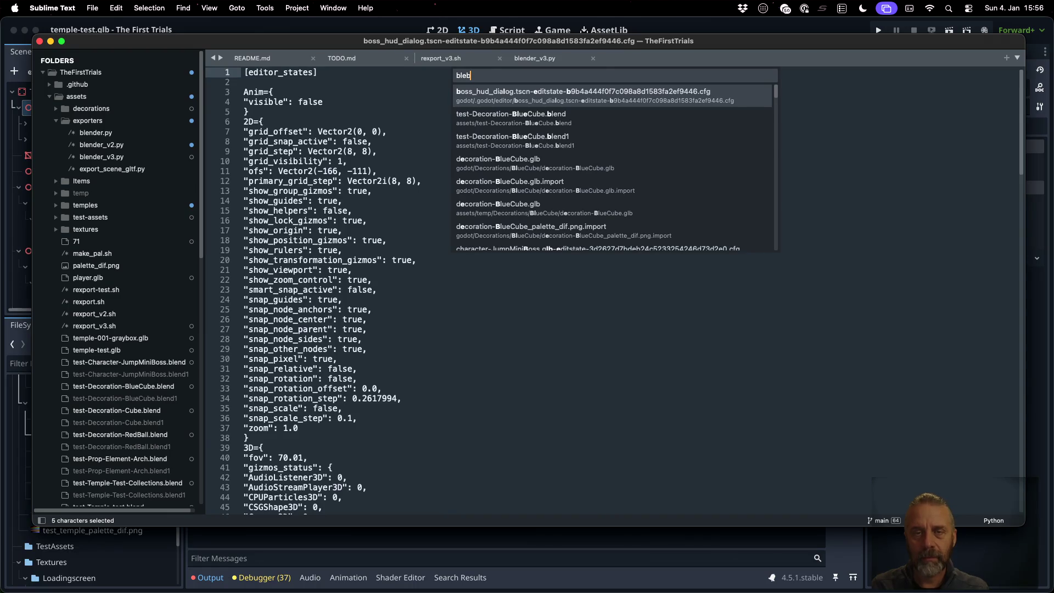
pyautogui.write('v2')
# - Open blender_v2.py and scroll down through it
pyautogui.press('Return')
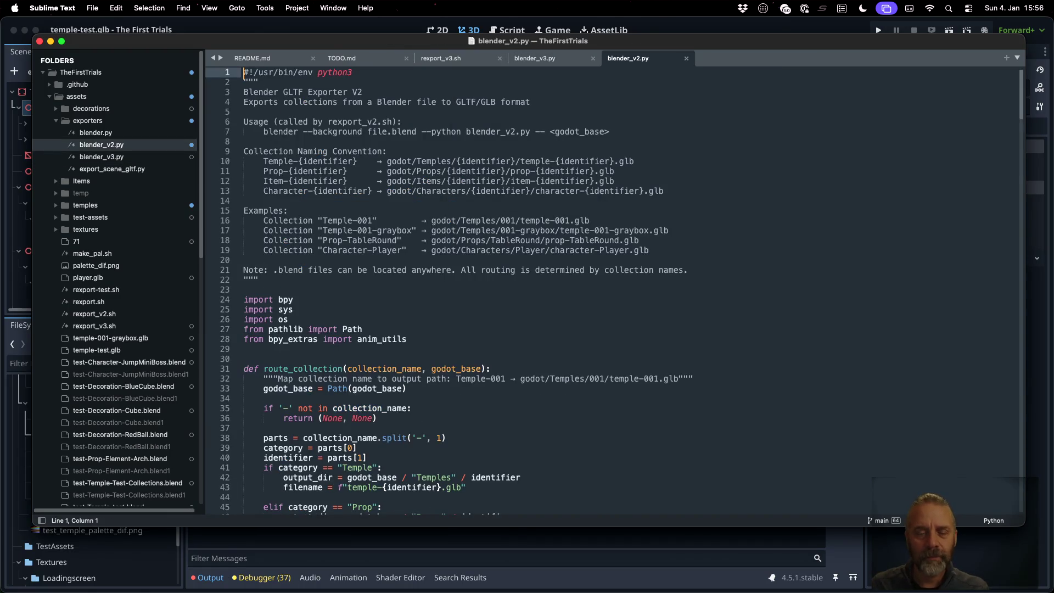
pyautogui.scroll(-20, 505, 421)
pyautogui.scroll(-2, 505, 421)
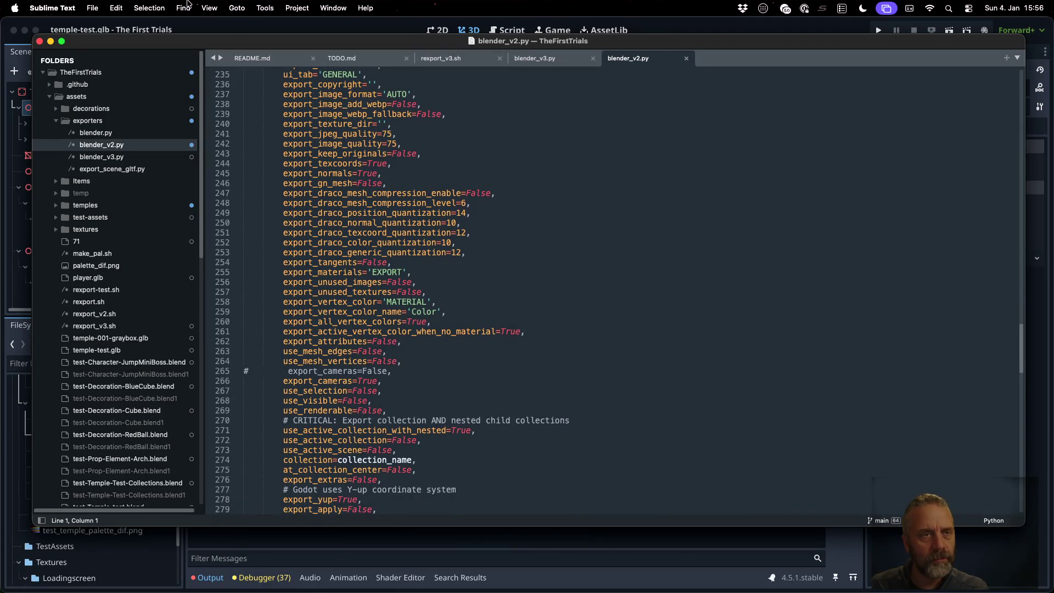
# - Split into two columns with blender_v2.py on the right, scrolled to its export arguments
pyautogui.click(209, 8)
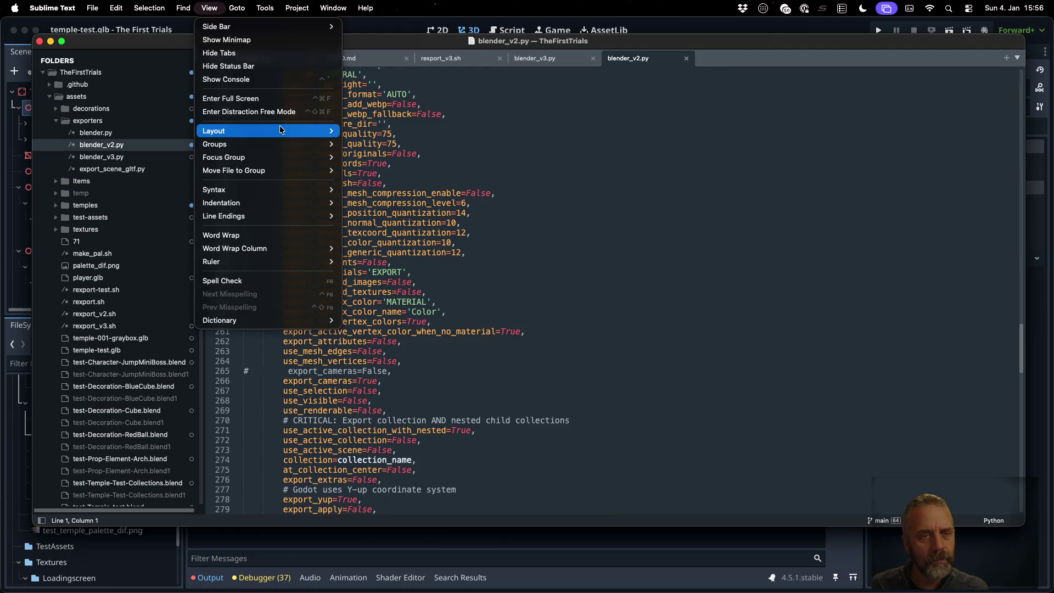
pyautogui.moveTo(280, 130)
pyautogui.click(393, 144)
pyautogui.moveTo(544, 60)
pyautogui.mouseDown()
pyautogui.moveTo(749, 69)
pyautogui.moveTo(730, 66)
pyautogui.mouseUp()
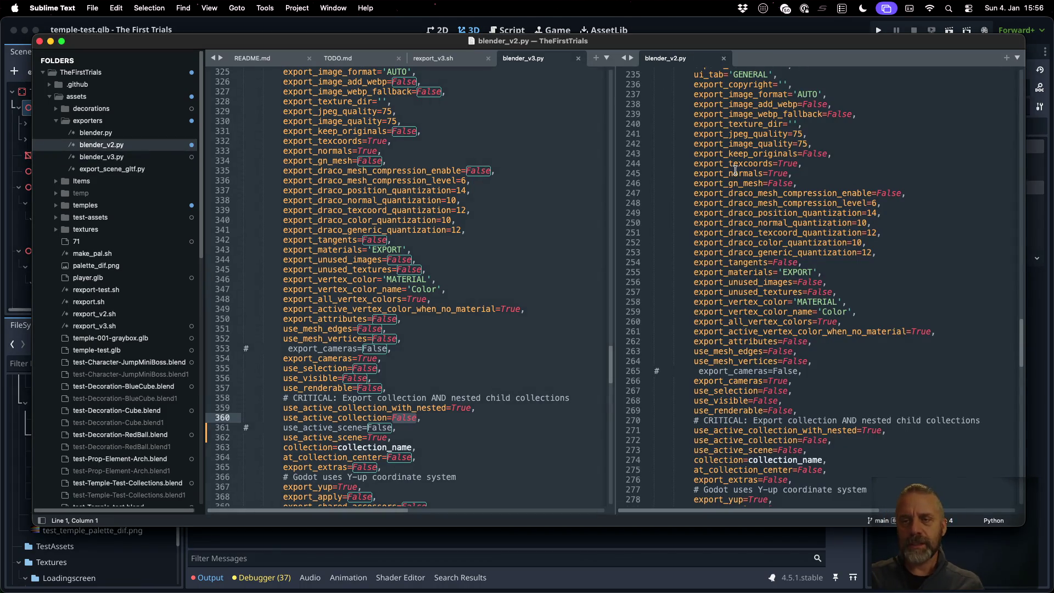
pyautogui.scroll(-1, 743, 185)
pyautogui.scroll(-2, 743, 185)
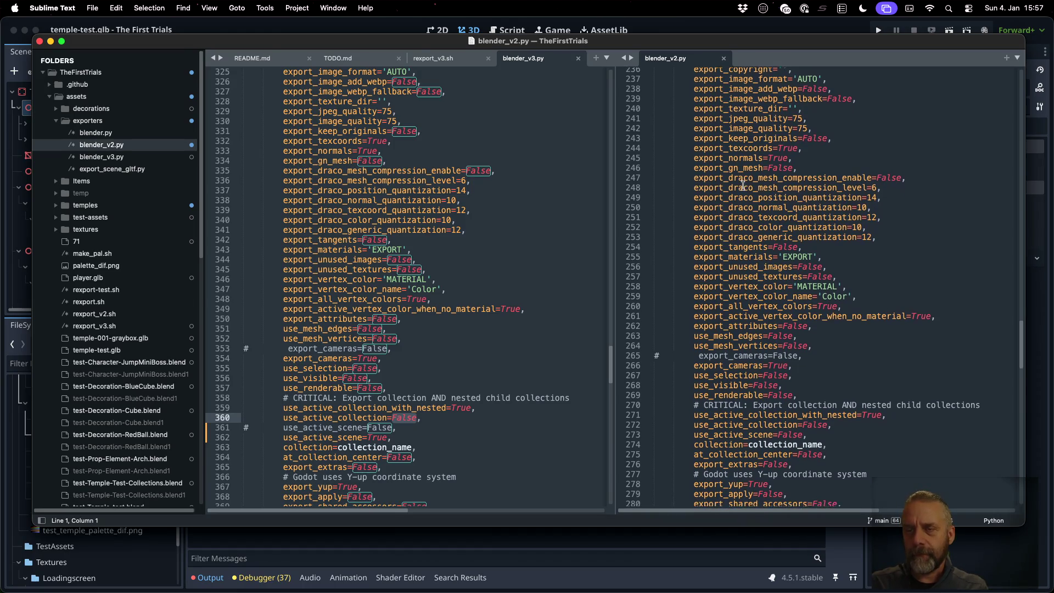
pyautogui.click(457, 338)
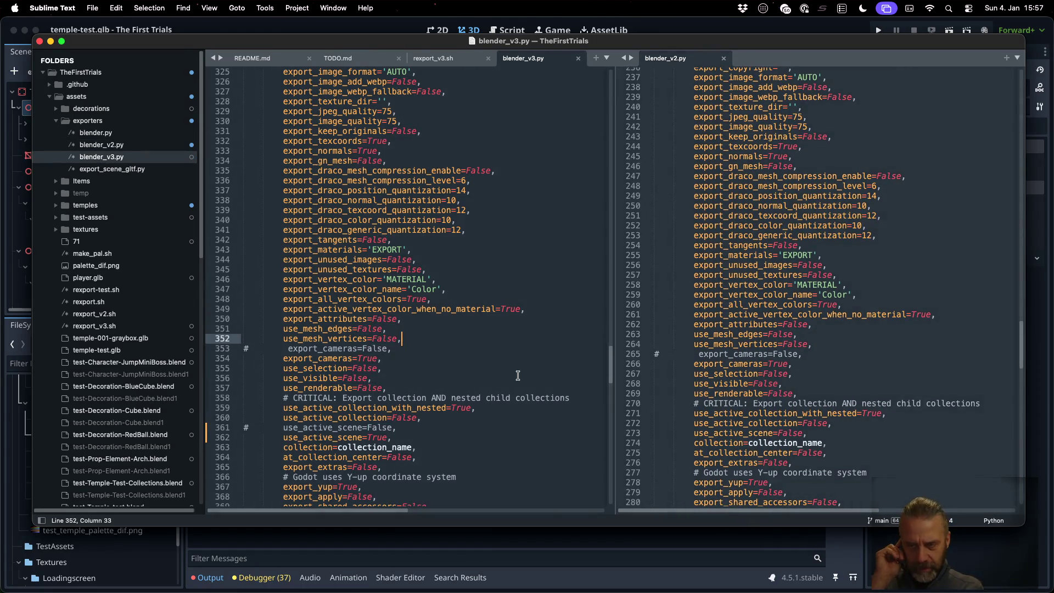
# - Comment out use_active_scene=True, uncomment use_active_scene=False, and save blender_v3.py
pyautogui.press('Down')
pyautogui.press('Down')
pyautogui.press('Down')
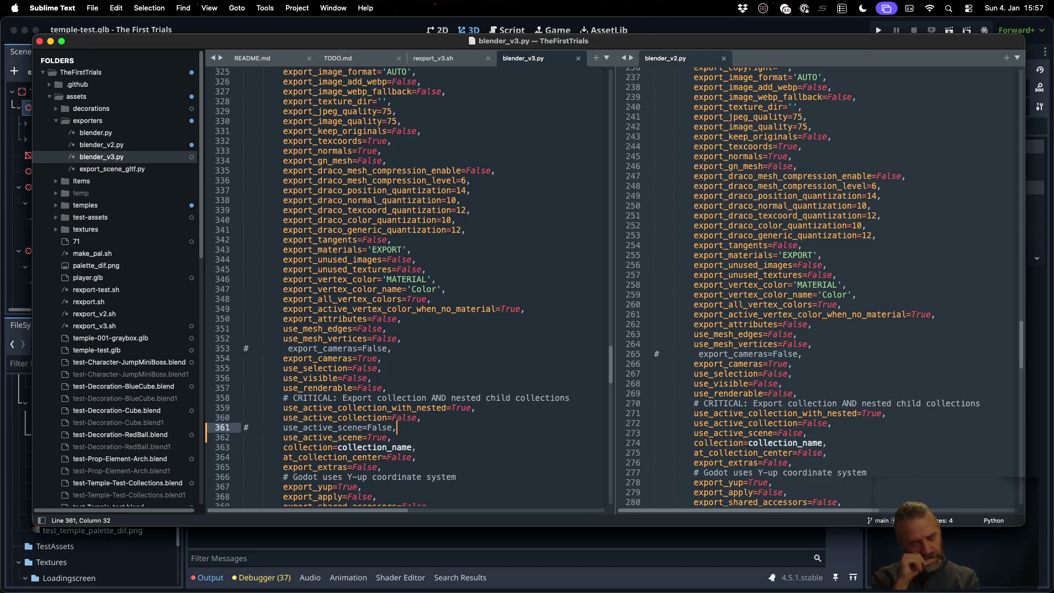
pyautogui.click(244, 437)
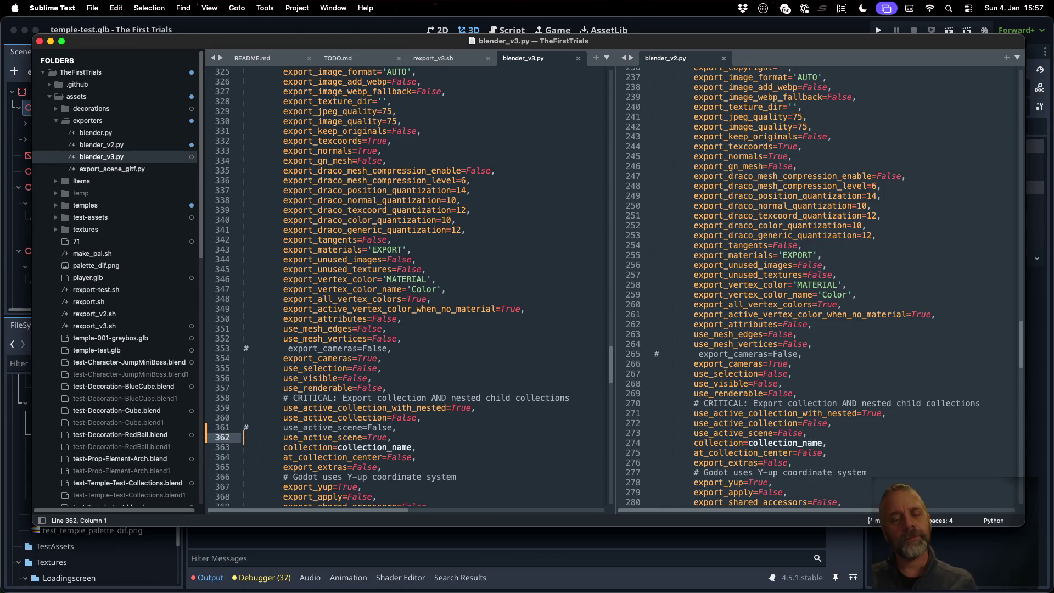
pyautogui.press('super+slash')
pyautogui.press('Up')
pyautogui.press('super+slash')
pyautogui.press('super+s')
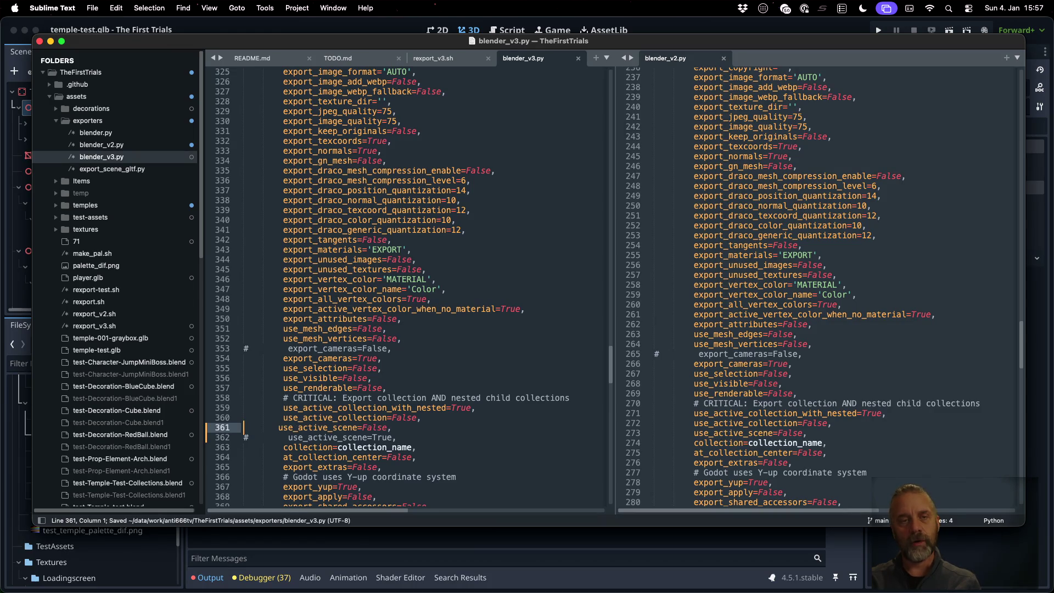
# - Rerun the previous export command in the terminal
pyautogui.press('super+Tab')
pyautogui.press('Up')
pyautogui.press('Return')
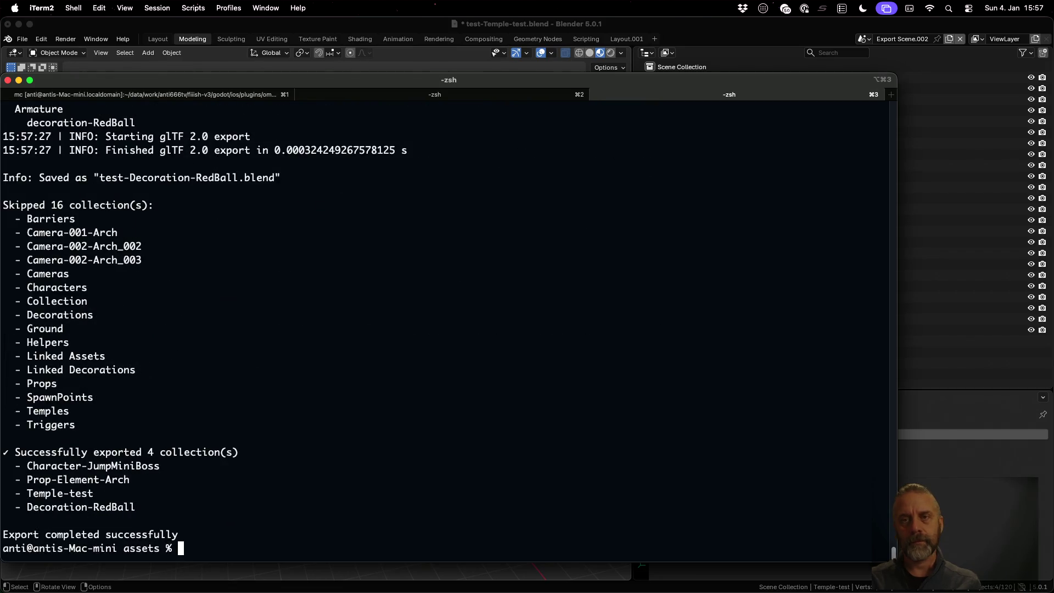
# - In Godot, reload the re-exported temple-test.glb from disk and open the scene anyway
pyautogui.press('super+Tab')
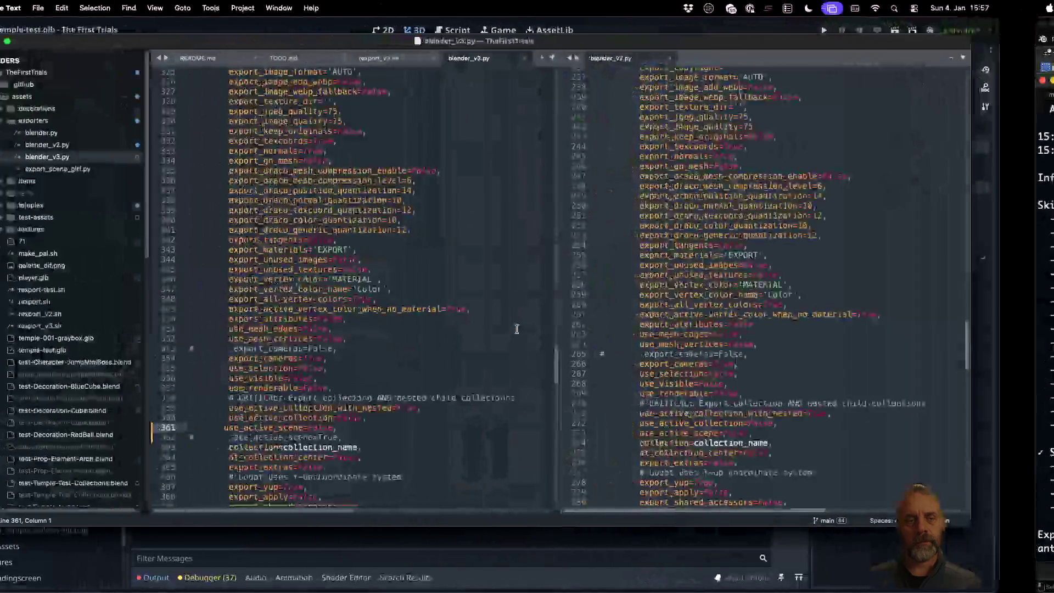
pyautogui.press('super+Tab')
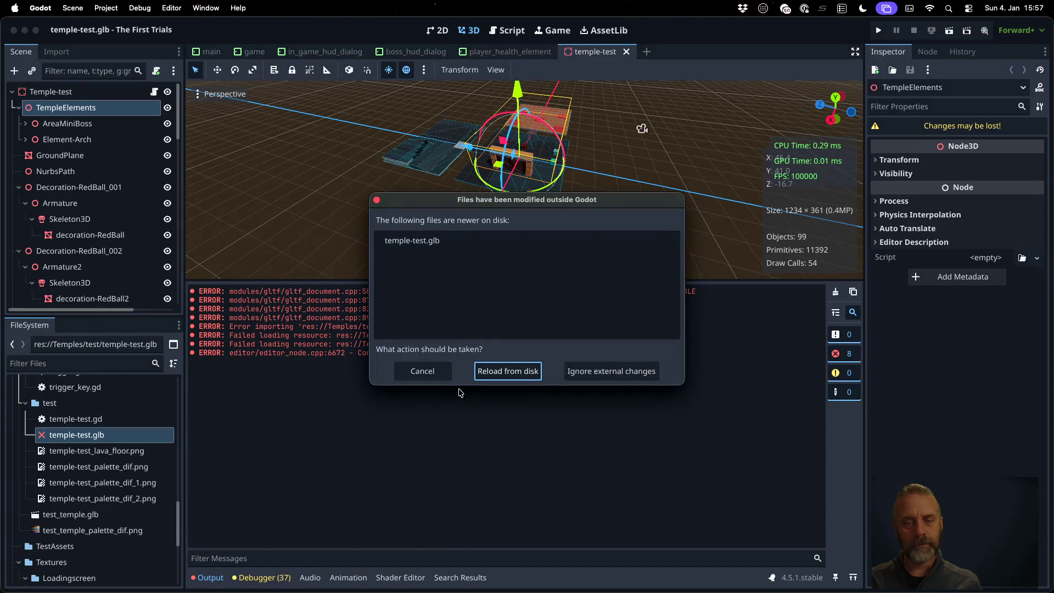
pyautogui.click(503, 371)
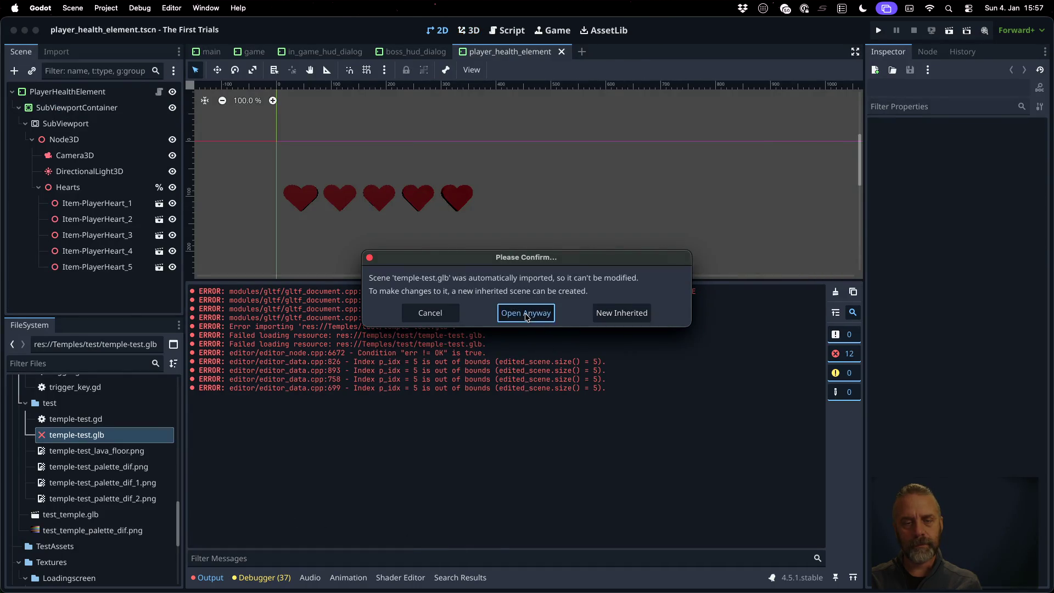
pyautogui.click(544, 314)
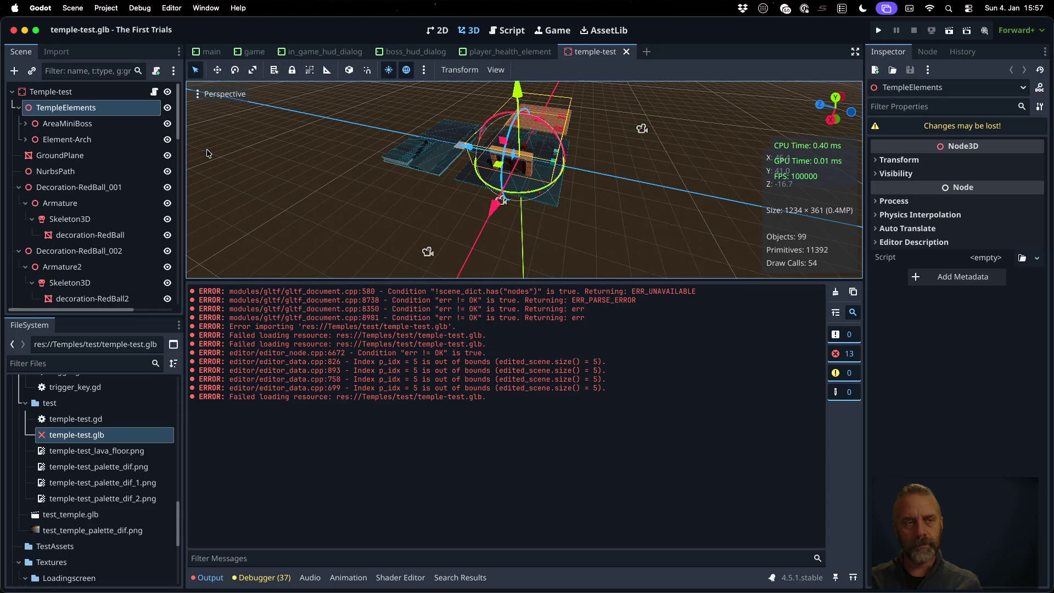
# - Reimport temple-test.glb, clear the error log, and reimport it a second time
pyautogui.rightClick(106, 437)
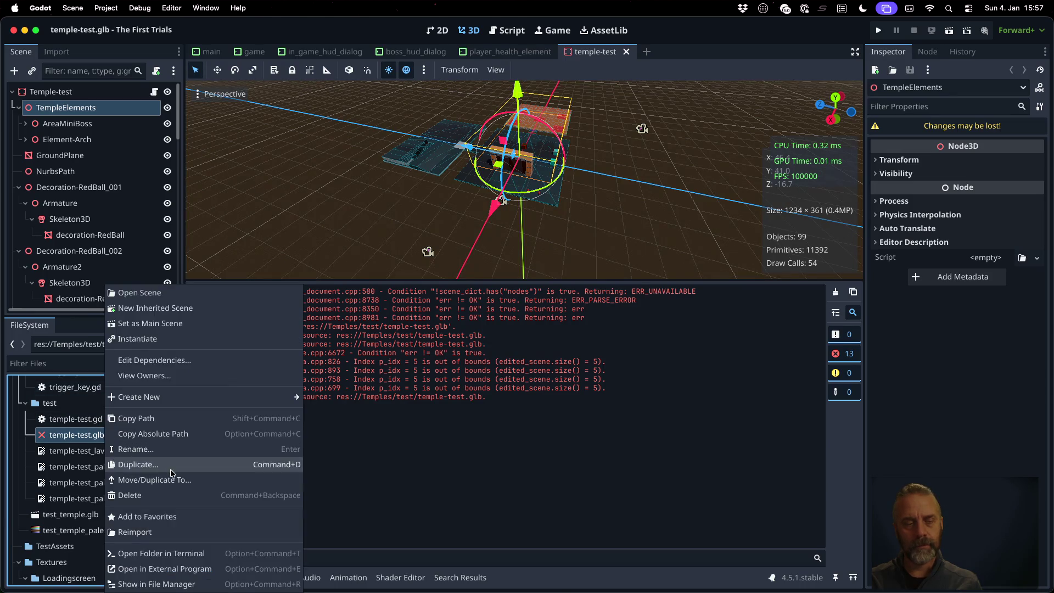
pyautogui.click(190, 532)
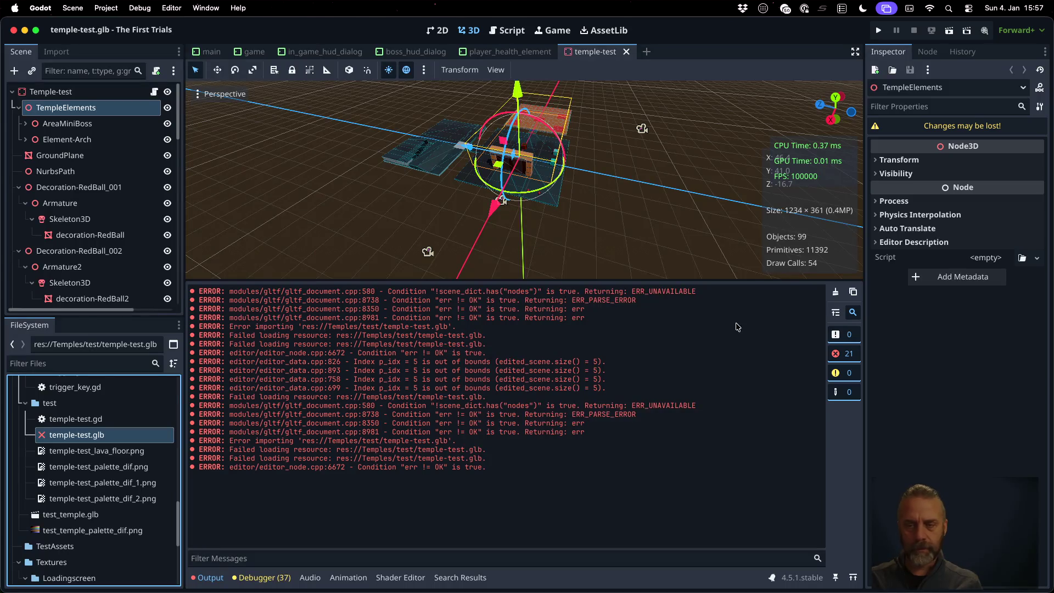
pyautogui.click(835, 292)
pyautogui.rightClick(141, 436)
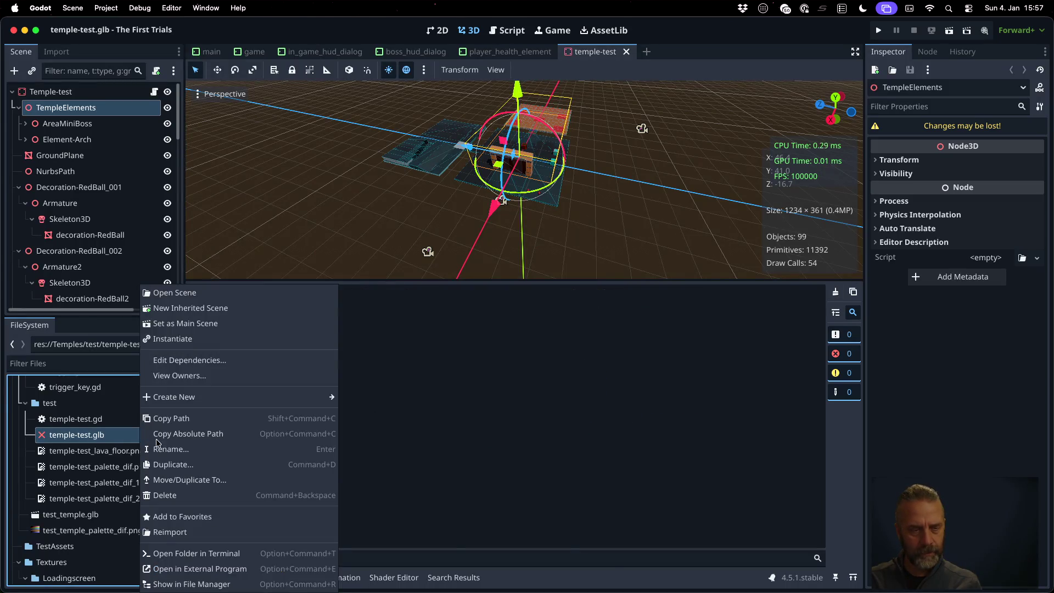
pyautogui.click(224, 534)
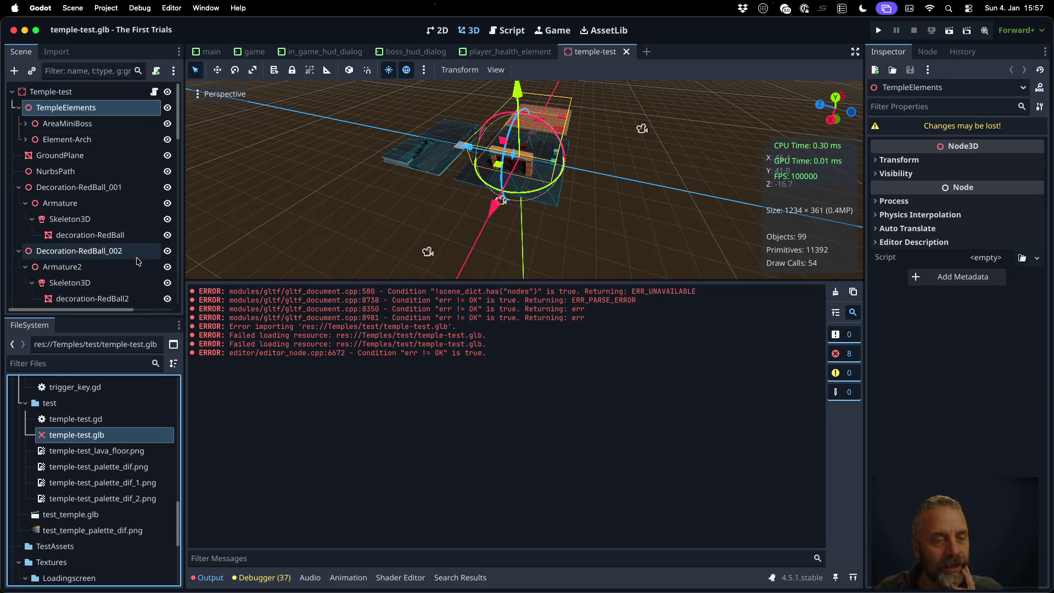
# - Review temple-test.glb's import settings, then recall the rexport_v3.sh export command in the terminal
pyautogui.click(55, 52)
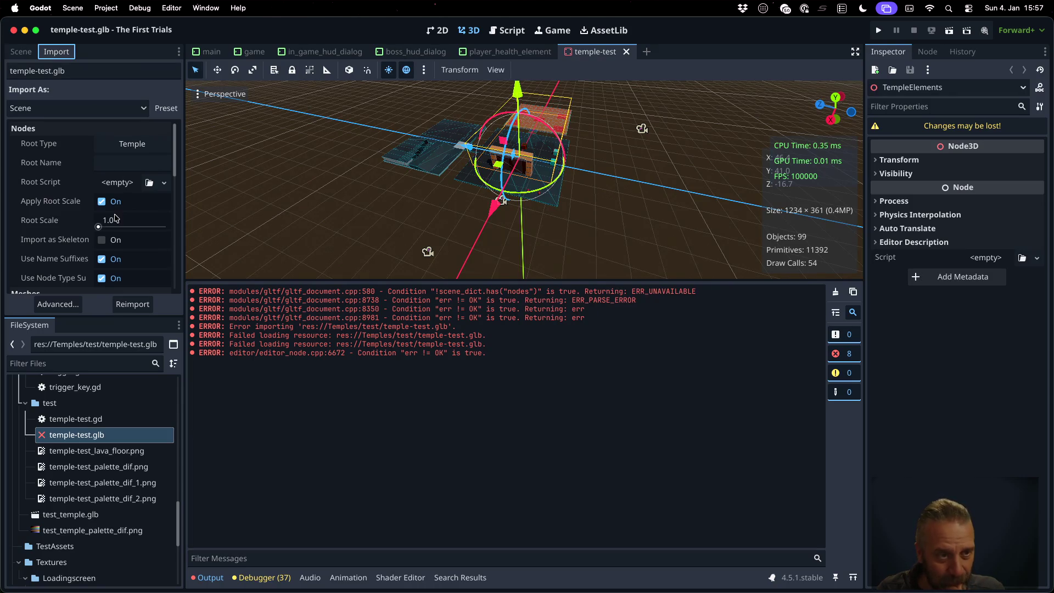
pyautogui.scroll(-10, 115, 218)
pyautogui.scroll(-3, 115, 218)
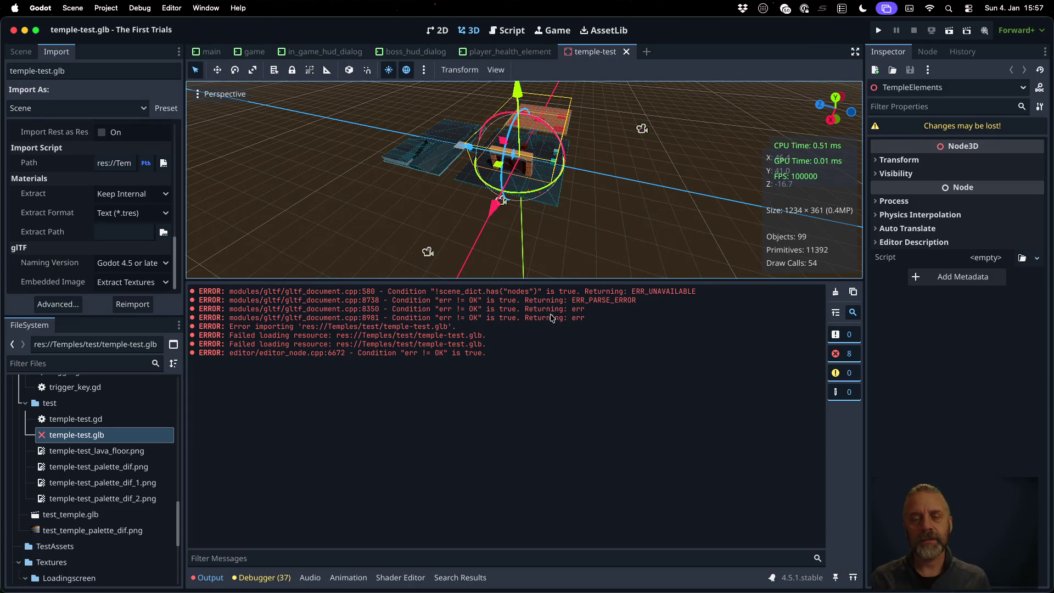
pyautogui.press('super+Tab')
pyautogui.press('Up')
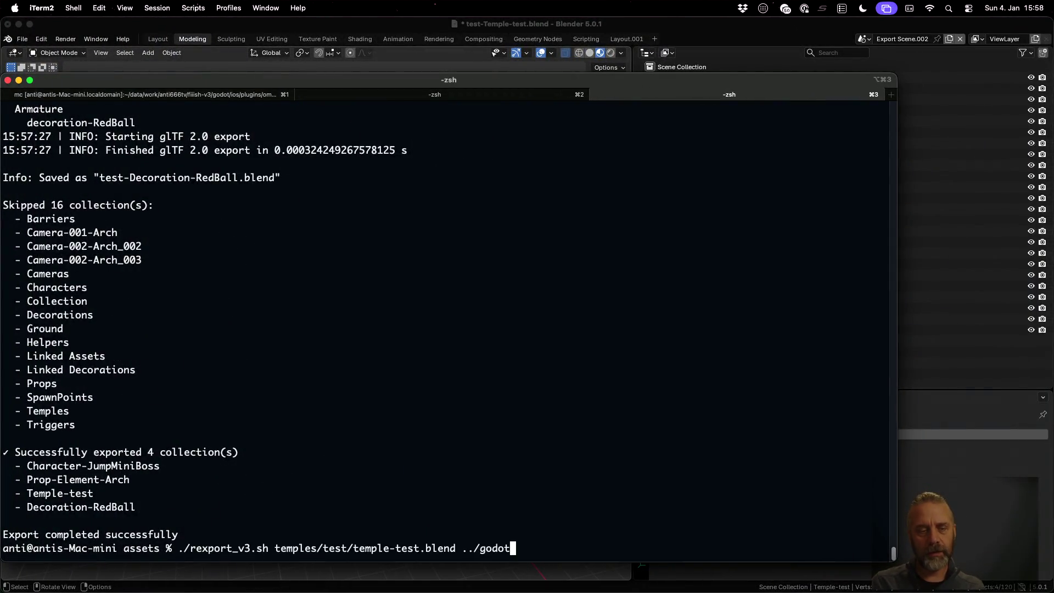
# - Run the temple-test.blend export, then reload temple-test.glb in Godot and open it anyway
pyautogui.press('Return')
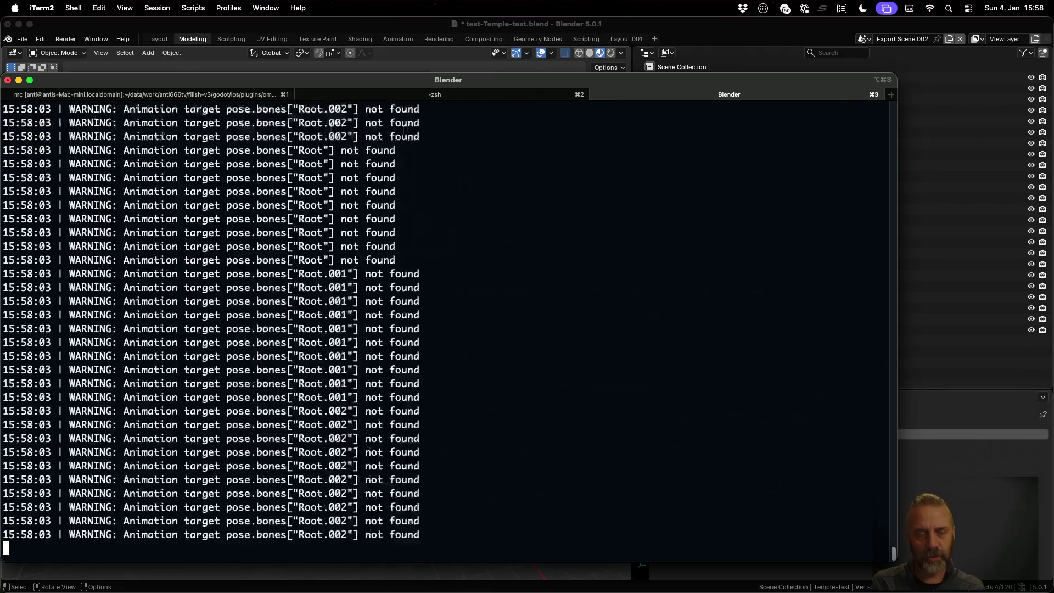
pyautogui.press('super+Tab')
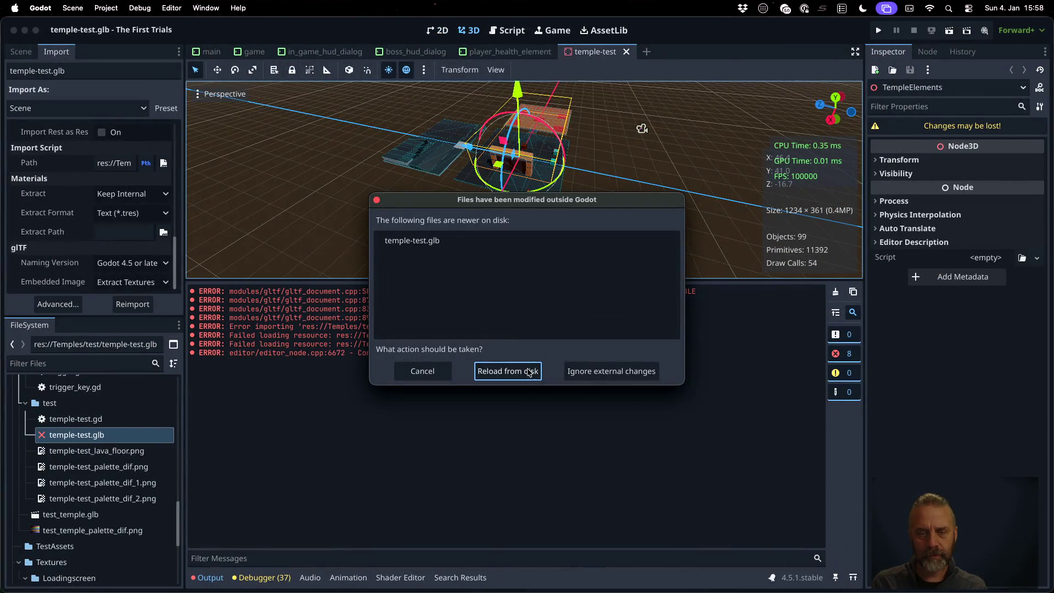
pyautogui.click(529, 373)
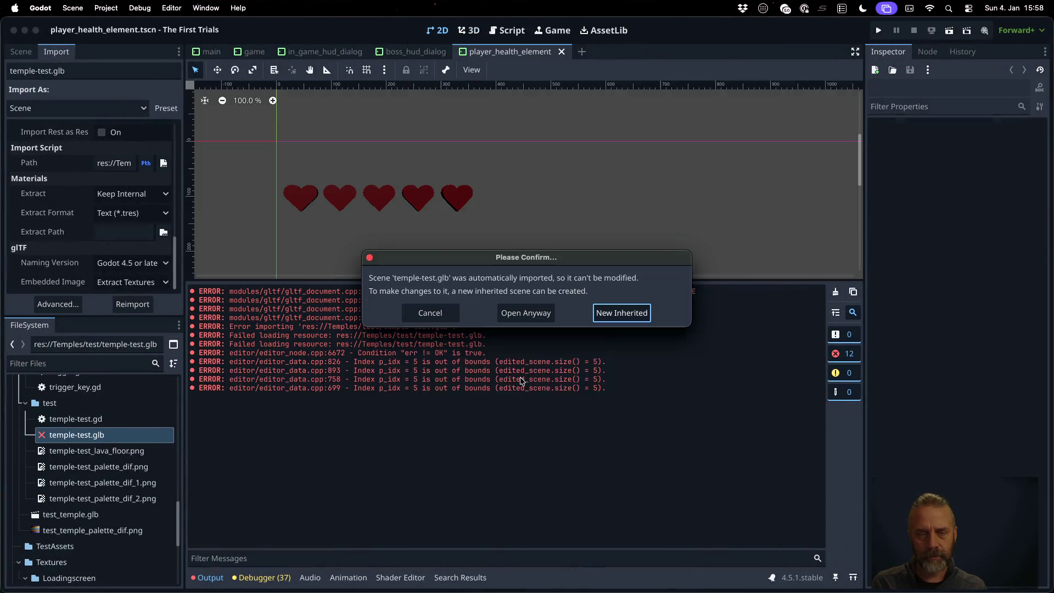
pyautogui.click(514, 319)
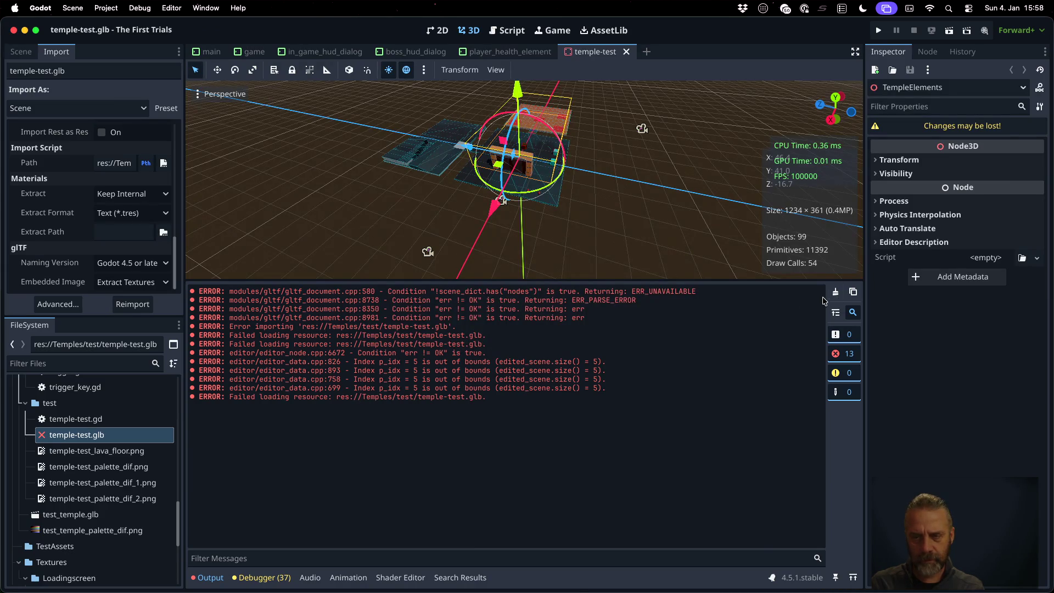
# - Clear the error log, reimport temple-test.glb, and mark the Temple-test node in the import log
pyautogui.click(836, 291)
pyautogui.rightClick(136, 435)
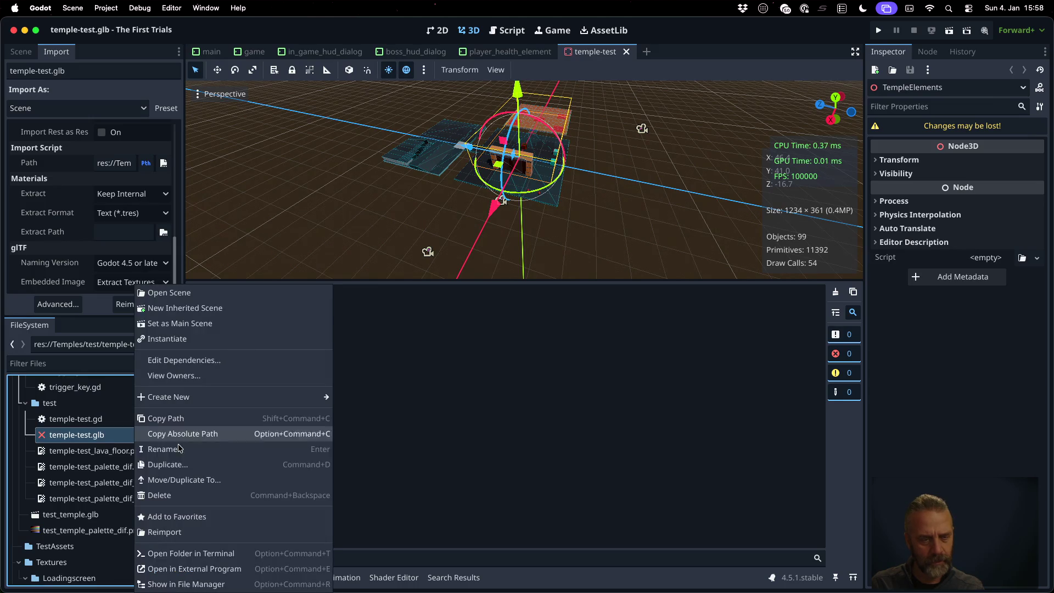
pyautogui.click(211, 532)
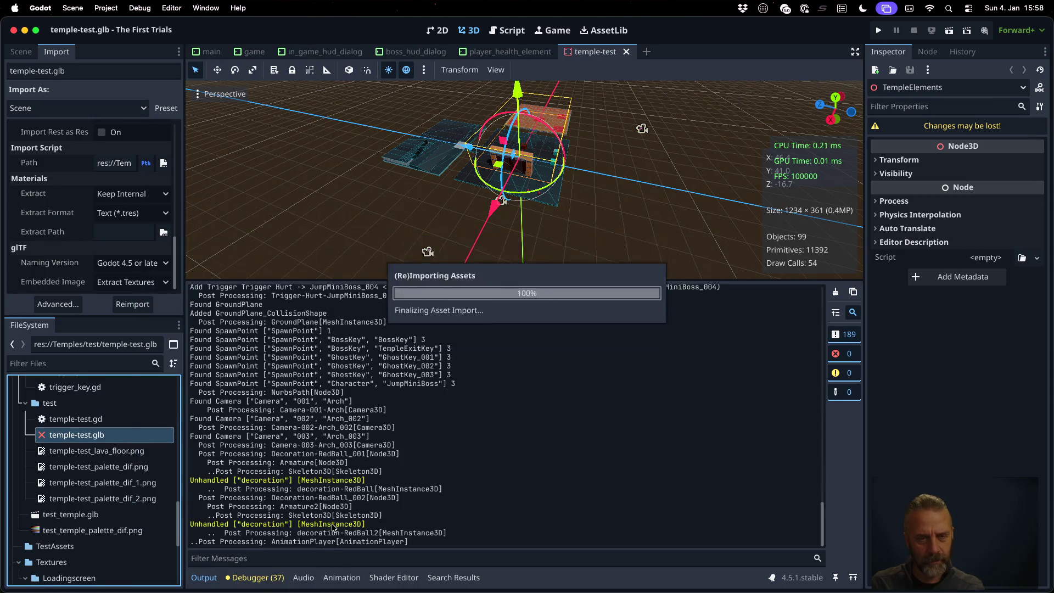
pyautogui.scroll(20, 417, 428)
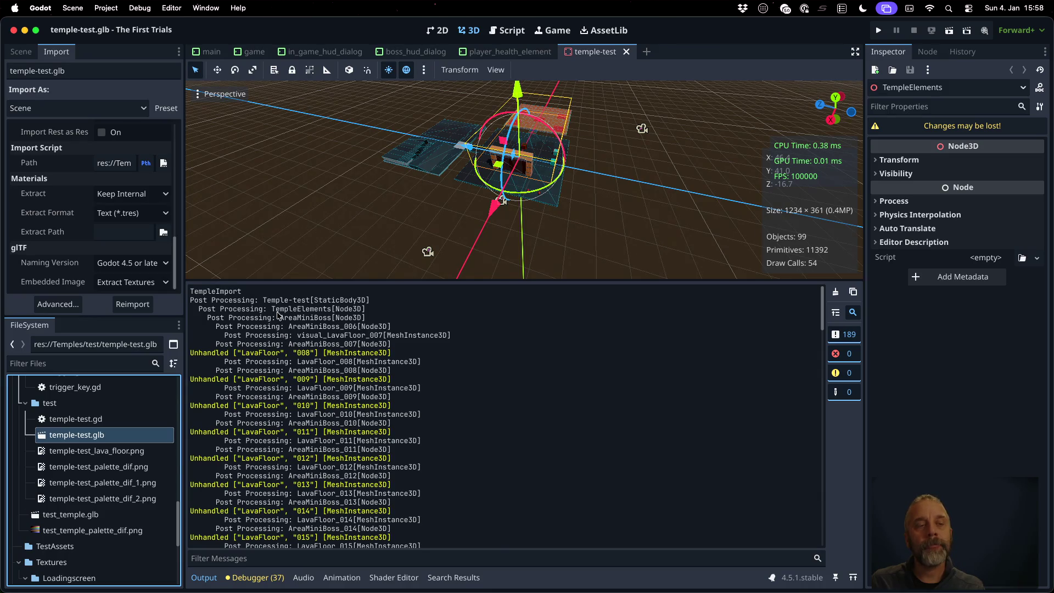
pyautogui.moveTo(265, 303); pyautogui.dragTo(315, 297)
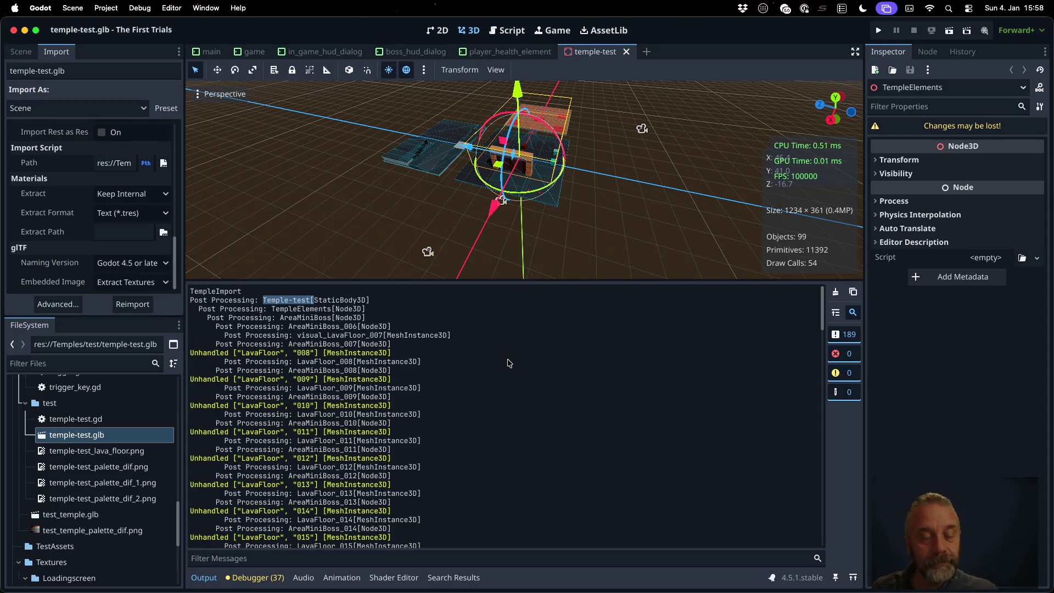
pyautogui.scroll(-15, 509, 363)
pyautogui.scroll(-15, 509, 363)
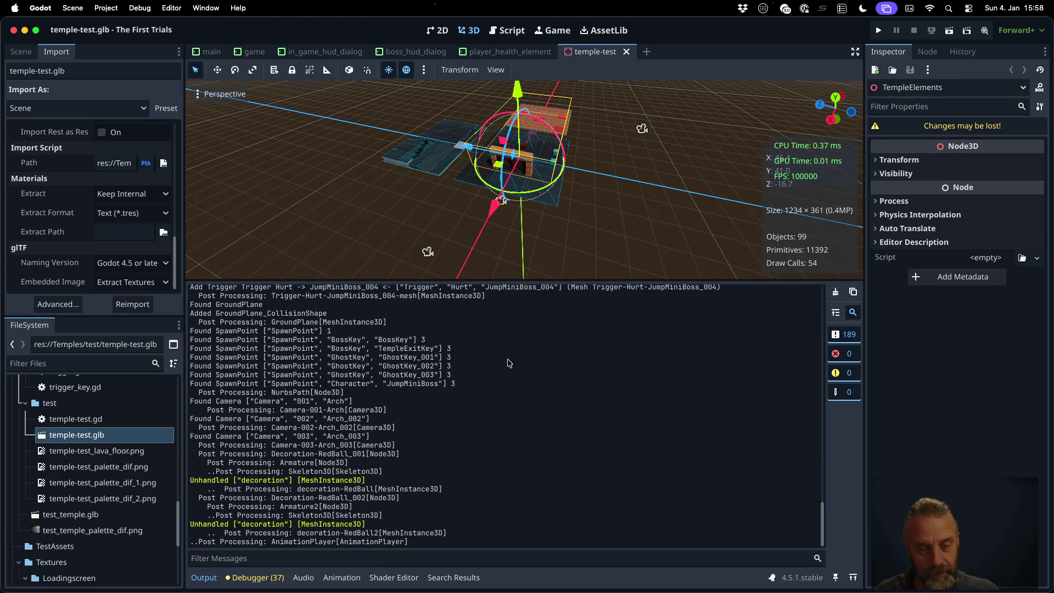
pyautogui.press('super+Tab')
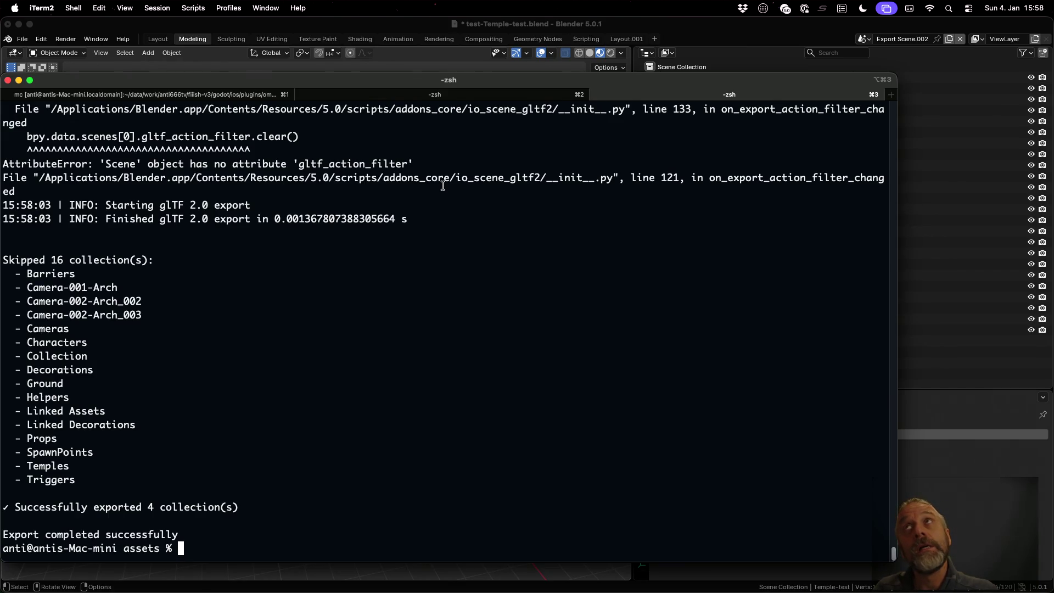
# - Comment out the collection=collection_name line in blender_v3.py and save it
pyautogui.hotkey('ctrl', 'Up')
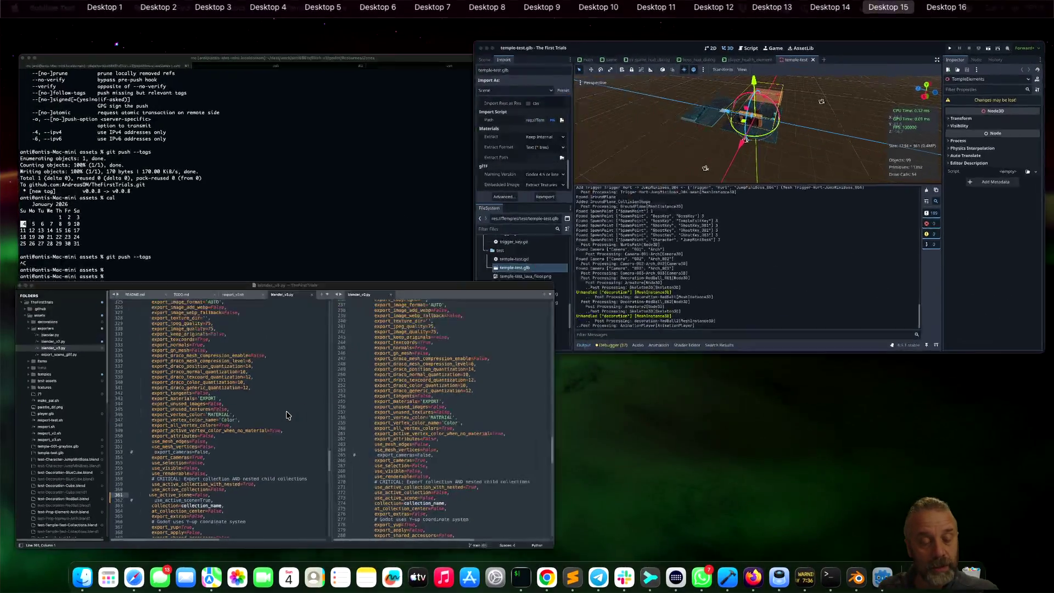
pyautogui.click(286, 415)
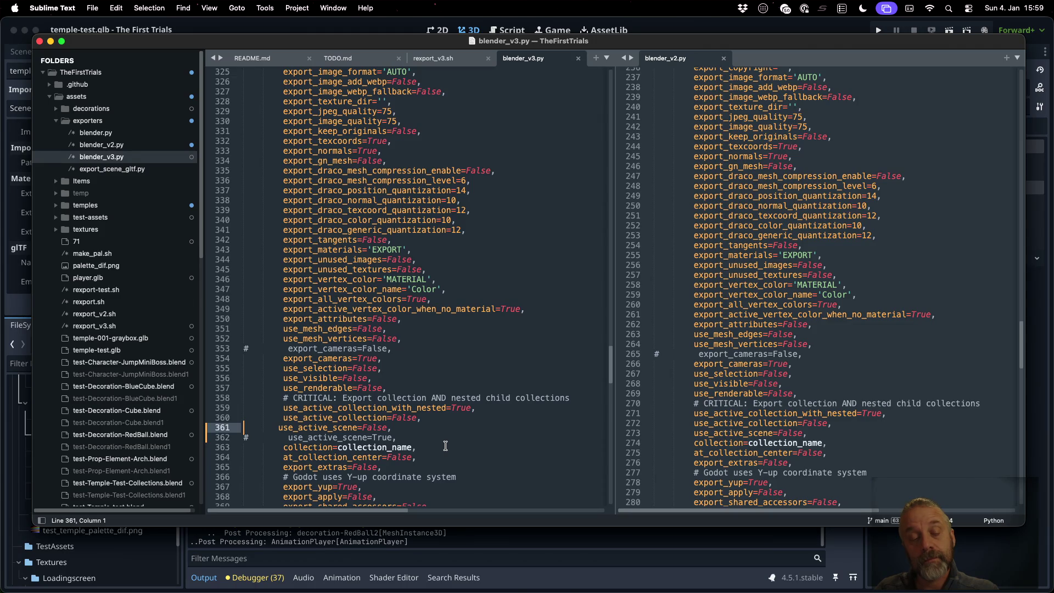
pyautogui.press('Down')
pyautogui.press('Down')
pyautogui.write('#')
pyautogui.press('super+s')
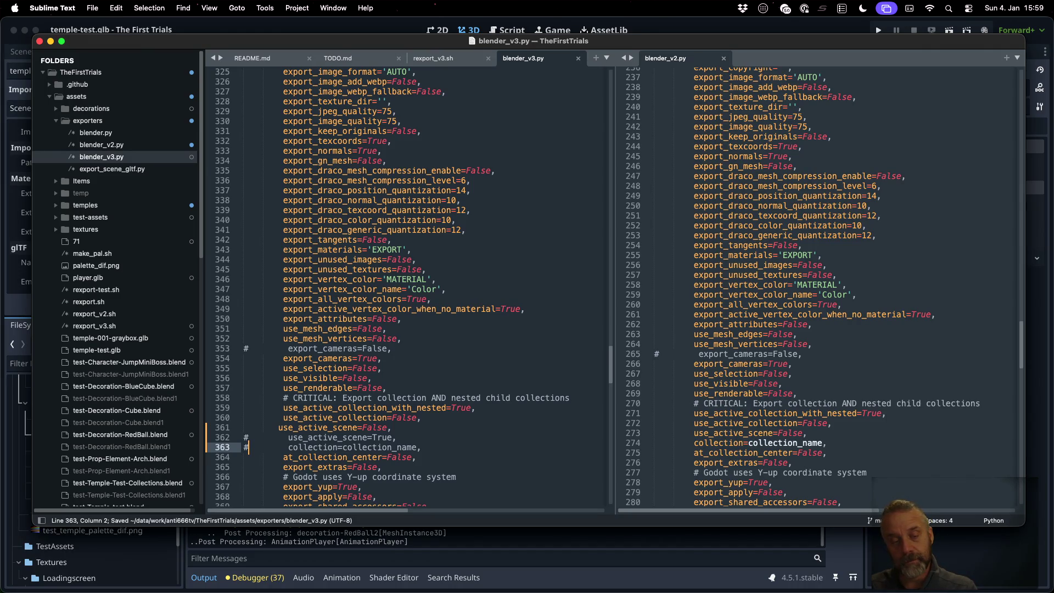
# - Remove the extra indent on the use_active_scene line and save blender_v3.py
pyautogui.press('Up')
pyautogui.press('Up')
pyautogui.press('Tab')
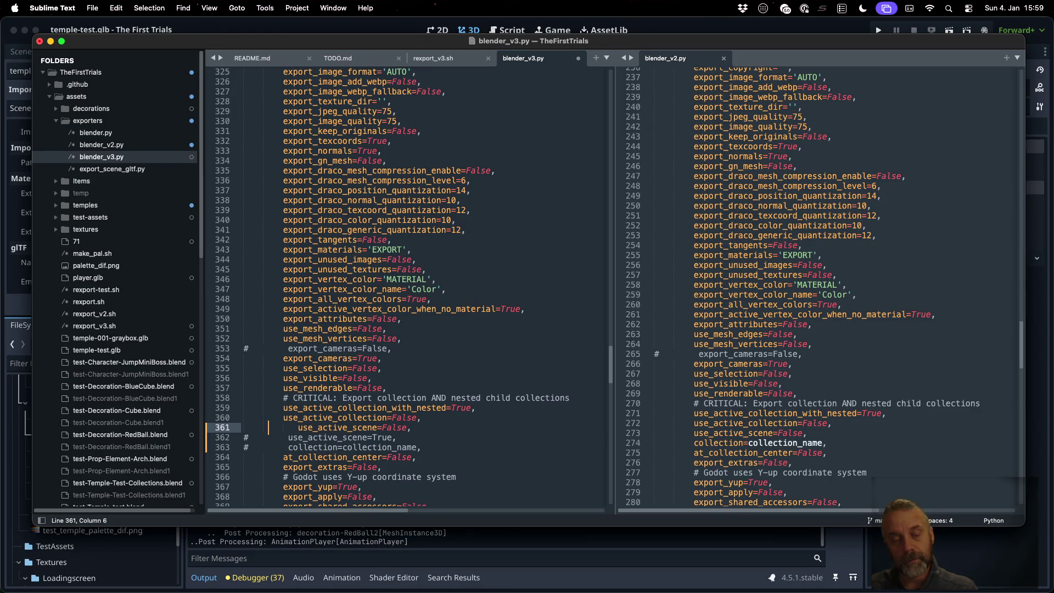
pyautogui.press('Right')
pyautogui.press('Right')
pyautogui.press('Right')
pyautogui.press('BackSpace')
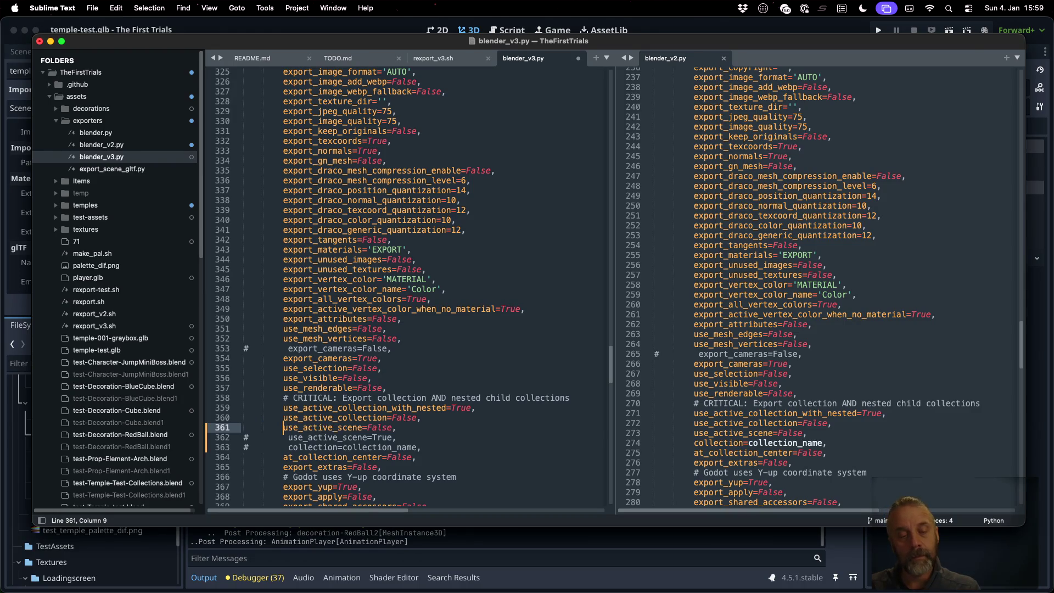
pyautogui.press('cmd+s')
# - Rerun the temple export command in the terminal and check its output
pyautogui.press('cmd+Tab')
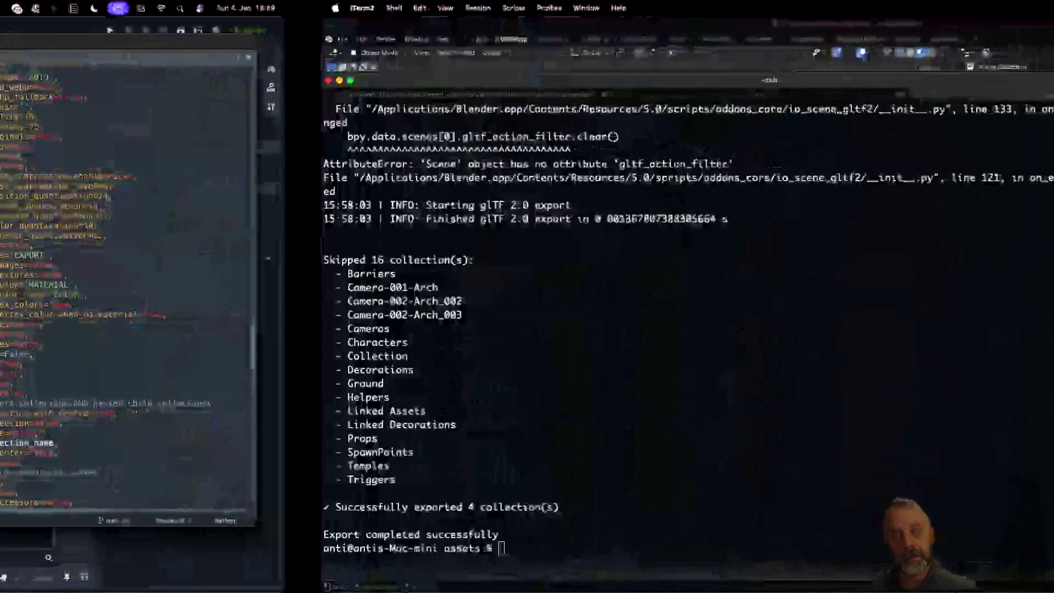
pyautogui.press('Up')
pyautogui.press('Return')
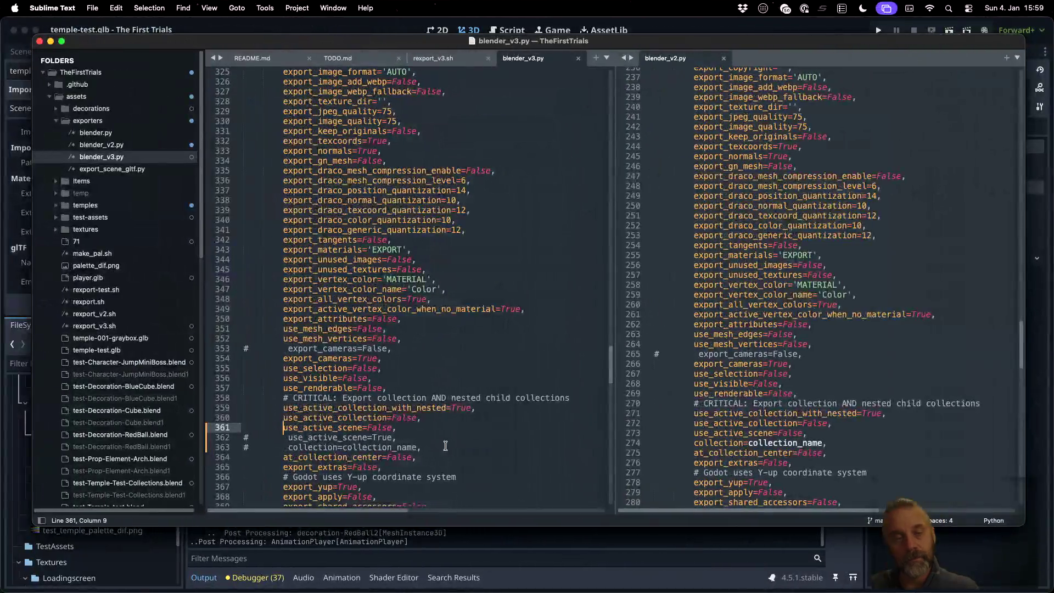
pyautogui.scroll(5, 437, 413)
pyautogui.scroll(-5, 436, 413)
pyautogui.hotkey('ctrl', 'Left')
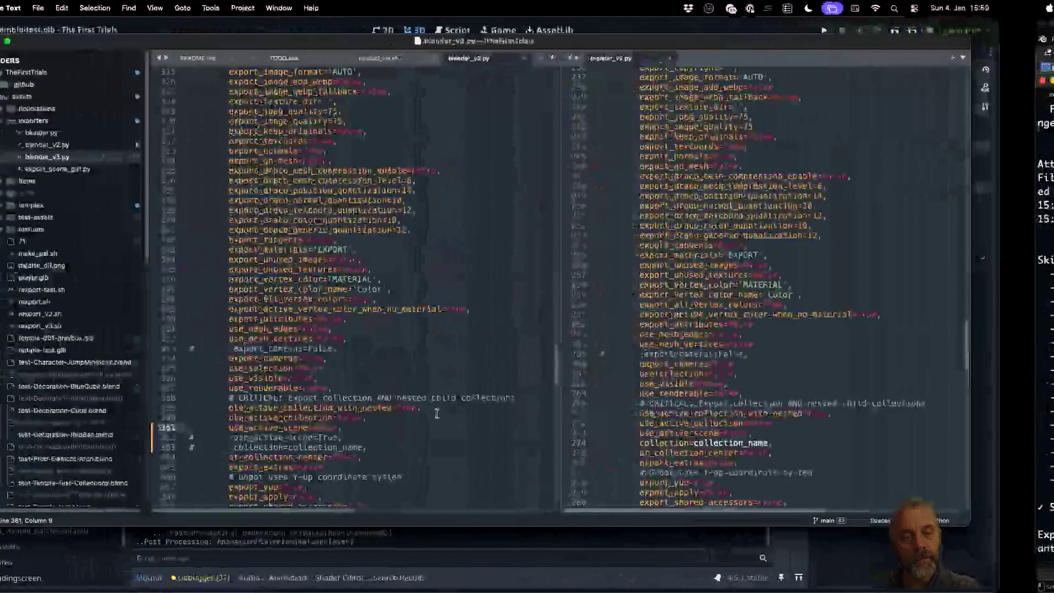
pyautogui.hotkey('ctrl', 'Left')
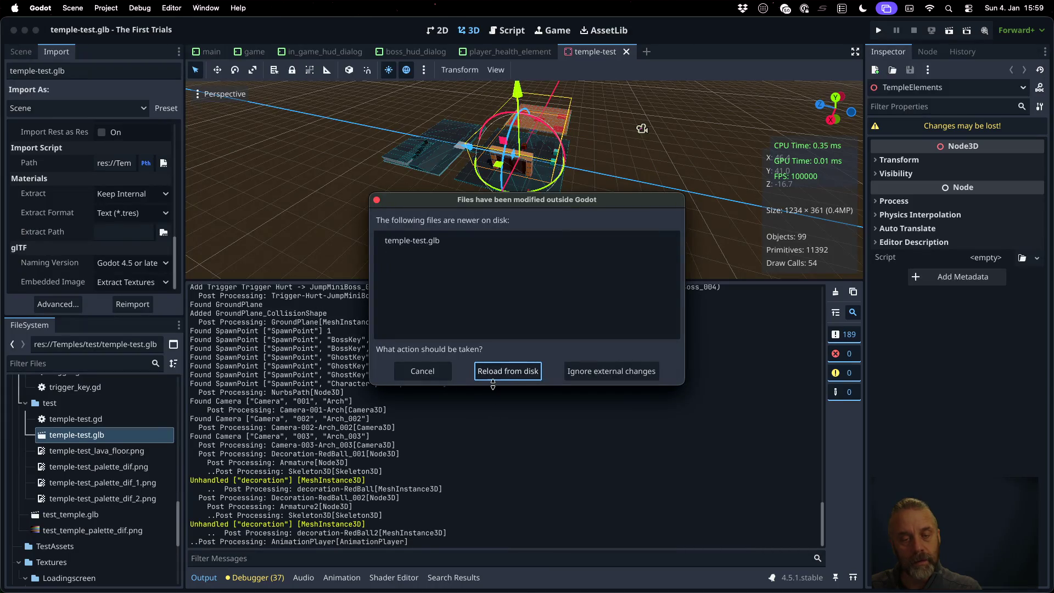
# - Reload the externally changed temple-test.glb from disk and open the temple scene anyway
pyautogui.click(491, 378)
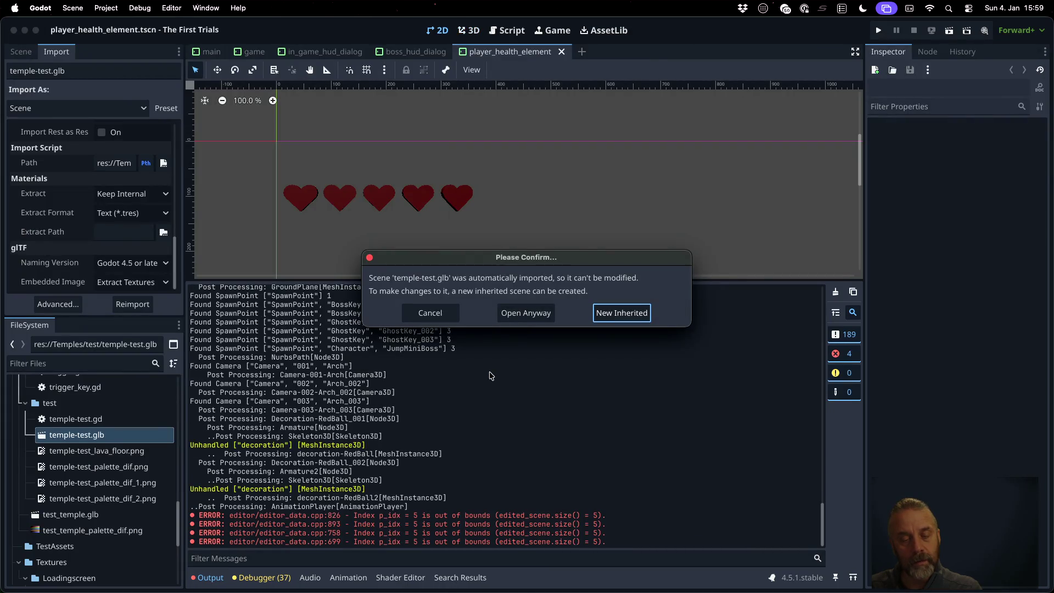
pyautogui.click(524, 314)
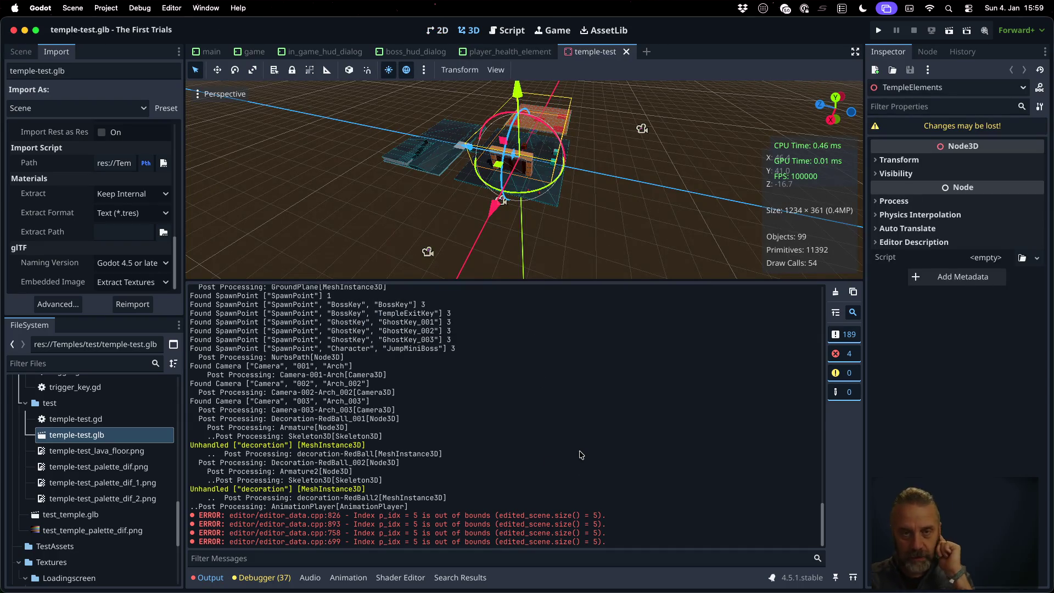
pyautogui.rightClick(73, 434)
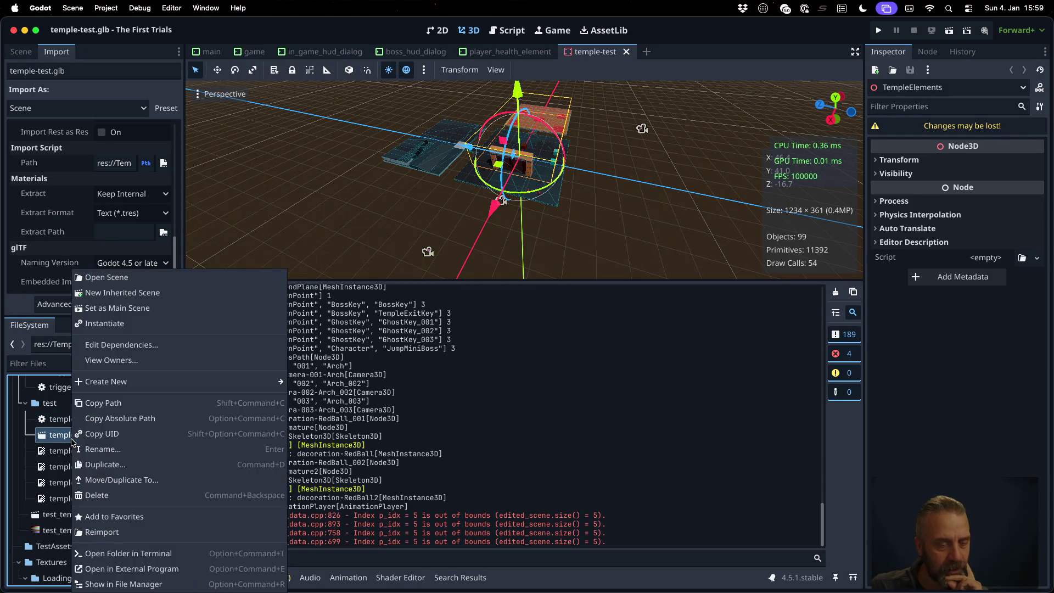
pyautogui.click(714, 269)
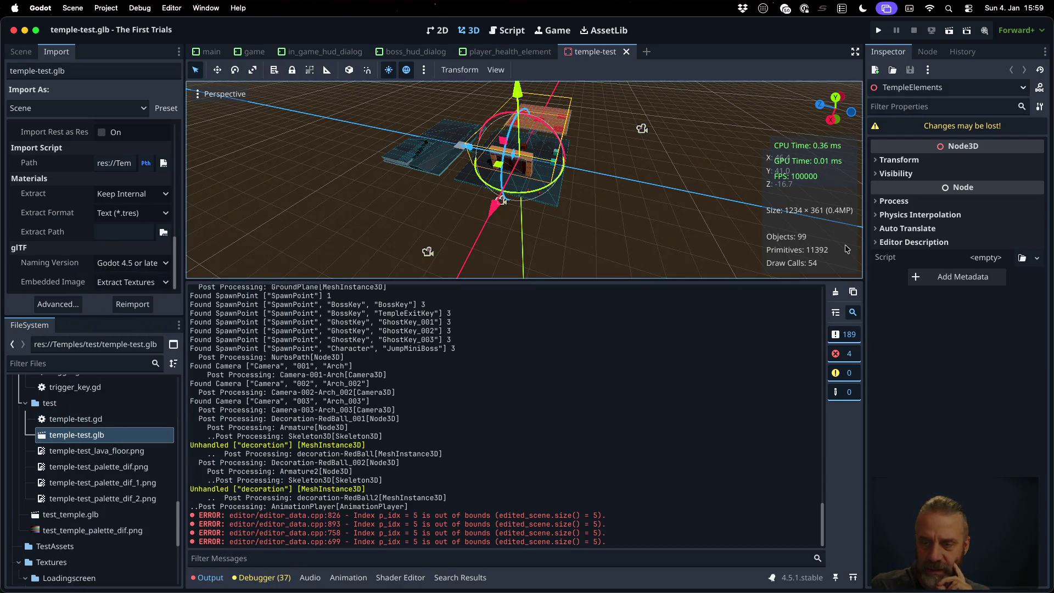
# - Clear the output log, reimport temple-test.glb, and mark Temple-test in the fresh import log
pyautogui.click(836, 293)
pyautogui.rightClick(128, 435)
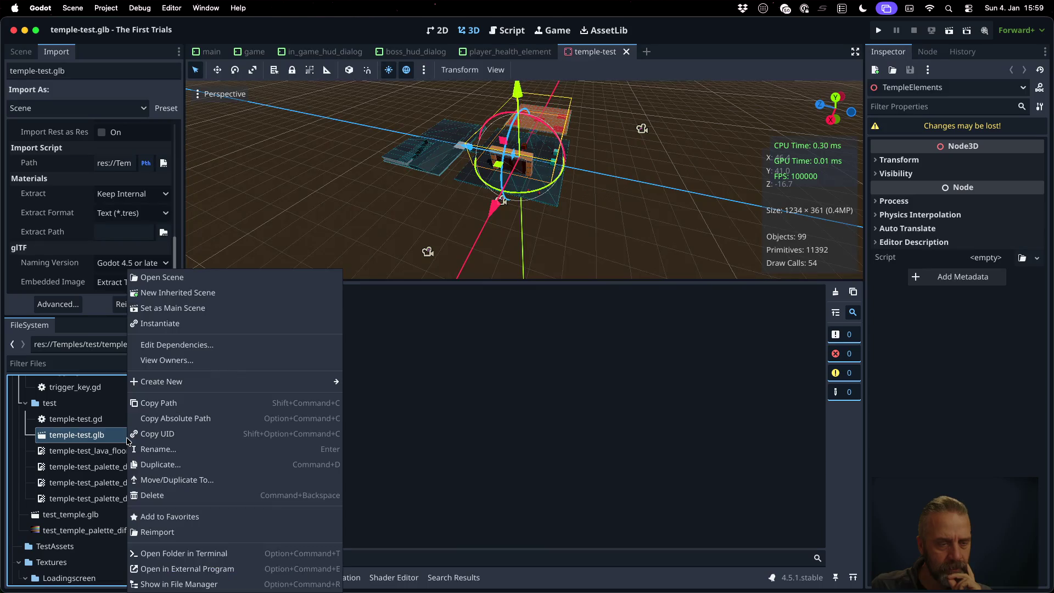
pyautogui.click(165, 532)
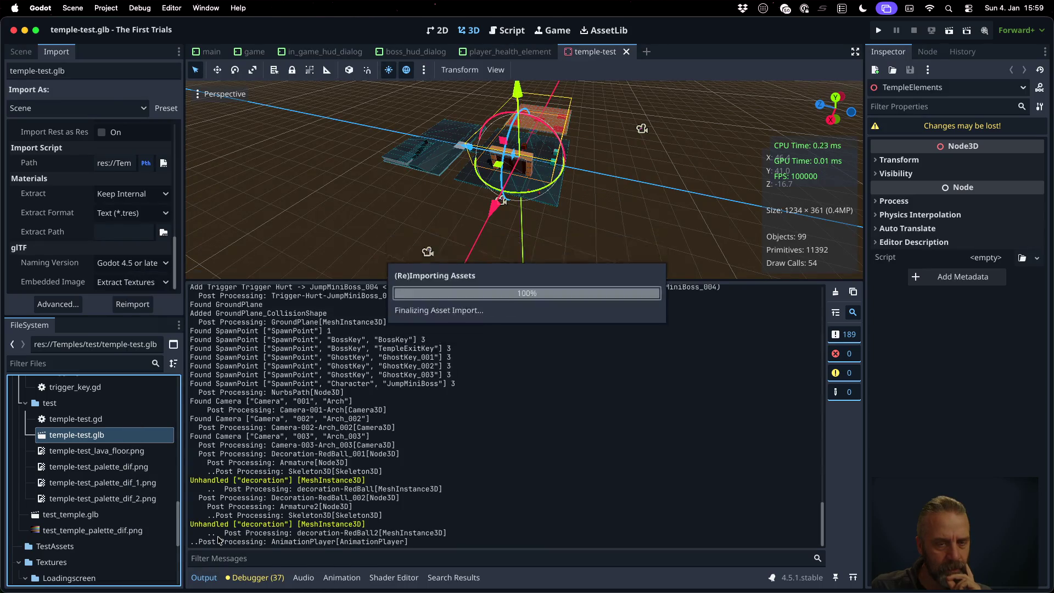
pyautogui.scroll(10, 434, 411)
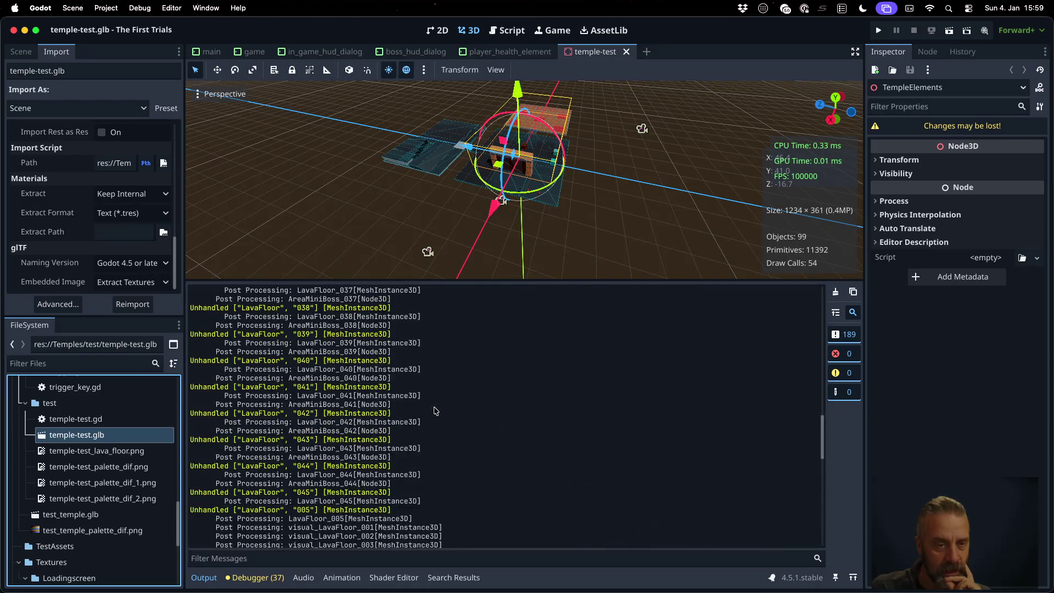
pyautogui.scroll(10, 434, 411)
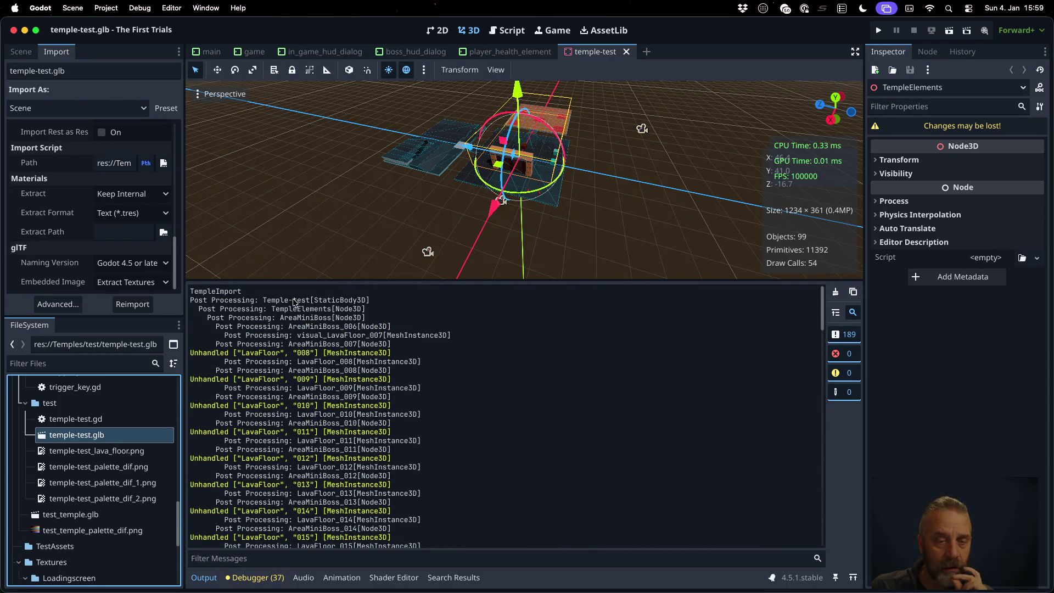
pyautogui.moveTo(263, 300); pyautogui.dragTo(307, 299)
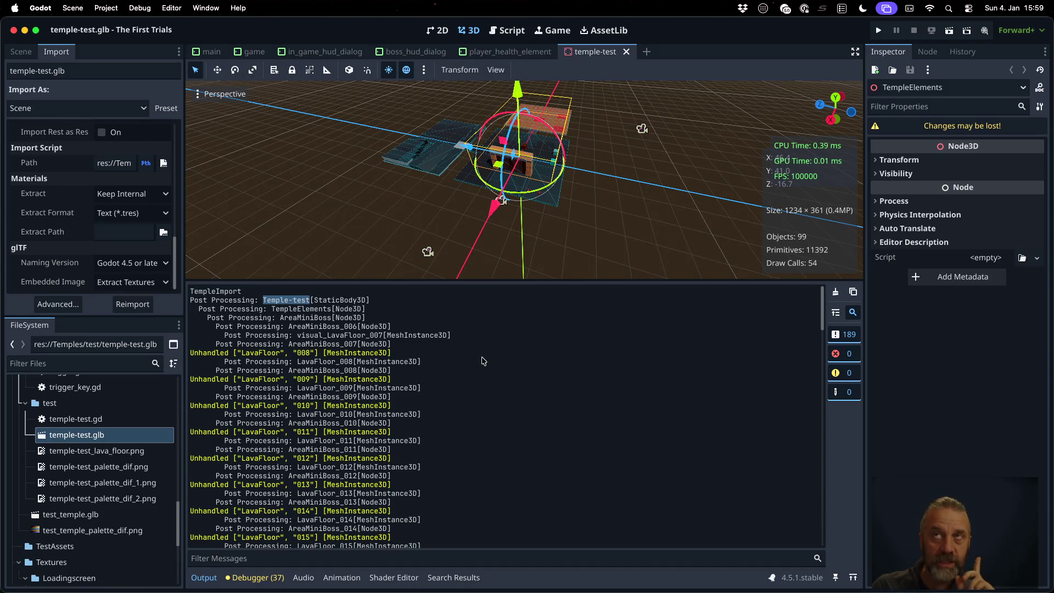
pyautogui.hotkey('ctrl', 'Right')
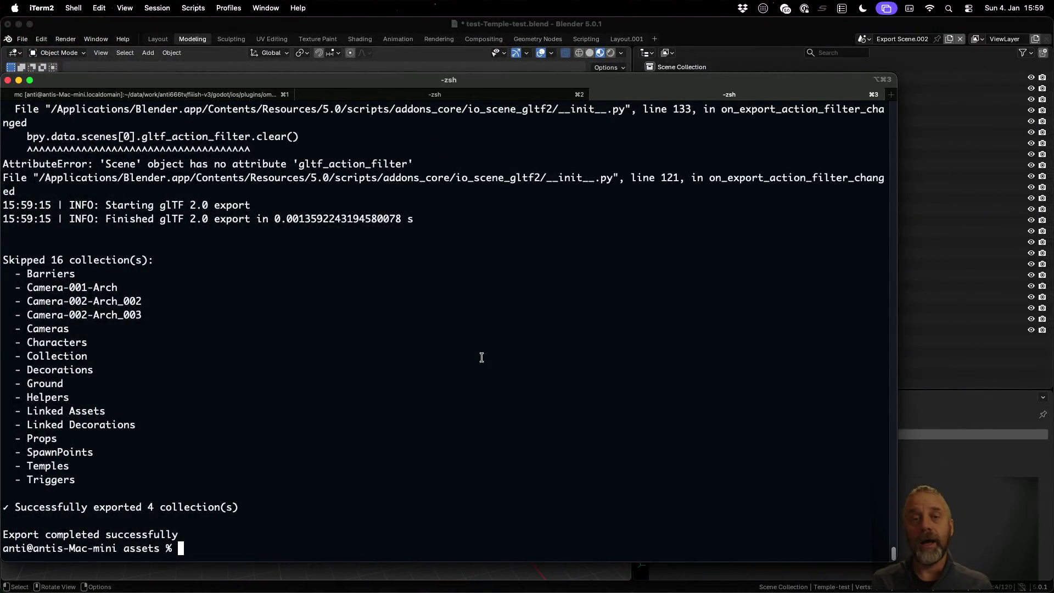
# - In Blender, load the recent decoration-RedBall.blend, discarding unsaved changes
pyautogui.click(667, 24)
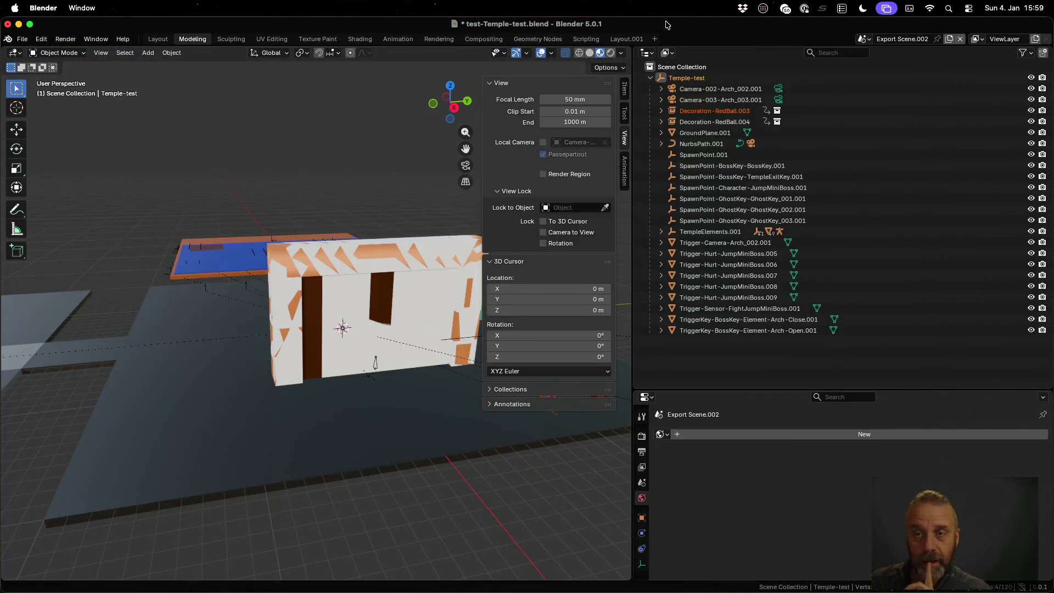
pyautogui.click(22, 38)
pyautogui.moveTo(54, 75)
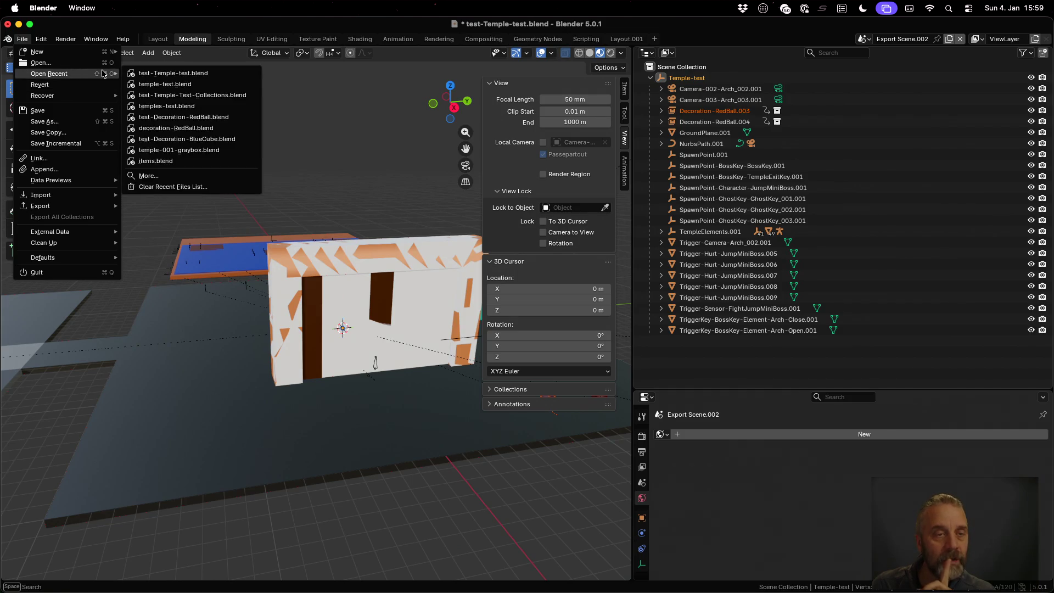
pyautogui.click(187, 129)
pyautogui.click(461, 328)
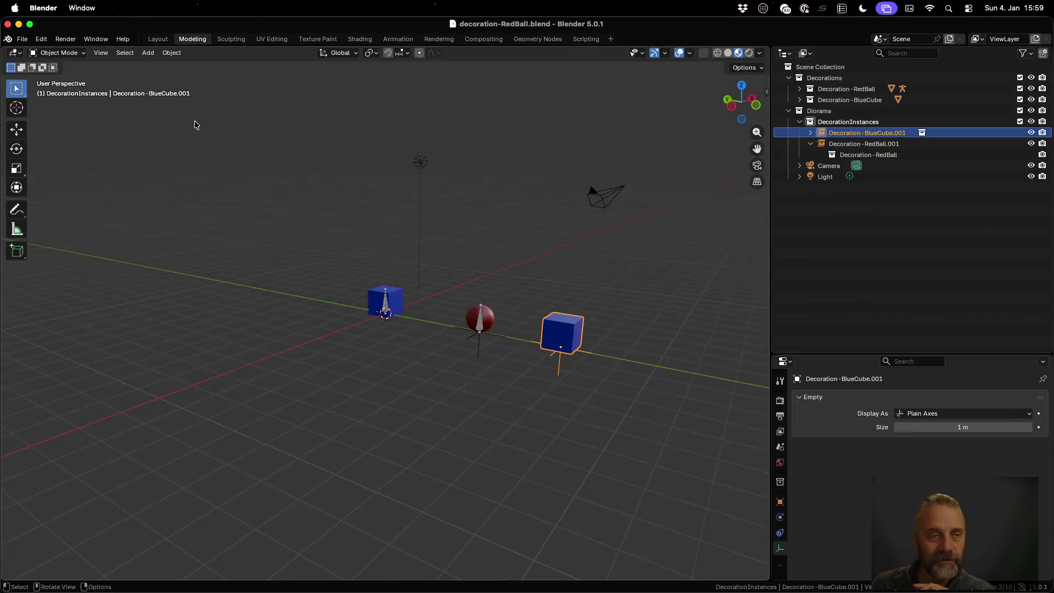
# - Open test-Temple-test.blend from the recent files list
pyautogui.click(22, 40)
pyautogui.moveTo(57, 75)
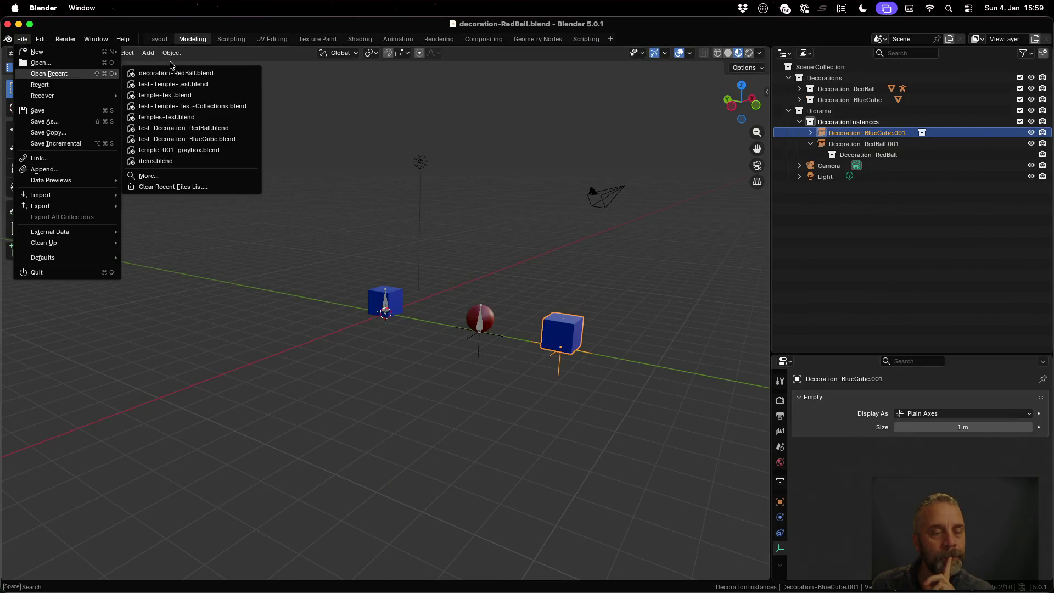
pyautogui.moveTo(205, 86)
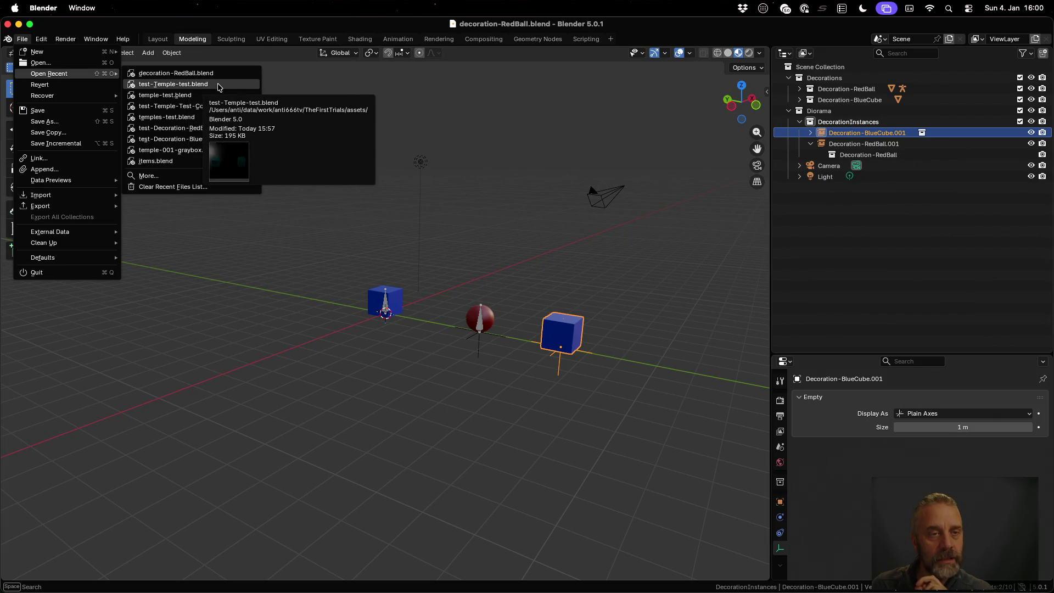
pyautogui.click(219, 85)
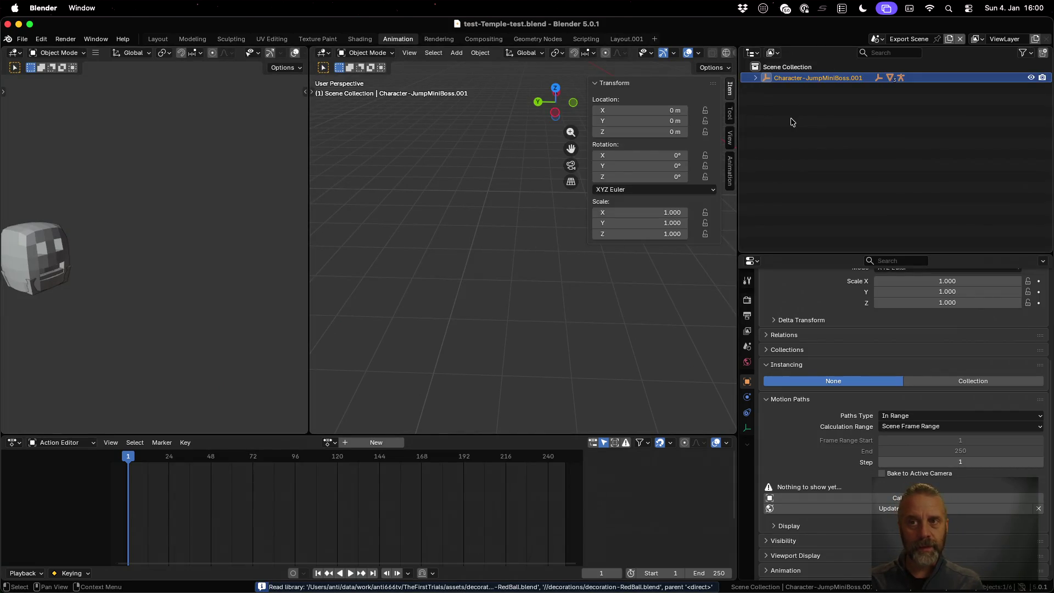
# - Switch to Export Scene.001, then Export Scene.002, and expand its Temple-test collection
pyautogui.click(877, 39)
pyautogui.click(898, 67)
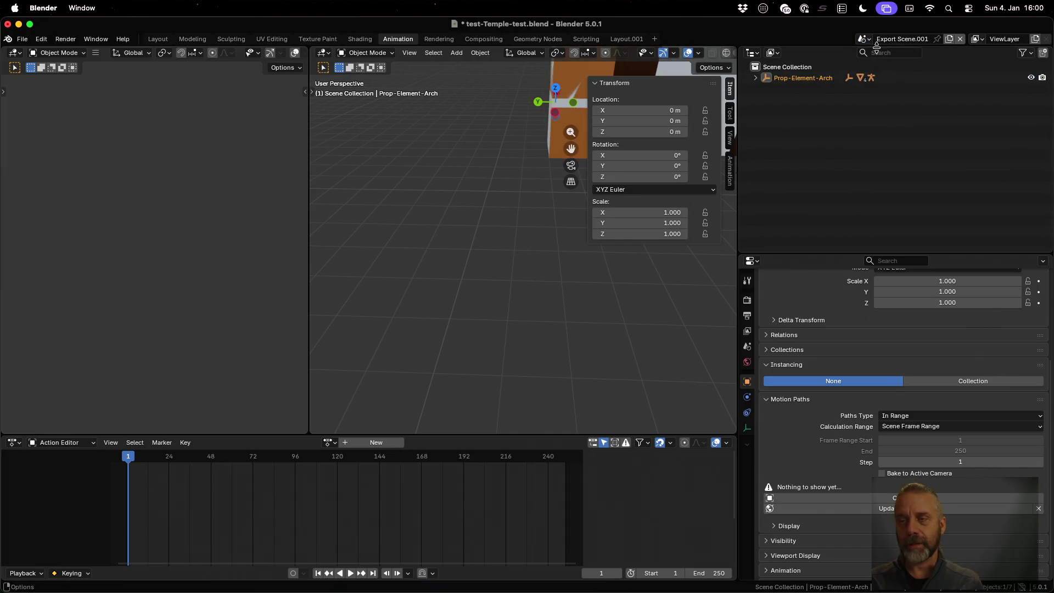
pyautogui.click(871, 38)
pyautogui.click(891, 77)
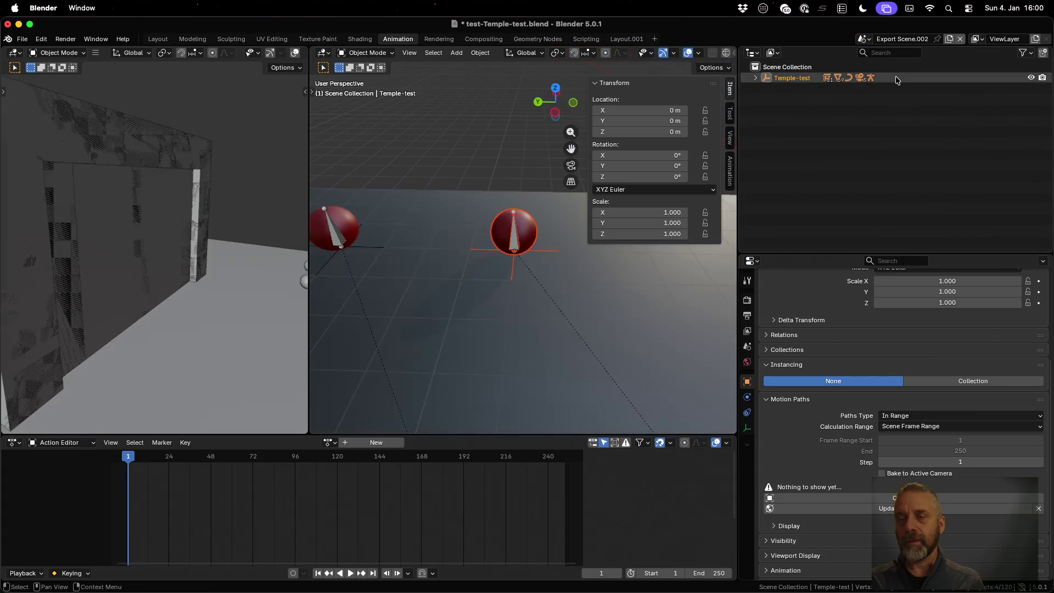
pyautogui.scroll(-10, 452, 249)
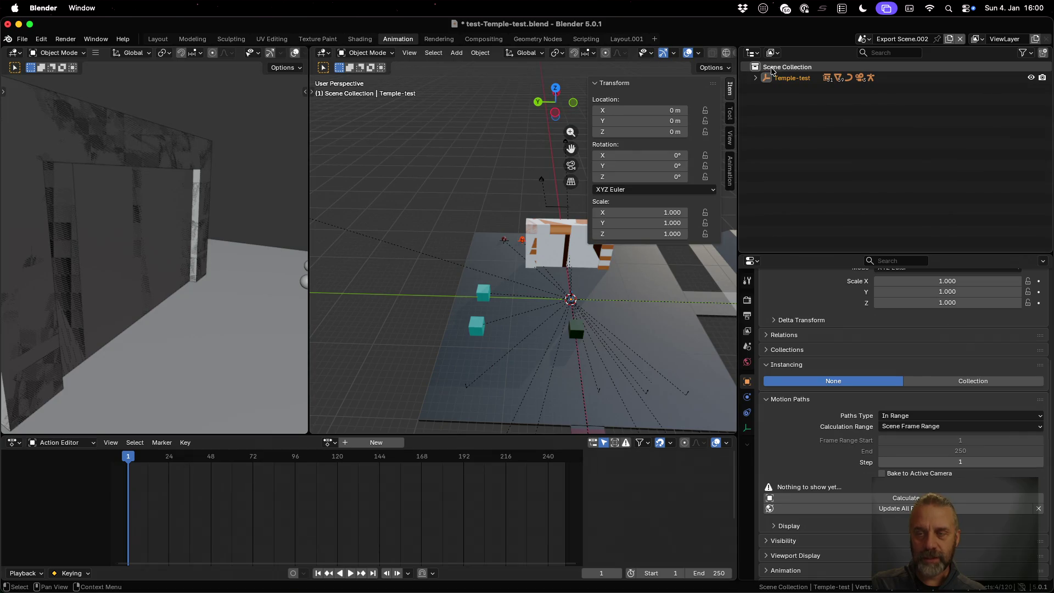
pyautogui.click(755, 78)
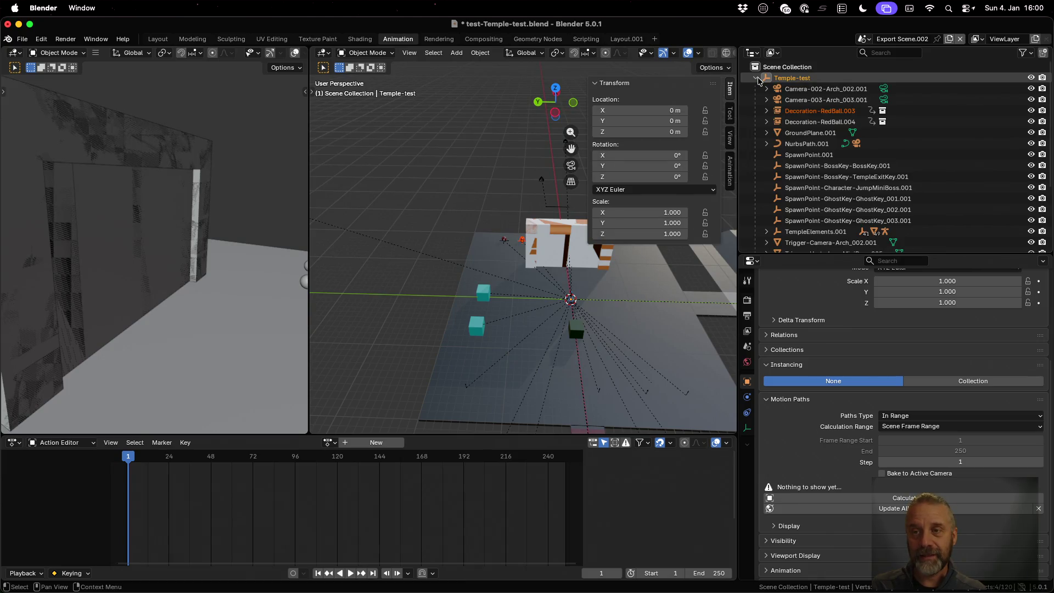
pyautogui.hotkey('ctrl', 'Left')
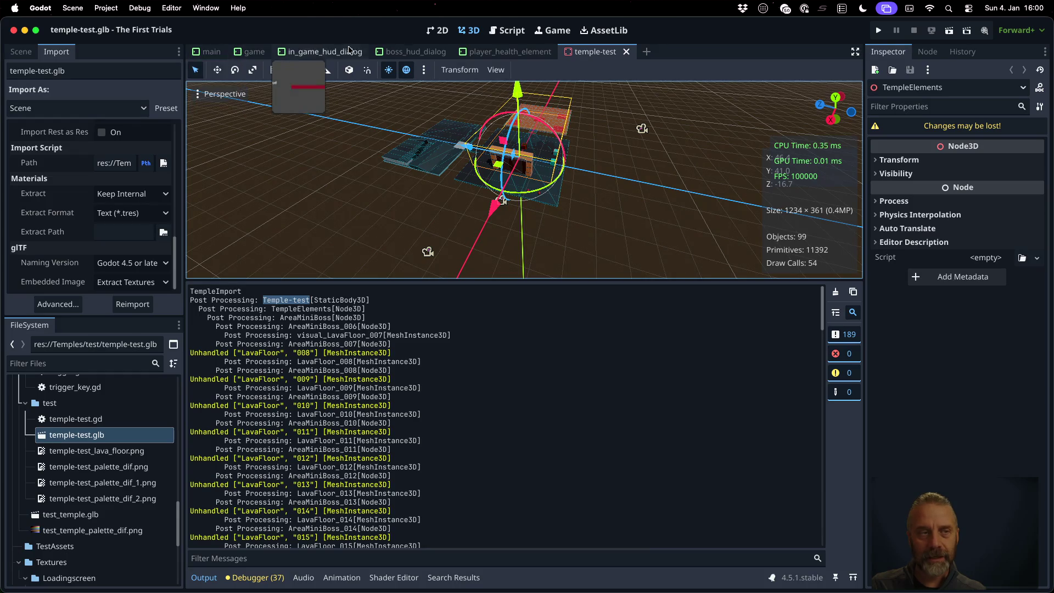
# - Select the Temple-test root node in Godot and the Temple-test collection in Blender
pyautogui.click(22, 52)
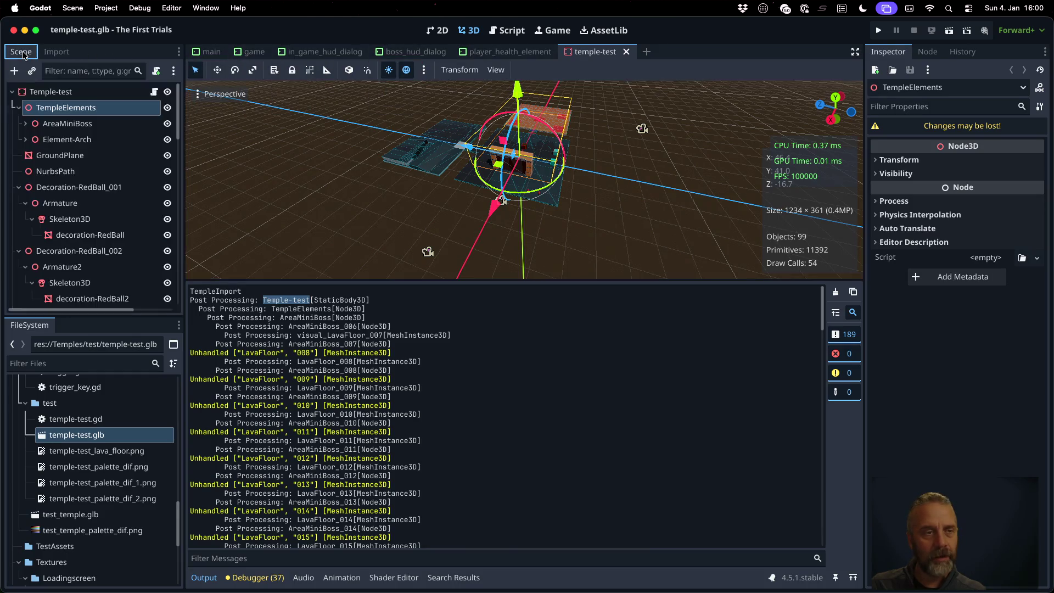
pyautogui.click(62, 94)
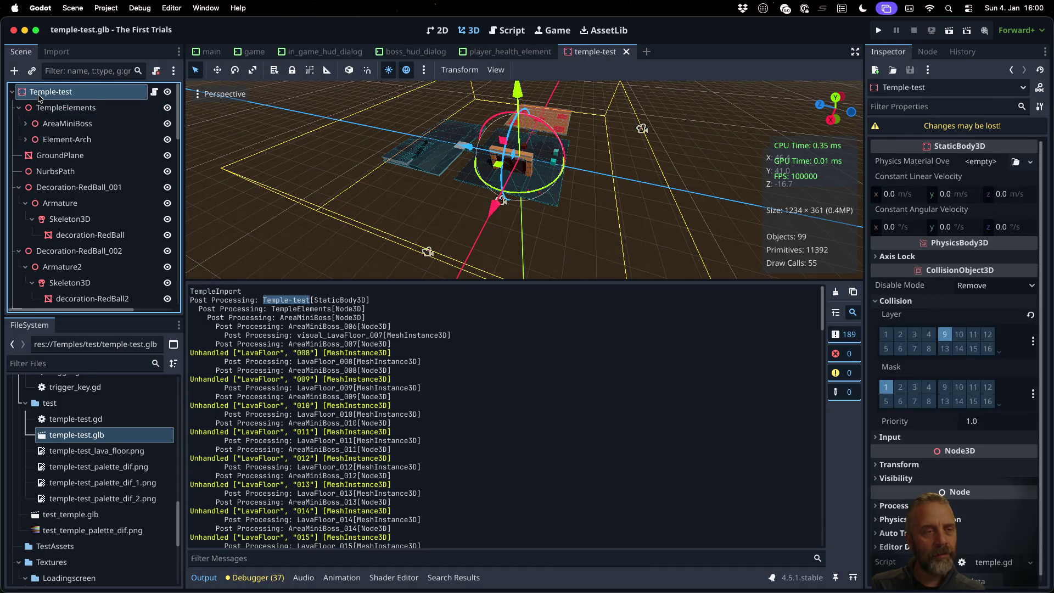
pyautogui.hotkey('ctrl', 'Right')
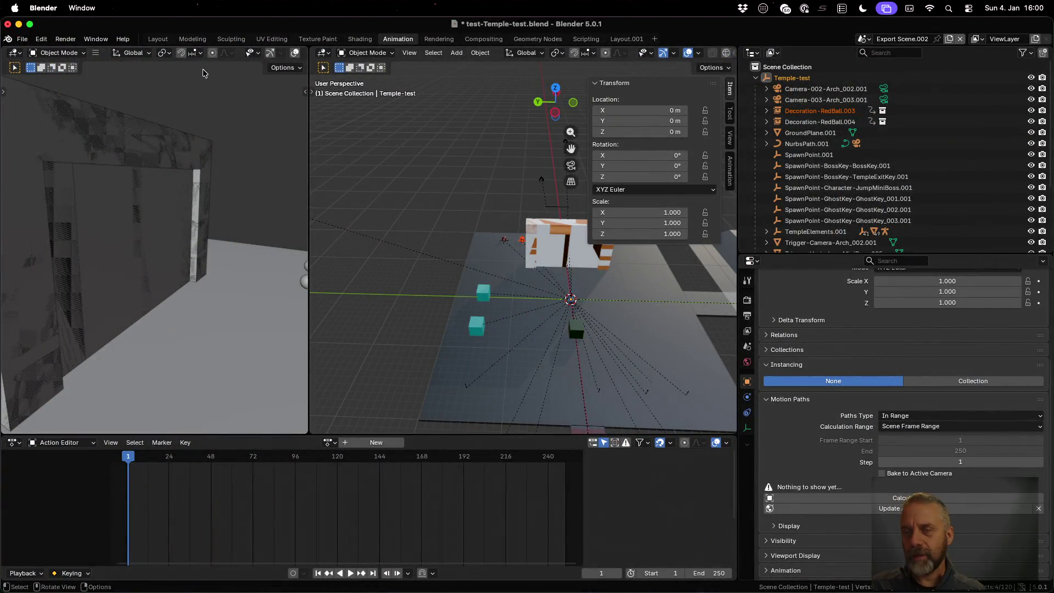
pyautogui.click(818, 78)
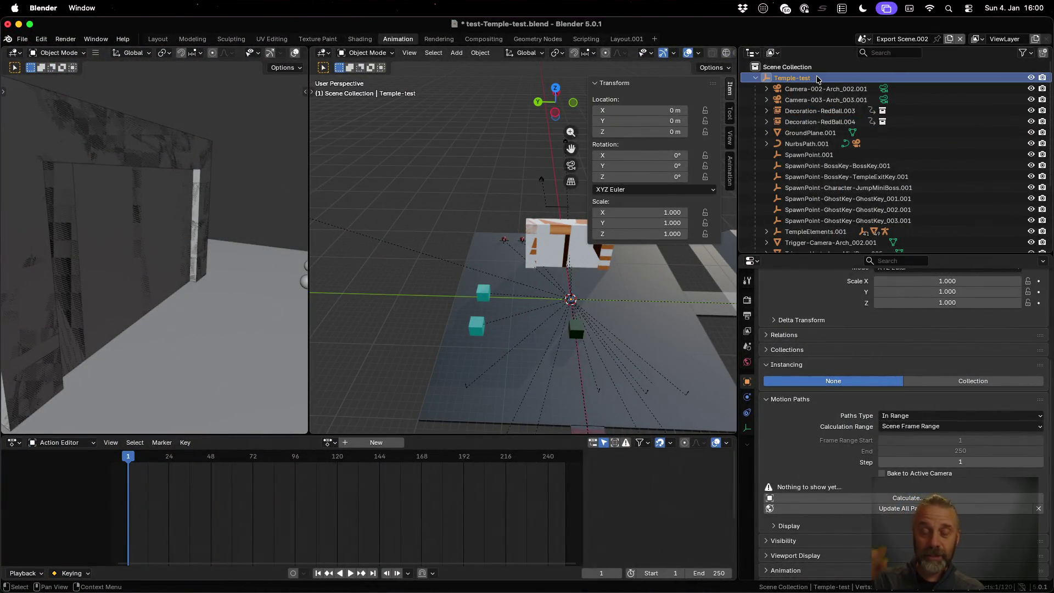
pyautogui.hotkey('ctrl', 'Left')
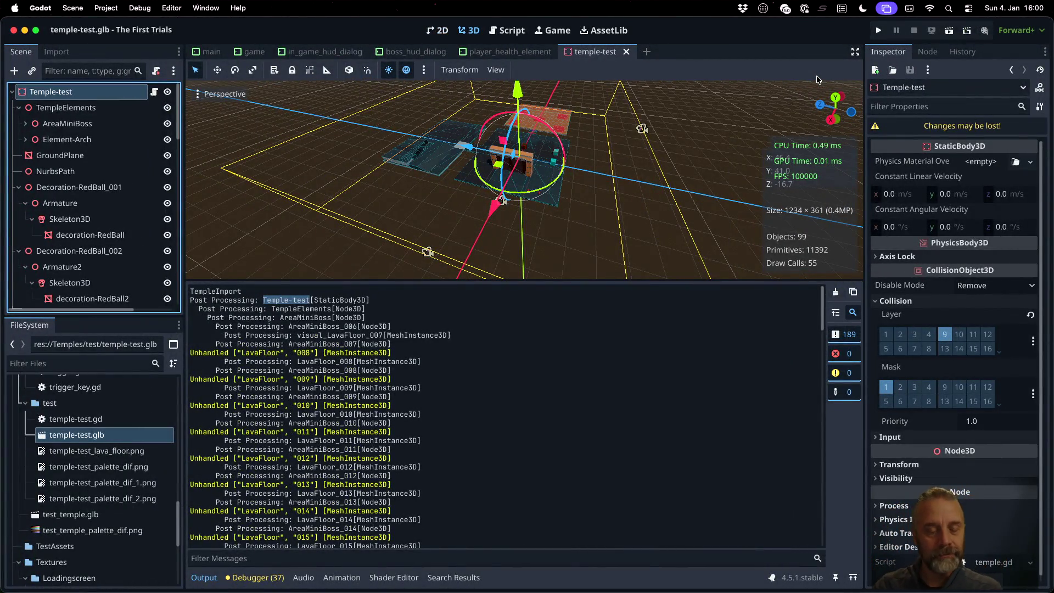
# - Run the game, which halts at game.gd line 31 on a null target_camera
pyautogui.scroll(-4, 466, 416)
pyautogui.scroll(-6, 466, 416)
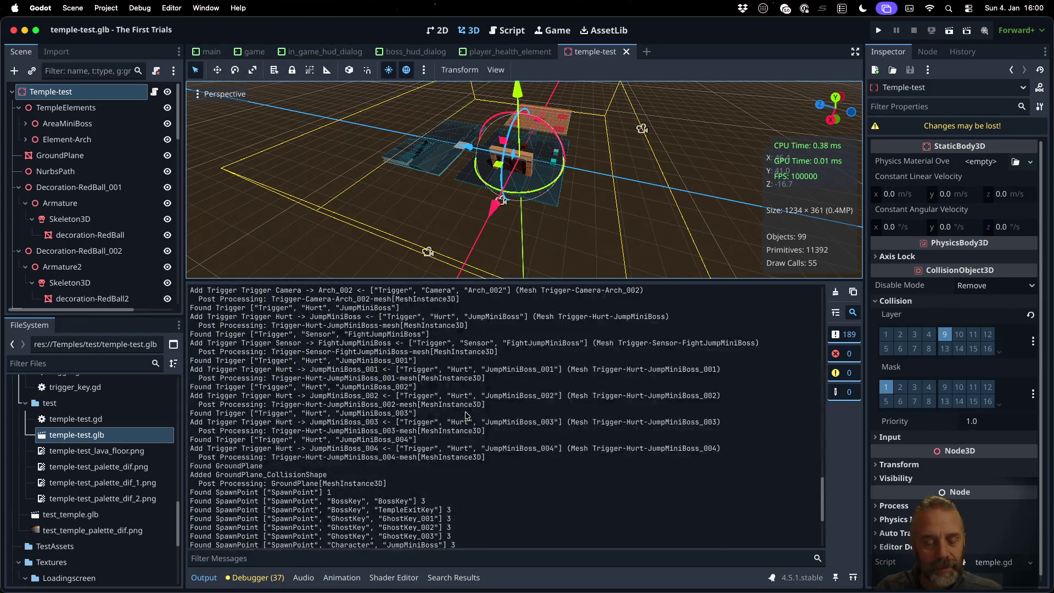
pyautogui.scroll(-2, 496, 183)
pyautogui.scroll(3, 496, 183)
pyautogui.press('super+b')
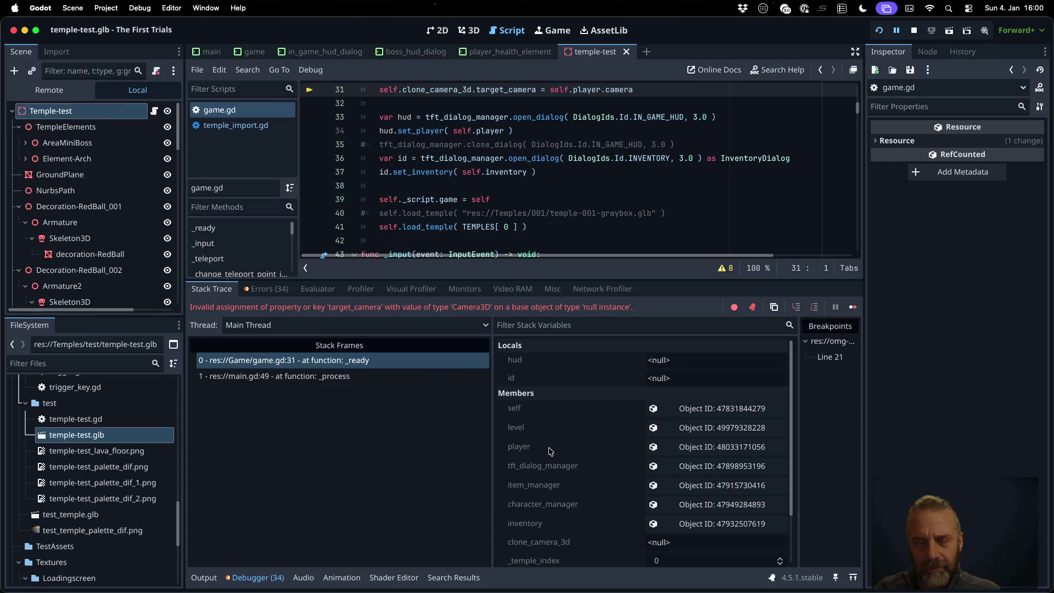
# - Rerun the previous temple re-export command in the terminal
pyautogui.hotkey('ctrl', 'Right')
pyautogui.hotkey('ctrl', 'Up')
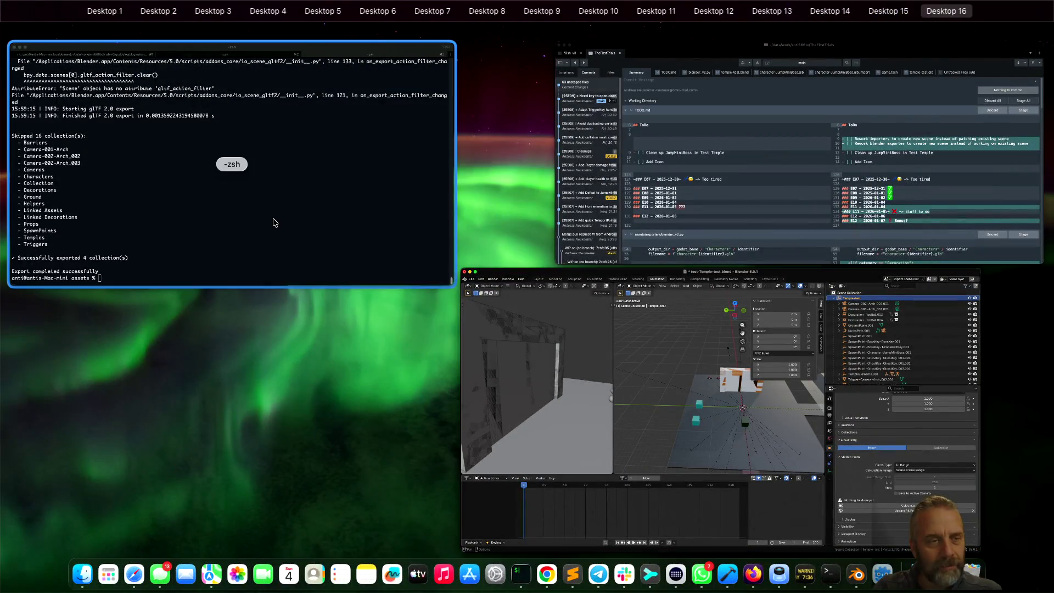
pyautogui.click(274, 223)
pyautogui.press('Up')
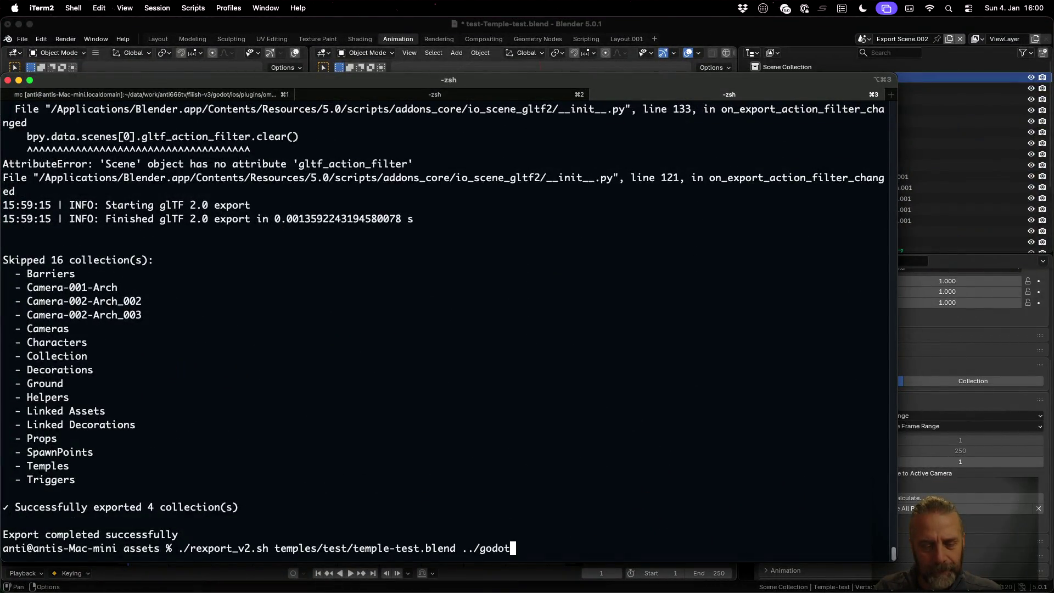
pyautogui.press('Return')
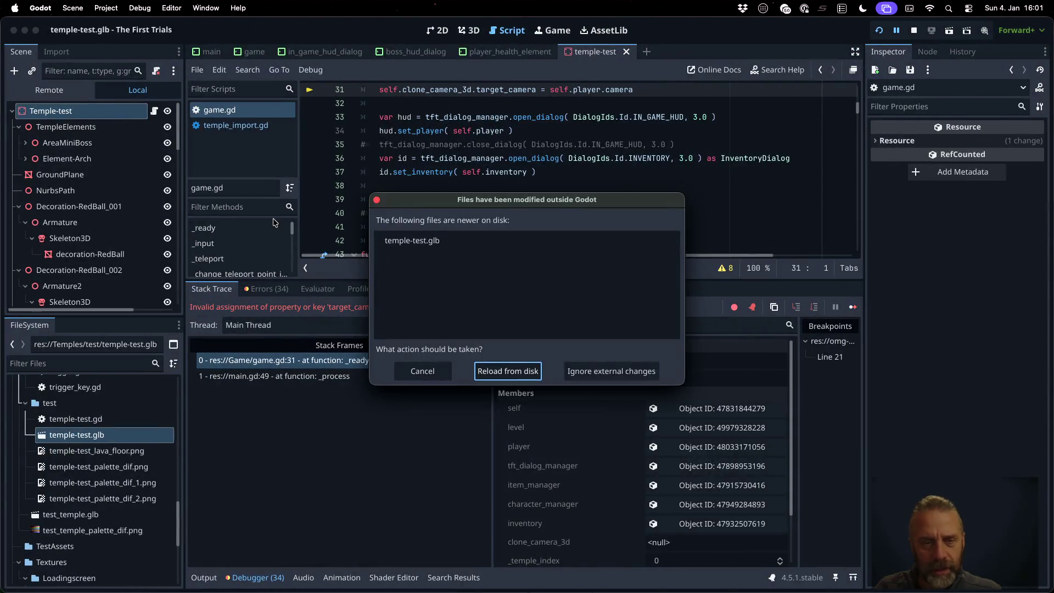
# - Reload the changed temple-test.glb, reopen the scene, and run the game again
pyautogui.click(494, 372)
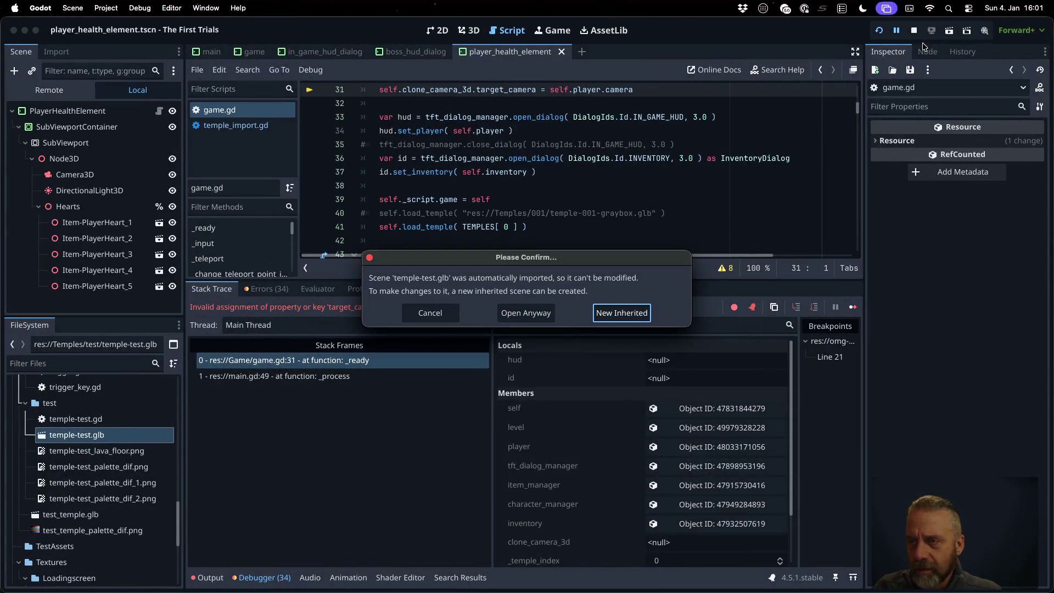
pyautogui.click(526, 313)
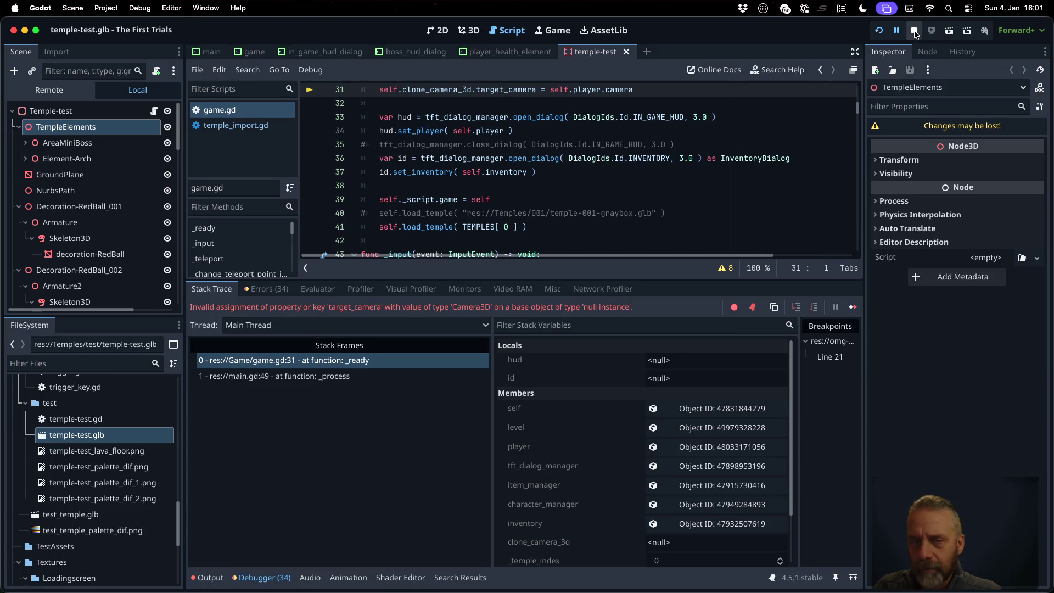
pyautogui.click(878, 30)
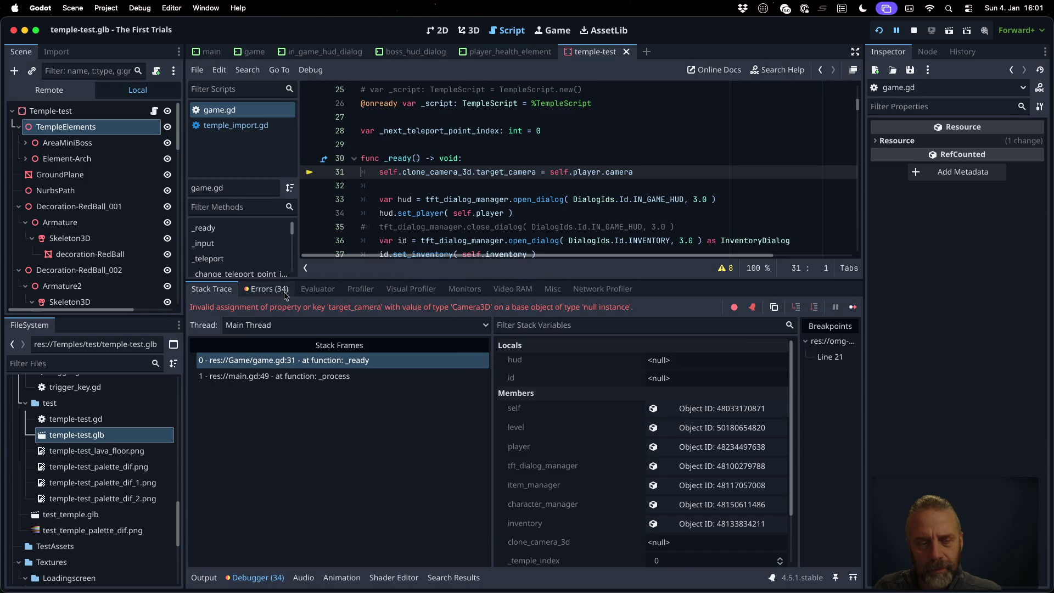
# - Review the list of errors from the run in the debugger
pyautogui.click(266, 289)
pyautogui.scroll(-2, 431, 454)
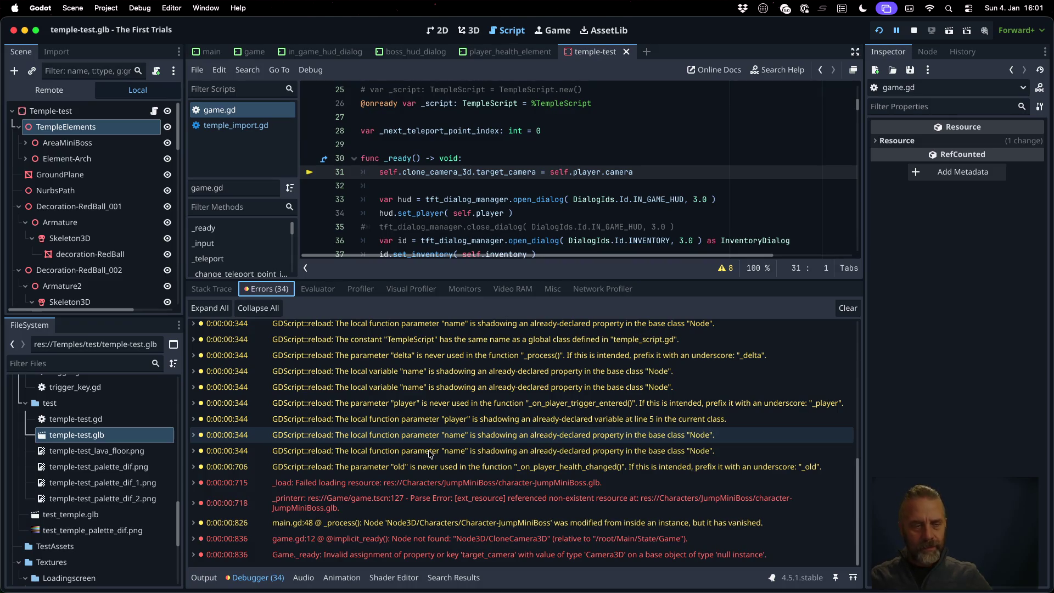
pyautogui.scroll(8, 69, 484)
pyautogui.scroll(10, 70, 483)
pyautogui.scroll(5, 69, 484)
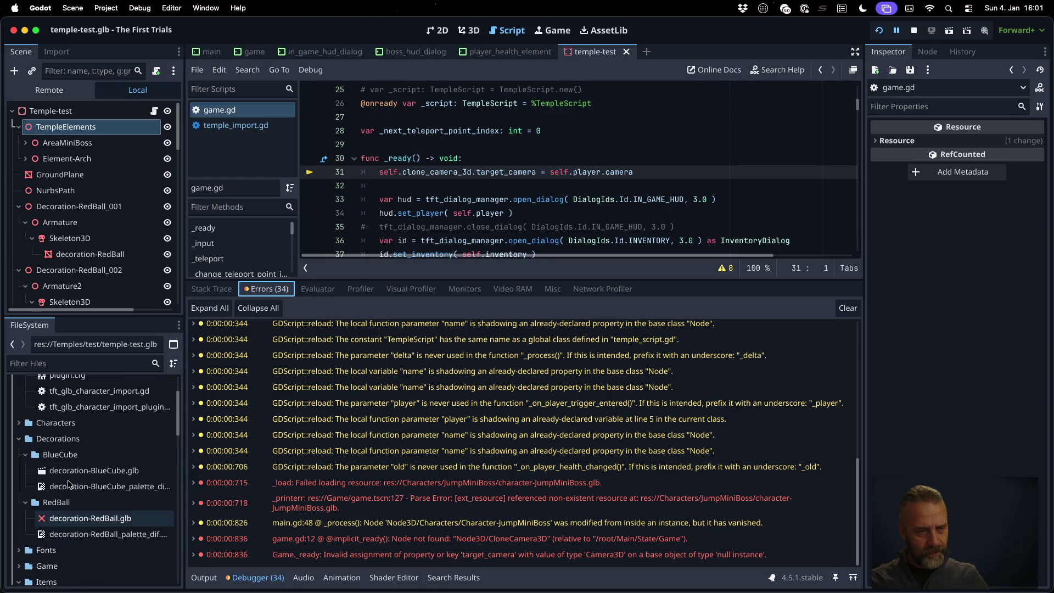
# - Expand the Characters folder and select the failing character-JumpMiniBoss.glb
pyautogui.click(22, 459)
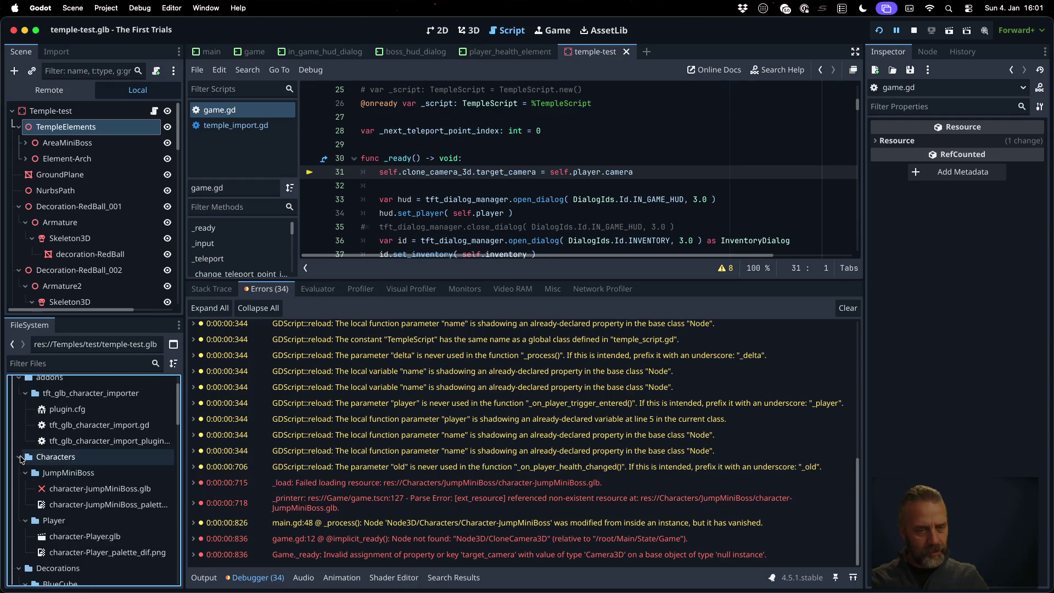
pyautogui.click(99, 489)
pyautogui.press('super+Tab')
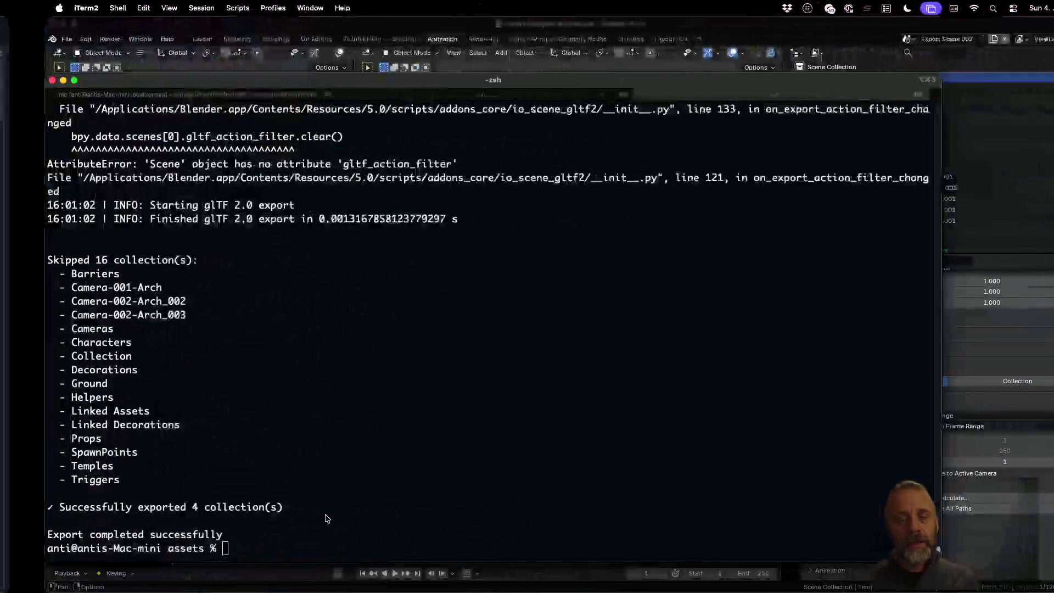
# - Recall the previous export command and delete its old blend file path
pyautogui.press('Up')
pyautogui.press('Left')
pyautogui.press('Left')
pyautogui.press('Left')
pyautogui.press('Left')
pyautogui.press('Left')
pyautogui.press('Left')
pyautogui.press('BackSpace')
pyautogui.press('BackSpace')
pyautogui.press('BackSpace')
pyautogui.write('e')
pyautogui.press('Tab')
pyautogui.press('BackSpace')
pyautogui.press('BackSpace')
pyautogui.press('Tab')
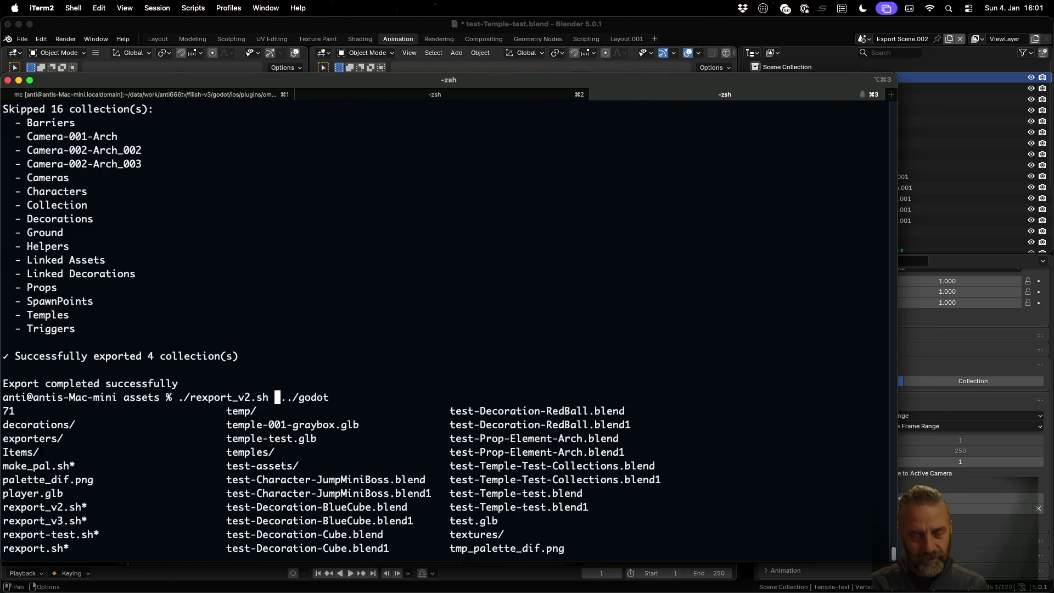
# - Enter temples/test/temple-test.blend as the path and run the re-export
pyautogui.write('temp')
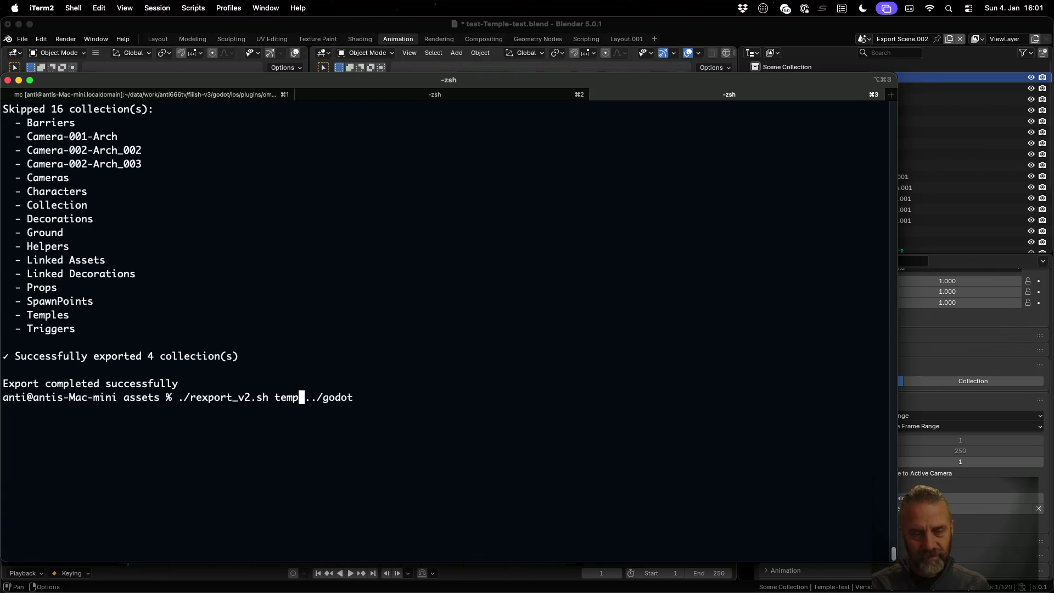
pyautogui.write('le/')
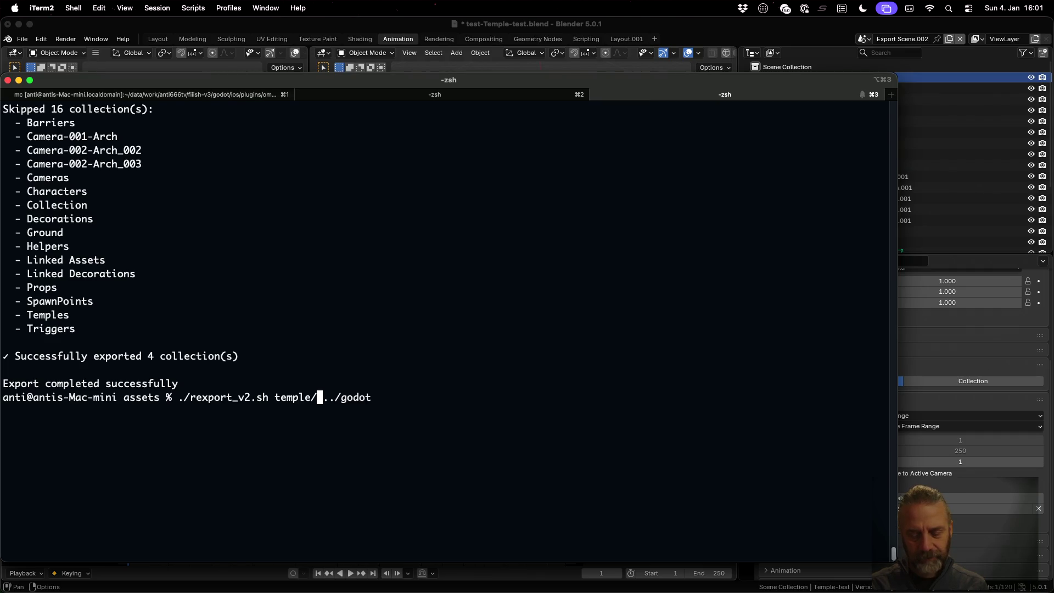
pyautogui.write('00')
pyautogui.press('BackSpace')
pyautogui.press('BackSpace')
pyautogui.write('t')
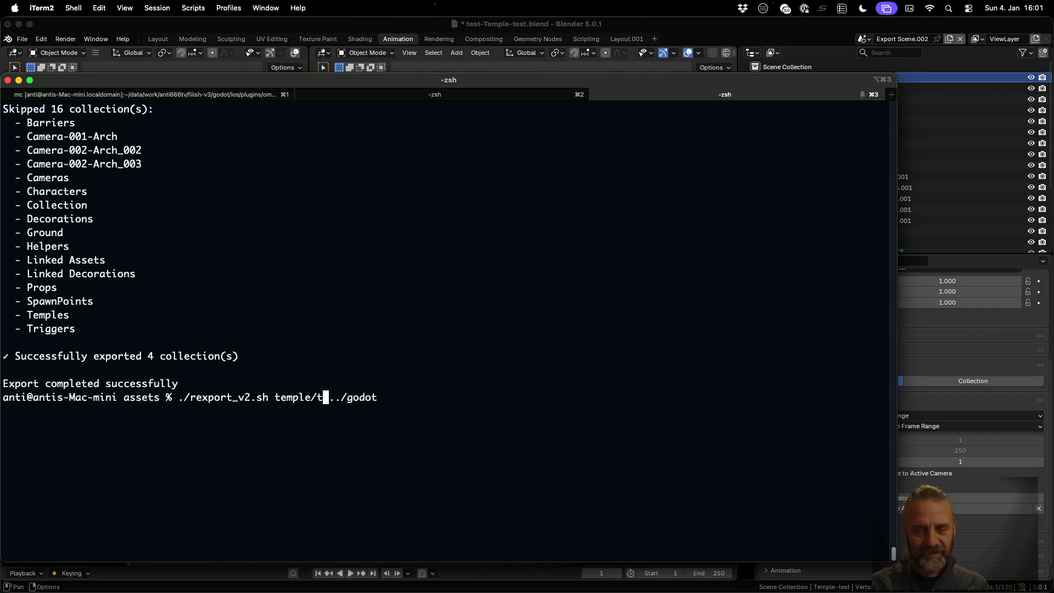
pyautogui.press('BackSpace')
pyautogui.press('BackSpace')
pyautogui.write('s/test/')
pyautogui.press('Tab')
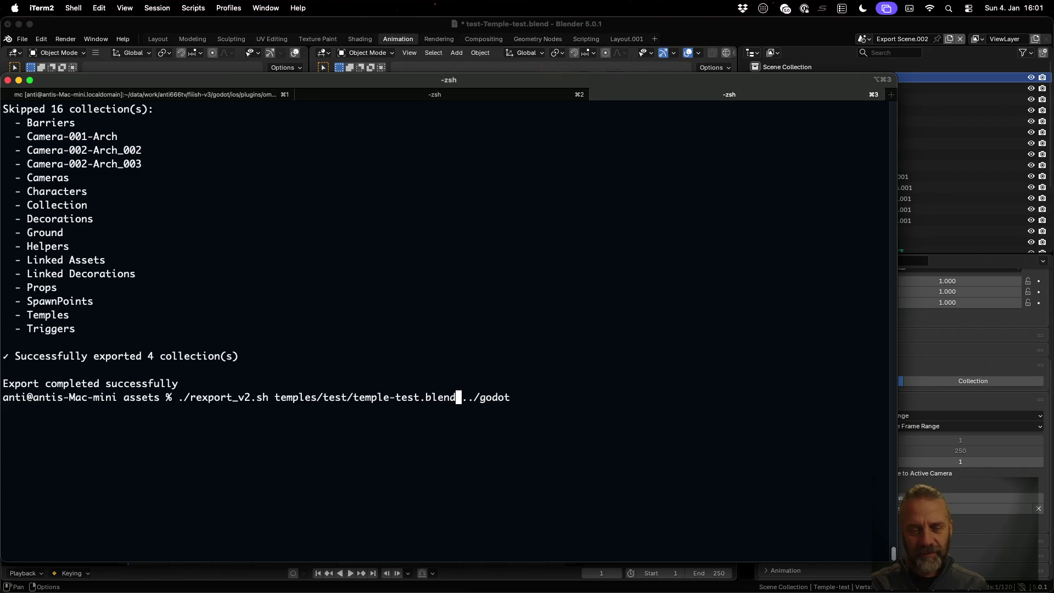
pyautogui.press('Return')
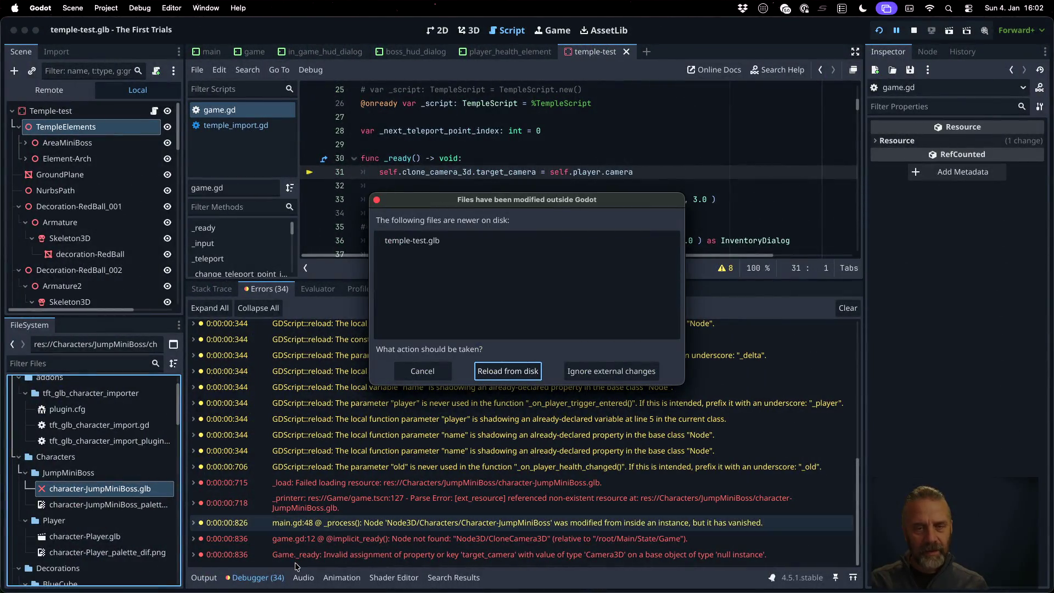
# - Reload the updated temple-test.glb from disk and reopen the temple-test scene
pyautogui.click(504, 376)
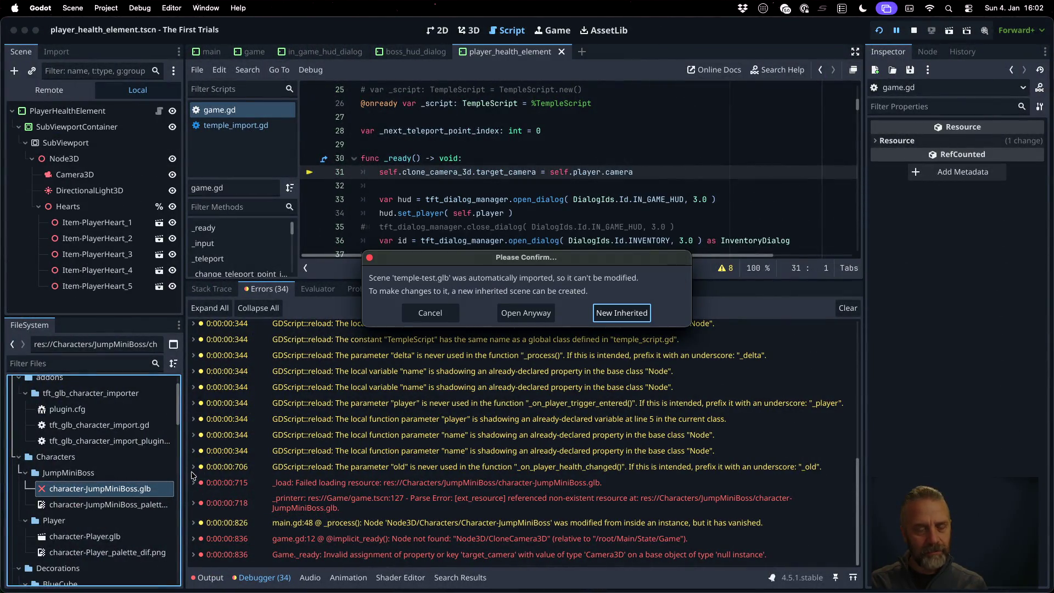
pyautogui.click(527, 315)
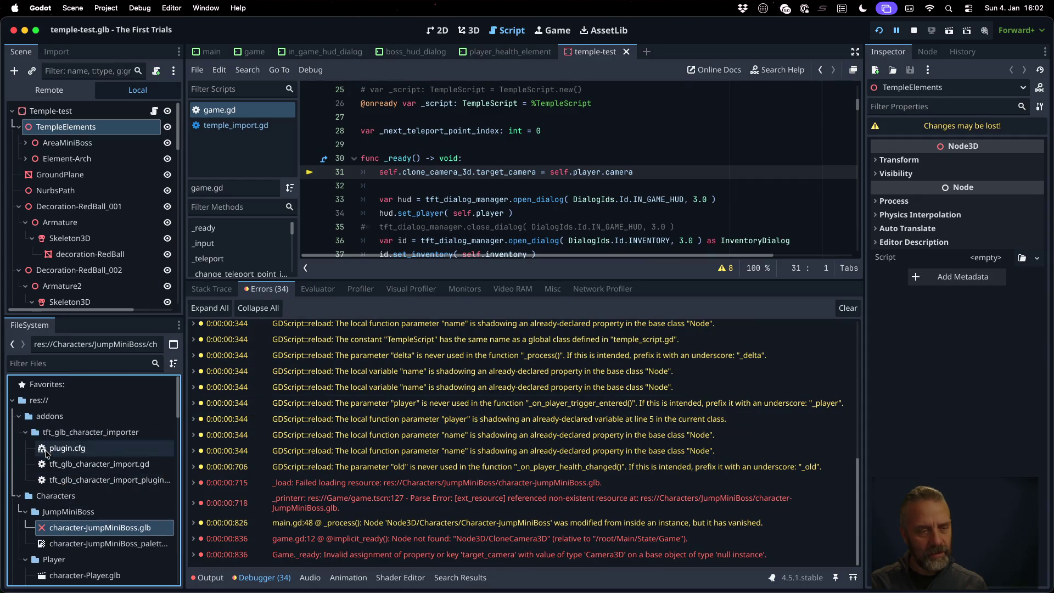
pyautogui.scroll(-3, 46, 453)
pyautogui.rightClick(98, 452)
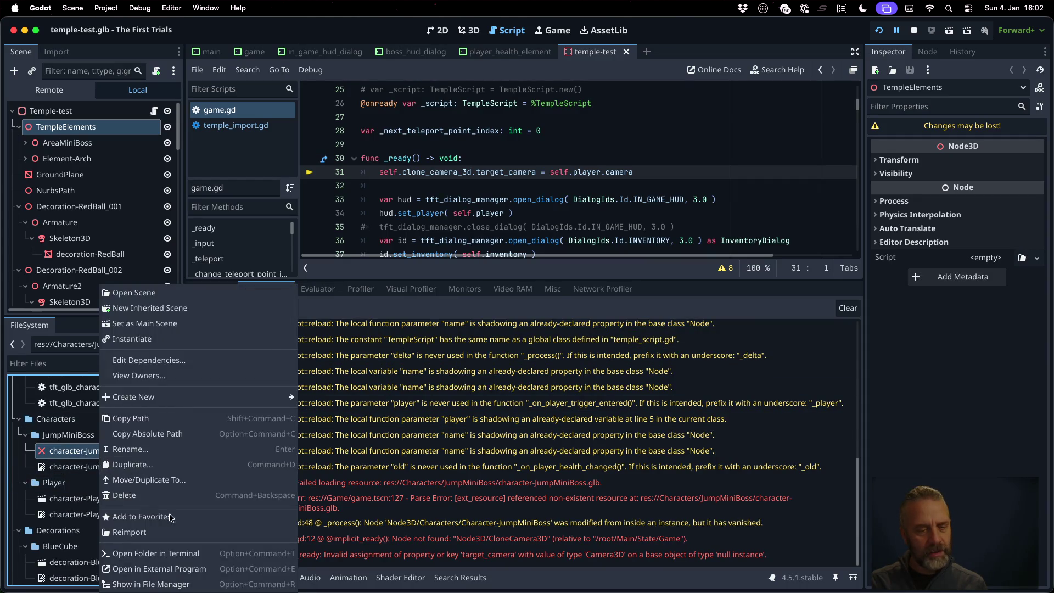
pyautogui.click(165, 532)
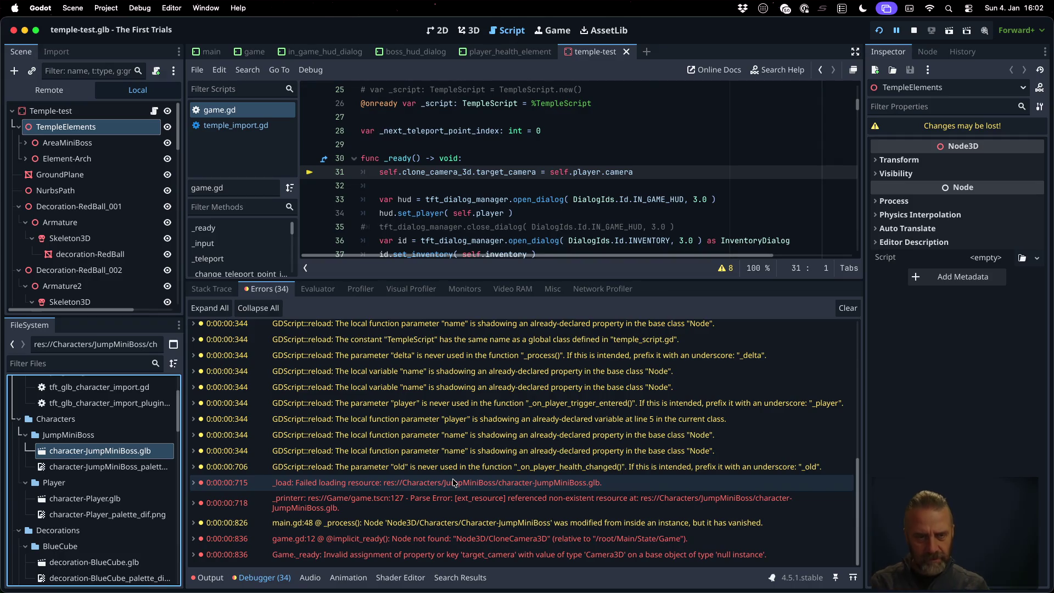
# - Clear the output log, reimport character-JumpMiniBoss.glb, and run the project
pyautogui.click(212, 578)
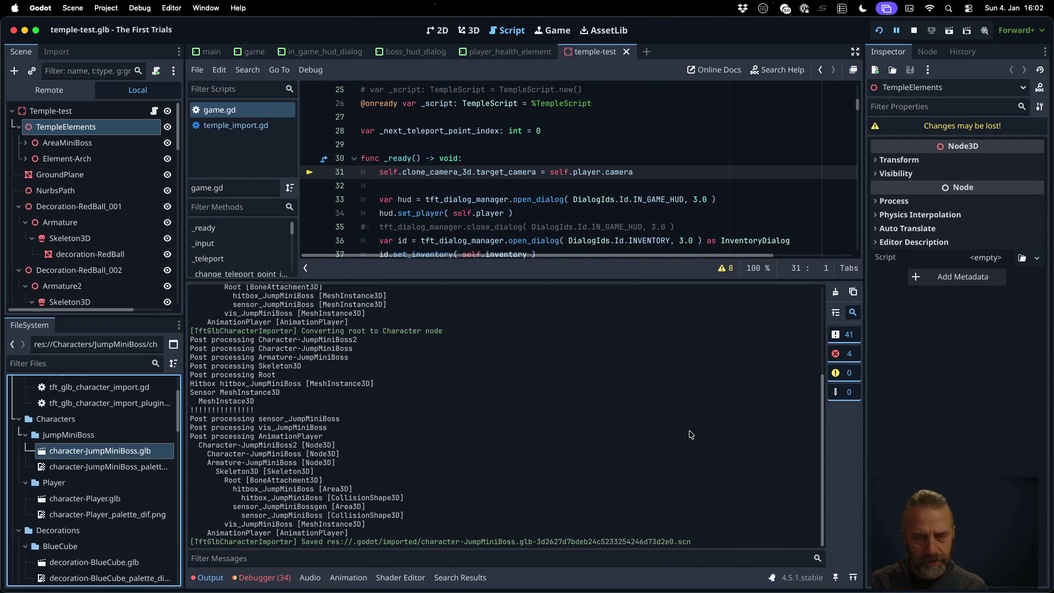
pyautogui.click(835, 291)
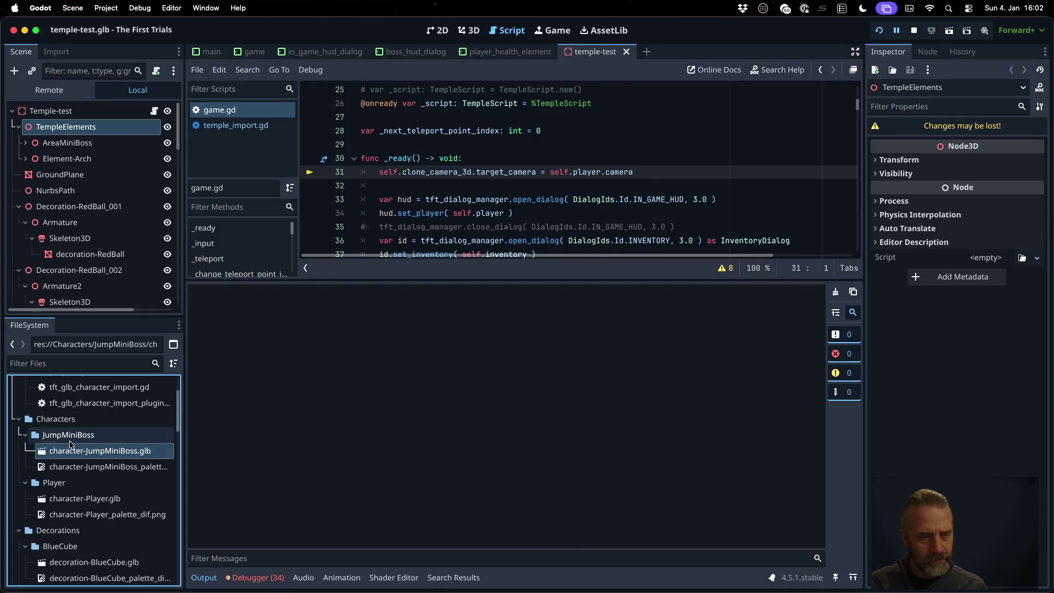
pyautogui.rightClick(91, 452)
pyautogui.click(163, 531)
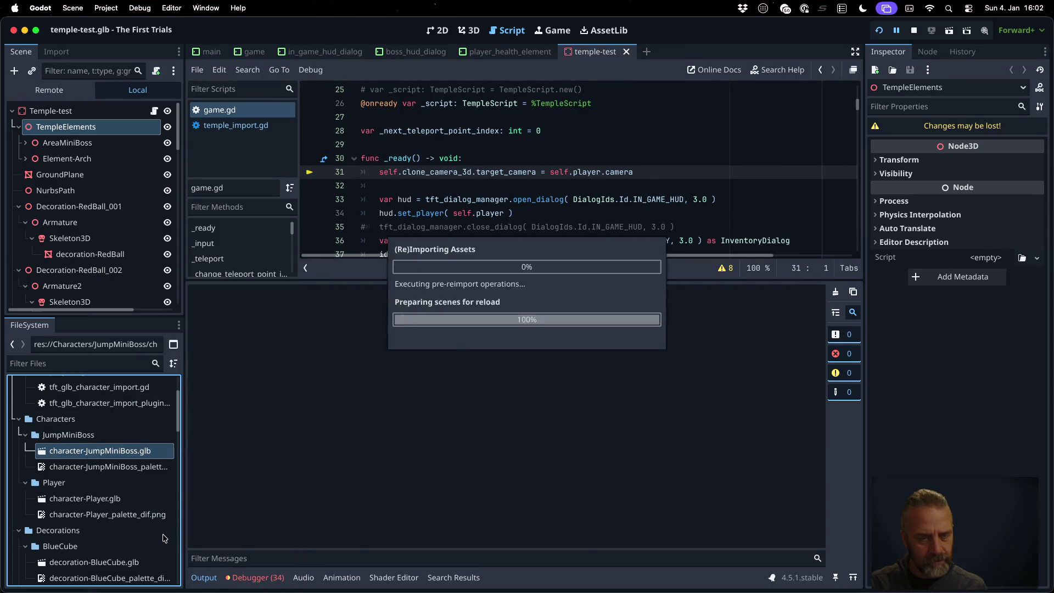
pyautogui.click(881, 31)
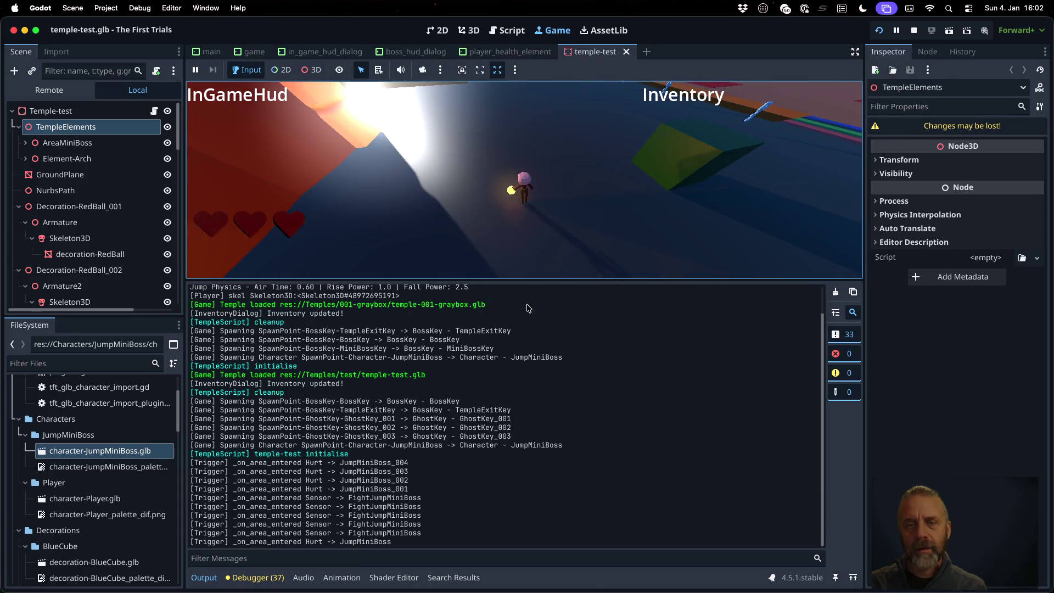
# - Play the temple-test level through the Jump Mini Boss fight in an enlarged game view, then stop
pyautogui.moveTo(528, 308); pyautogui.dragTo(191, 296)
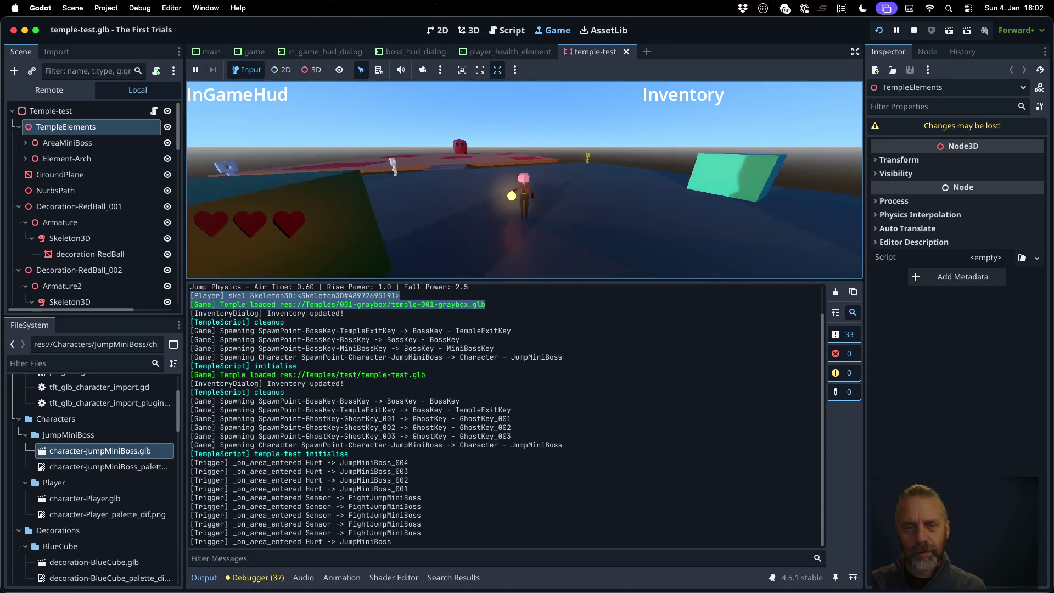
pyautogui.click(455, 245)
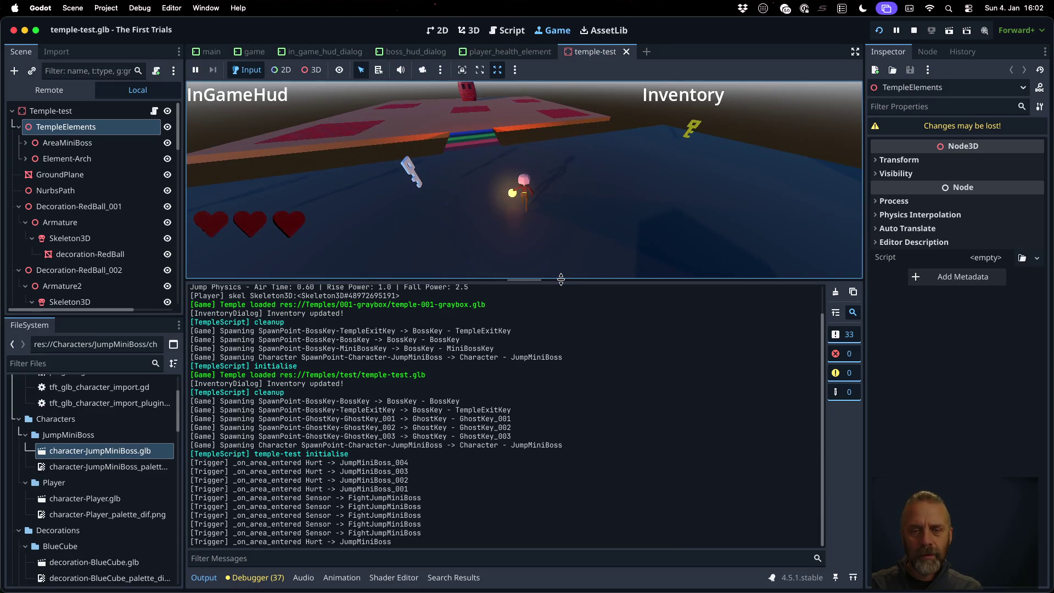
pyautogui.moveTo(561, 281); pyautogui.dragTo(561, 446)
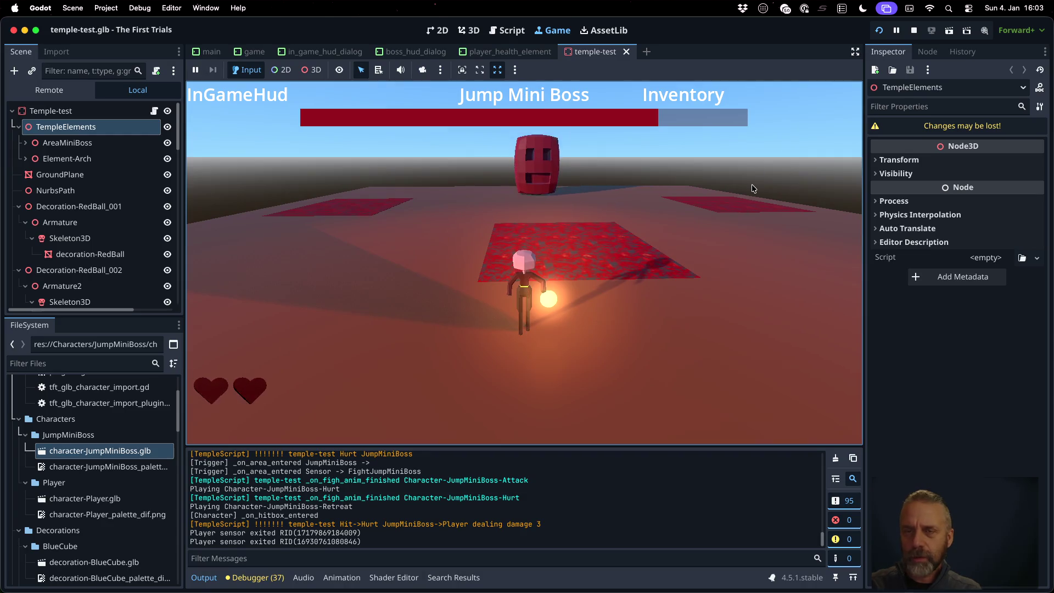
pyautogui.click(914, 30)
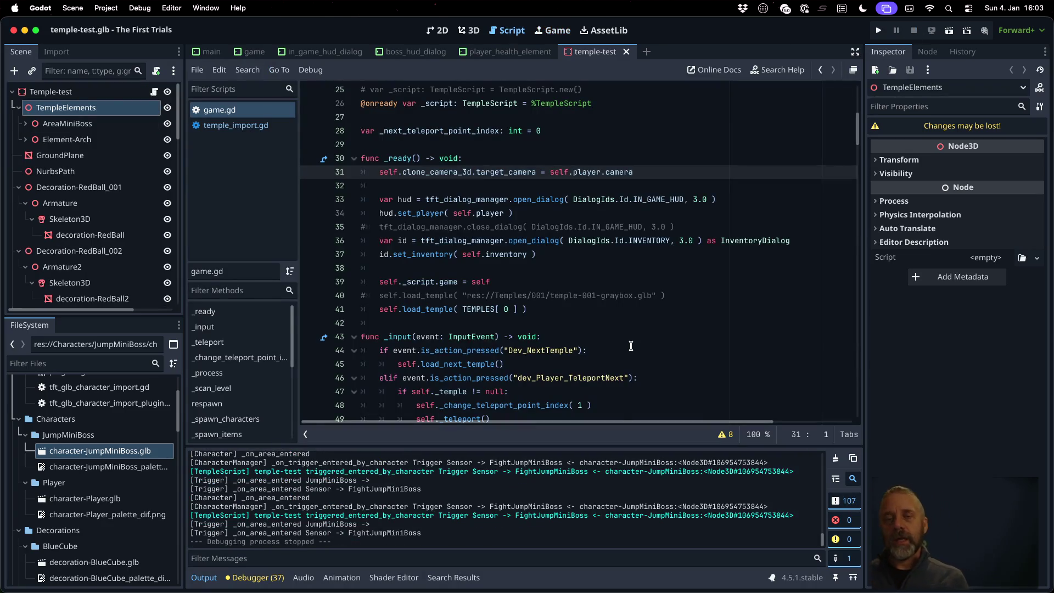
# - Re-run the export of temple-test.blend using rexport_v3.sh with output to ../temp
pyautogui.press('super+Tab')
pyautogui.press('Up')
pyautogui.press('BackSpace')
pyautogui.press('BackSpace')
pyautogui.press('BackSpace')
pyautogui.write('test')
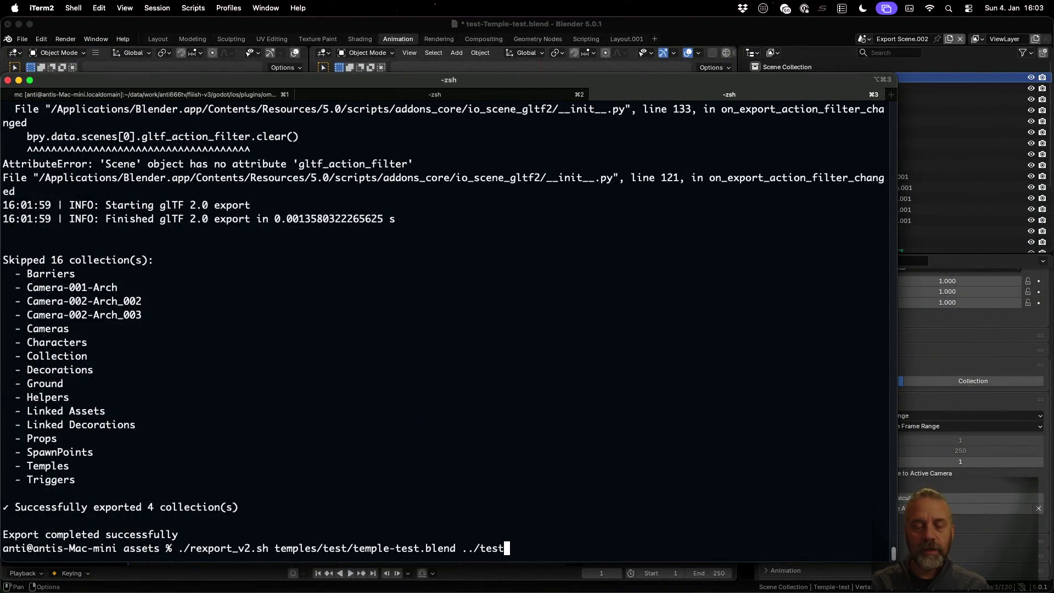
pyautogui.press('BackSpace')
pyautogui.press('BackSpace')
pyautogui.write('mp')
pyautogui.hotkey('ctrl', 'a')
pyautogui.press('Right')
pyautogui.press('Right')
pyautogui.press('Right')
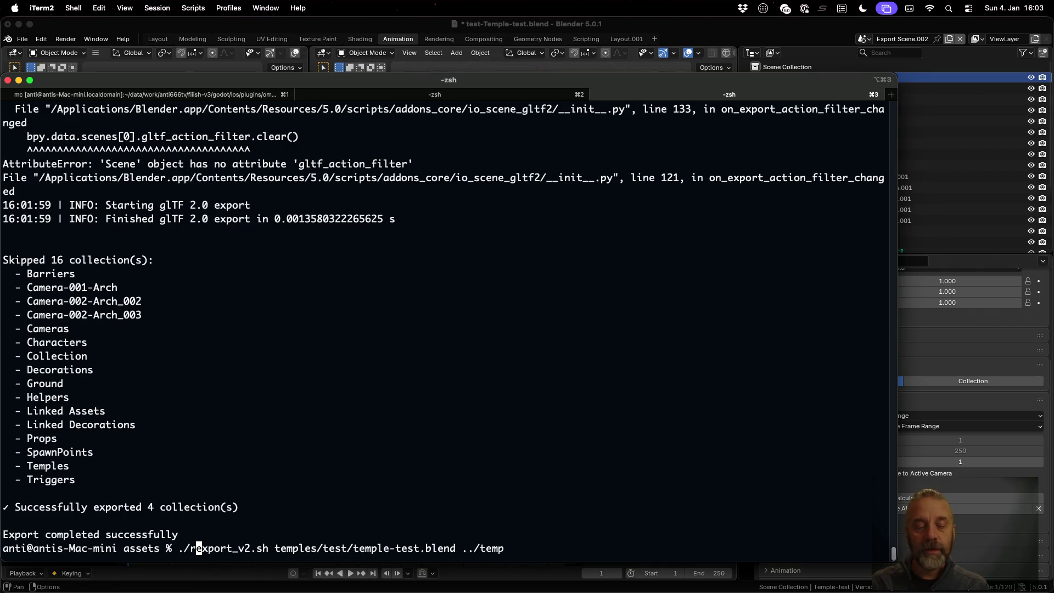
pyautogui.press('BackSpace')
pyautogui.write('3')
pyautogui.press('Return')
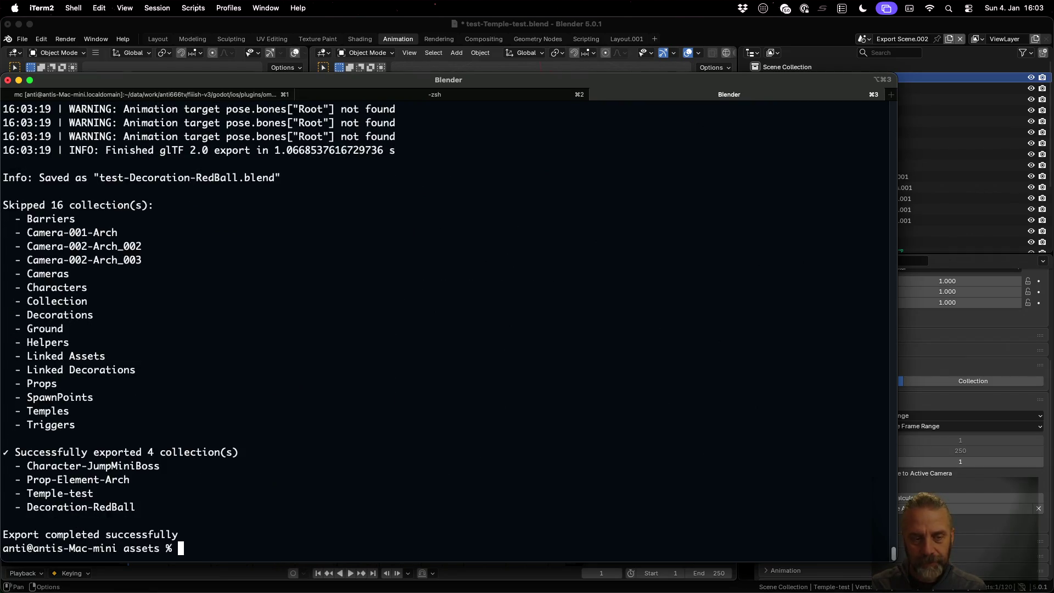
# - Copy temp/Temples/test/temple-test.glb into ../godot/Temples/test/temple-test.glb
pyautogui.write('cp te')
pyautogui.press('Tab')
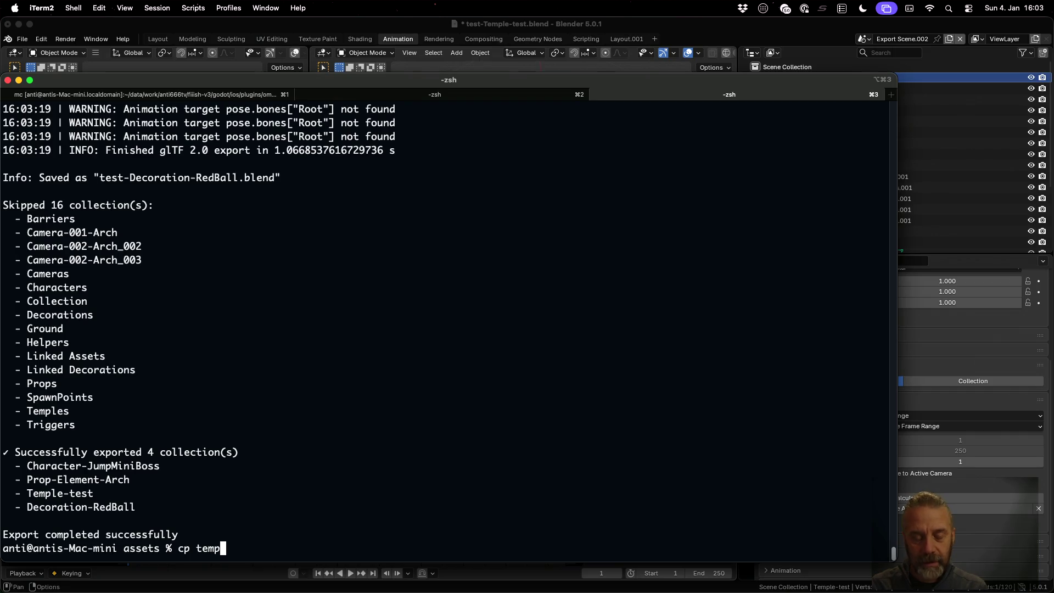
pyautogui.press('Tab')
pyautogui.write('T')
pyautogui.press('Tab')
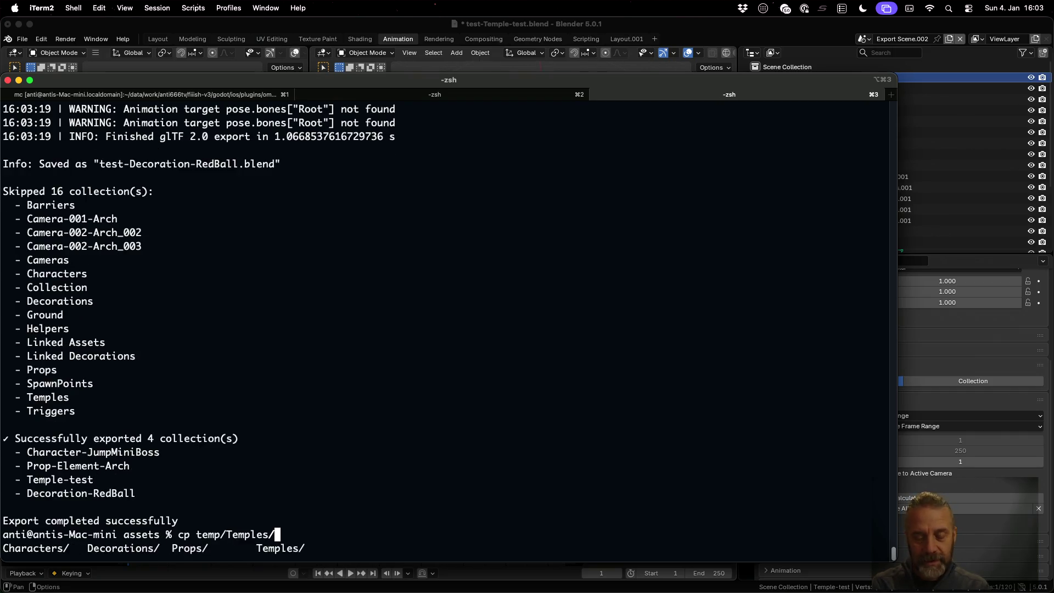
pyautogui.press('Tab')
pyautogui.write('t')
pyautogui.press('Tab')
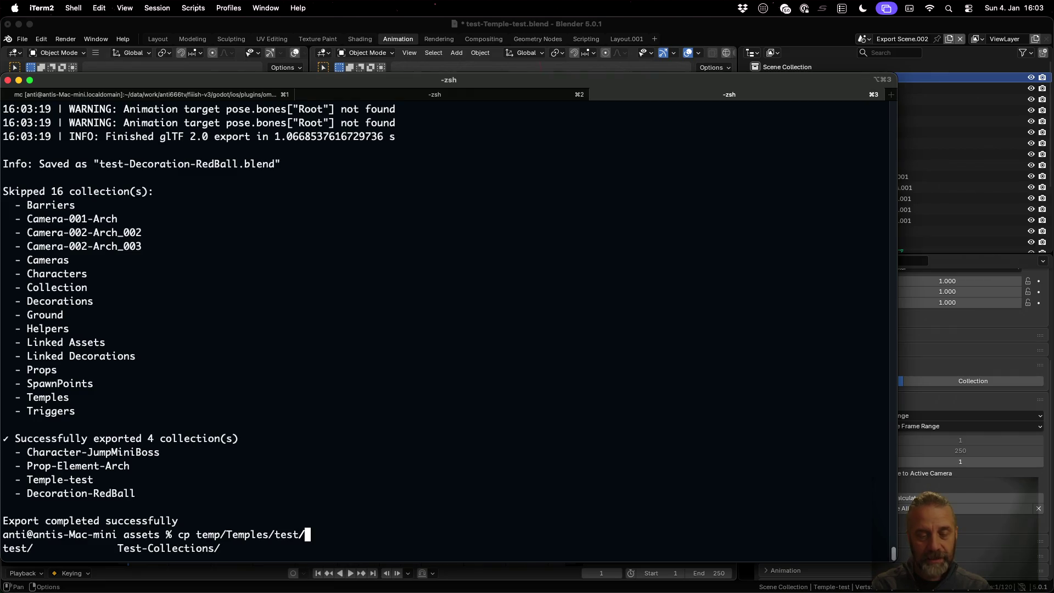
pyautogui.press('Tab')
pyautogui.write('.')
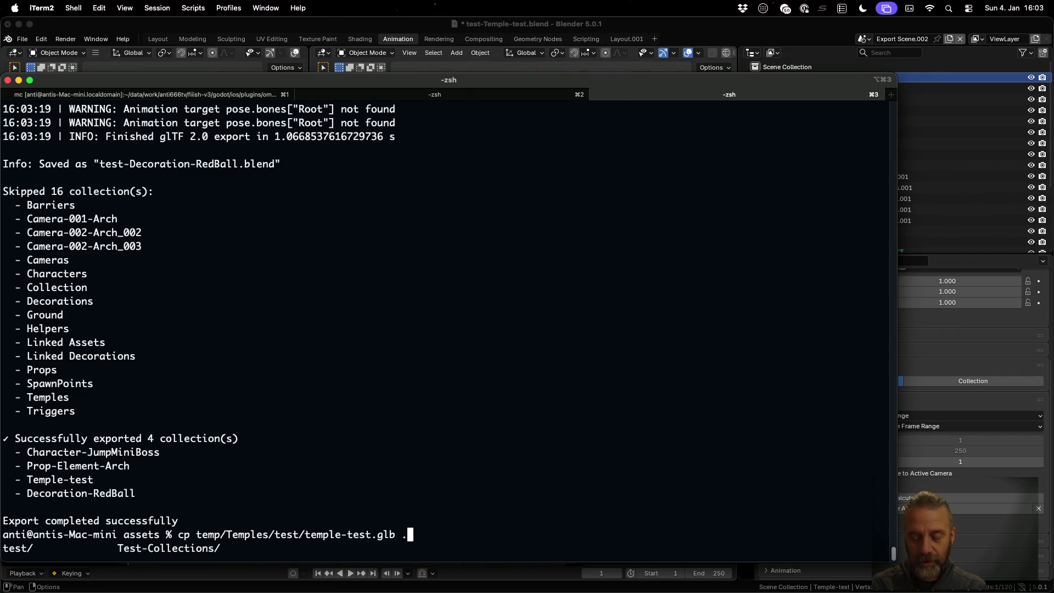
pyautogui.write('./godot/Te')
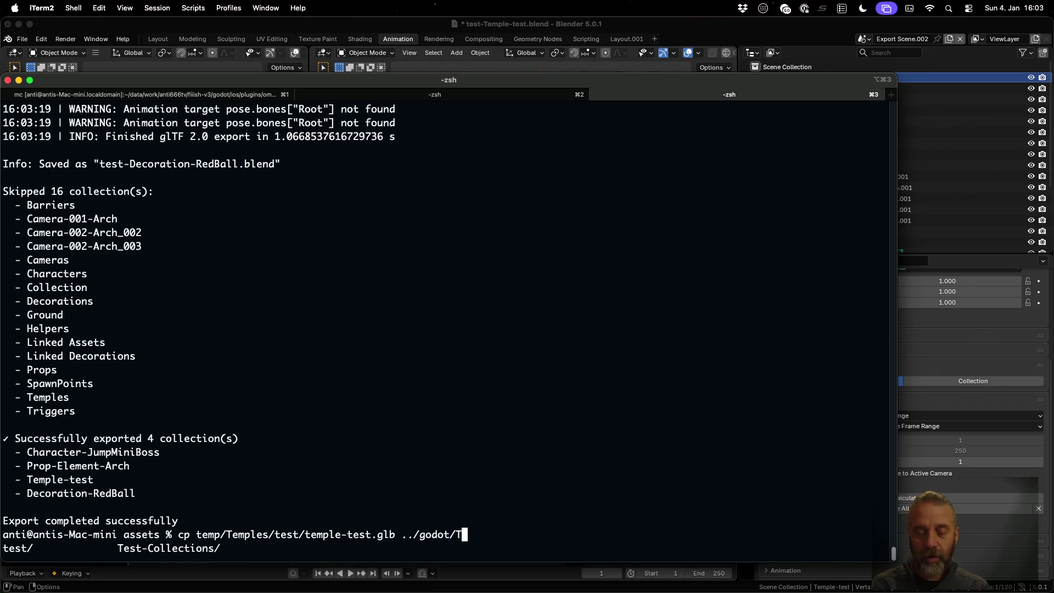
pyautogui.press('Tab')
pyautogui.press('BackSpace')
pyautogui.press('BackSpace')
pyautogui.write('as')
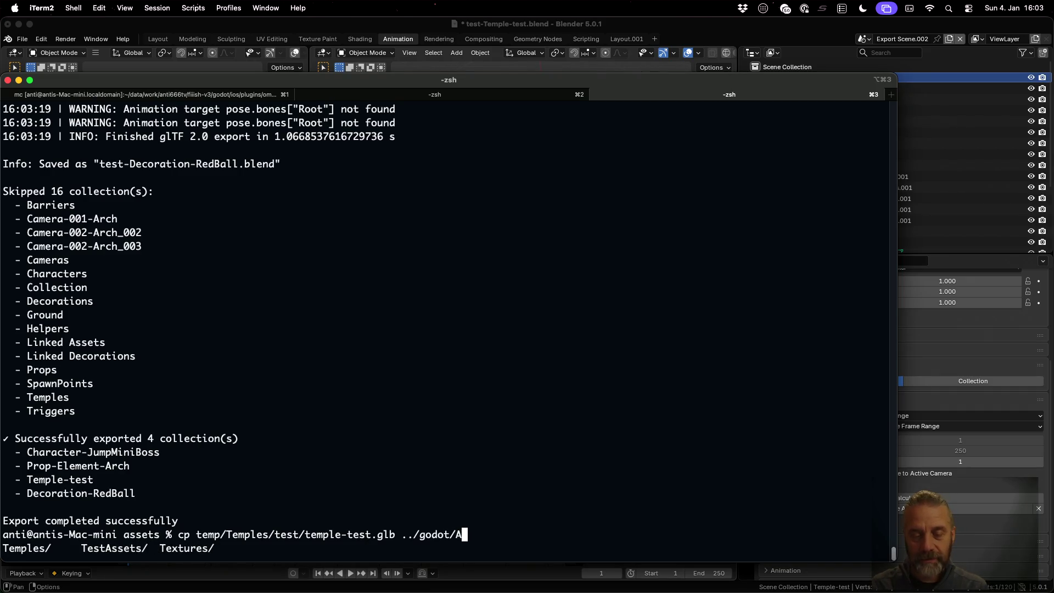
pyautogui.press('BackSpace')
pyautogui.press('BackSpace')
pyautogui.write('Temples/')
pyautogui.press('Tab')
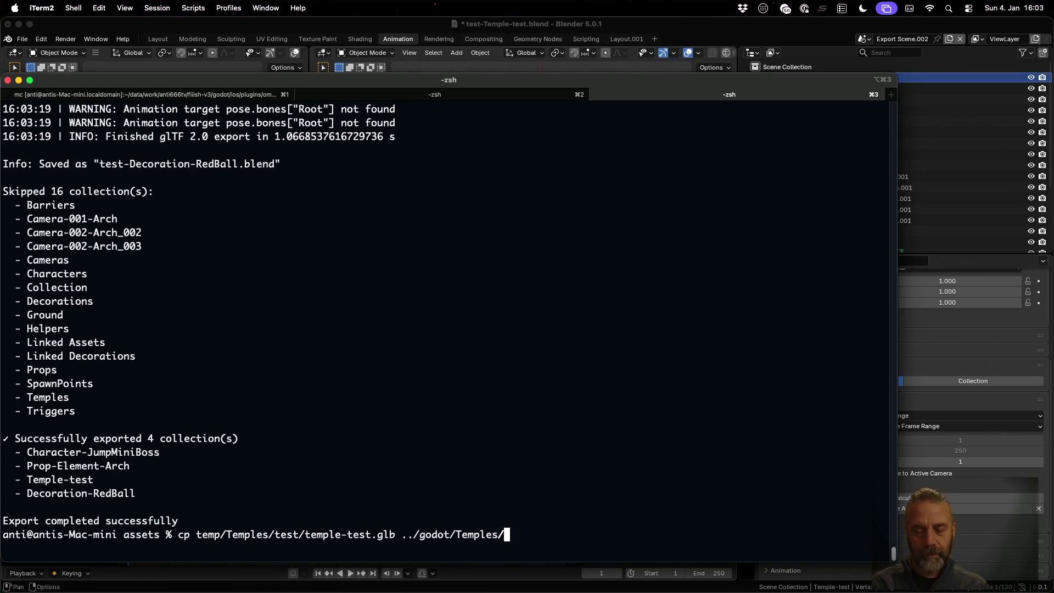
pyautogui.press('Tab')
pyautogui.write('test')
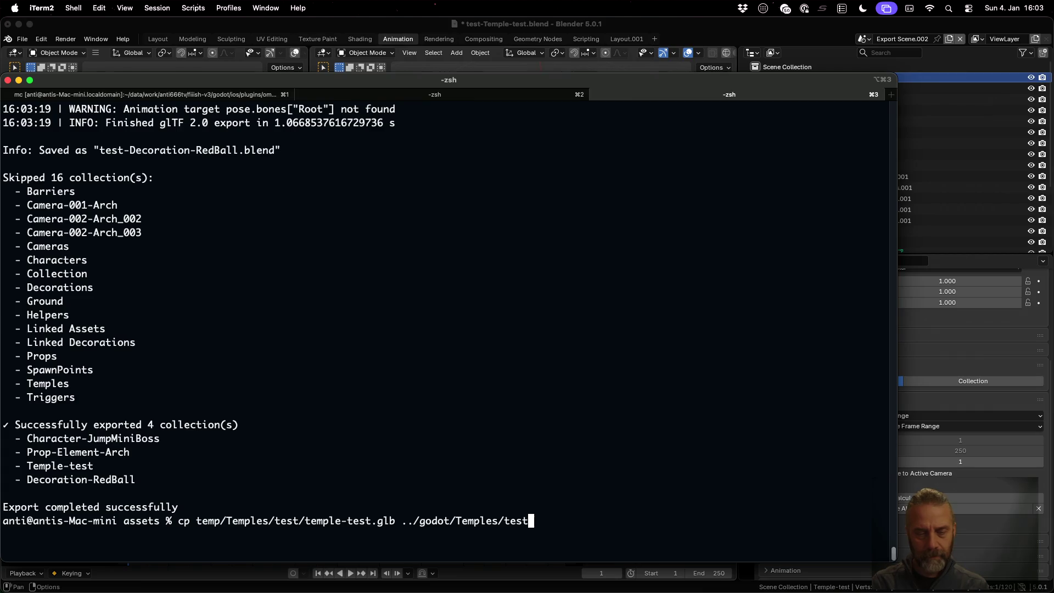
pyautogui.write('/temple-test.g')
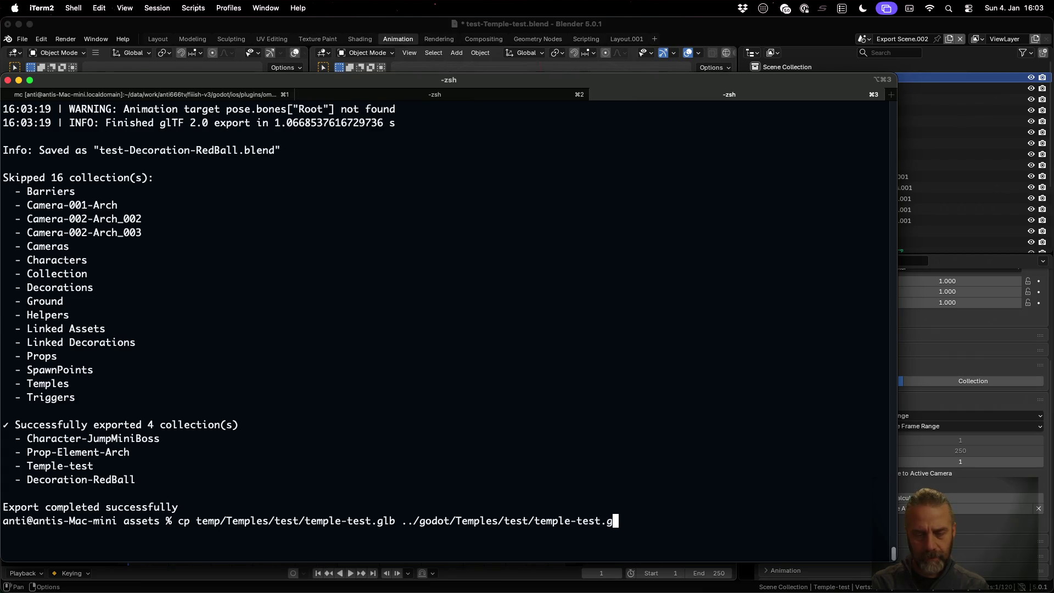
pyautogui.write('lb')
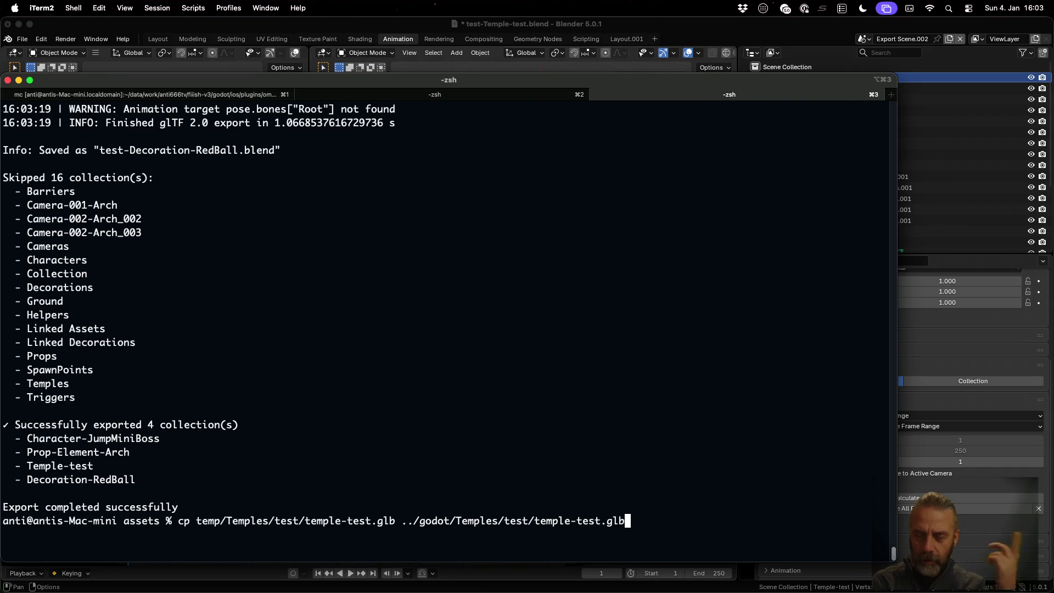
pyautogui.press('Return')
pyautogui.hotkey('ctrl', 'Left')
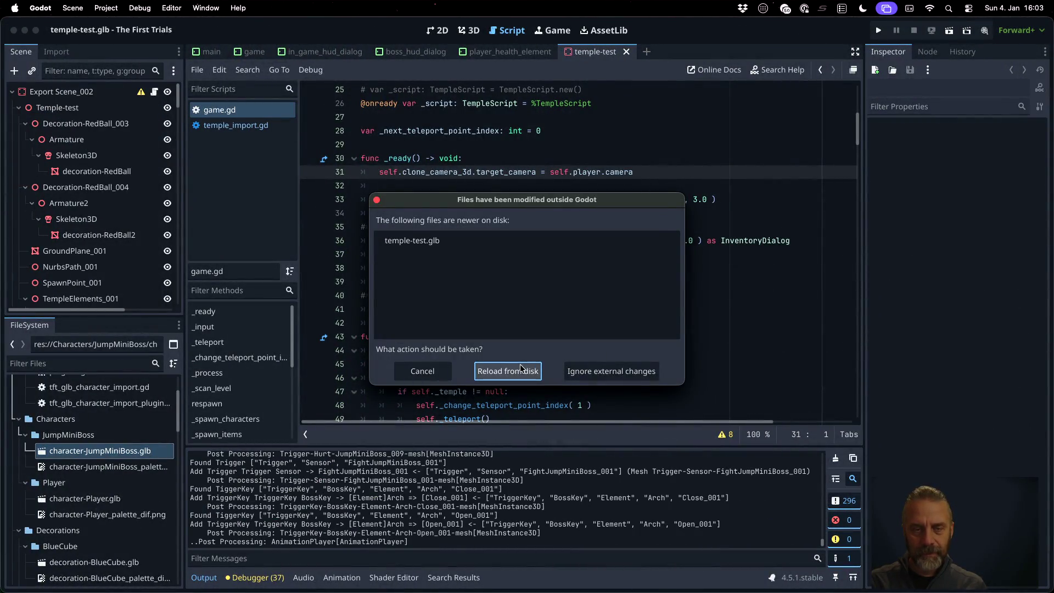
# - Reload temple-test.glb from disk and check the missing-collision-shape warning on the Export Scene_002 root
pyautogui.click(522, 371)
pyautogui.scroll(-5, 103, 483)
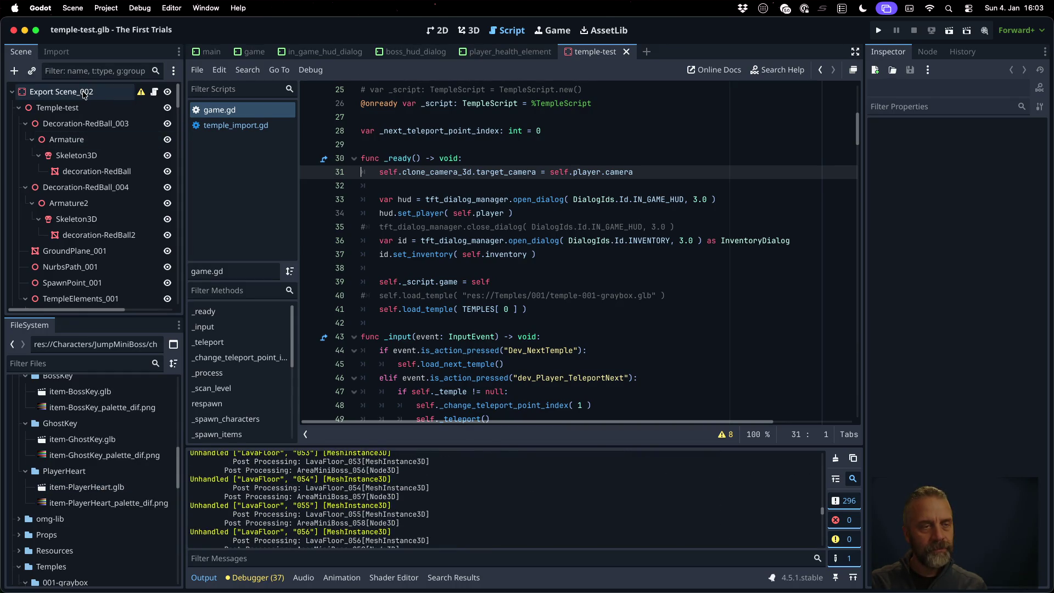
pyautogui.click(84, 95)
pyautogui.click(141, 92)
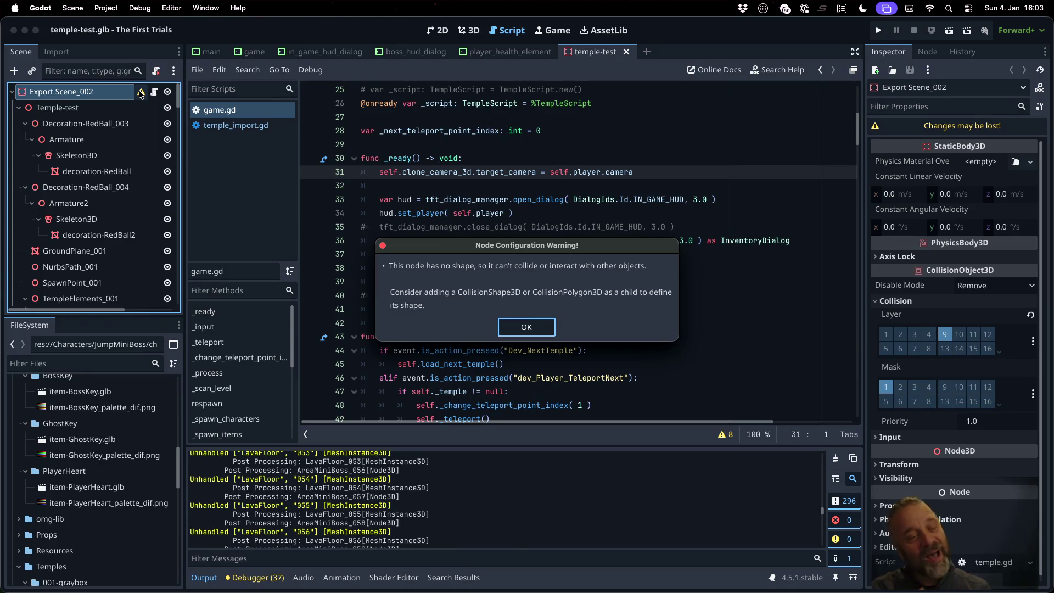
pyautogui.click(526, 327)
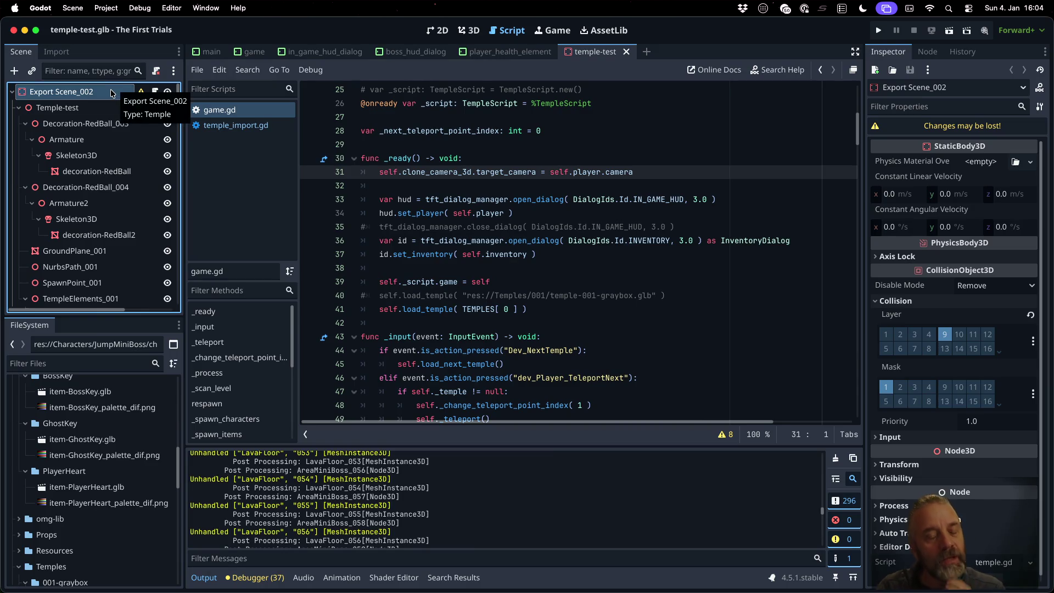
pyautogui.press('super+Tab')
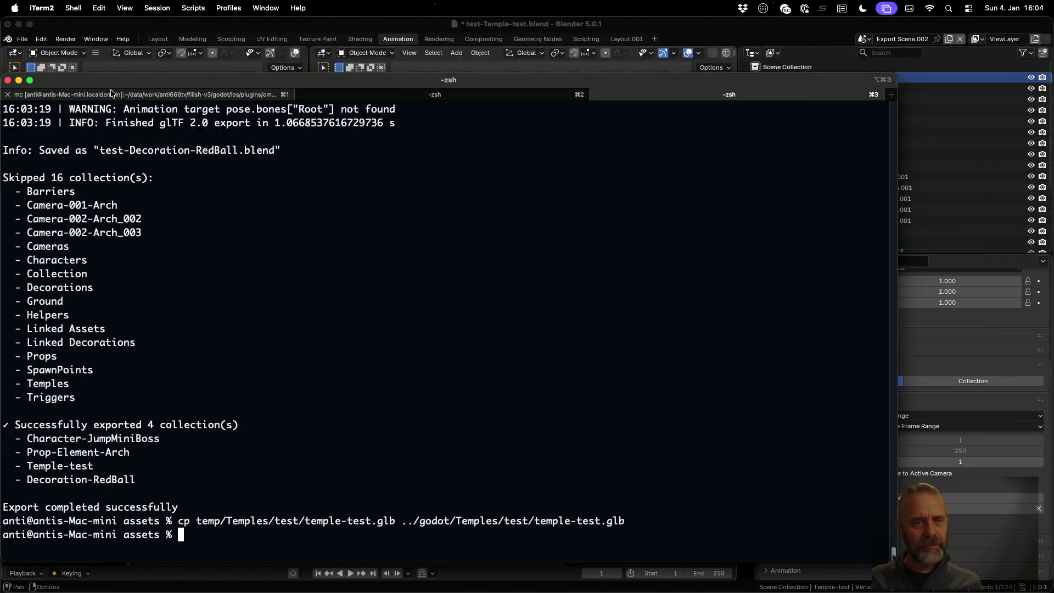
# - Return to Sublime Text and place the cursor at the end of line 351 in blender_v3.py
pyautogui.hotkey('ctrl', 'Up')
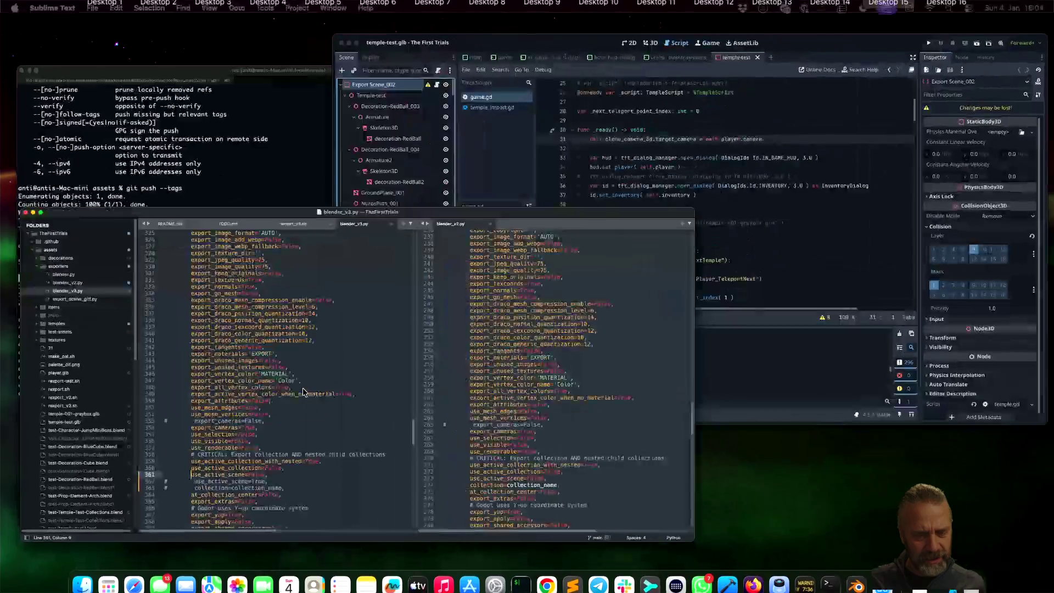
pyautogui.click(304, 393)
pyautogui.click(410, 329)
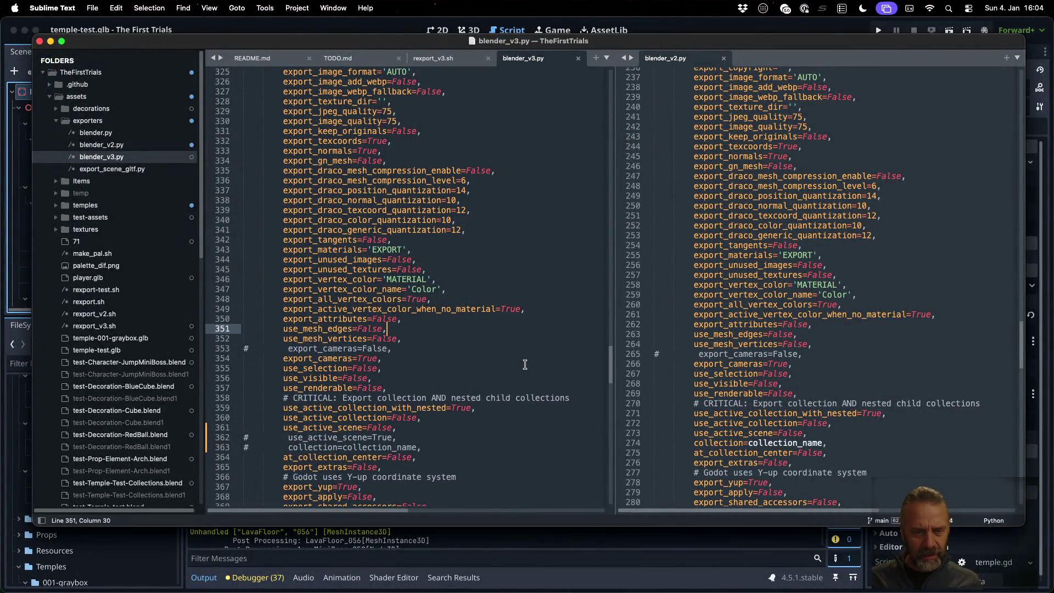
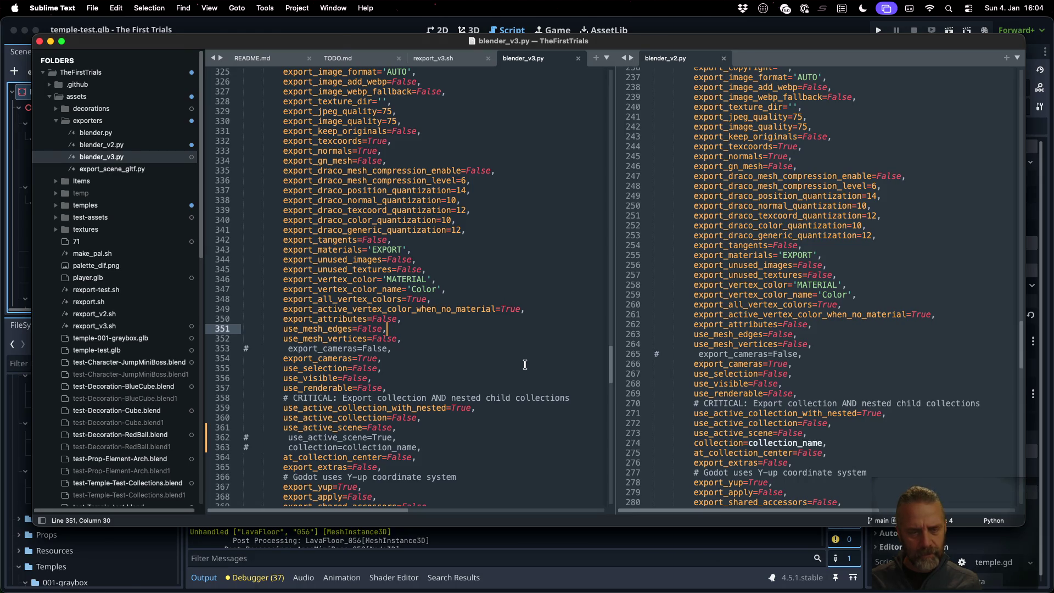
# - Select lines 360–362 and switch Sublime Text to a single pane showing only blender_v3.py
pyautogui.click(469, 427)
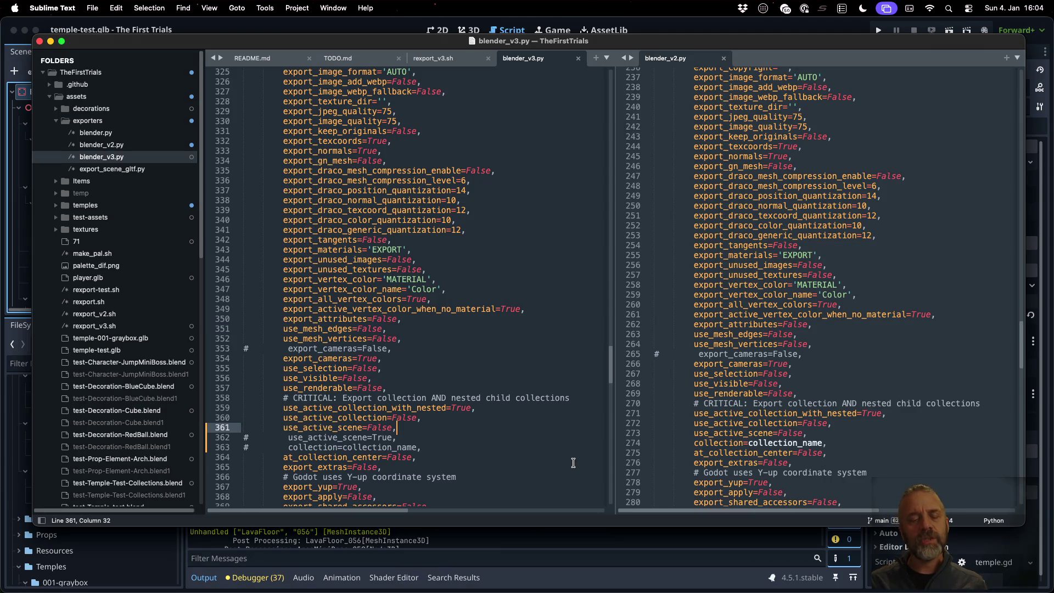
pyautogui.press('Up')
pyautogui.press('super+Left')
pyautogui.hotkey('shift', 'Down')
pyautogui.hotkey('shift', 'Down')
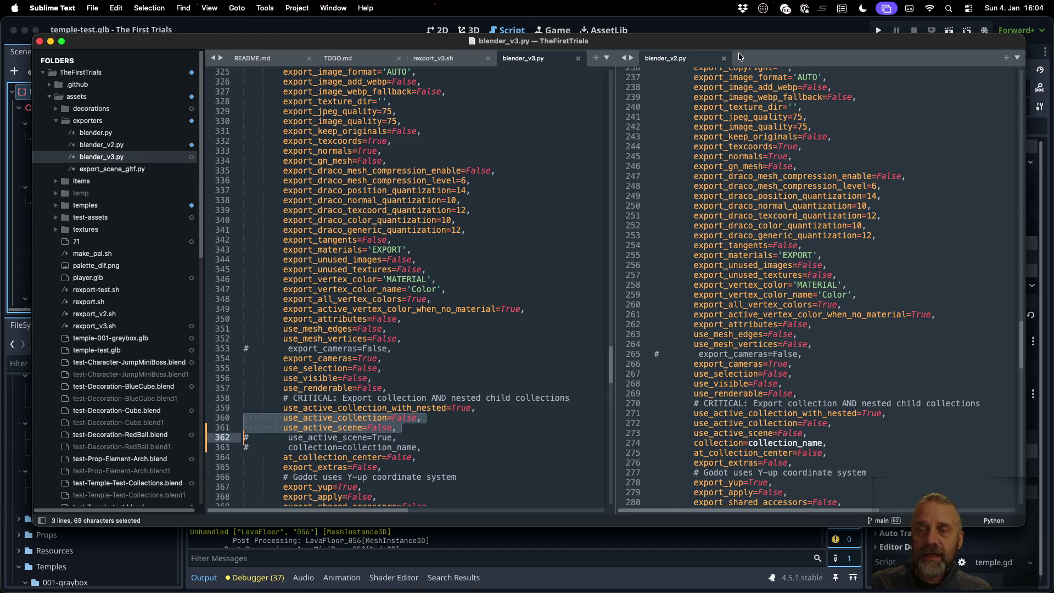
pyautogui.click(199, 7)
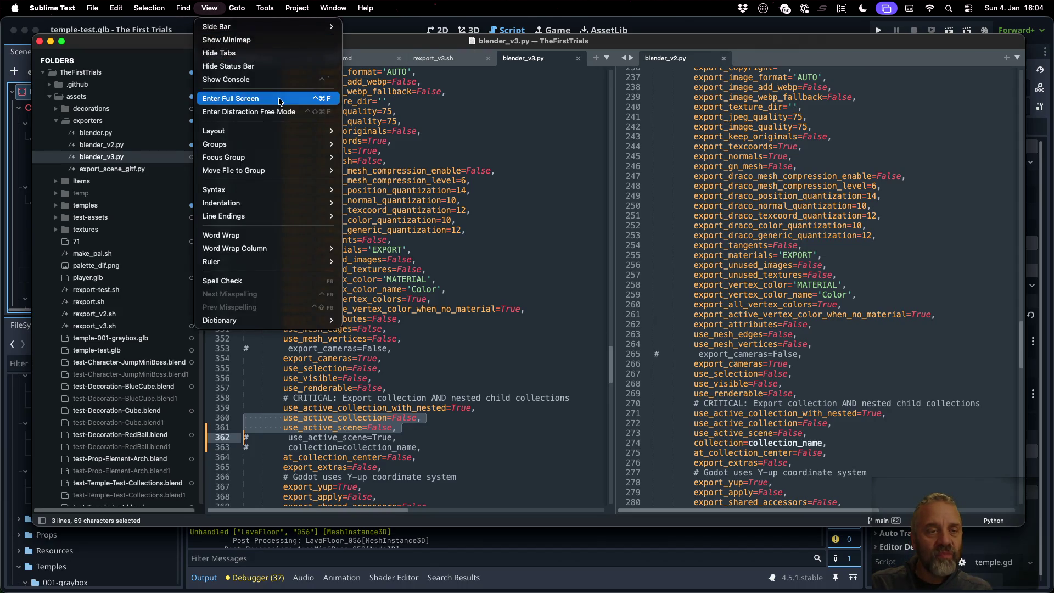
pyautogui.moveTo(282, 131)
pyautogui.click(352, 131)
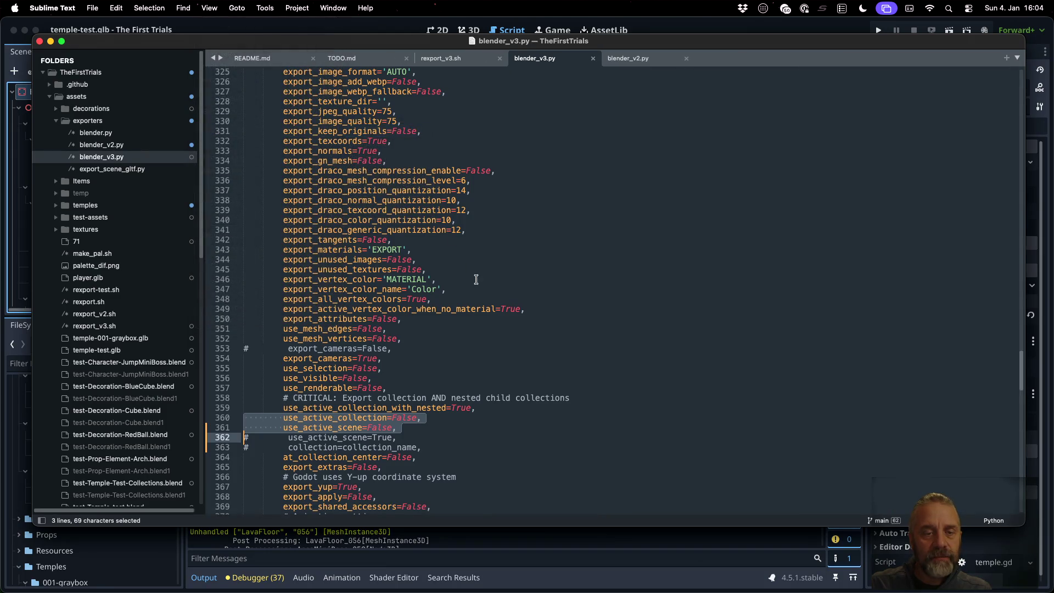
# - Scroll through export_collection to review the glTF export settings
pyautogui.click(454, 365)
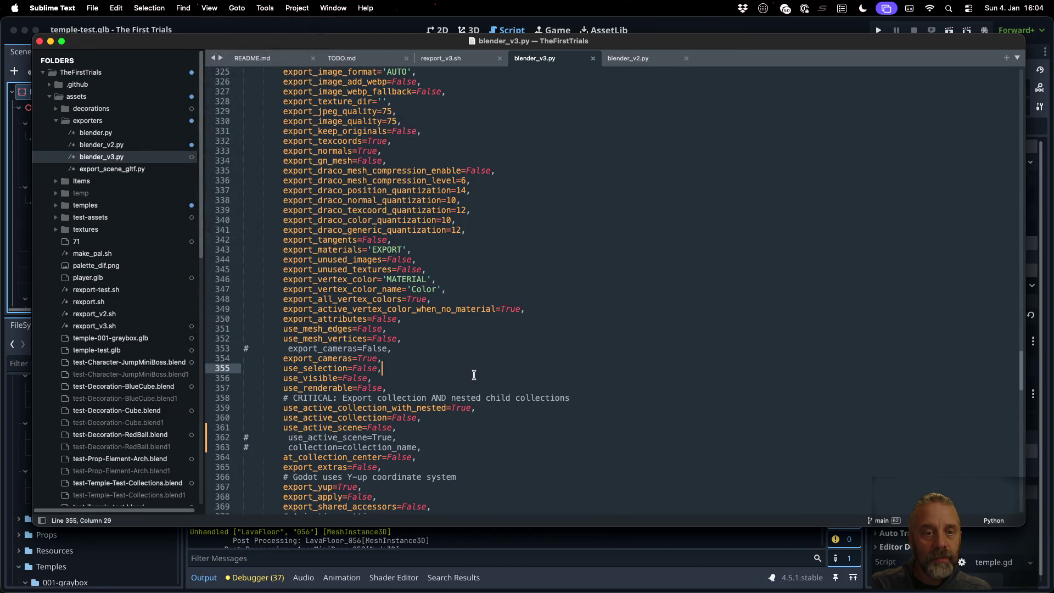
pyautogui.scroll(15, 474, 375)
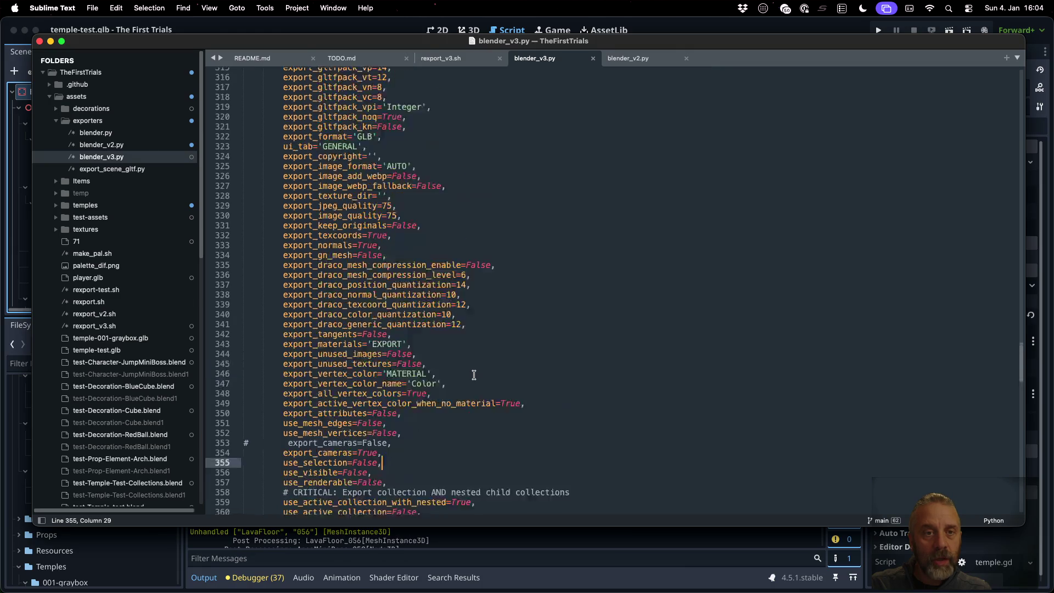
pyautogui.scroll(10, 474, 375)
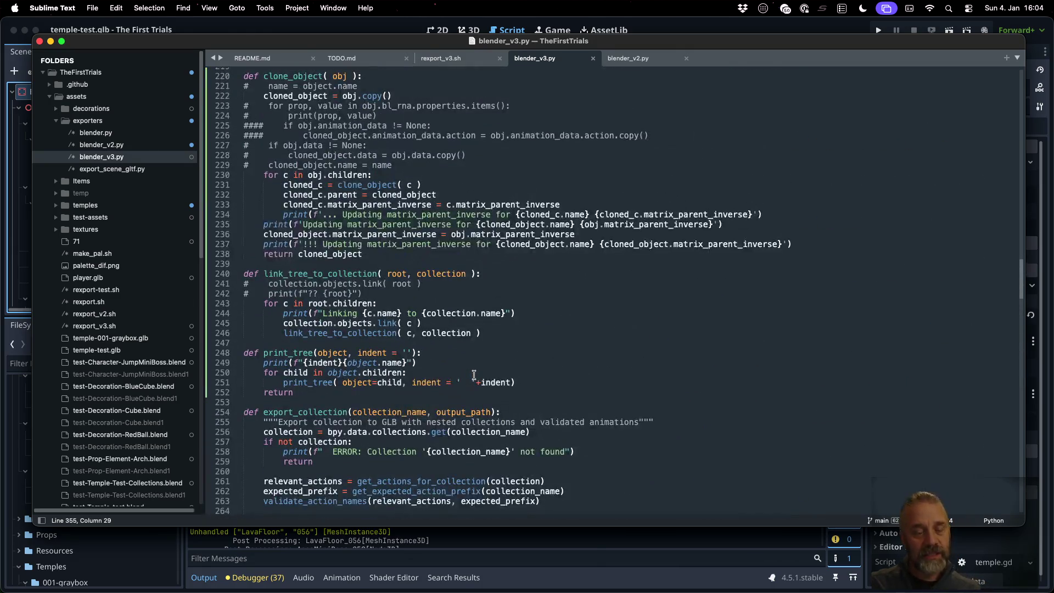
pyautogui.scroll(9, 474, 375)
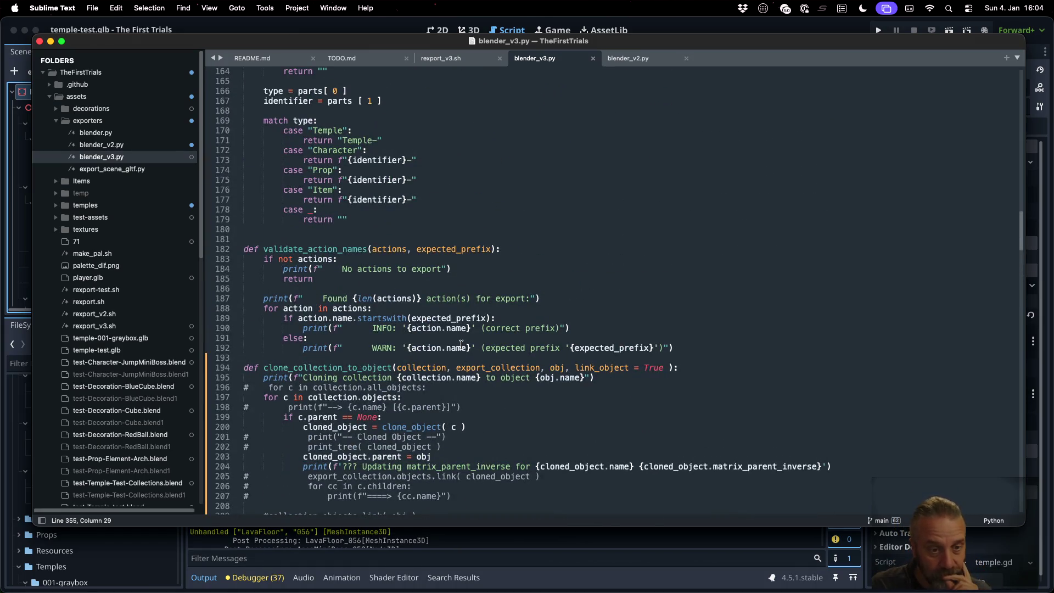
pyautogui.scroll(-12, 461, 344)
pyautogui.scroll(-9, 461, 344)
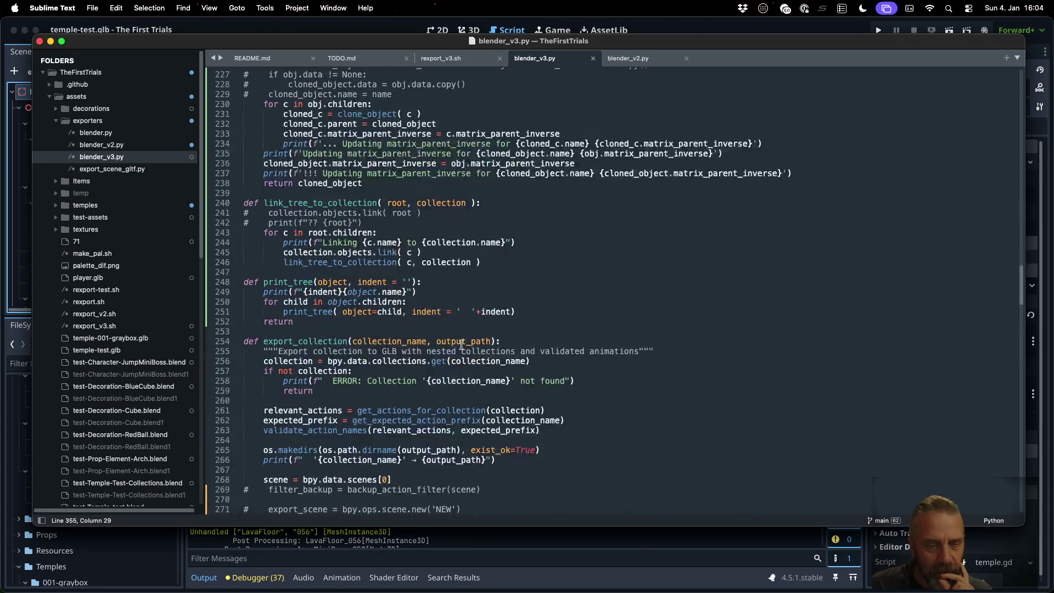
pyautogui.scroll(-7, 461, 344)
pyautogui.scroll(7, 461, 344)
pyautogui.scroll(-2, 461, 345)
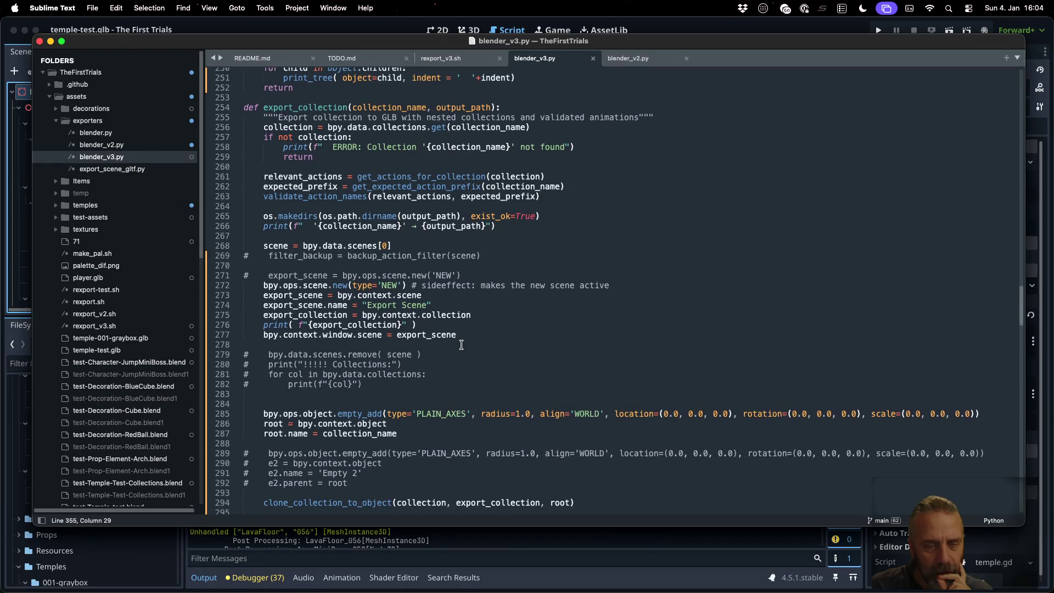
pyautogui.scroll(-2, 462, 344)
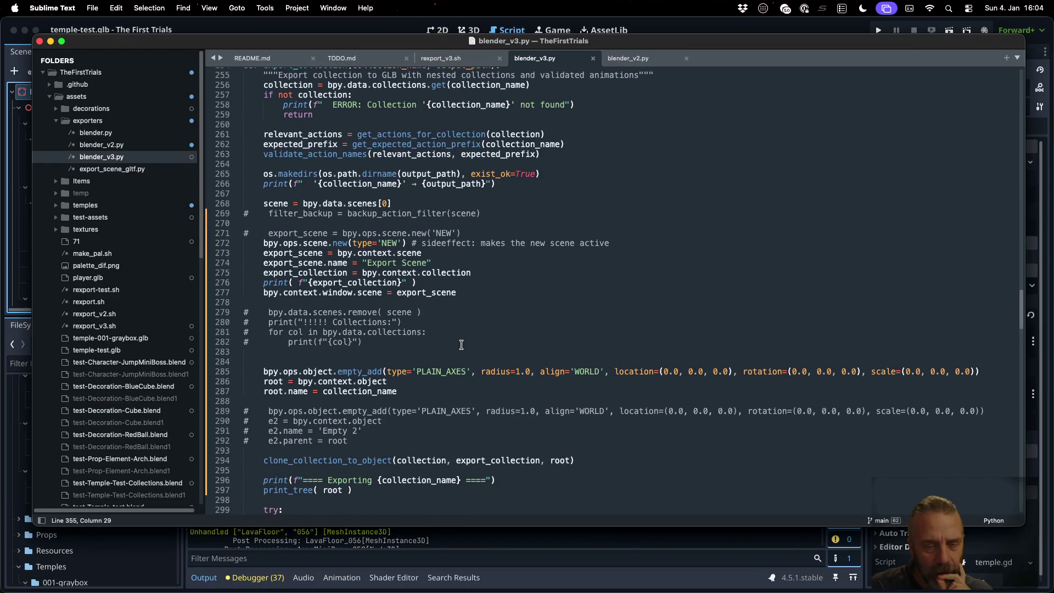
# - Insert collection_name # before "Export Scene" on line 274, save, and recall the export command in iTerm2
pyautogui.rightClick(358, 457)
pyautogui.click(391, 362)
pyautogui.scroll(2, 392, 359)
pyautogui.click(377, 281)
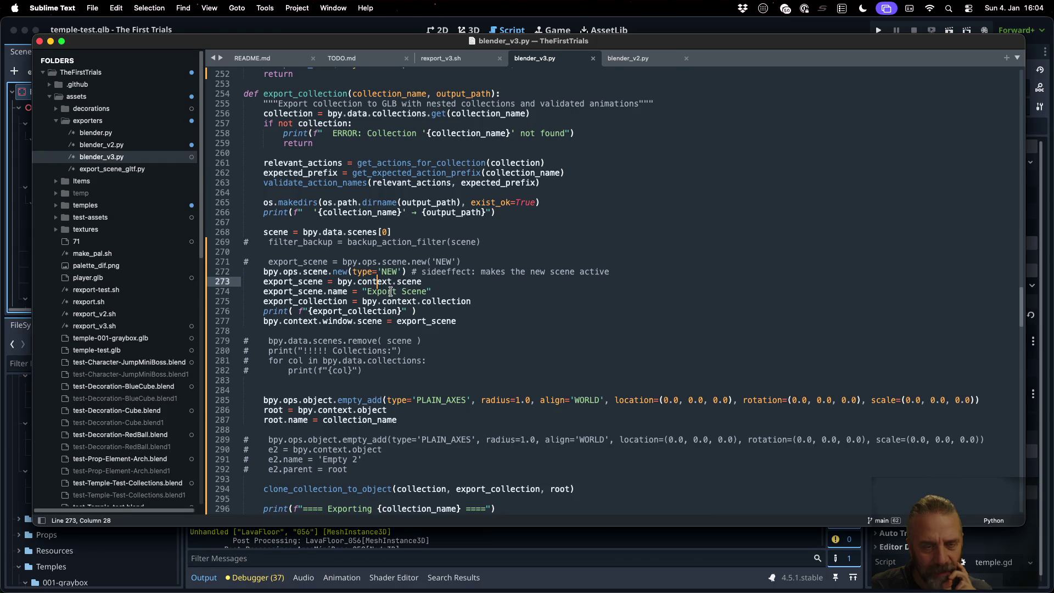
pyautogui.click(367, 291)
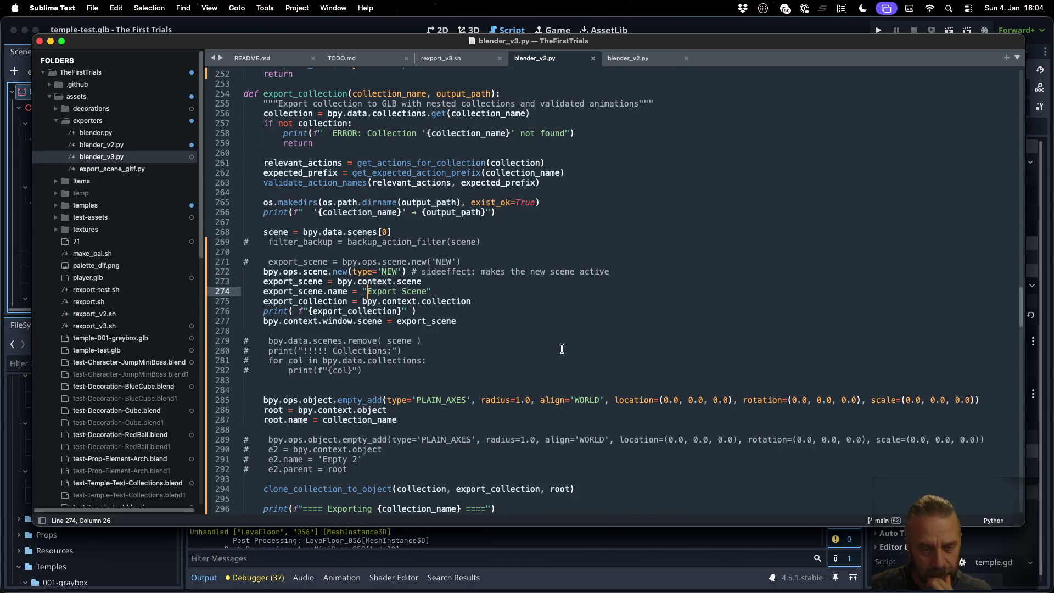
pyautogui.press('Left')
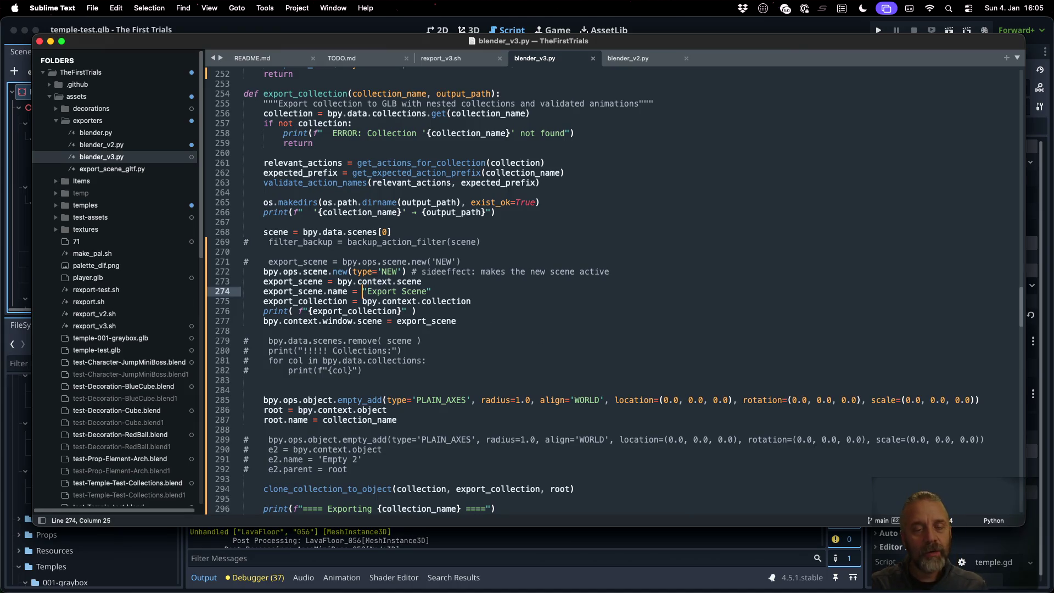
pyautogui.write('collection_na')
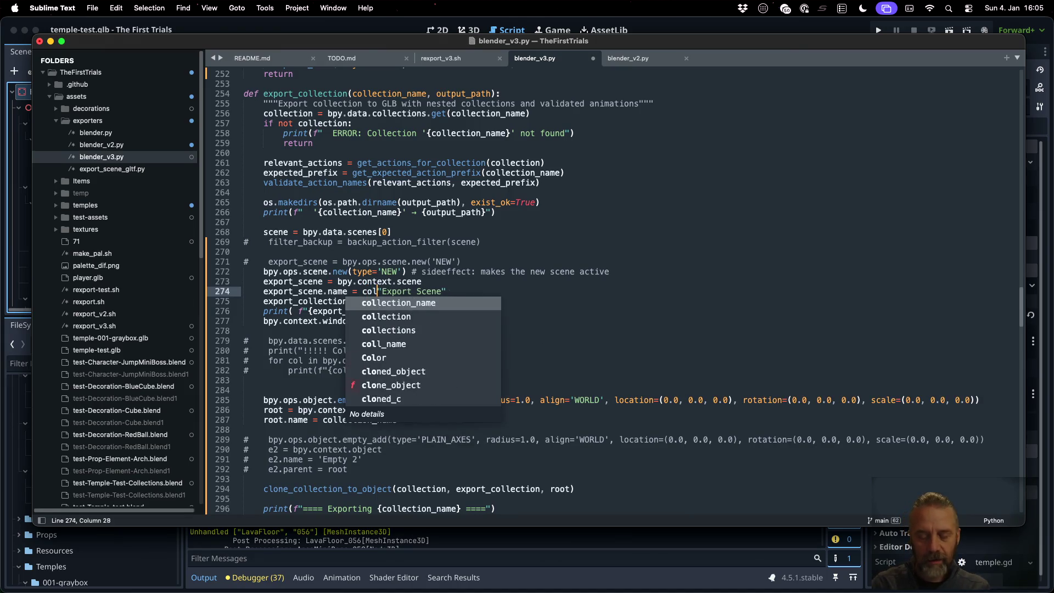
pyautogui.press('Tab')
pyautogui.write('#')
pyautogui.press('cmd+s')
pyautogui.hotkey('ctrl', 'Right')
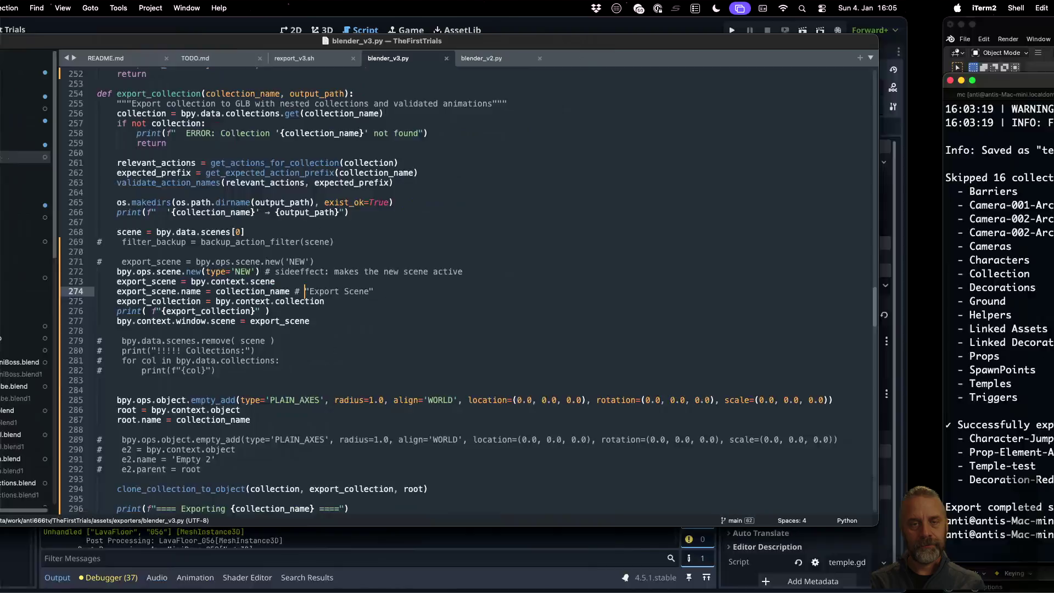
pyautogui.press('Up')
pyautogui.press('Up')
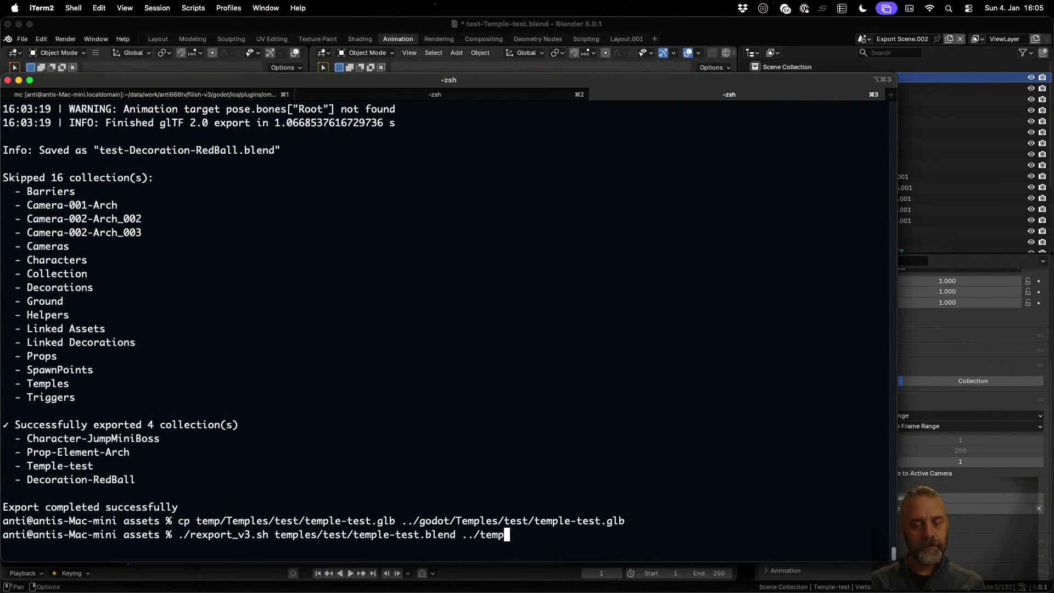
# - Rerun rexport_v3.sh on temple-test.blend and copy temple-test.glb into the Godot project
pyautogui.press('Return')
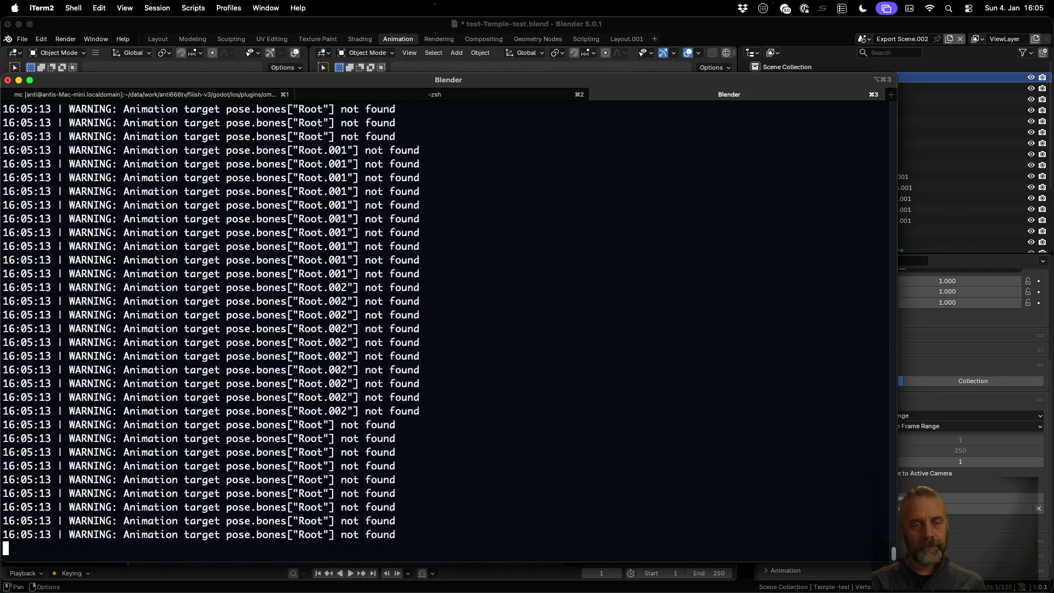
pyautogui.press('Up')
pyautogui.press('Up')
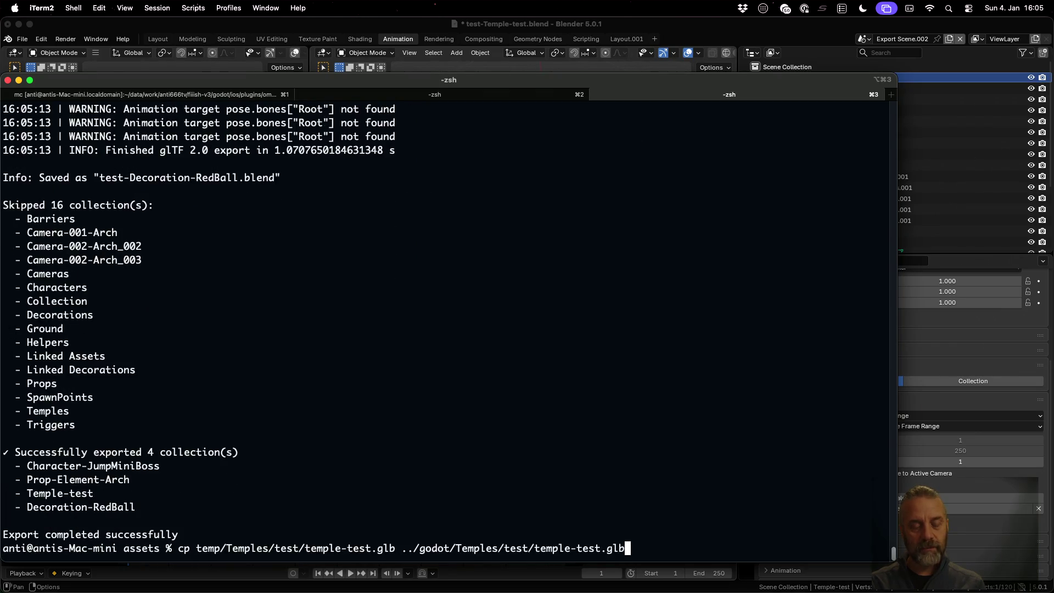
pyautogui.press('Return')
# - Reload the updated temple-test.glb from disk in Godot and open it
pyautogui.press('super+Tab')
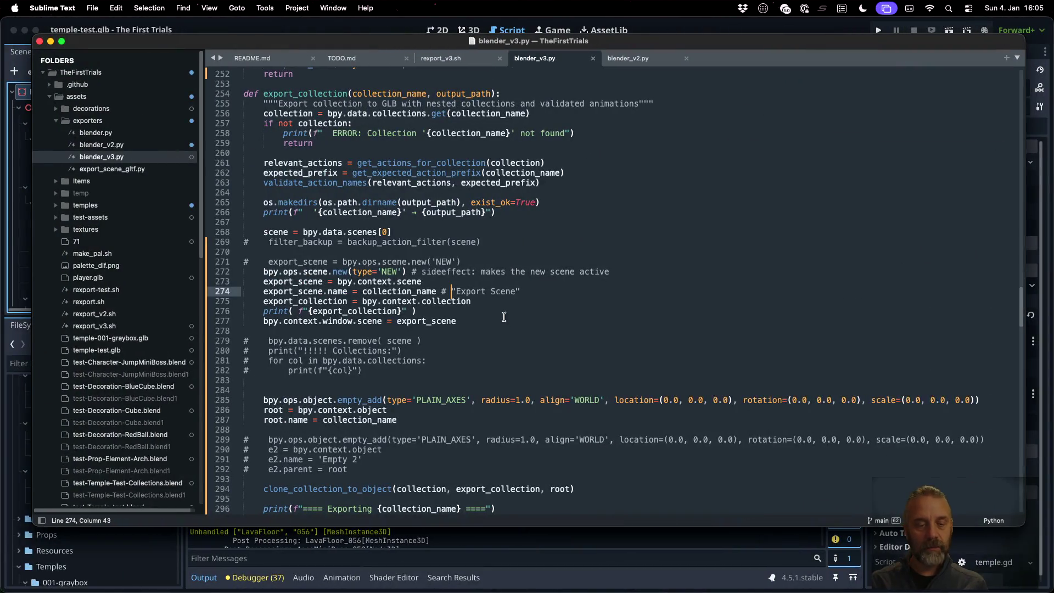
pyautogui.click(556, 562)
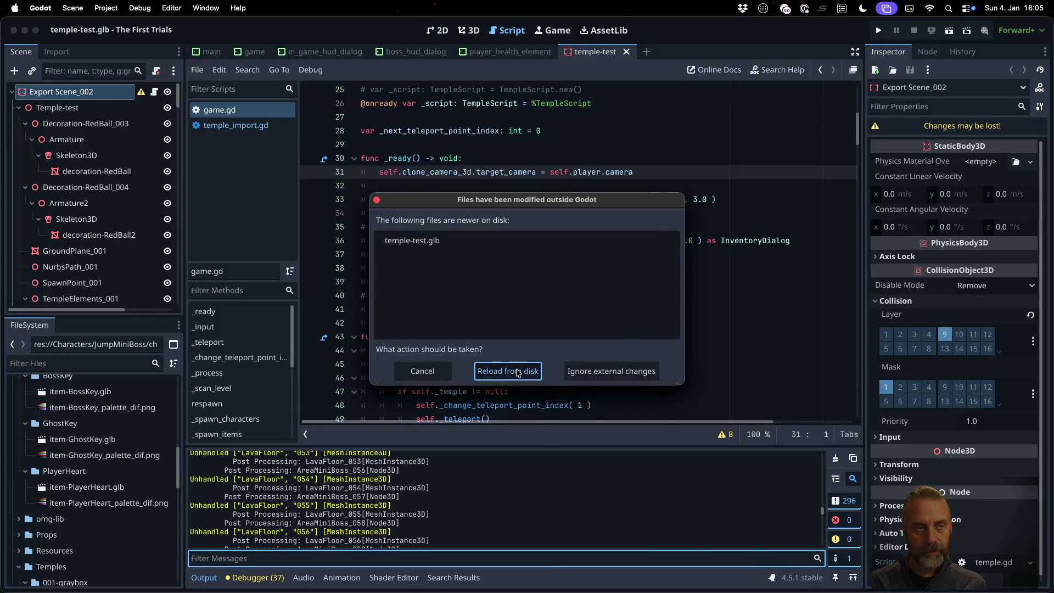
pyautogui.click(528, 371)
pyautogui.click(532, 312)
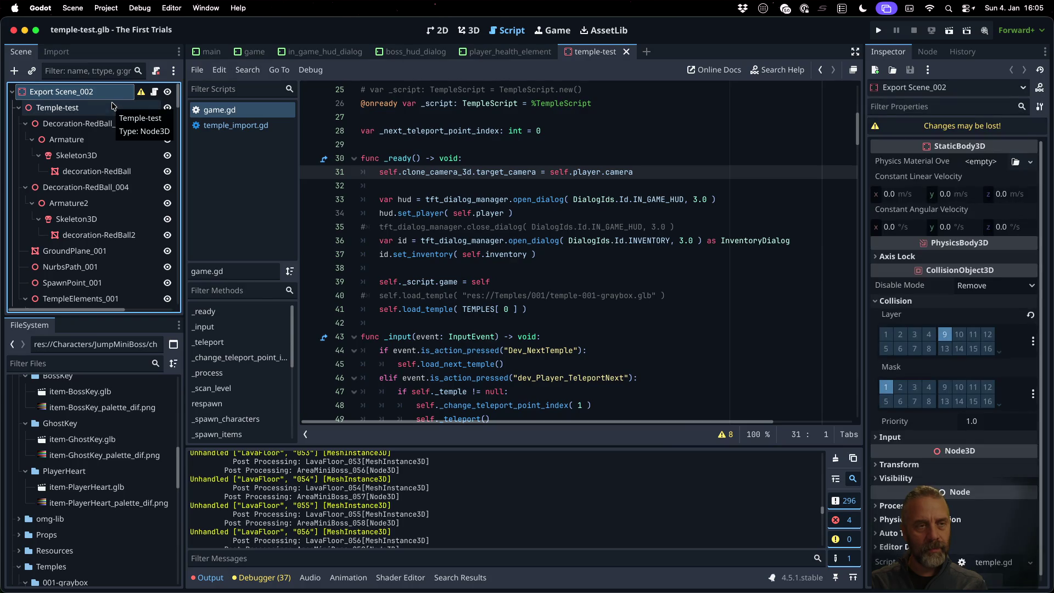
# - Bring Blender forward and open its File menu
pyautogui.hotkey('ctrl', 'Right')
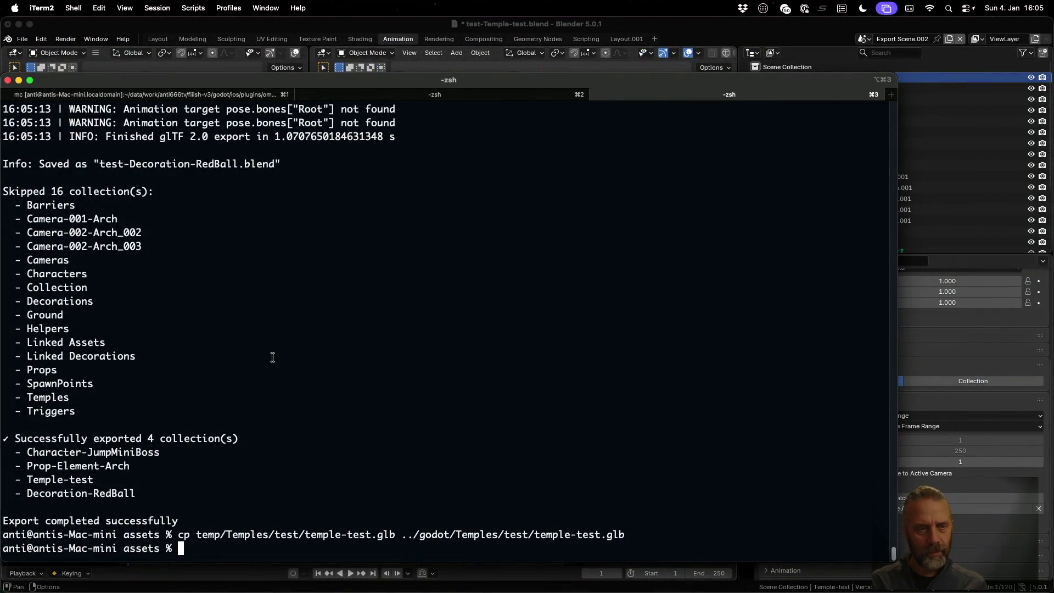
pyautogui.scroll(10, 291, 388)
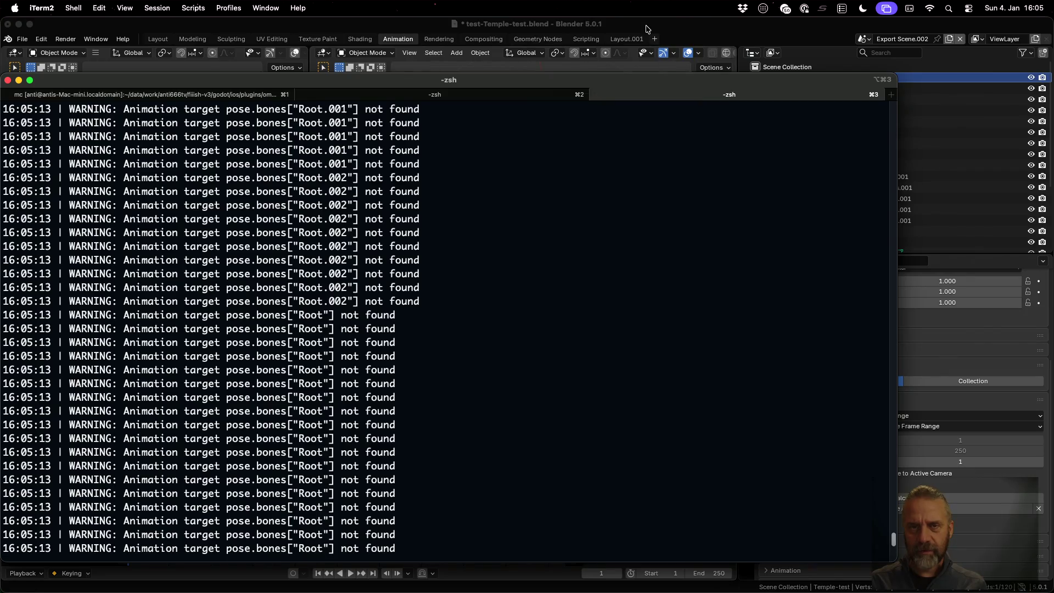
pyautogui.click(533, 27)
pyautogui.click(22, 39)
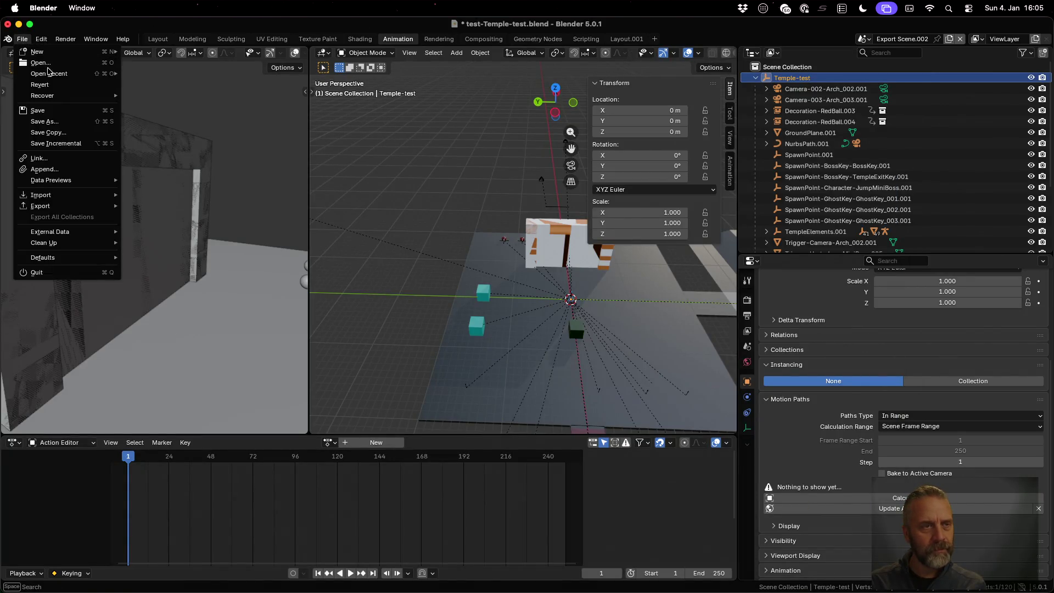
# - Open test-Temple-Test-Collections.blend without saving, then open test-Temple-test.blend from recent files
pyautogui.moveTo(50, 71)
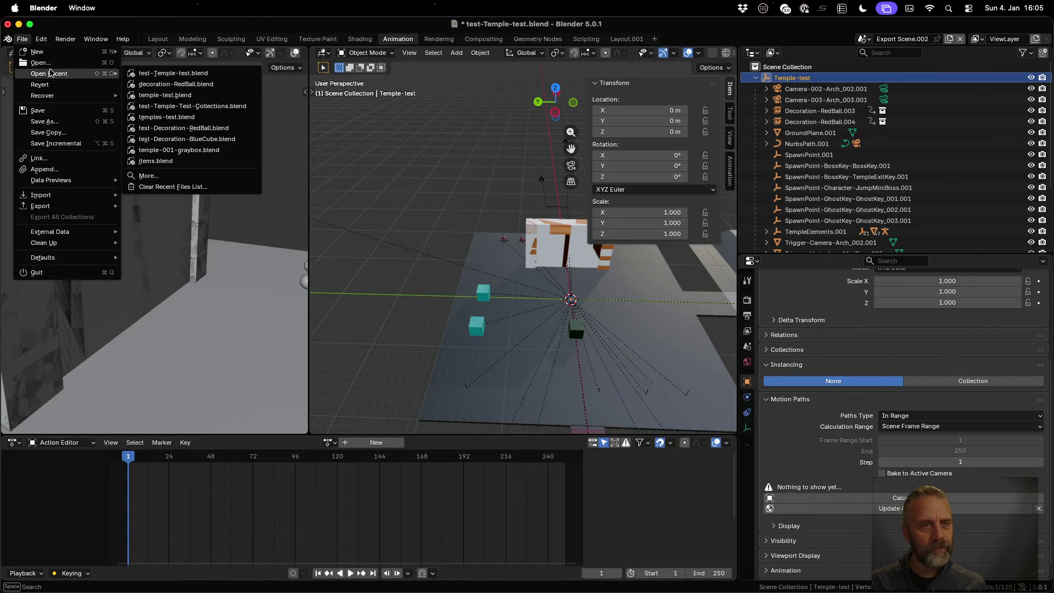
pyautogui.click(209, 106)
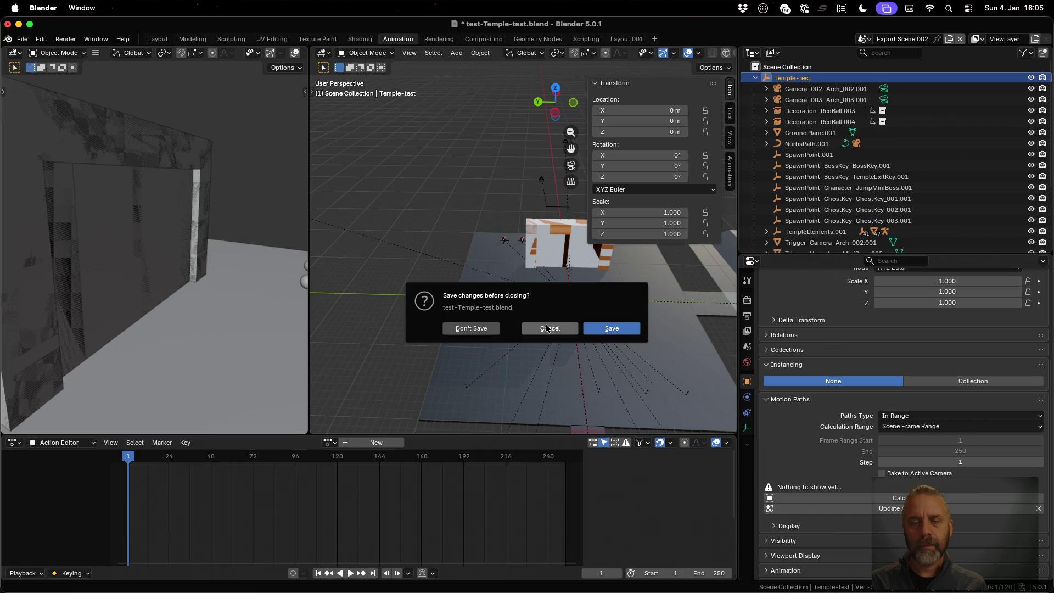
pyautogui.click(471, 328)
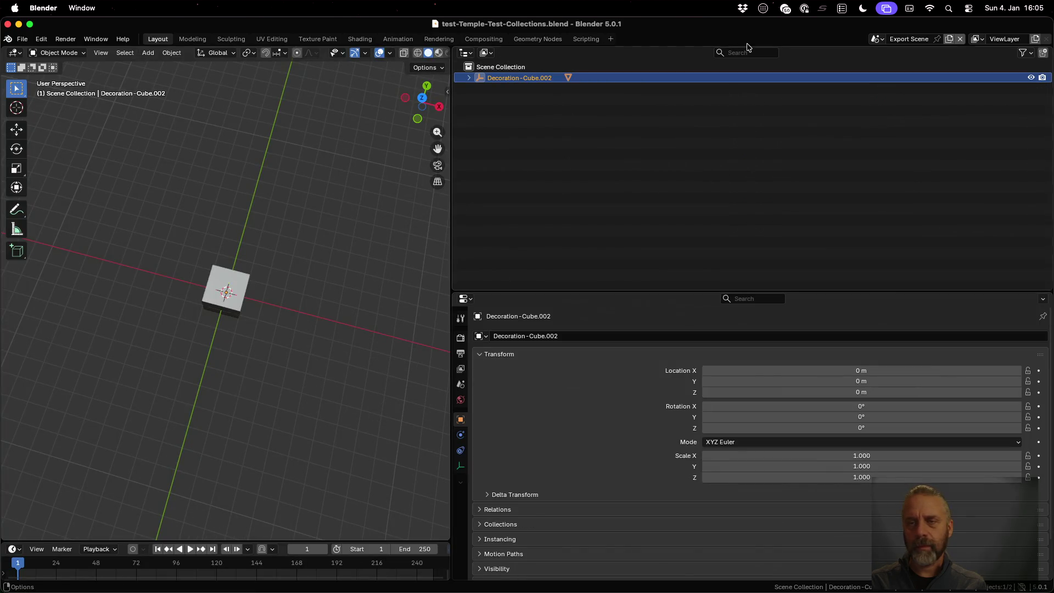
pyautogui.click(27, 41)
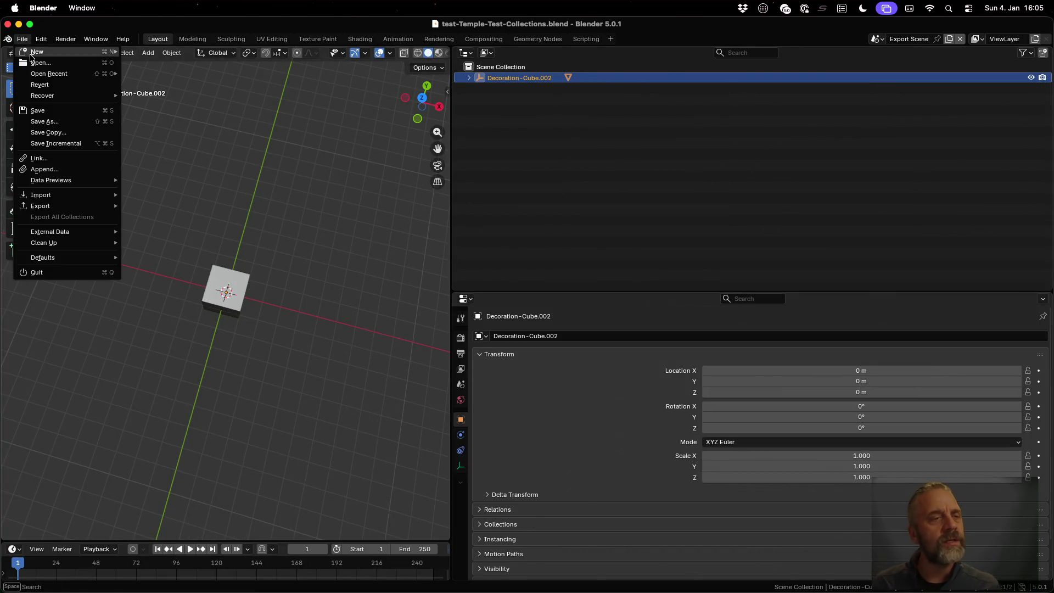
pyautogui.moveTo(49, 74)
pyautogui.click(193, 85)
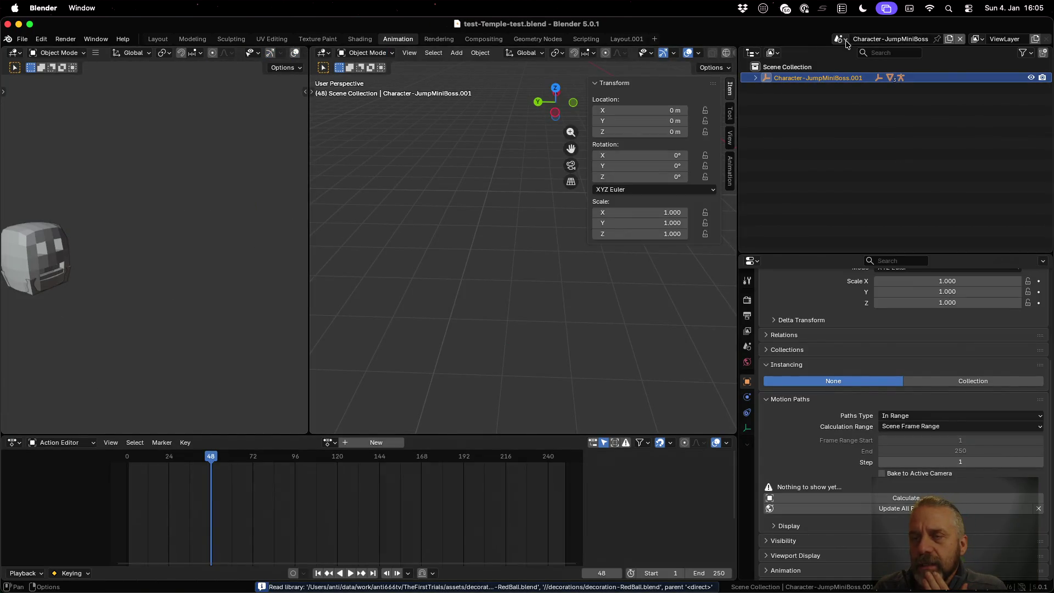
# - Switch the active scene from Temple-test to Prop-Element-Arch
pyautogui.click(845, 39)
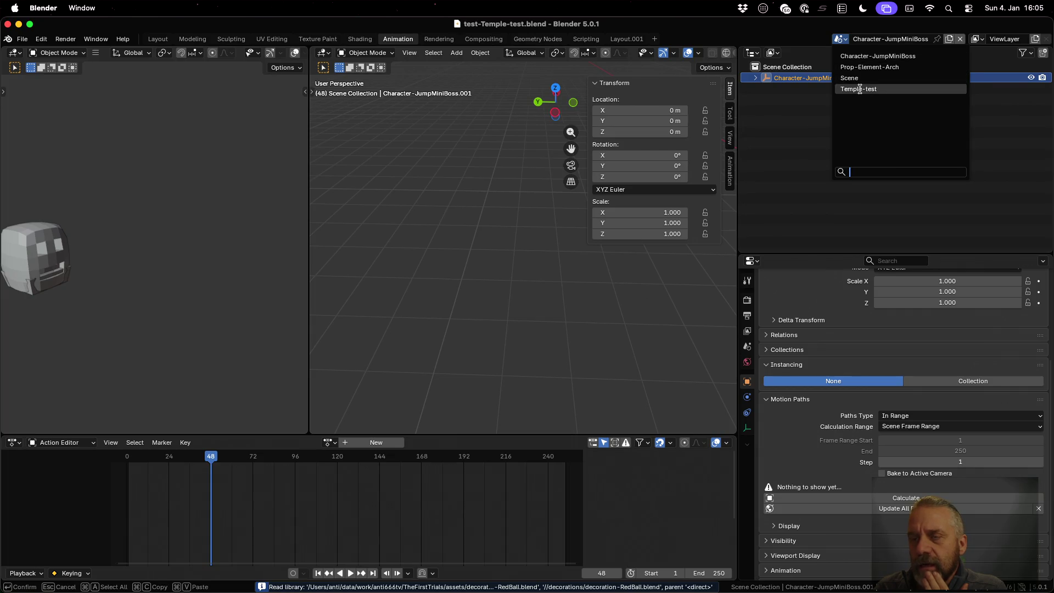
pyautogui.click(860, 89)
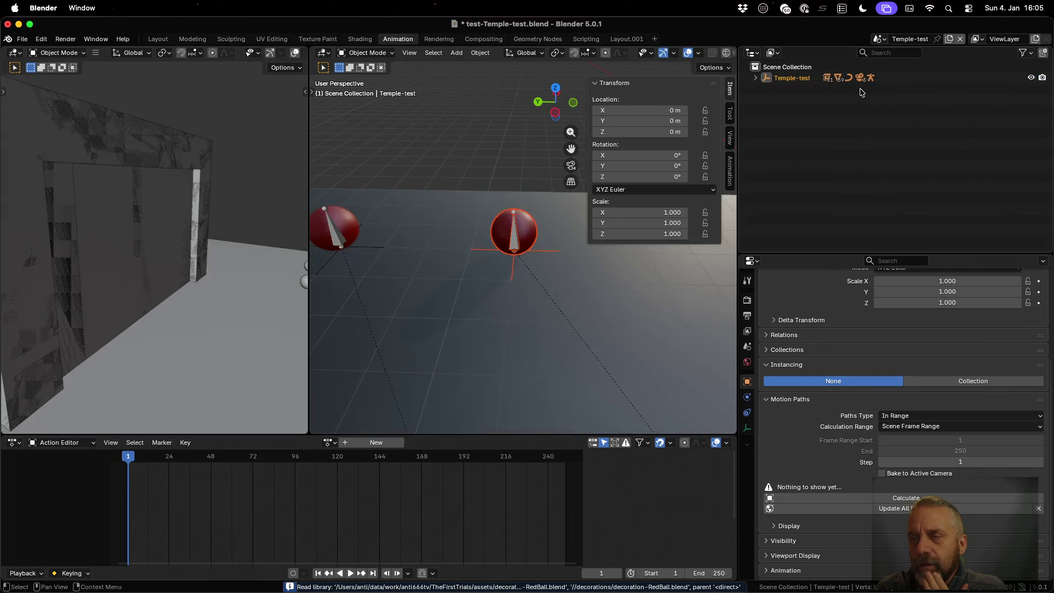
pyautogui.click(877, 41)
pyautogui.click(911, 79)
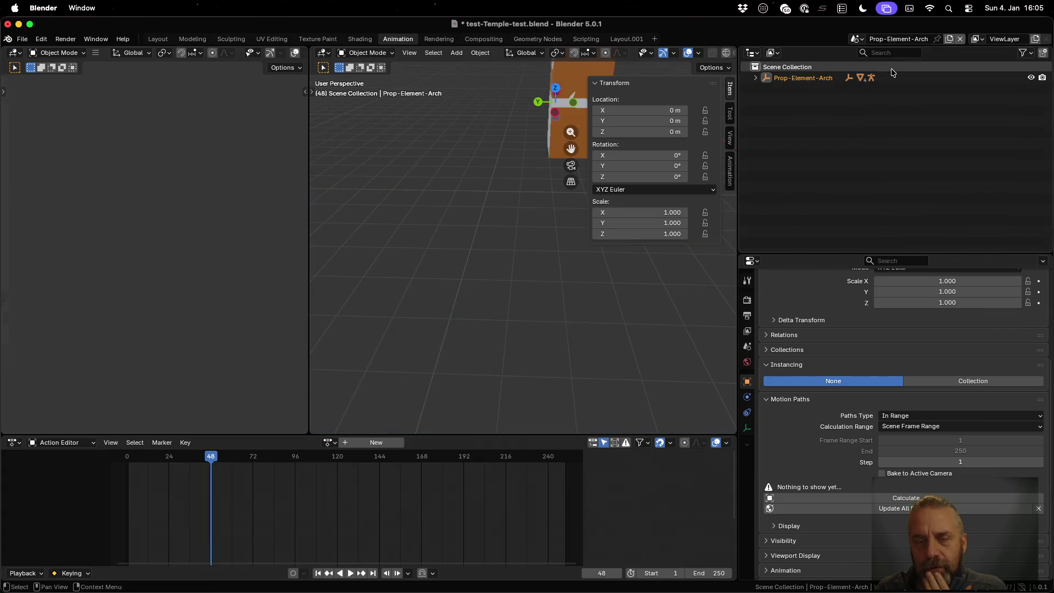
pyautogui.press('super+Tab')
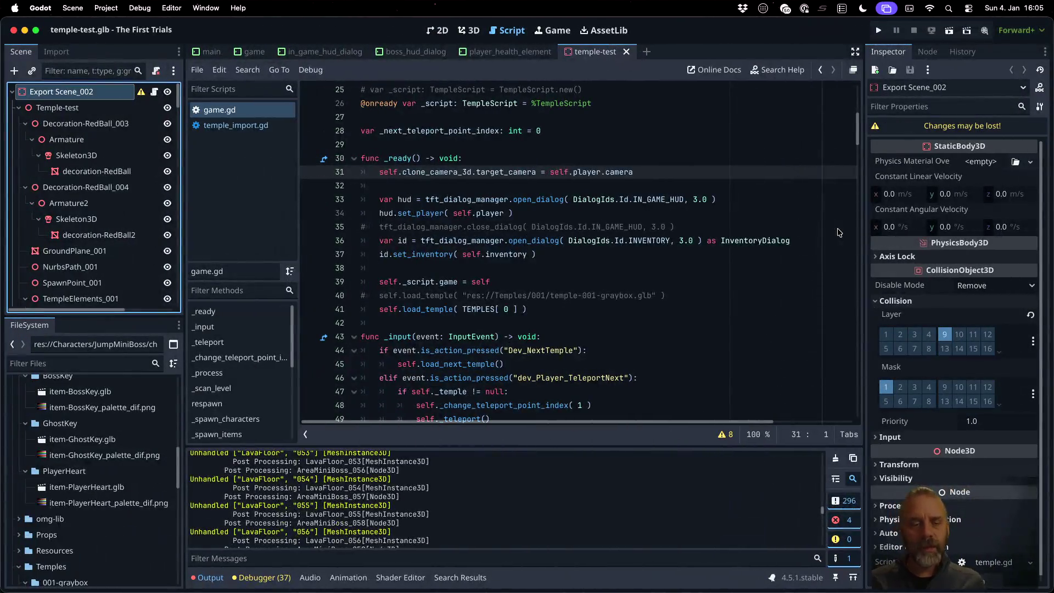
# - Remove the # from the collection=collection_name line 363 in blender_v3.py and save
pyautogui.hotkey('ctrl', 'Up')
pyautogui.click(395, 370)
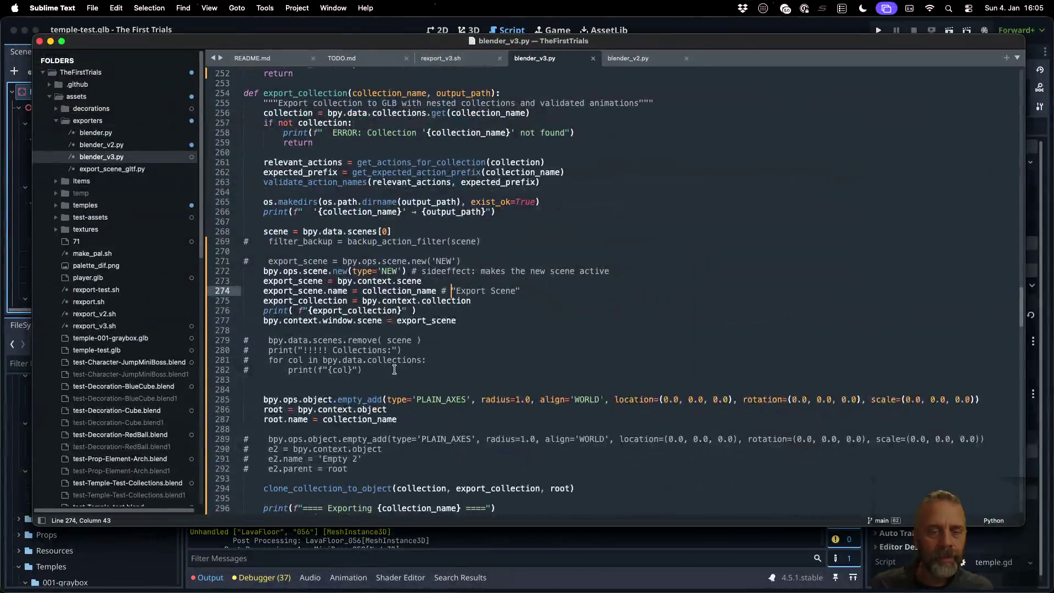
pyautogui.scroll(-15, 395, 370)
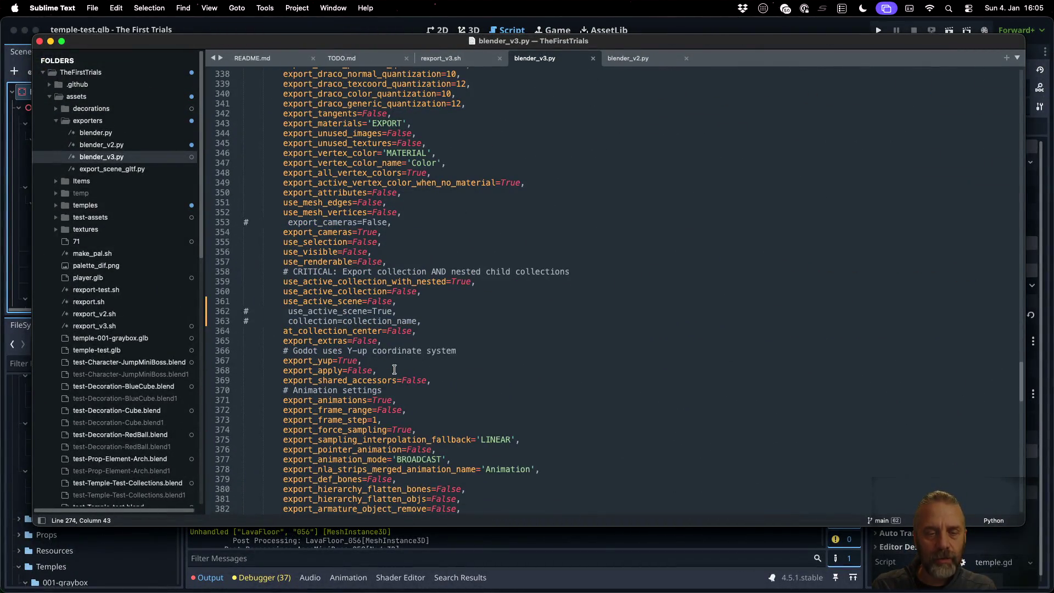
pyautogui.click(399, 292)
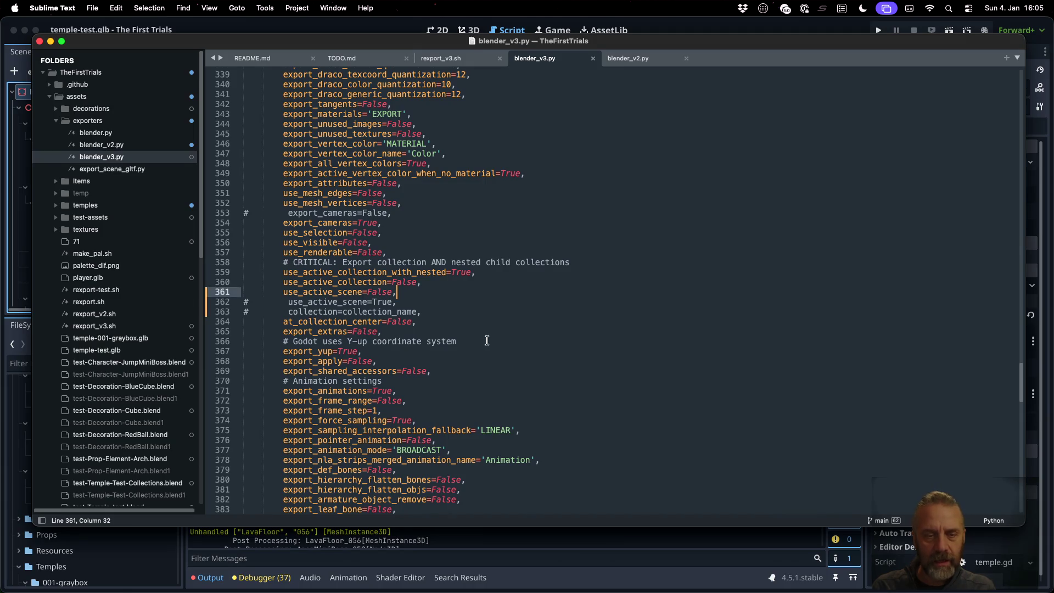
pyautogui.press('Down')
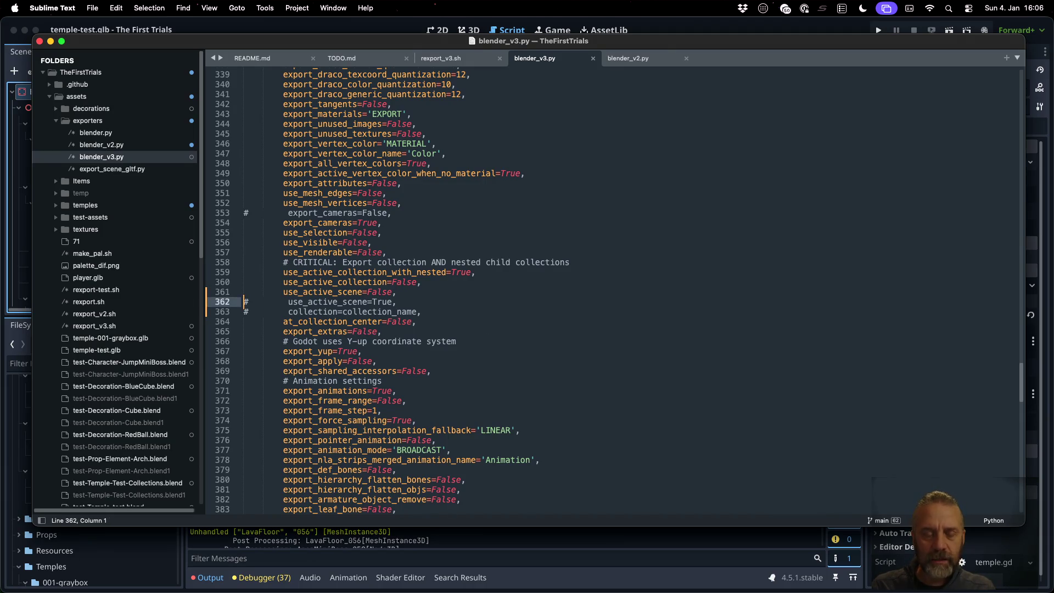
pyautogui.press('Down')
pyautogui.press('BackSpace')
pyautogui.press('cmd+s')
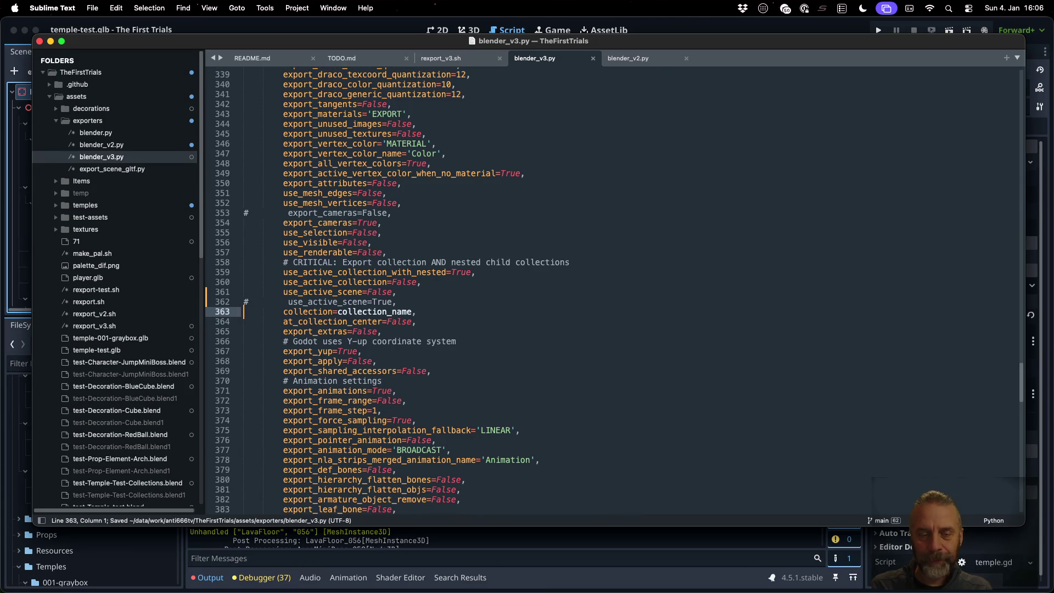
# - Rerun the export script in iTerm2 and copy the new temple-test.glb into the Godot project
pyautogui.hotkey('ctrl', 'Up')
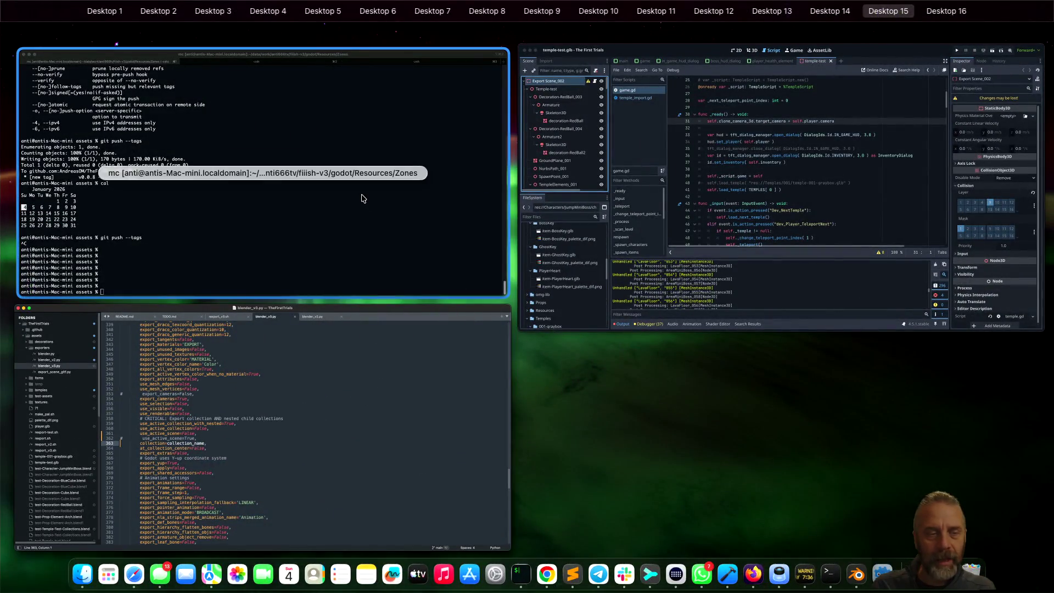
pyautogui.hotkey('ctrl', 'Up')
pyautogui.hotkey('ctrl', 'Right')
pyautogui.hotkey('ctrl', 'Up')
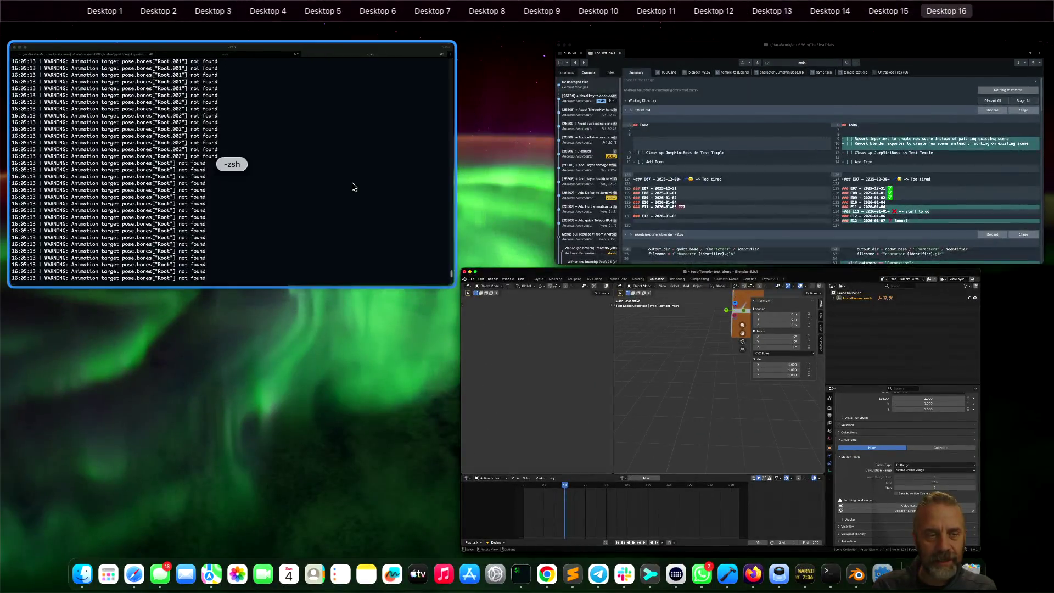
pyautogui.click(358, 192)
pyautogui.press('Up')
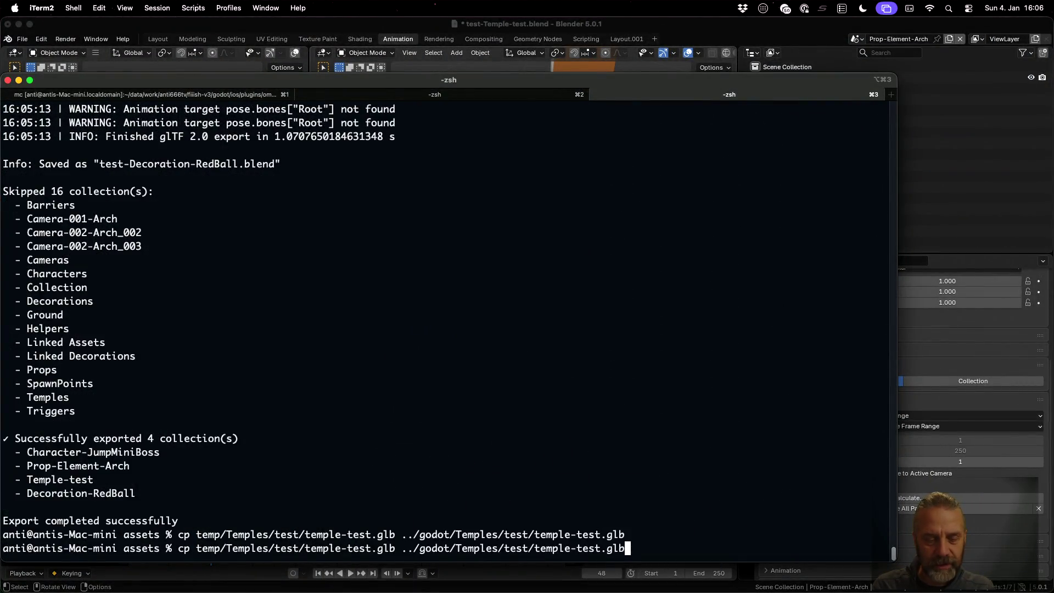
pyautogui.press('Up')
pyautogui.press('Return')
pyautogui.press('Up')
pyautogui.press('Up')
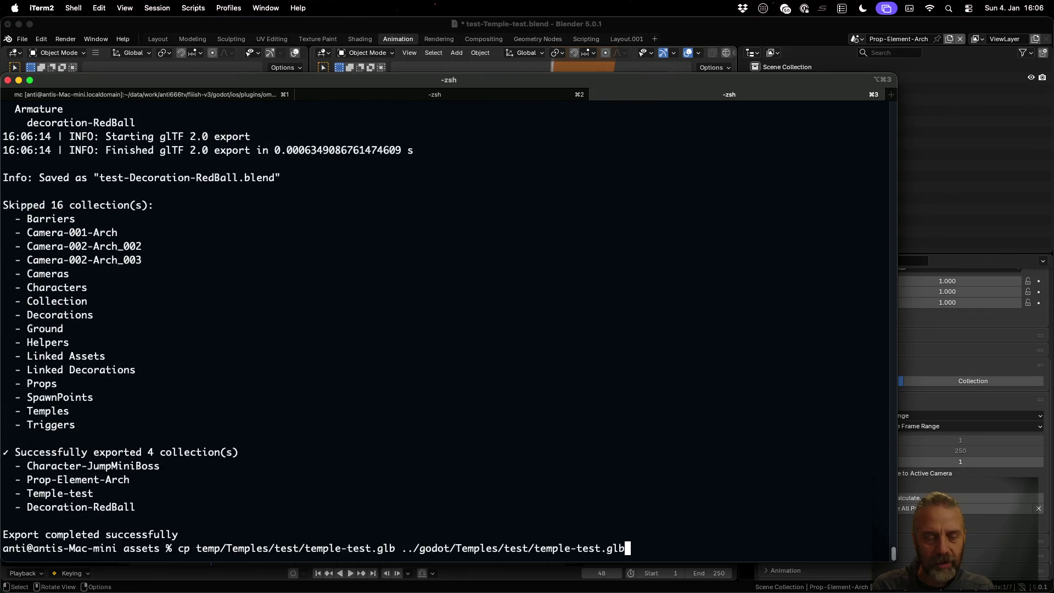
pyautogui.press('Return')
# - Reload the changed temple-test.glb from disk in Godot
pyautogui.hotkey('ctrl', 'Left')
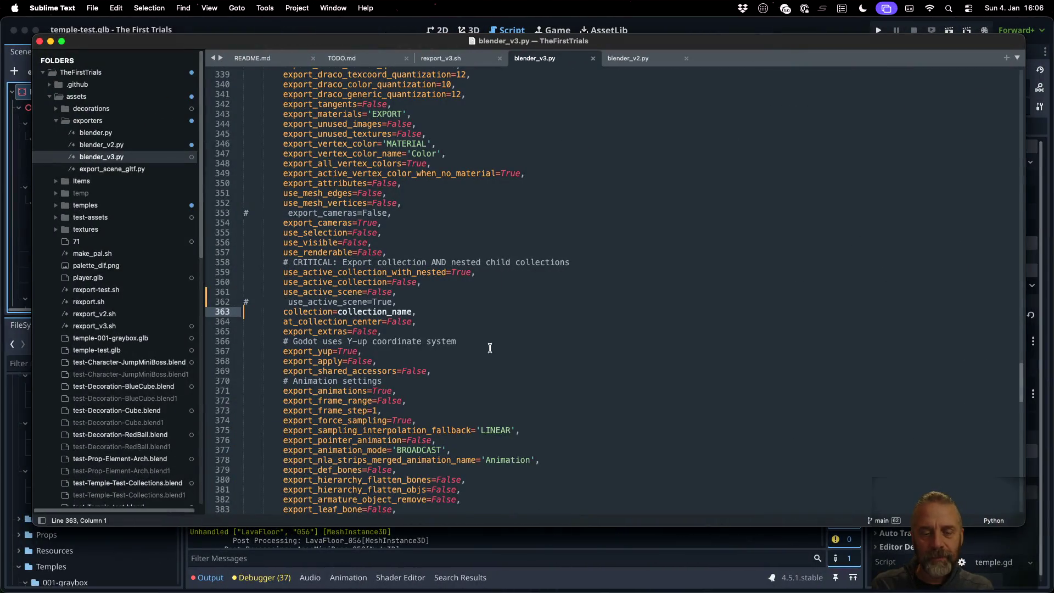
pyautogui.hotkey('ctrl', 'Left')
pyautogui.click(498, 370)
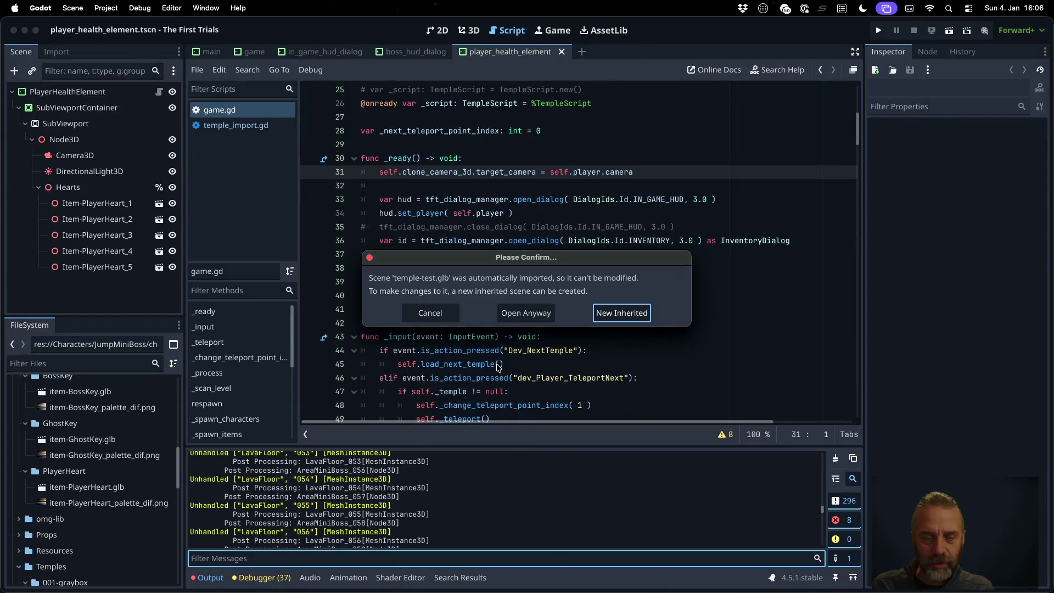
# - Open the temple-test scene anyway and select its Export Scene_002 root node
pyautogui.click(526, 312)
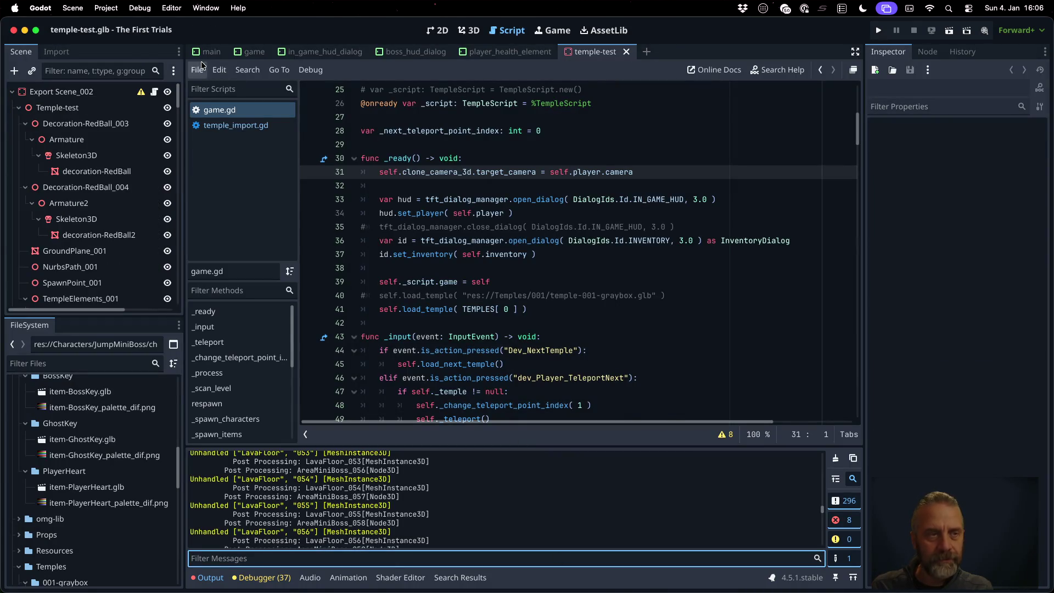
pyautogui.click(113, 94)
pyautogui.scroll(-10, 157, 515)
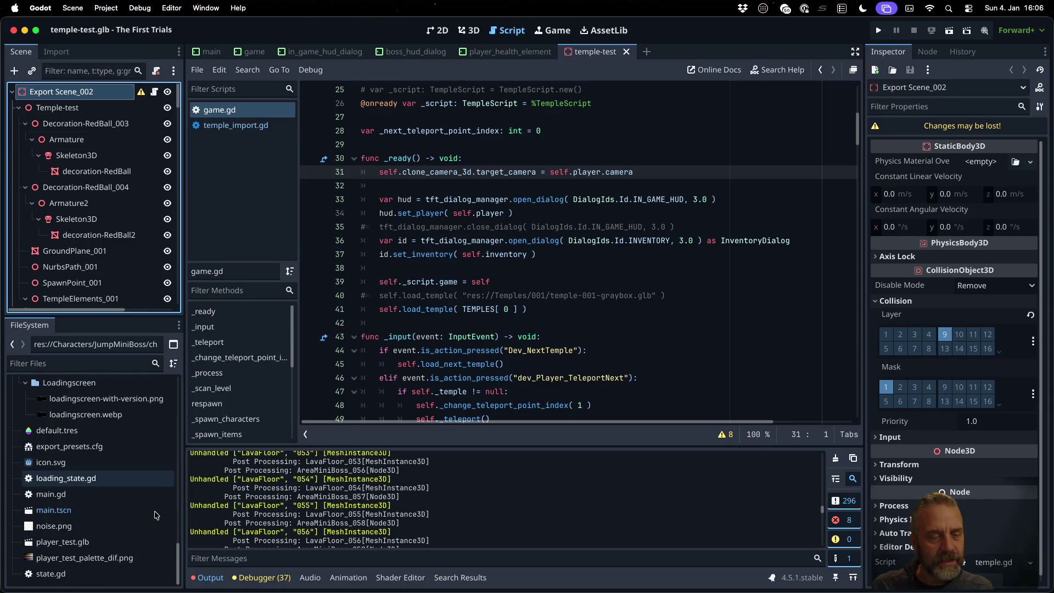
pyautogui.scroll(-5, 157, 515)
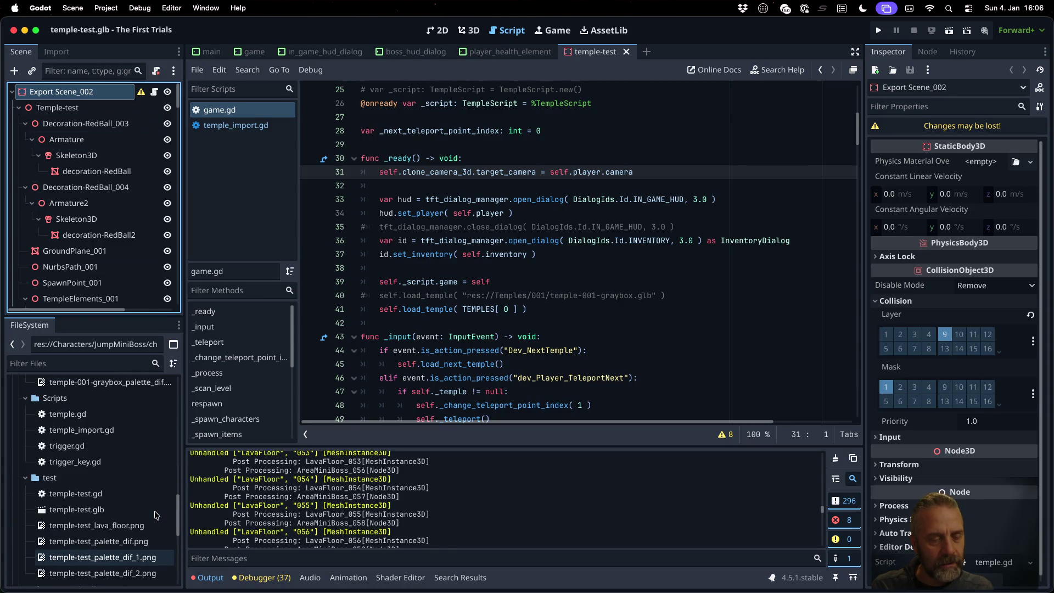
# - Reimport temple-test.glb from FileSystem, then check the Temple-test and Export Scene_002 nodes
pyautogui.click(156, 513)
pyautogui.rightClick(126, 509)
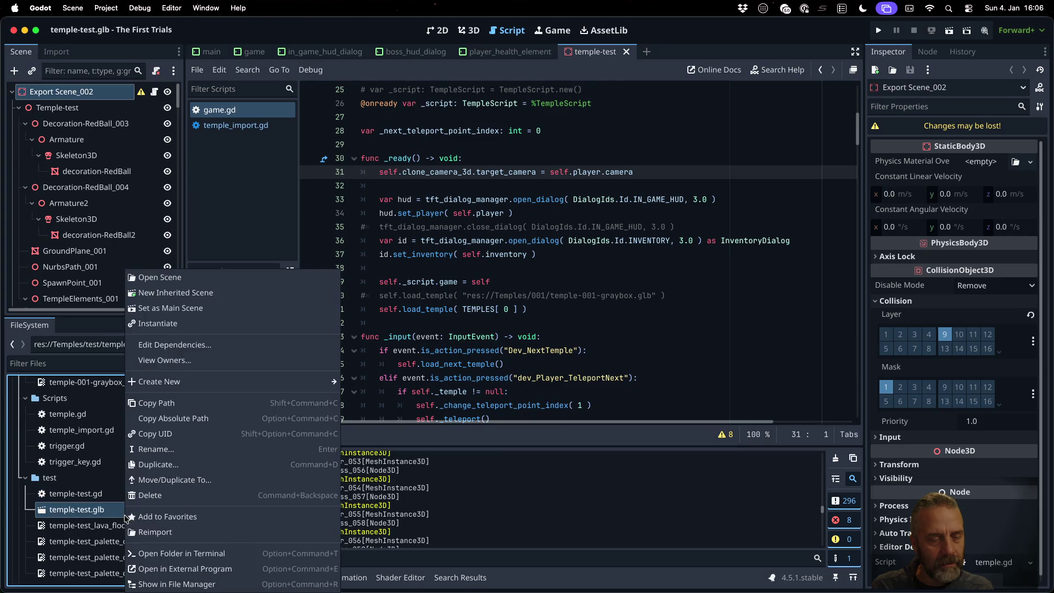
pyautogui.click(181, 532)
pyautogui.click(94, 105)
pyautogui.click(95, 92)
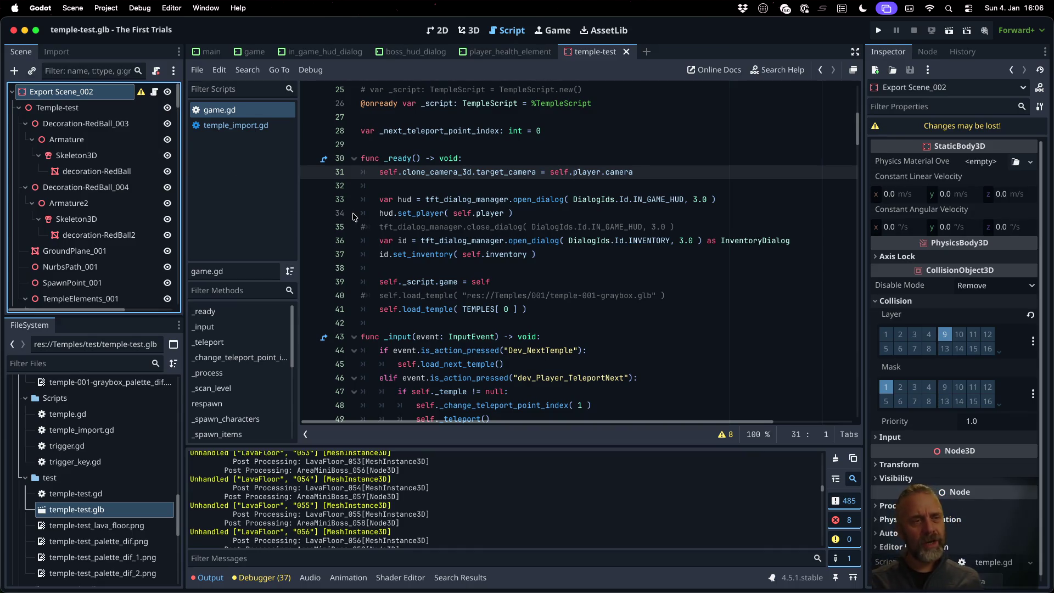
pyautogui.press('super+Tab')
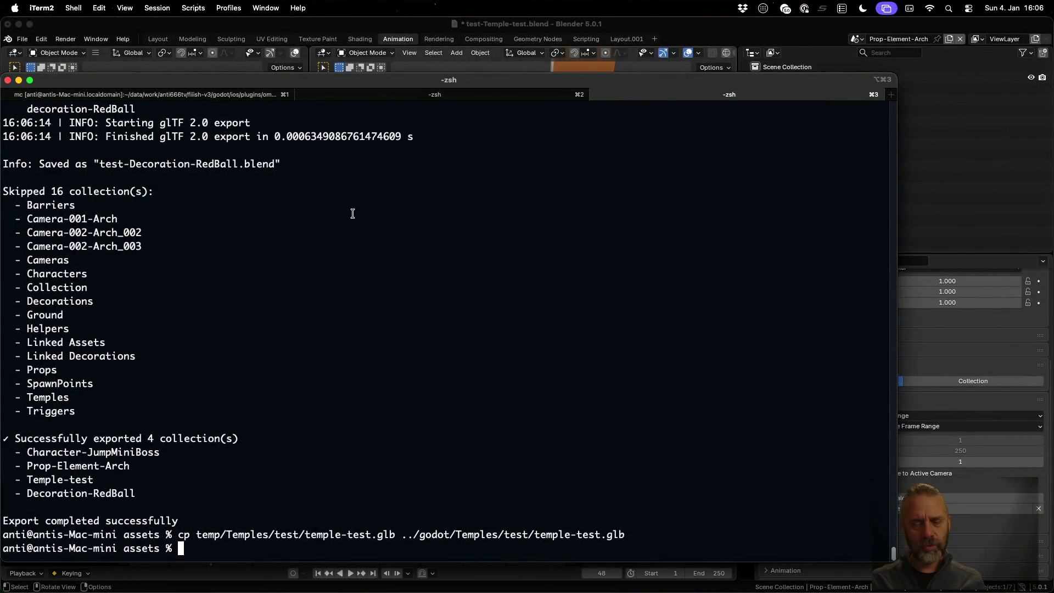
# - Recall ./rexport_v3.sh temples/test/temple-test.blend ../temp from the terminal history
pyautogui.press('Up')
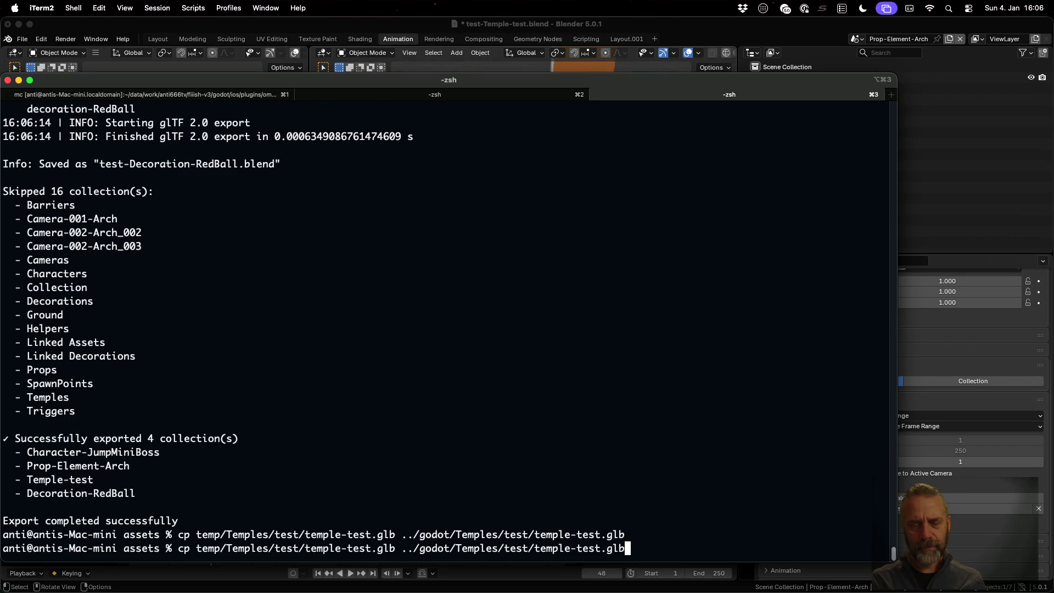
pyautogui.press('Up')
pyautogui.press('Down')
pyautogui.press('Up')
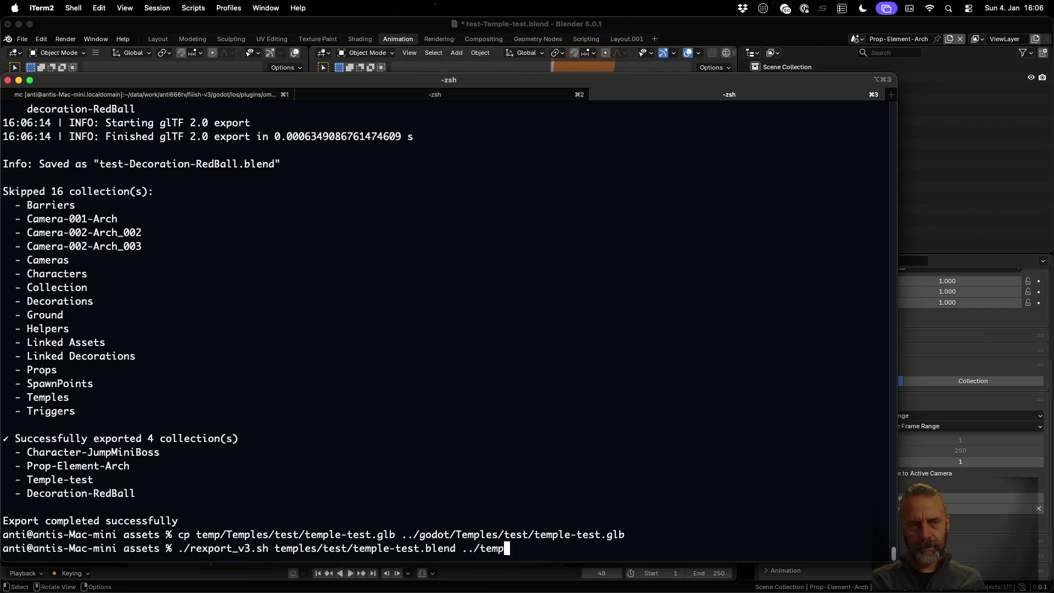
# - Return to the blender_v3.py exporter script in Sublime Text
pyautogui.hotkey('ctrl', 'Left')
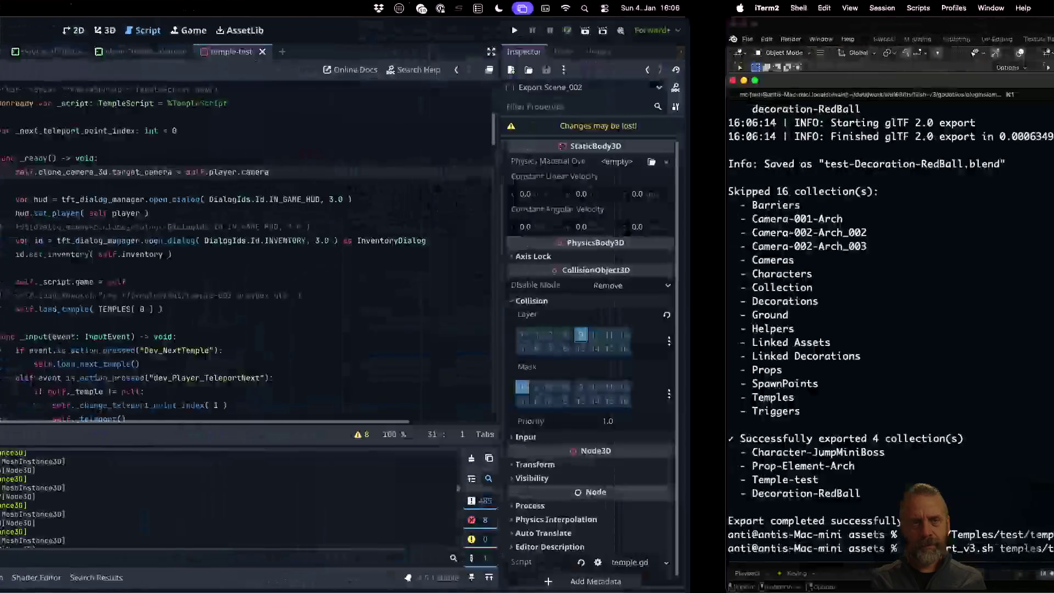
pyautogui.hotkey('ctrl', 'Up')
pyautogui.hotkey('ctrl', 'Up')
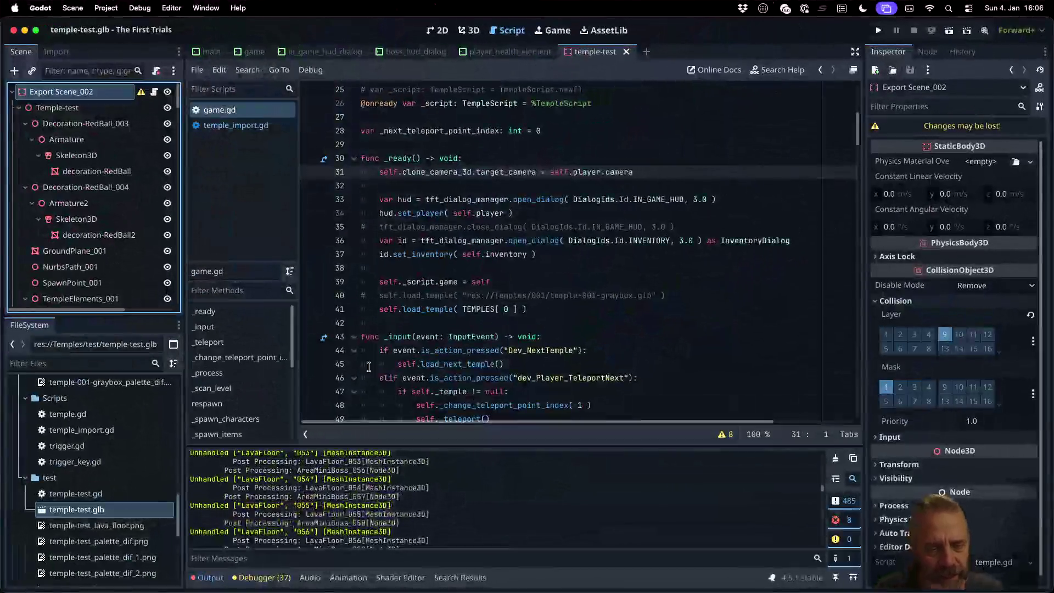
pyautogui.hotkey('ctrl', 'Up')
pyautogui.click(348, 378)
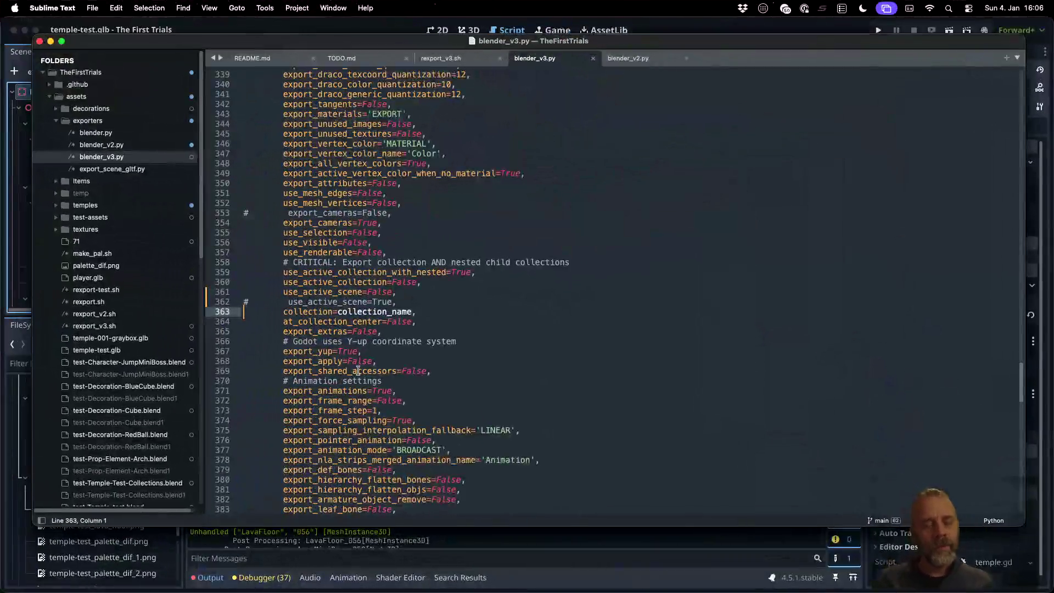
# - Change use_active_collection on line 360 from False to True, save, and rerun the temple-test export
pyautogui.press('Up')
pyautogui.press('Up')
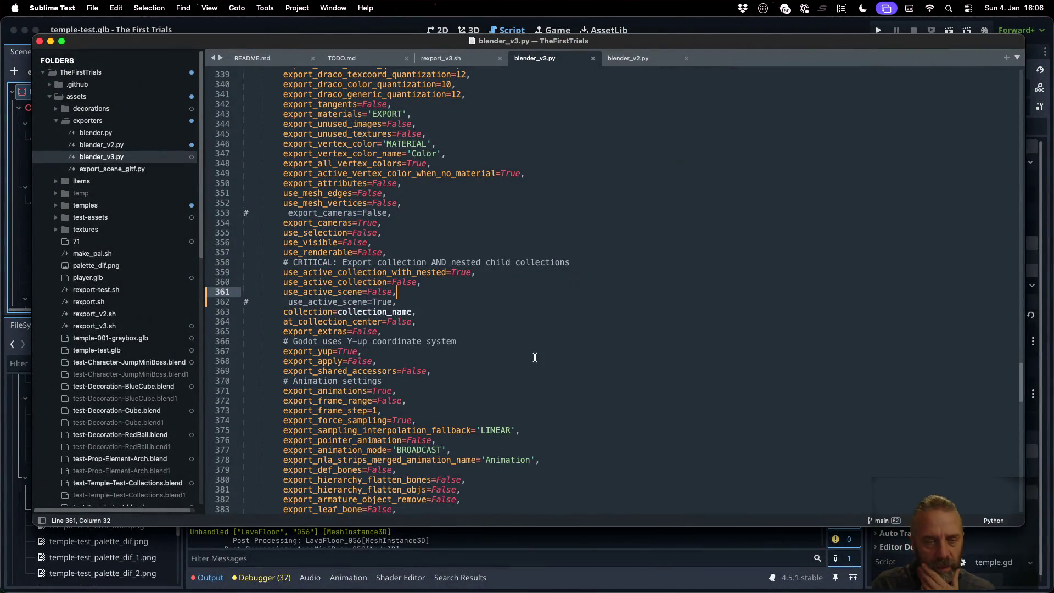
pyautogui.press('Up')
pyautogui.hotkey('shift', 'Right')
pyautogui.hotkey('shift', 'Right')
pyautogui.hotkey('shift', 'Right')
pyautogui.write('True')
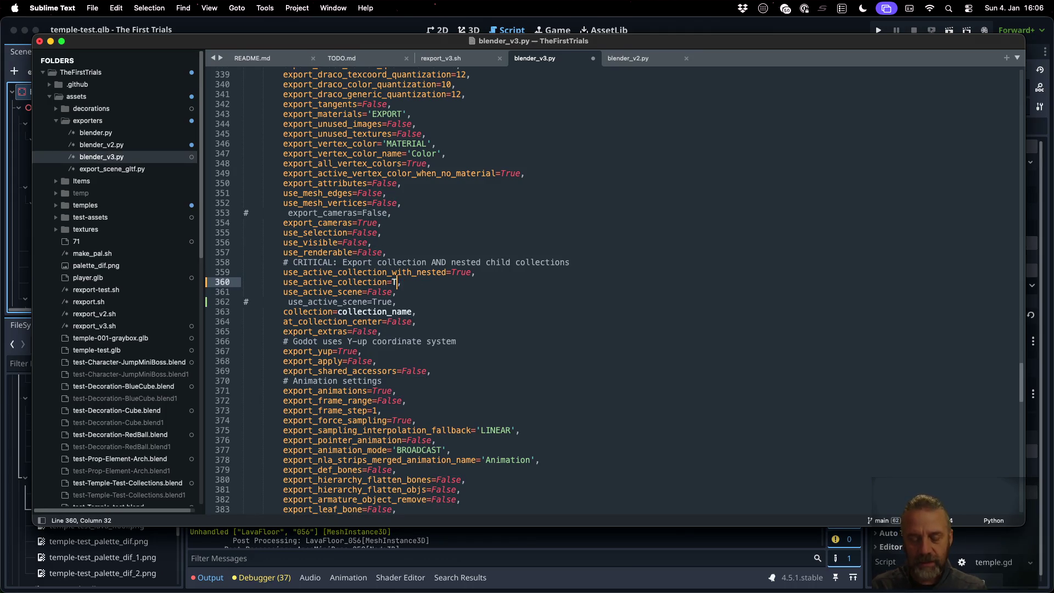
pyautogui.press('super+s')
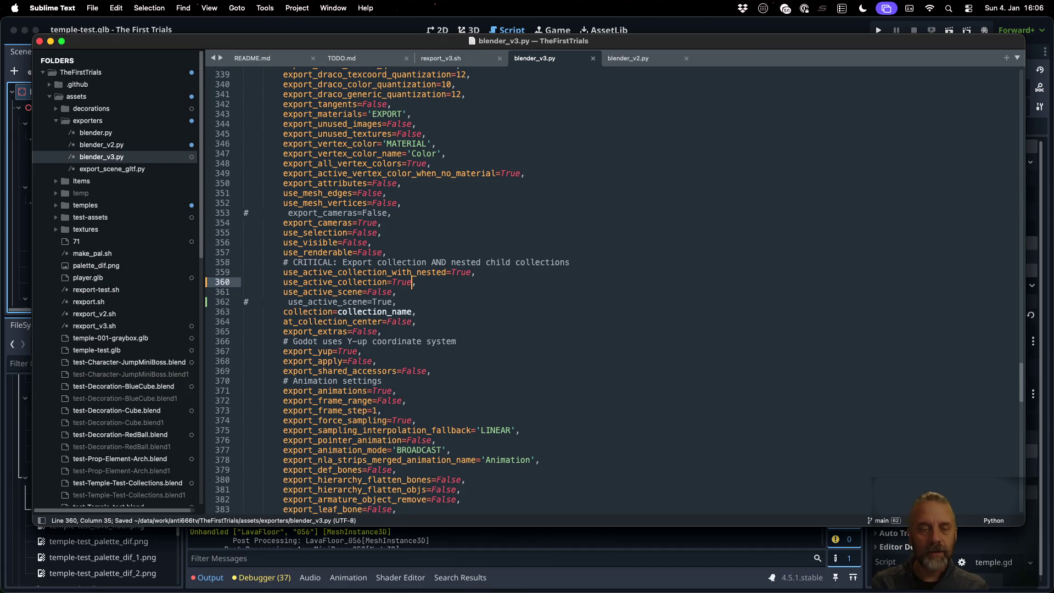
pyautogui.press('Down')
pyautogui.hotkey('ctrl', 'Right')
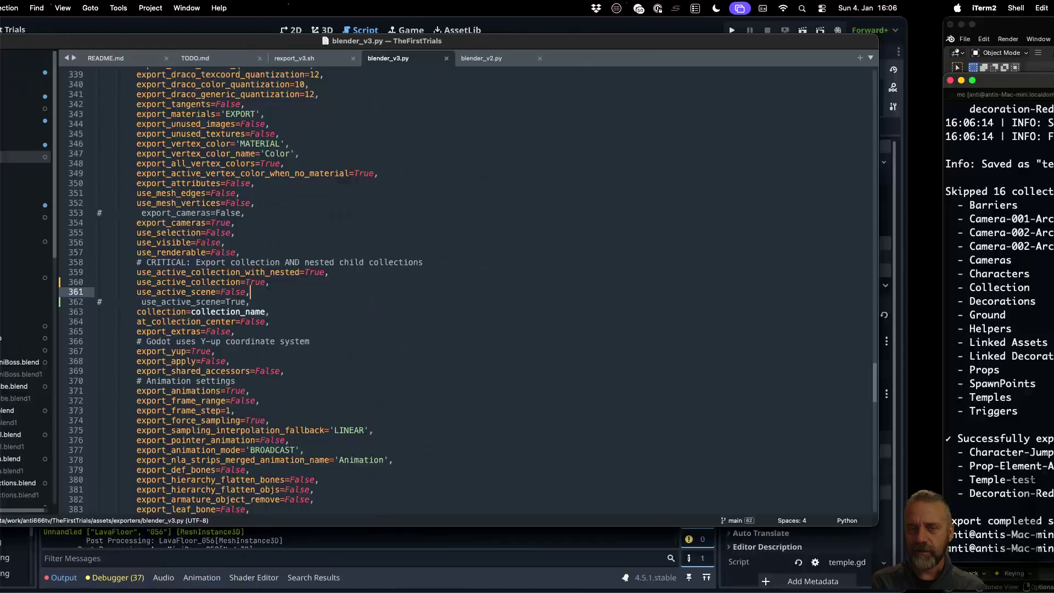
pyautogui.press('Return')
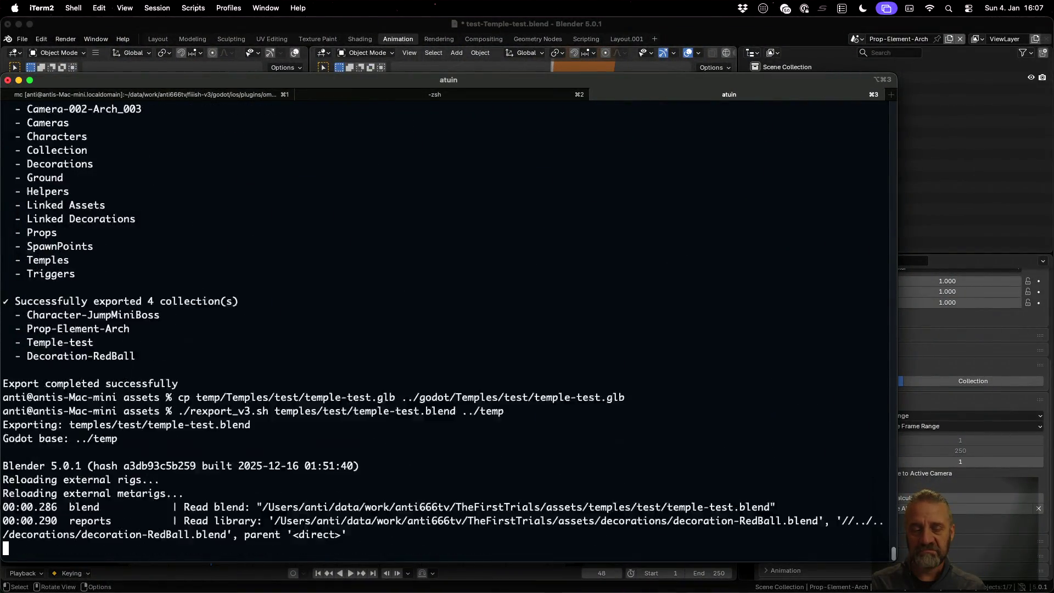
# - Copy the new temple-test.glb into Godot, reload it from disk, and open its scene anyway
pyautogui.press('Up')
pyautogui.press('Up')
pyautogui.press('Return')
pyautogui.hotkey('ctrl', 'Left')
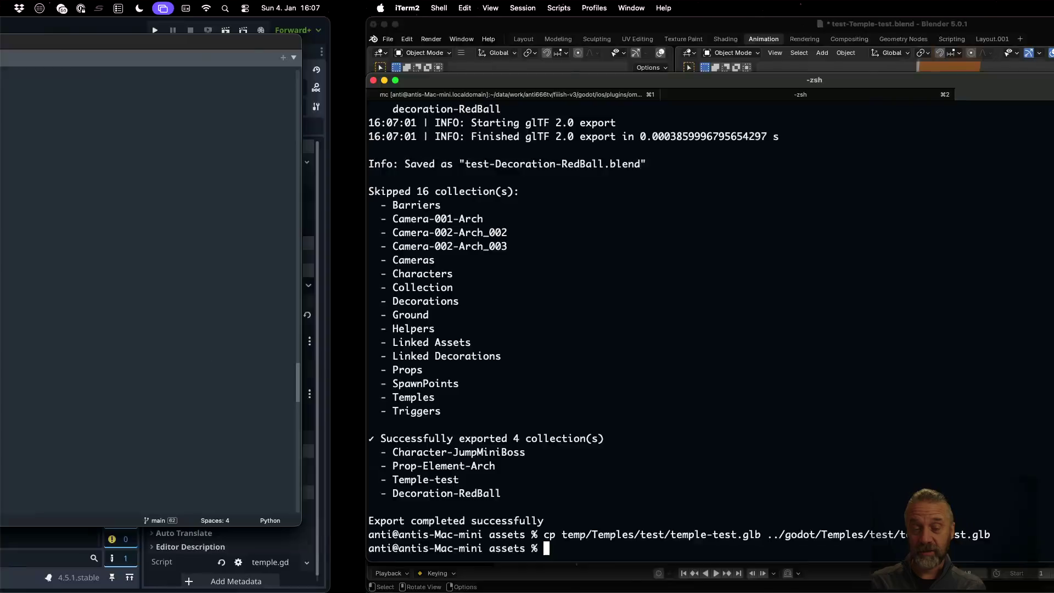
pyautogui.click(576, 556)
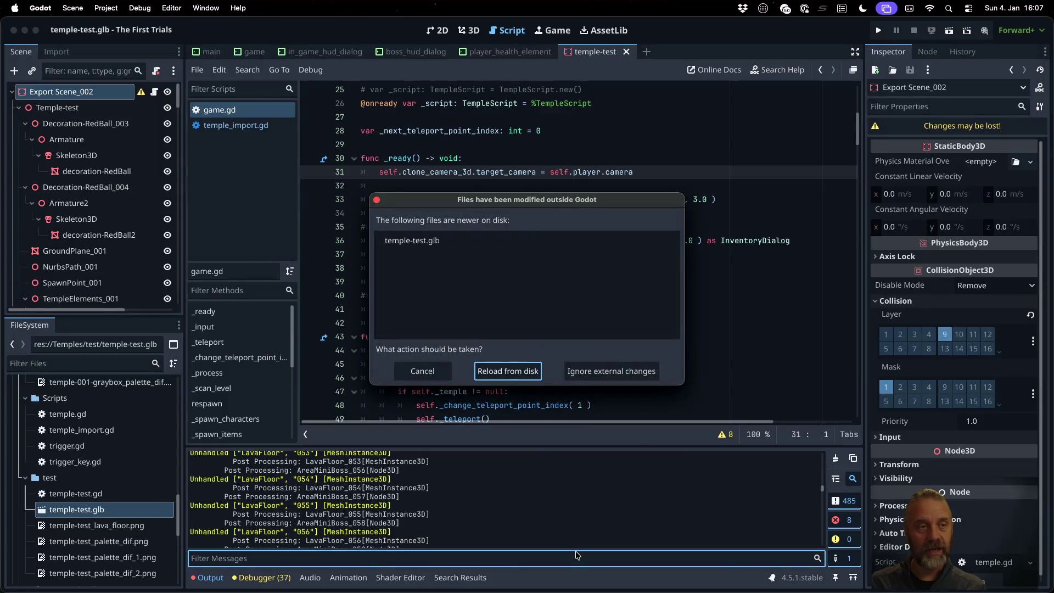
pyautogui.click(522, 372)
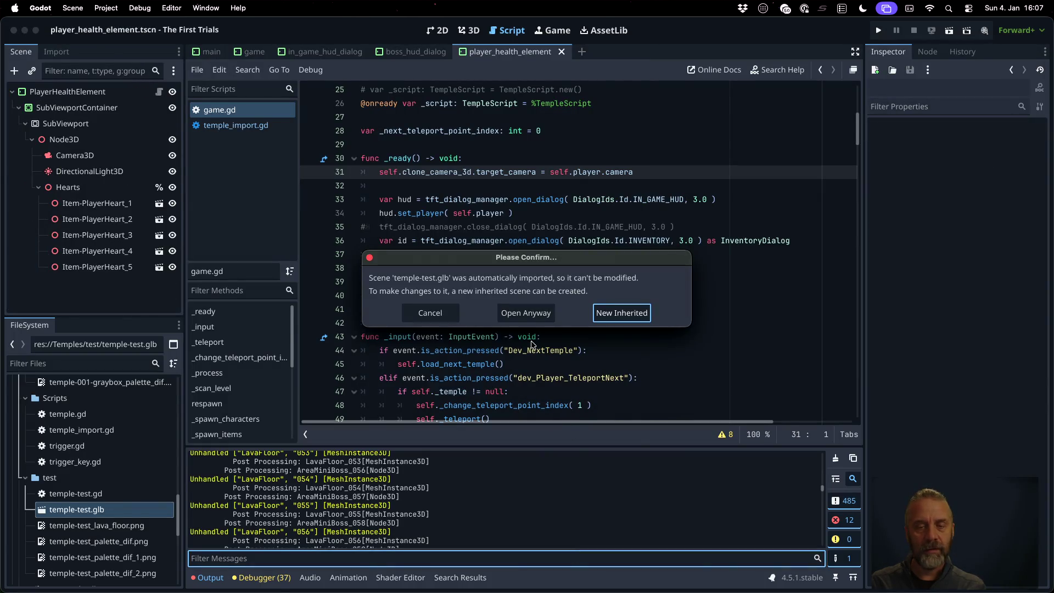
pyautogui.click(523, 312)
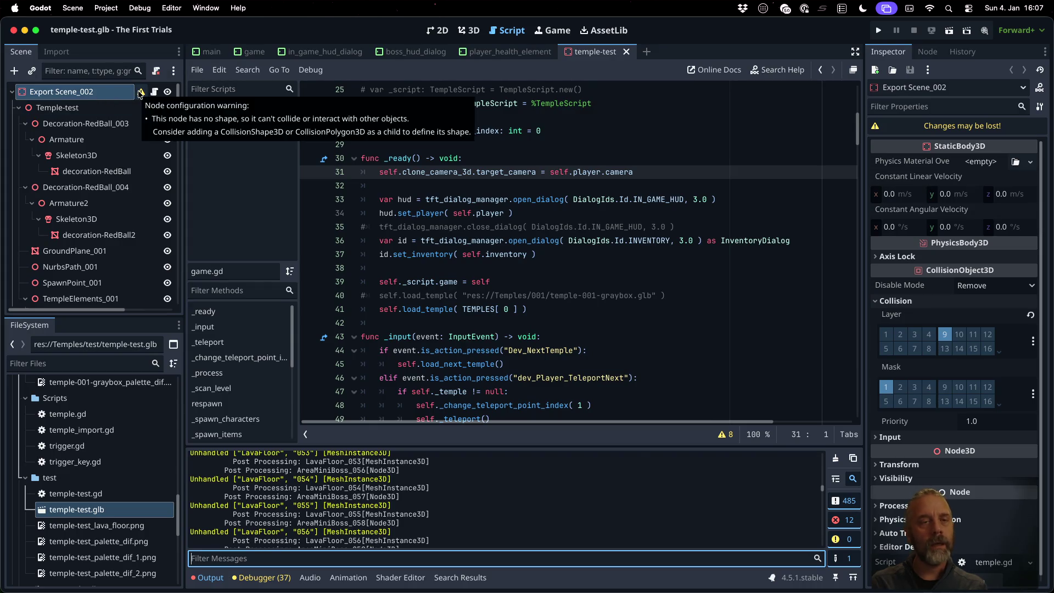
pyautogui.press('super+Tab')
pyautogui.hotkey('ctrl', 'Up')
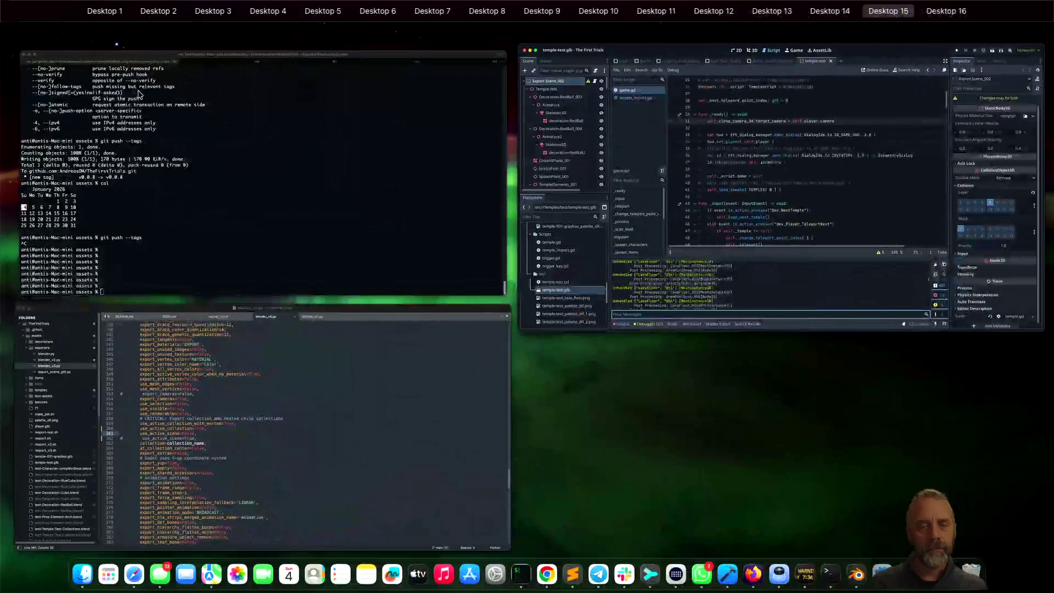
# - In Sublime Text, select export_scene on line 274
pyautogui.click(279, 411)
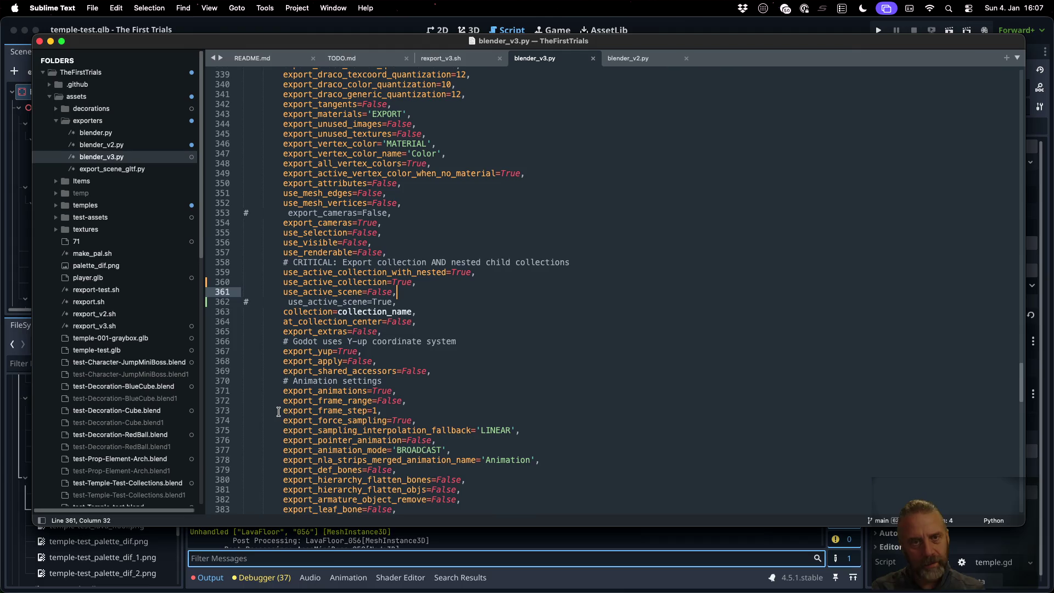
pyautogui.scroll(15, 376, 375)
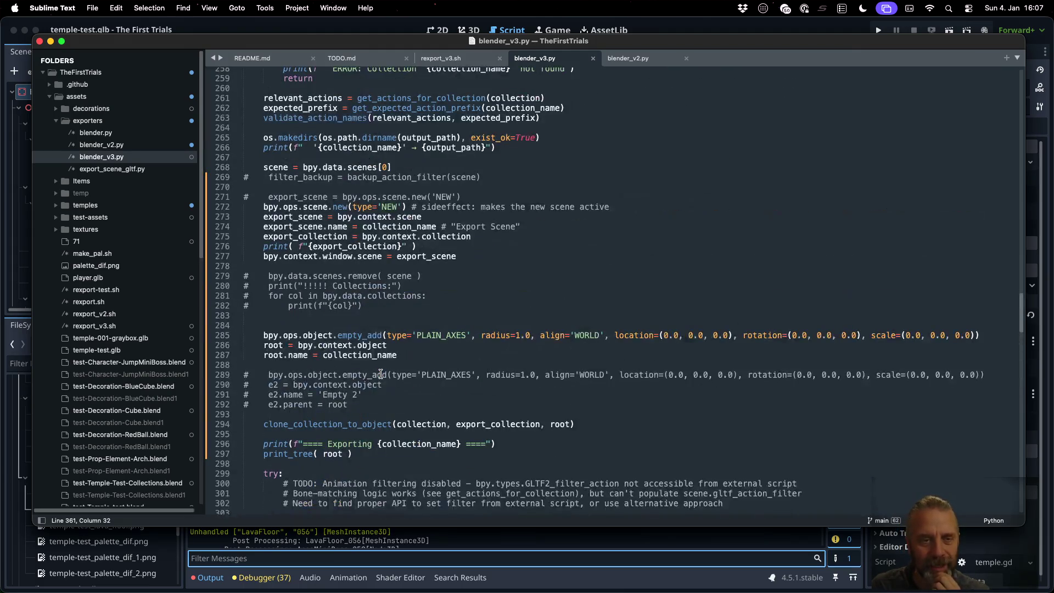
pyautogui.click(411, 226)
pyautogui.doubleClick(324, 227)
pyautogui.scroll(-15, 475, 321)
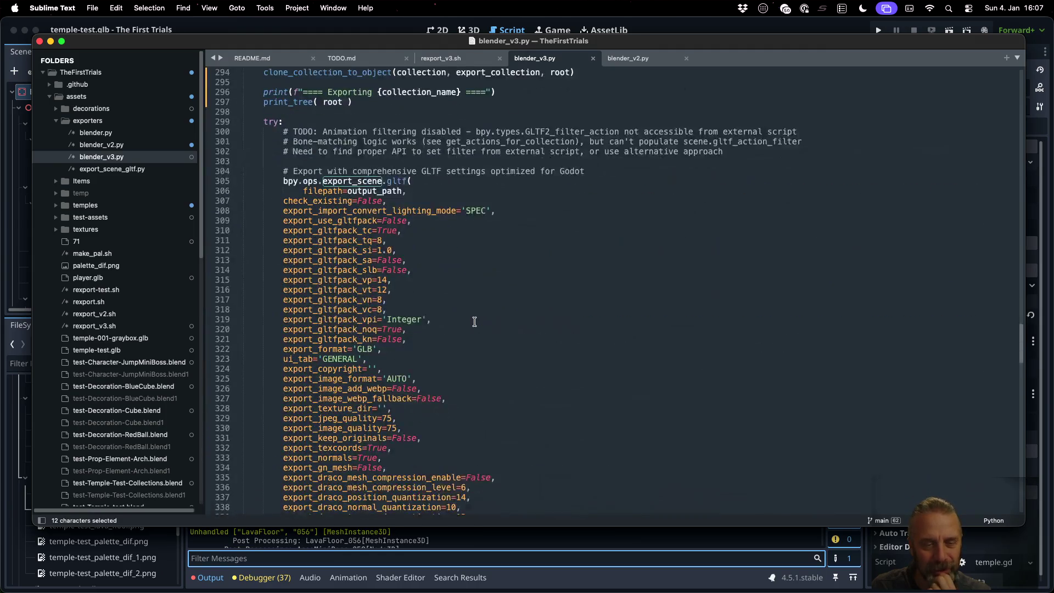
# - Uncomment use_active_scene=True on line 362 and comment out the collection line 363
pyautogui.click(431, 187)
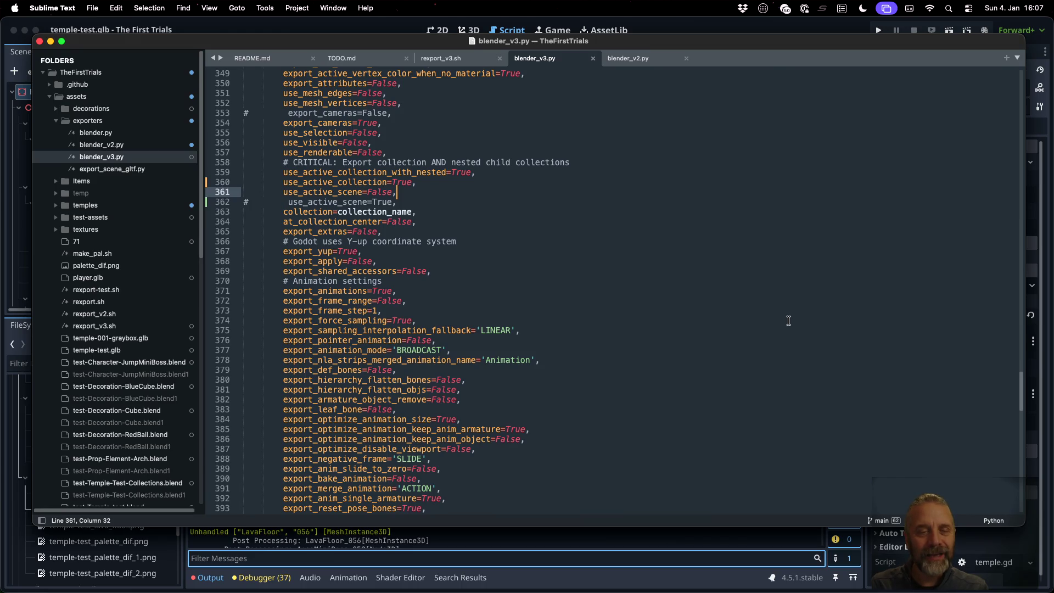
pyautogui.press('Right')
pyautogui.press('super+slash')
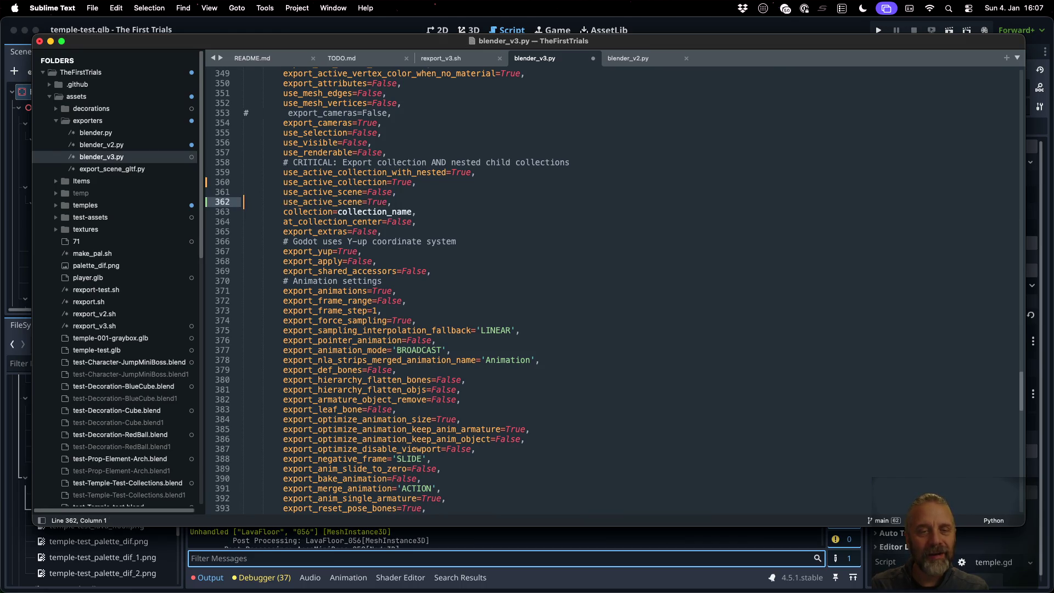
pyautogui.press('Down')
pyautogui.write('#')
# - Set use_active_collection to False, save blender_v3.py, and comment out line 361
pyautogui.press('Up')
pyautogui.press('Up')
pyautogui.press('Up')
pyautogui.press('super+Right')
pyautogui.press('Left')
pyautogui.hotkey('shift', 'Left')
pyautogui.hotkey('shift', 'Left')
pyautogui.hotkey('shift', 'Left')
pyautogui.write('Faks')
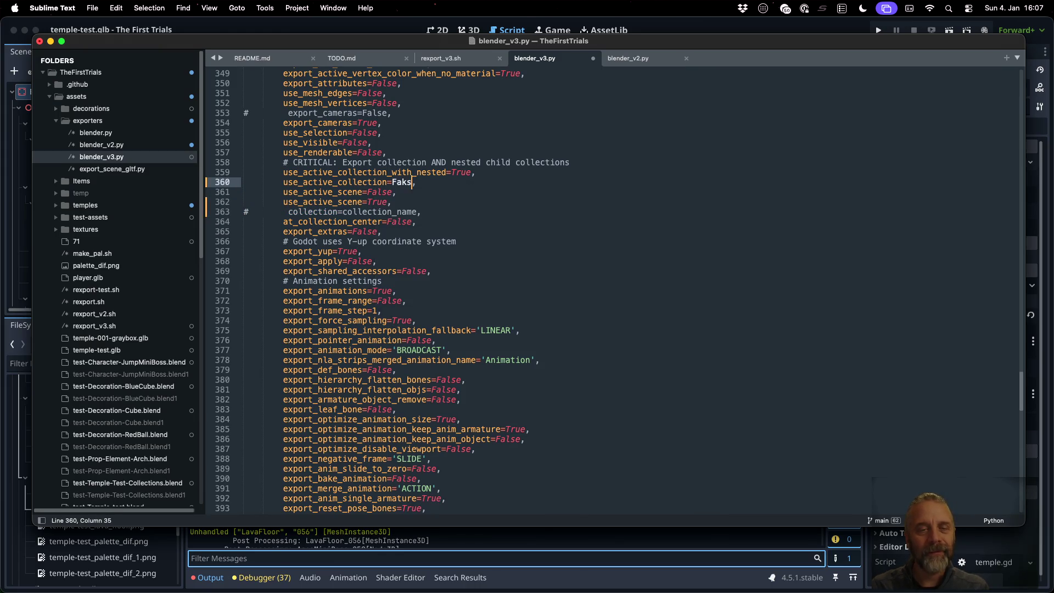
pyautogui.press('BackSpace')
pyautogui.write('l')
pyautogui.press('super+s')
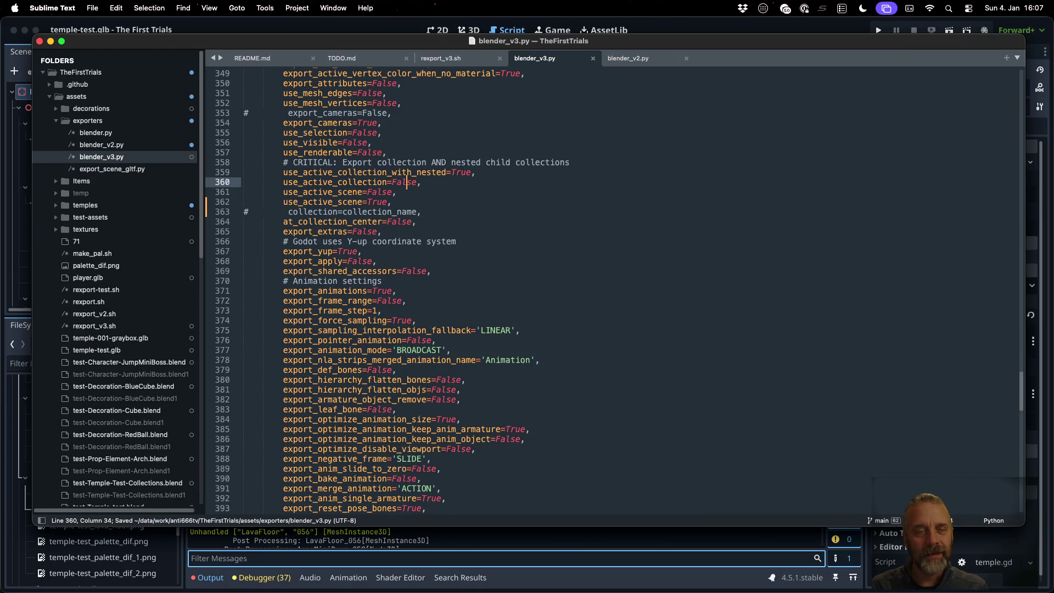
pyautogui.click(245, 192)
pyautogui.write('#')
# - Rerun ./rexport_v3.sh in iTerm2
pyautogui.press('super+Tab')
pyautogui.press('Up')
pyautogui.press('Up')
pyautogui.press('Return')
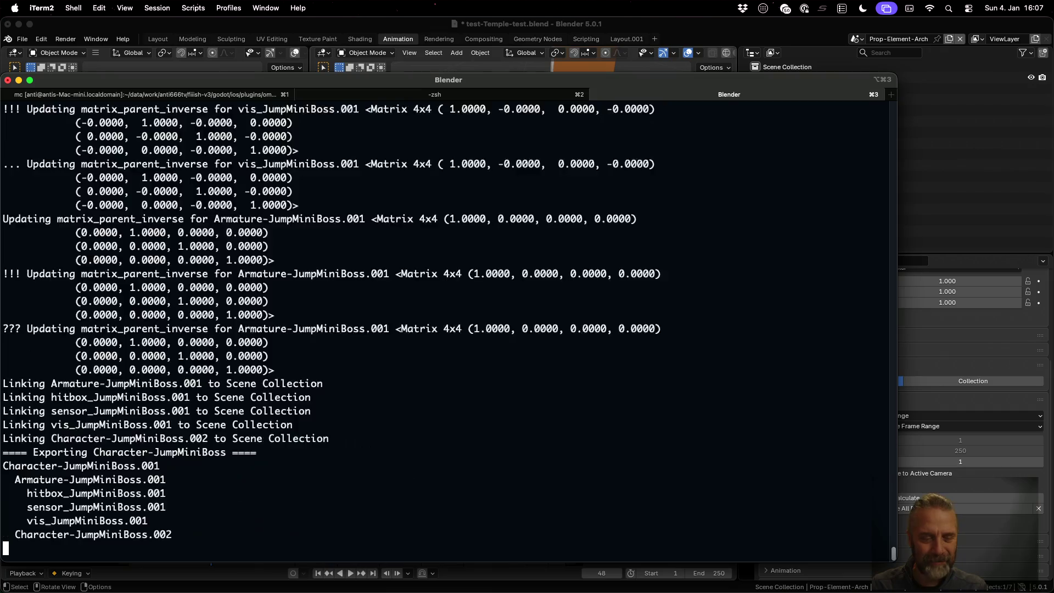
# - Select the Export Scene_002 root node of temple-test.glb in Godot's Scene dock
pyautogui.press('Up')
pyautogui.hotkey('ctrl', 'Up')
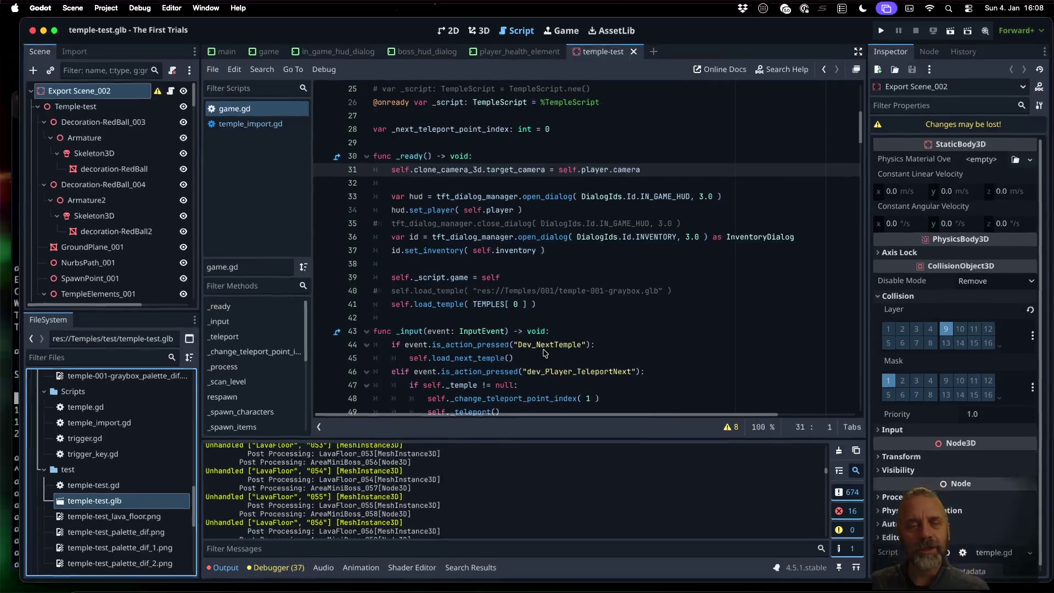
pyautogui.click(341, 508)
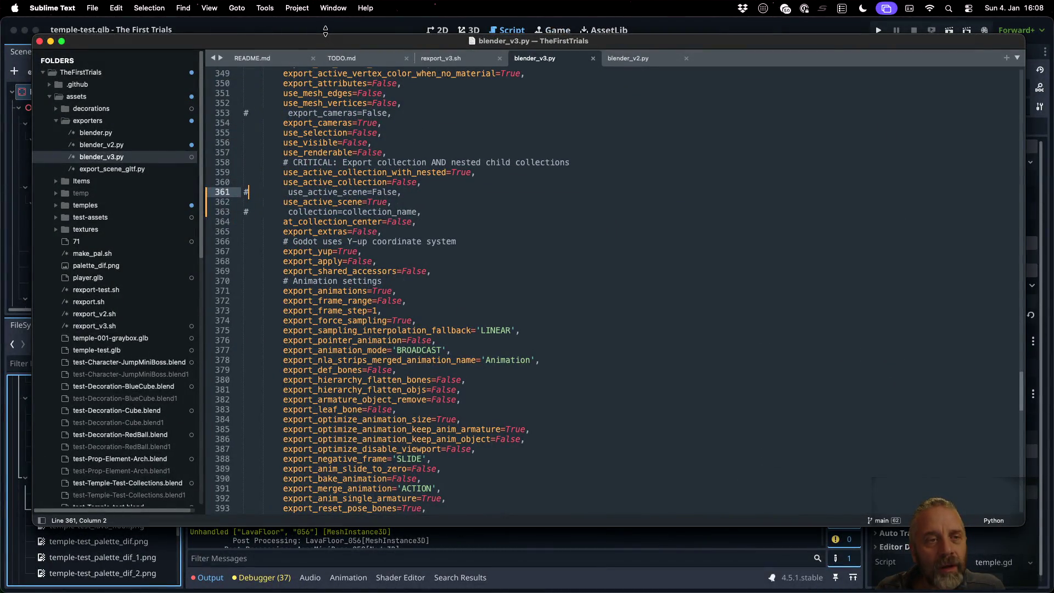
pyautogui.click(325, 31)
pyautogui.click(84, 94)
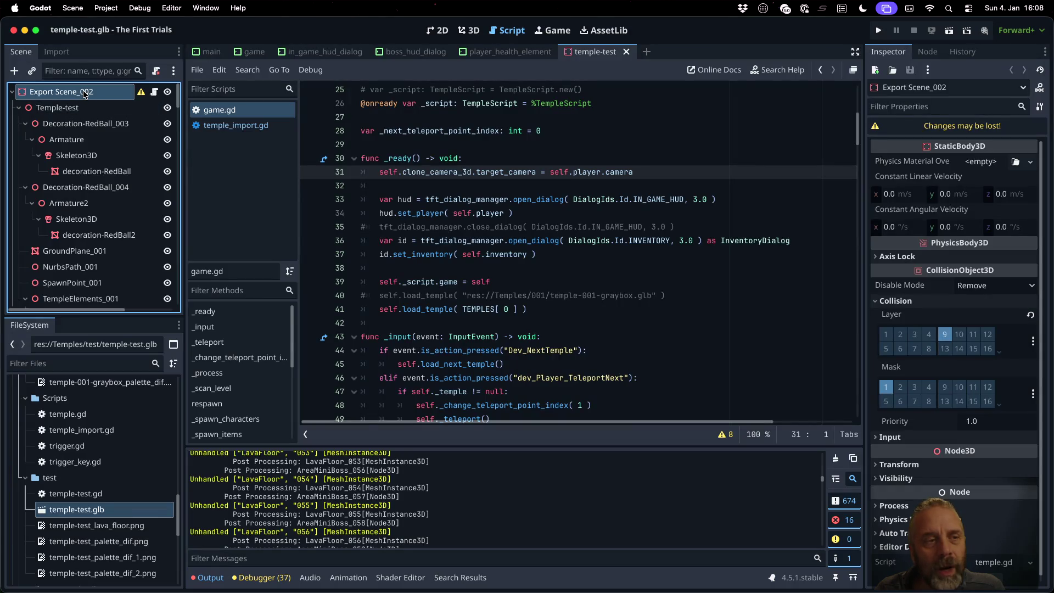
# - Move to the terminal desktop and bring Blender to the front
pyautogui.moveTo(585, 196)
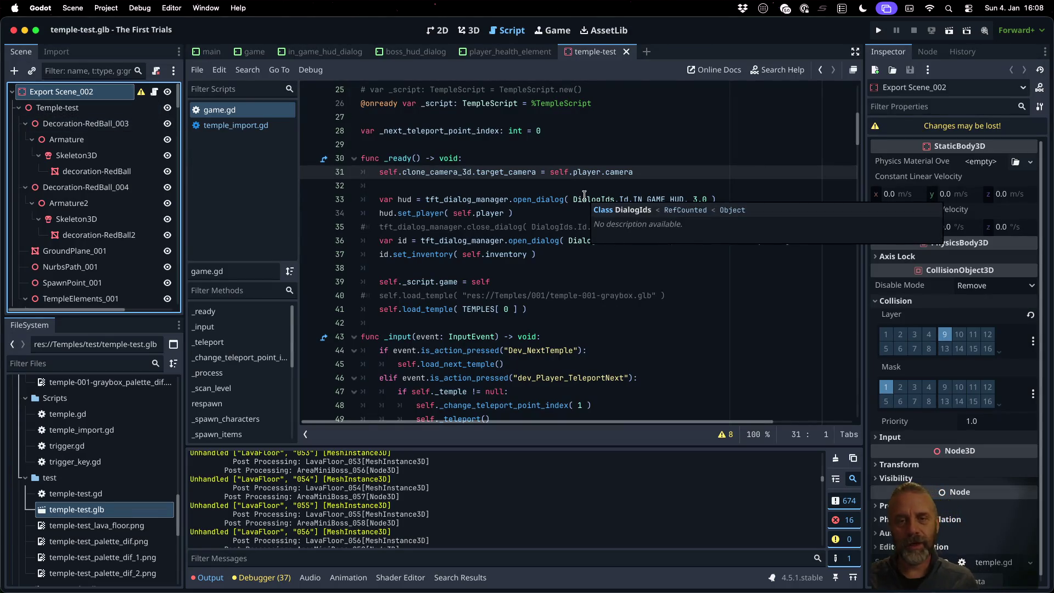
pyautogui.hotkey('ctrl', 'Right')
pyautogui.click(644, 19)
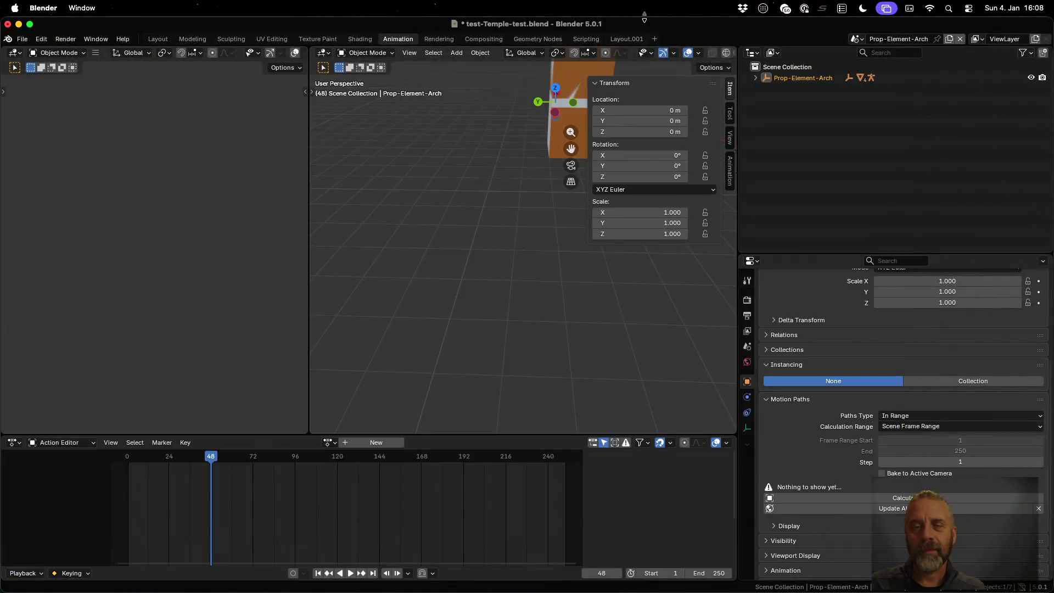
# - Open decoration-RedBall.blend from recent files, discarding unsaved changes
pyautogui.click(22, 39)
pyautogui.moveTo(66, 75)
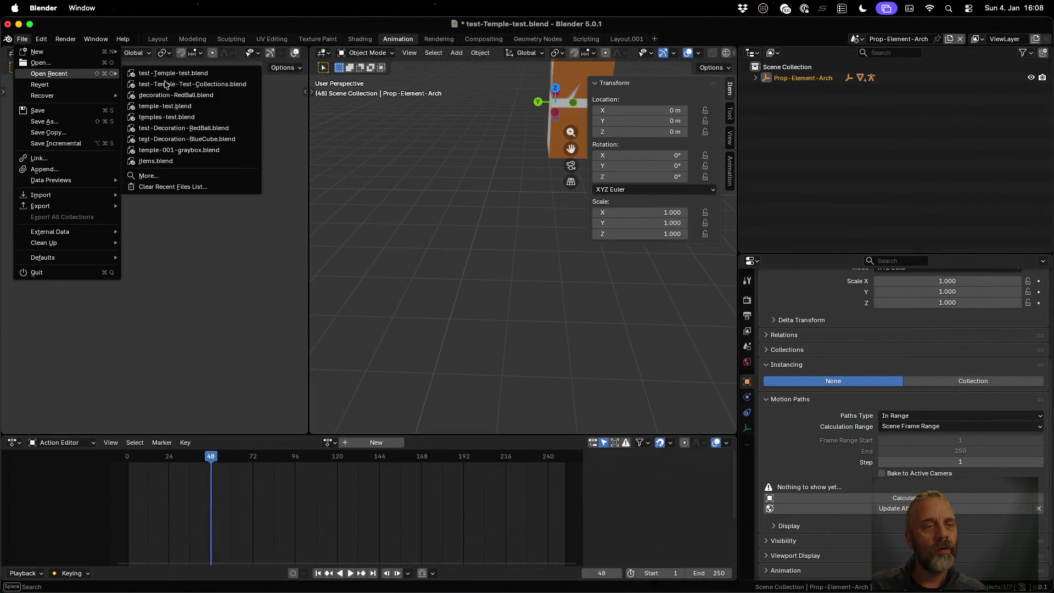
pyautogui.click(175, 94)
pyautogui.click(492, 327)
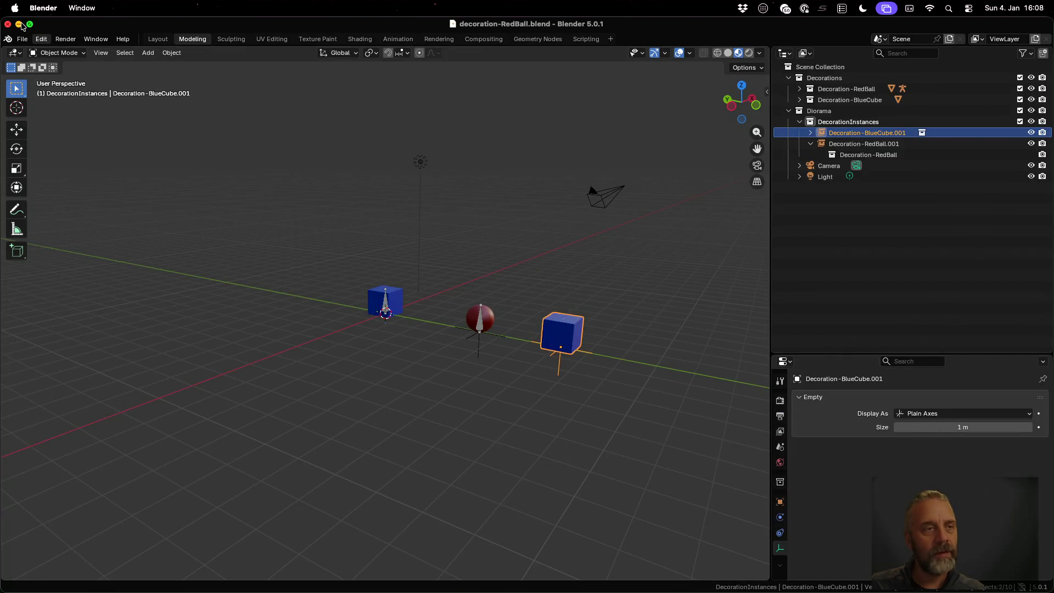
# - Load test-Temple-test.blend from the recent files list
pyautogui.click(22, 39)
pyautogui.moveTo(60, 73)
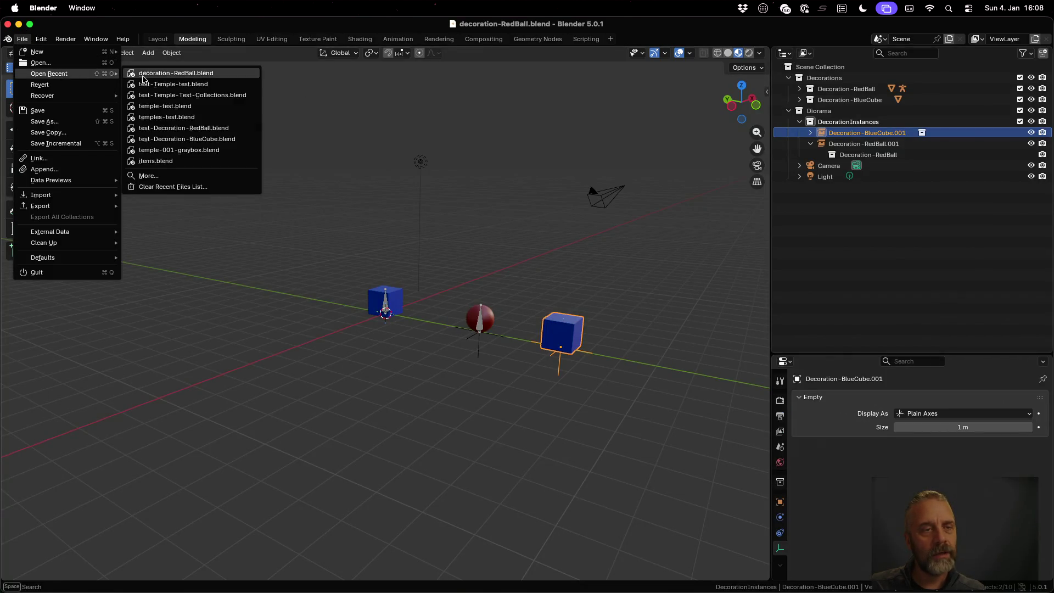
pyautogui.click(197, 85)
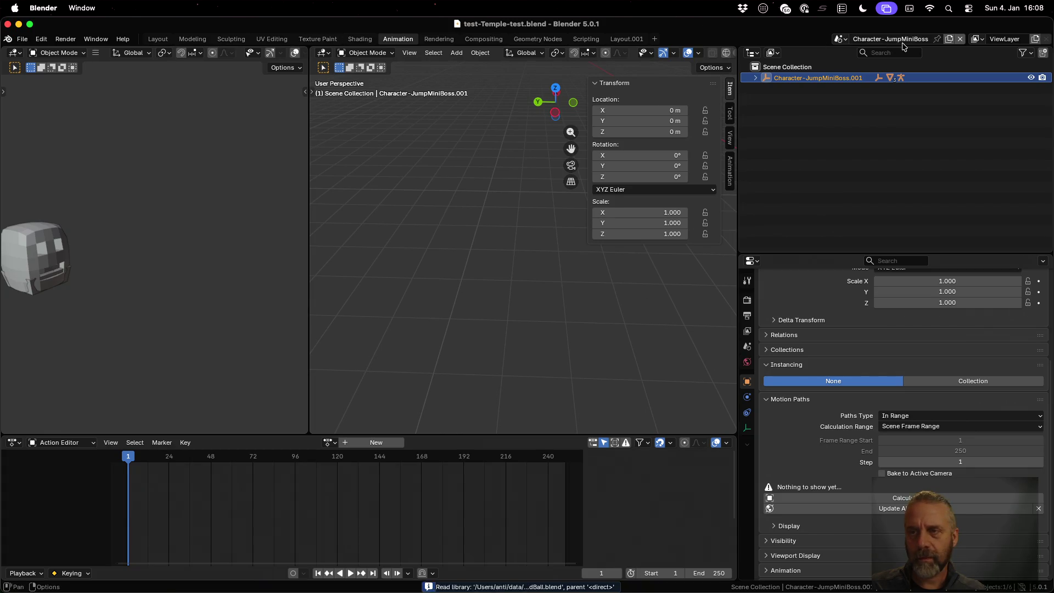
# - Switch to the Temple-test scene using the scene browser in the top bar
pyautogui.click(862, 38)
pyautogui.click(840, 39)
pyautogui.click(840, 38)
pyautogui.click(868, 89)
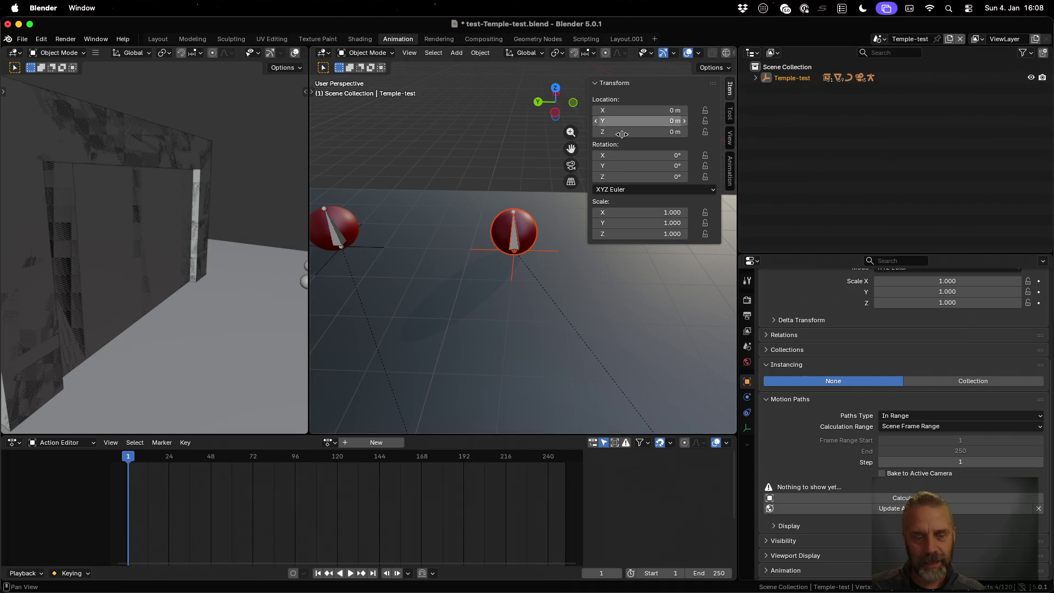
# - In iTerm2, highlight Temple-test in the export log and scroll through the exported collections
pyautogui.hotkey('ctrl', 'Up')
pyautogui.click(225, 229)
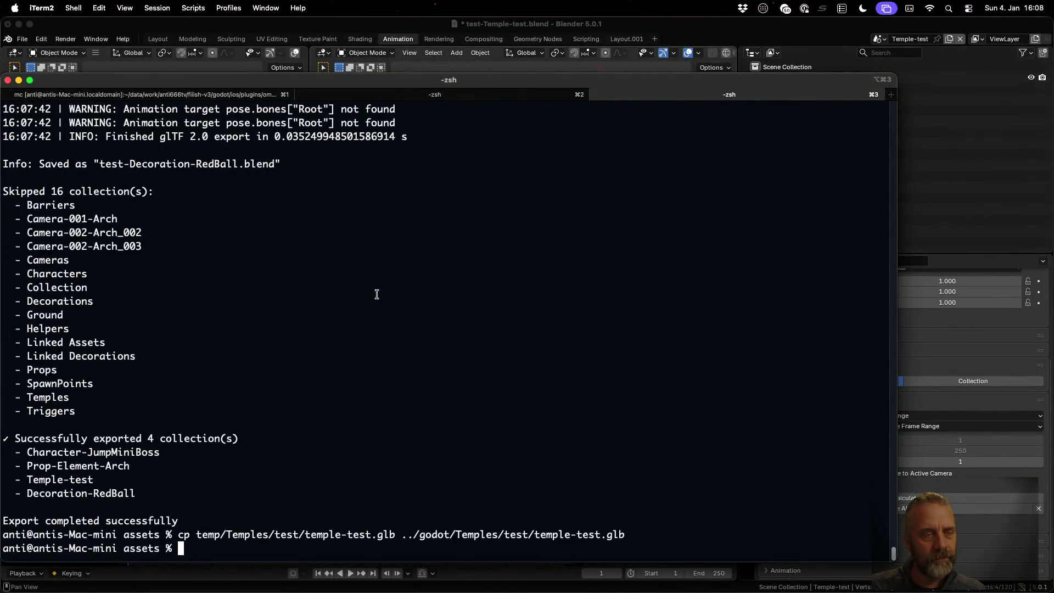
pyautogui.moveTo(29, 477); pyautogui.dragTo(92, 480)
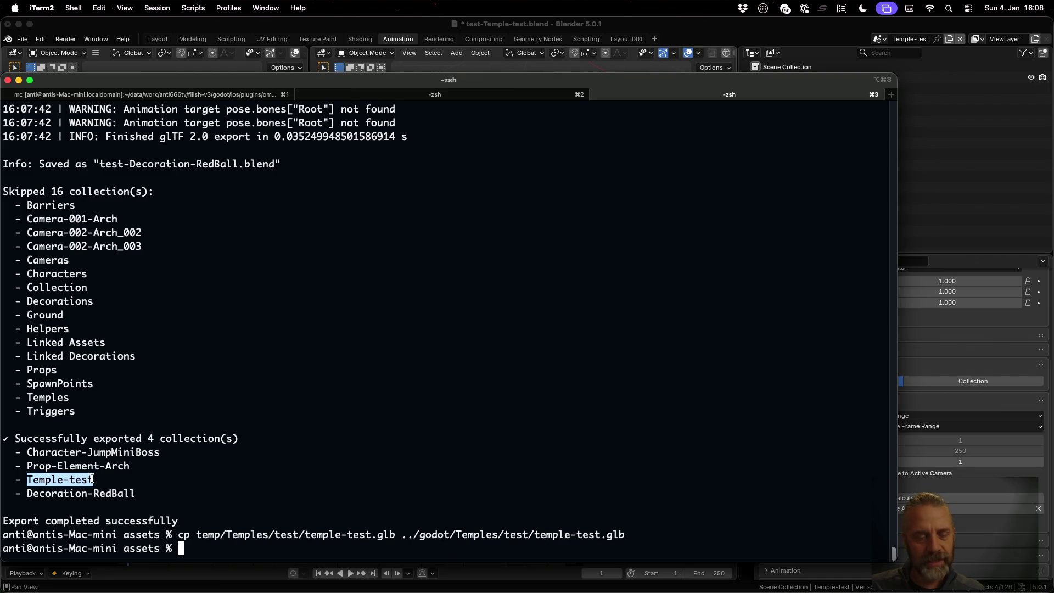
pyautogui.scroll(15, 253, 445)
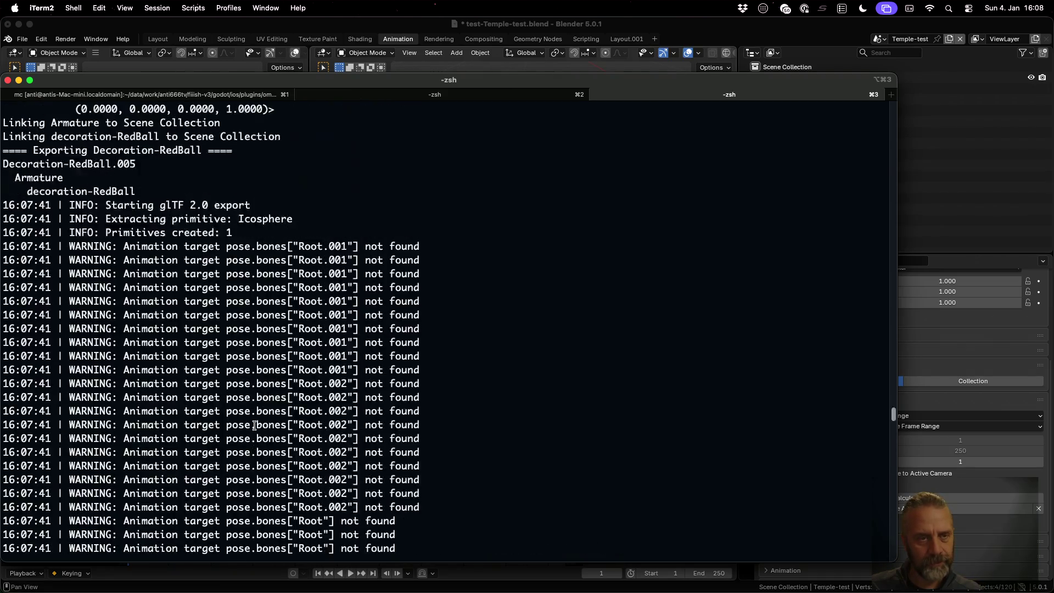
pyautogui.scroll(-10, 255, 426)
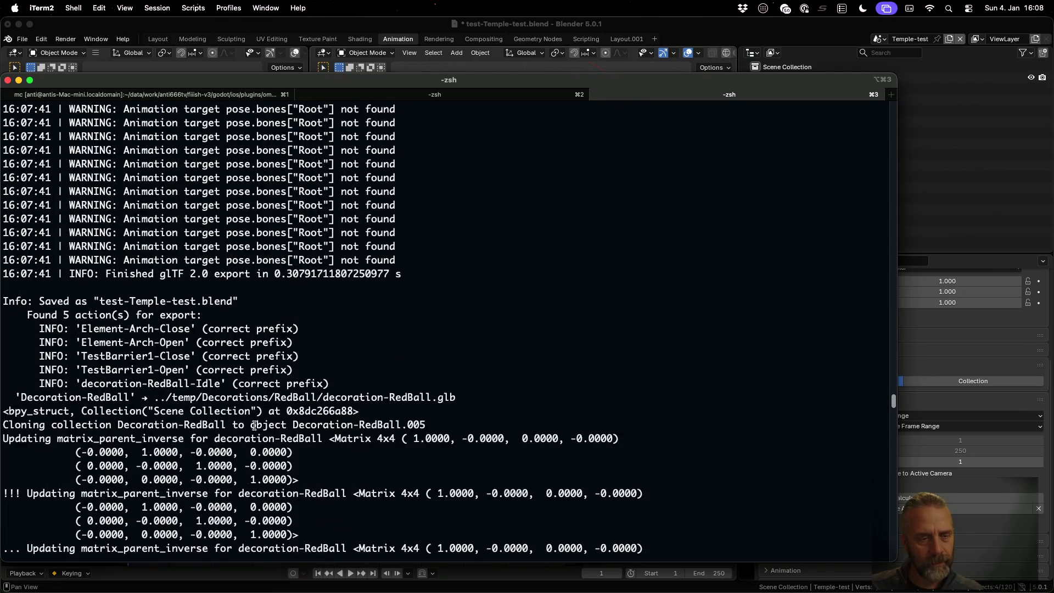
pyautogui.scroll(-8, 255, 425)
pyautogui.scroll(1, 254, 426)
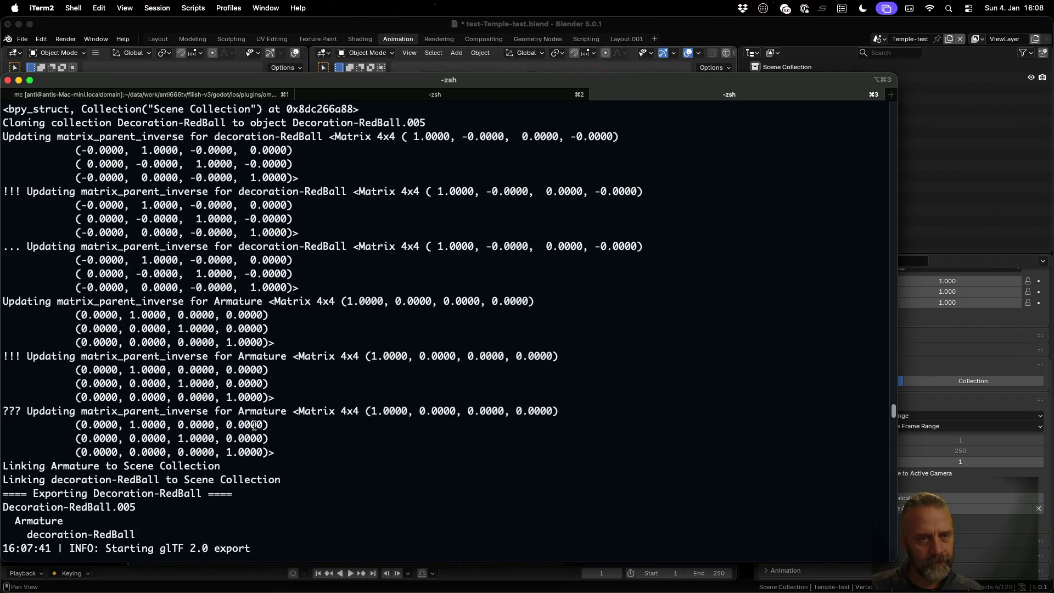
pyautogui.hotkey('ctrl', 'Left')
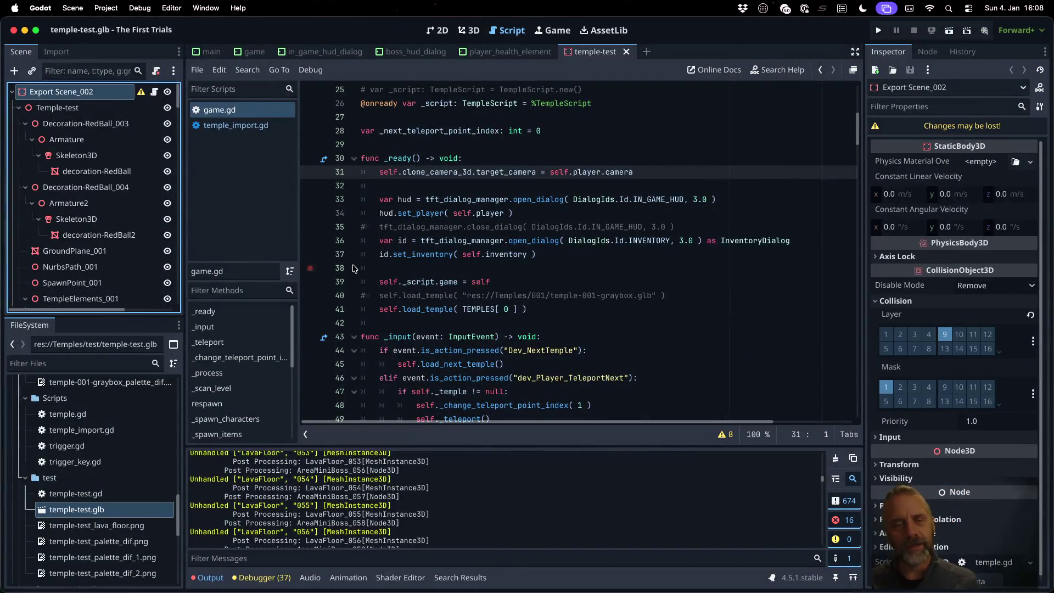
pyautogui.hotkey('ctrl', 'Up')
# - Search blender_v3.py for 'Upda' and comment out the debug print on line 204 with ##
pyautogui.click(308, 184)
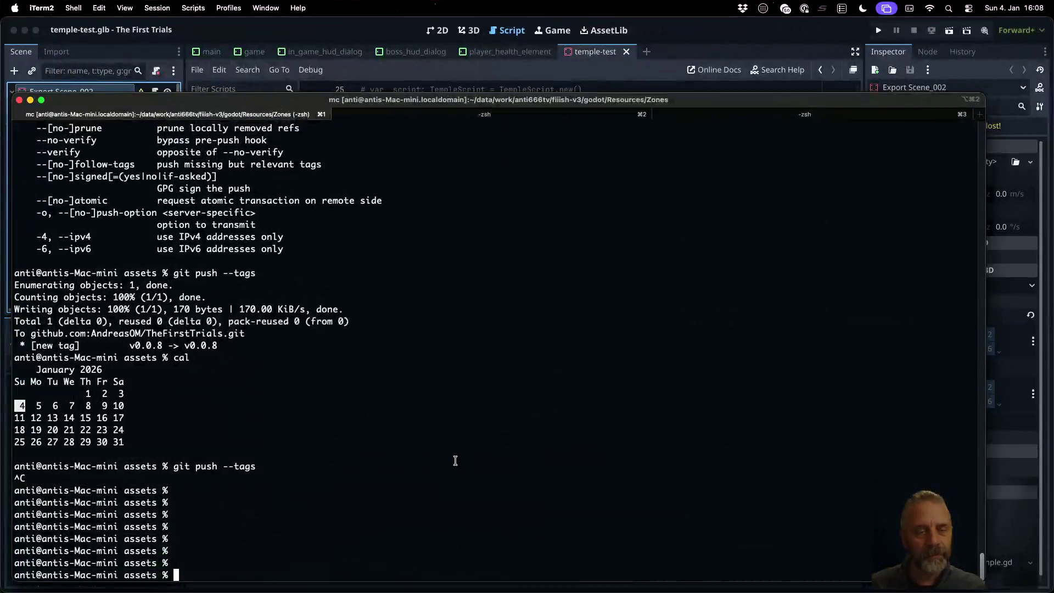
pyautogui.hotkey('ctrl', 'Up')
pyautogui.click(463, 488)
pyautogui.press('super+f')
pyautogui.press('Return')
pyautogui.write('da')
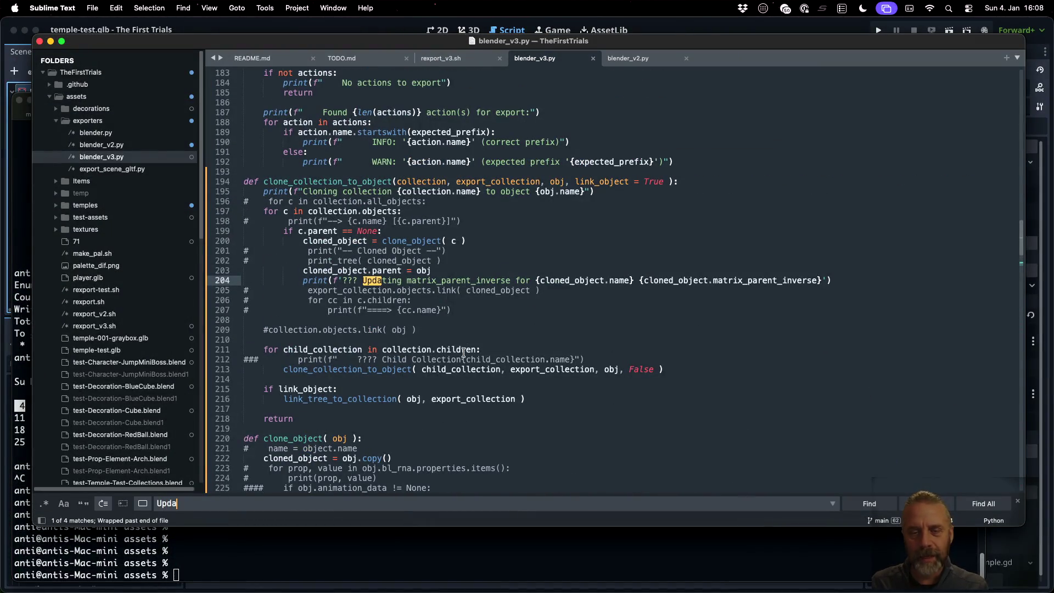
pyautogui.click(566, 271)
pyautogui.press('Down')
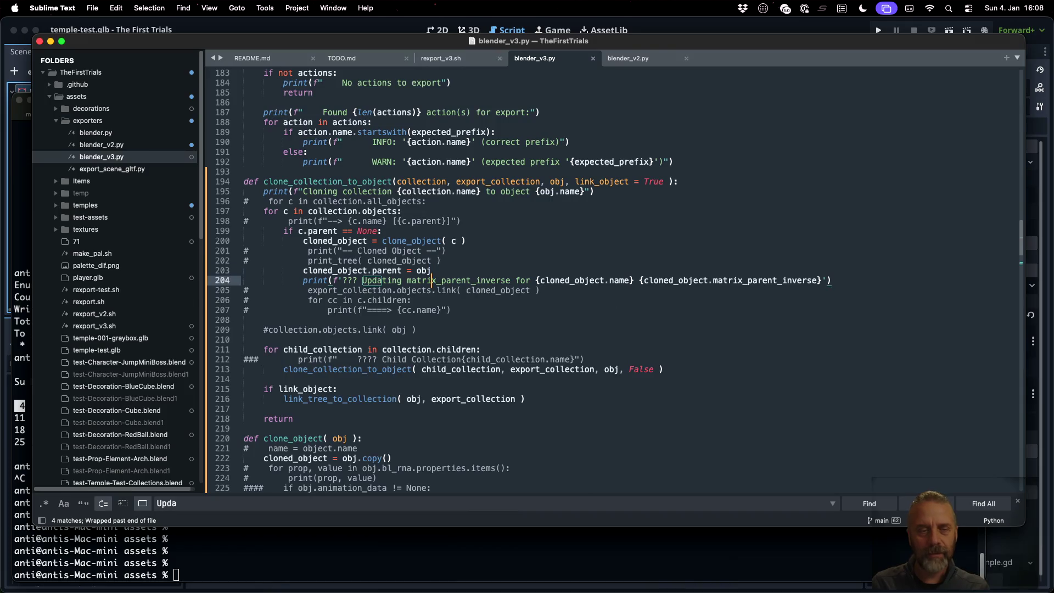
pyautogui.write('##')
# - Comment out the Updating prints on lines 234, 235 and 237 with ## and save blender_v3.py
pyautogui.press('super+g')
pyautogui.press('super+g')
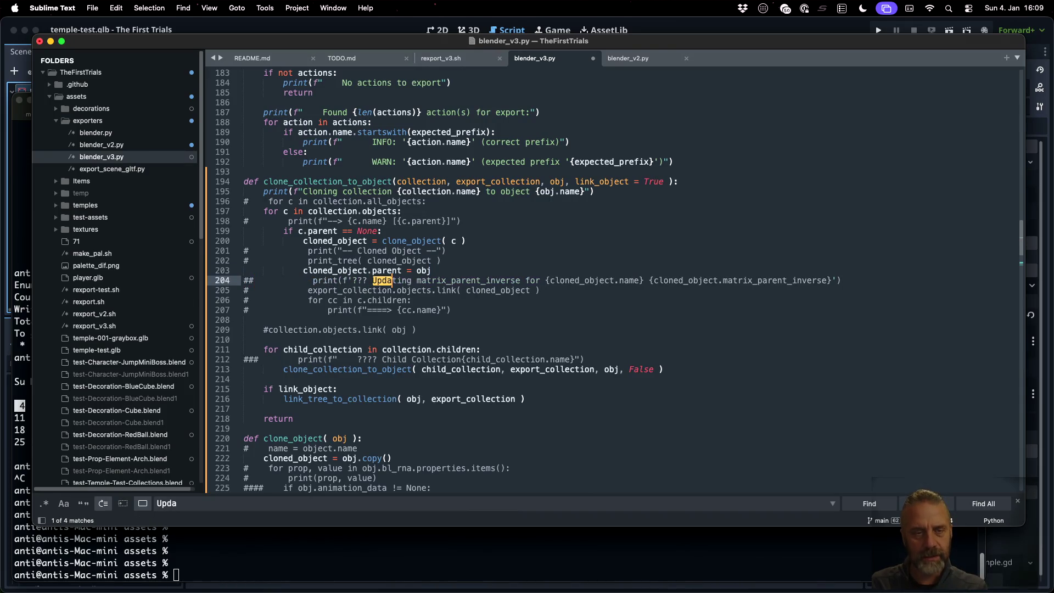
pyautogui.press('super+Left')
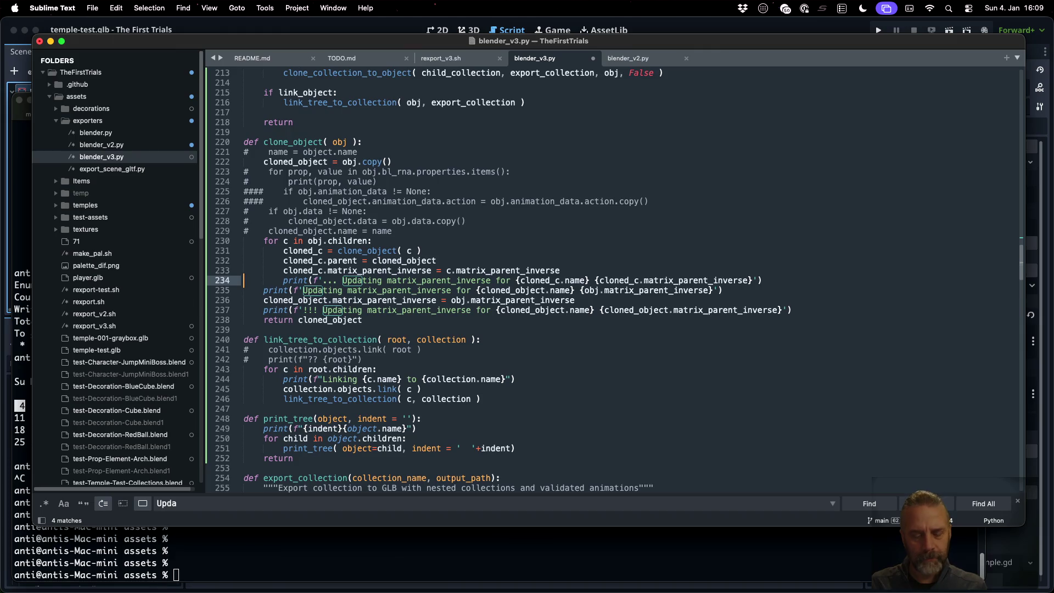
pyautogui.write('##')
pyautogui.press('Down')
pyautogui.write('##')
pyautogui.press('Down')
pyautogui.press('Down')
pyautogui.press('super+Left')
pyautogui.write('##')
pyautogui.press('super+s')
pyautogui.press('super+Tab')
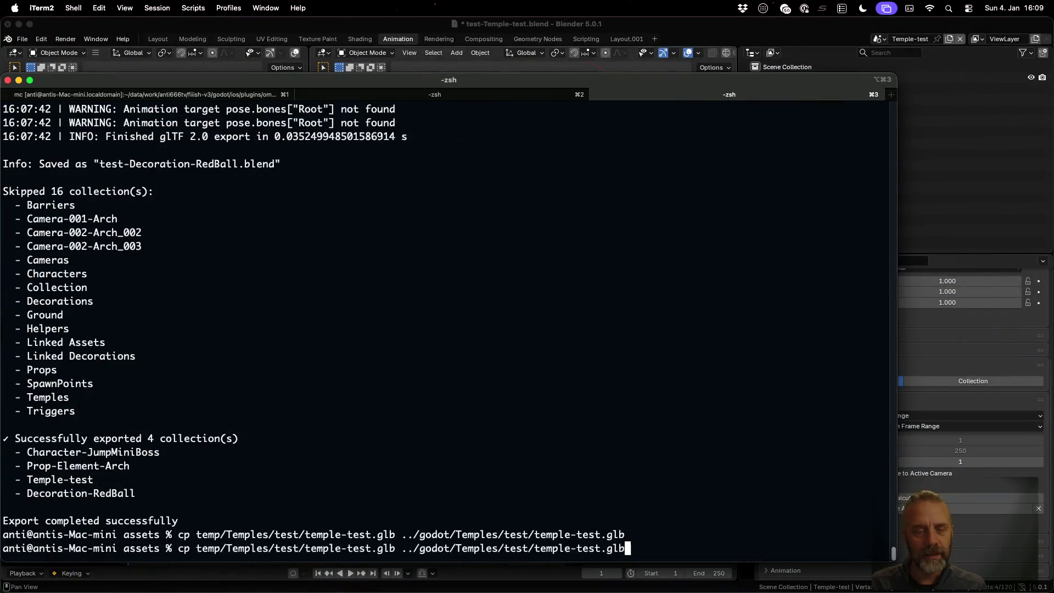
# - Rerun the previous copy command and the export script from history
pyautogui.press('Up')
pyautogui.press('Return')
pyautogui.press('Up')
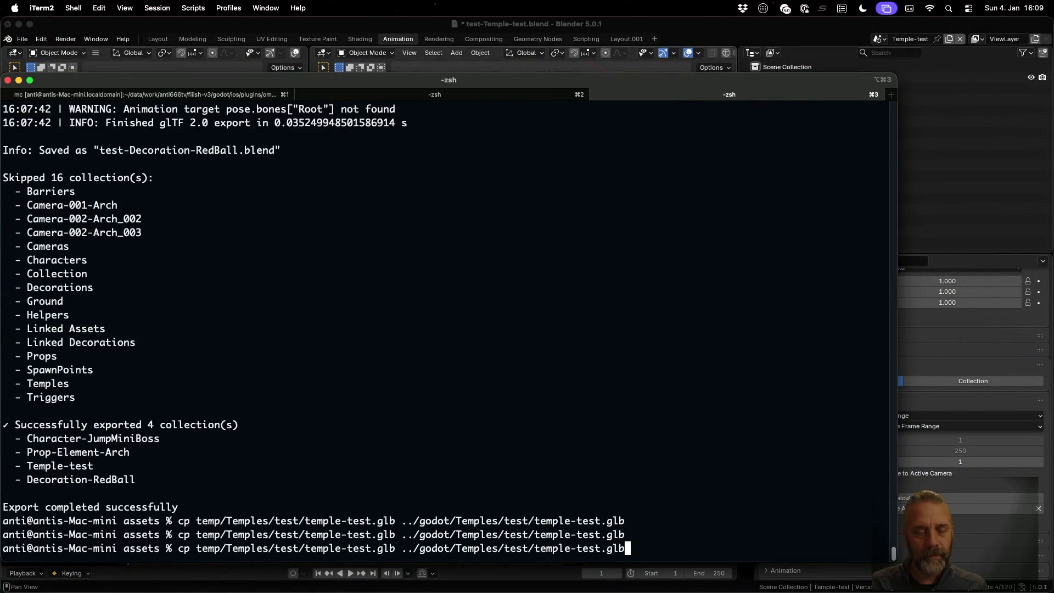
pyautogui.press('Up')
pyautogui.press('Return')
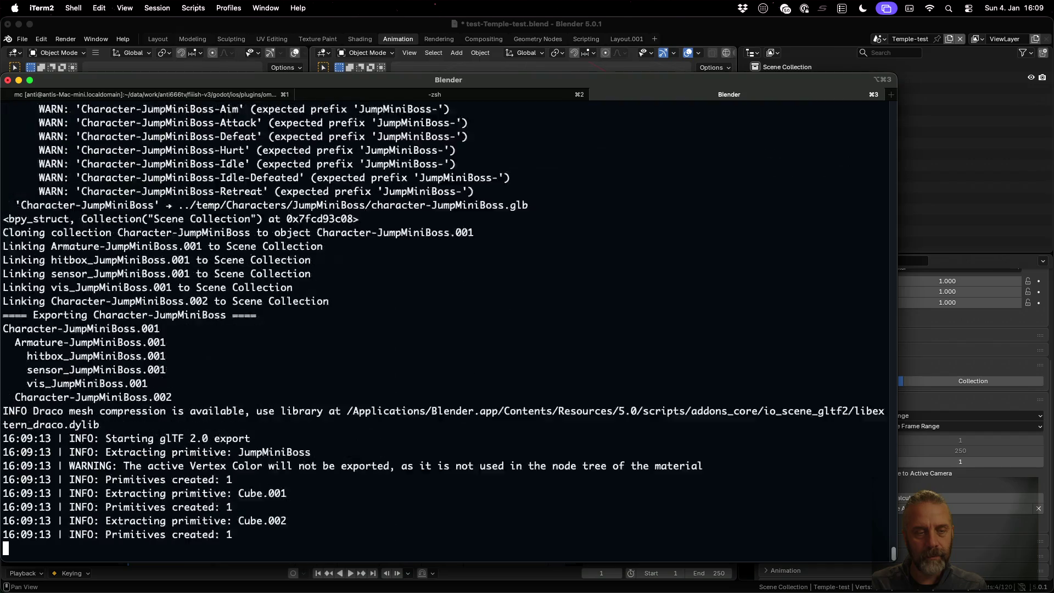
# - Delete the temp folder with rm -rf temp and rerun rexport_v3.sh on temple-test.blend
pyautogui.press('Up')
pyautogui.press('Down')
pyautogui.write('rm -rf temp')
pyautogui.press('Return')
pyautogui.press('Up')
pyautogui.press('Up')
pyautogui.press('Return')
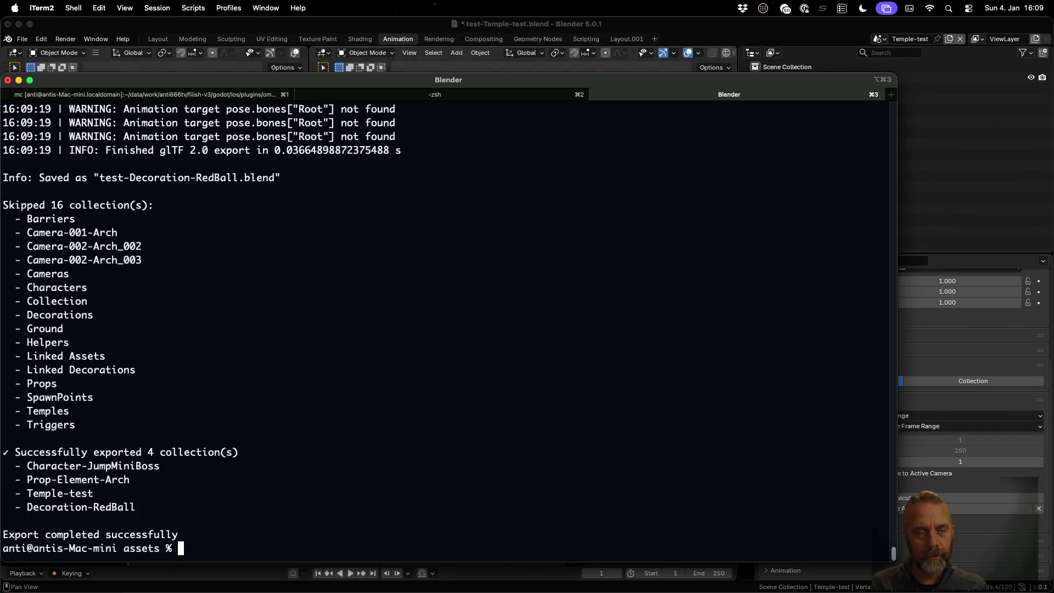
# - Try copying temple-test.glb into Godot and scroll through the export output to check it
pyautogui.press('Up')
pyautogui.press('Up')
pyautogui.press('Down')
pyautogui.press('Up')
pyautogui.press('Return')
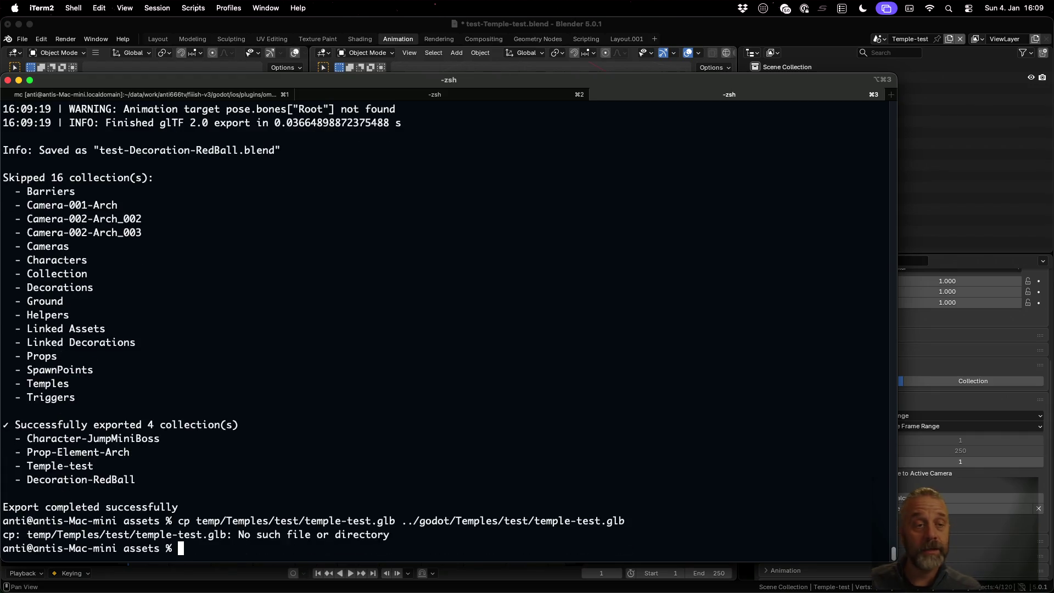
pyautogui.scroll(10, 574, 347)
pyautogui.scroll(-10, 575, 348)
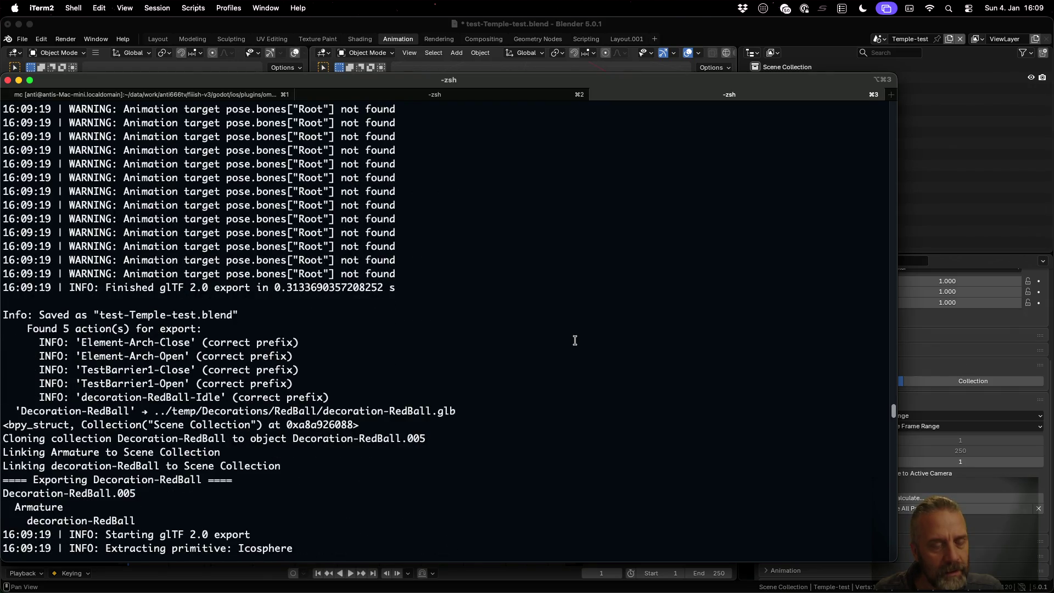
pyautogui.scroll(-1, 575, 341)
pyautogui.scroll(-1, 575, 340)
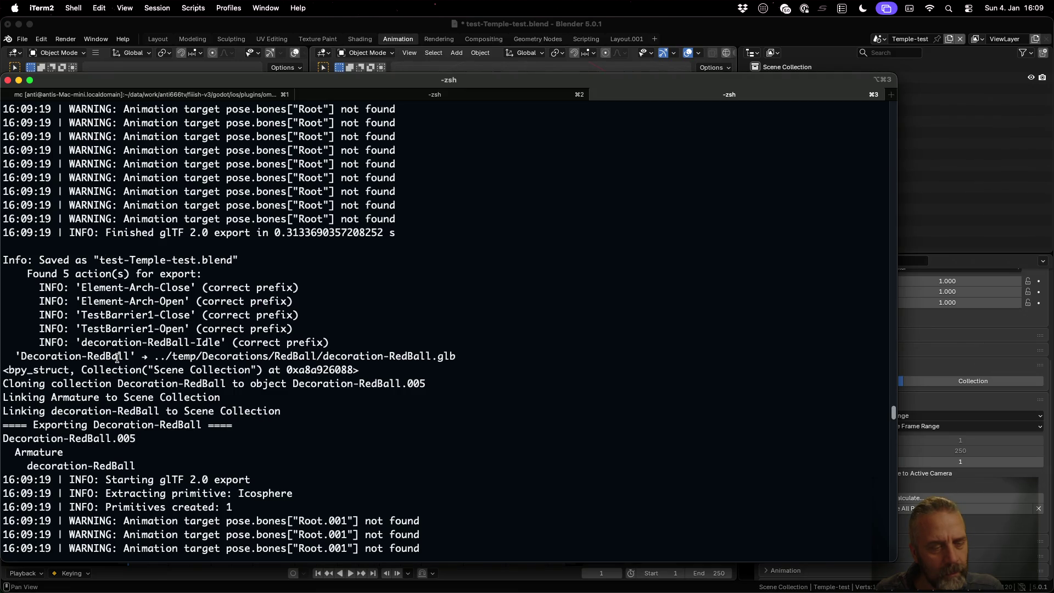
pyautogui.scroll(-2, 117, 357)
pyautogui.scroll(-4, 117, 358)
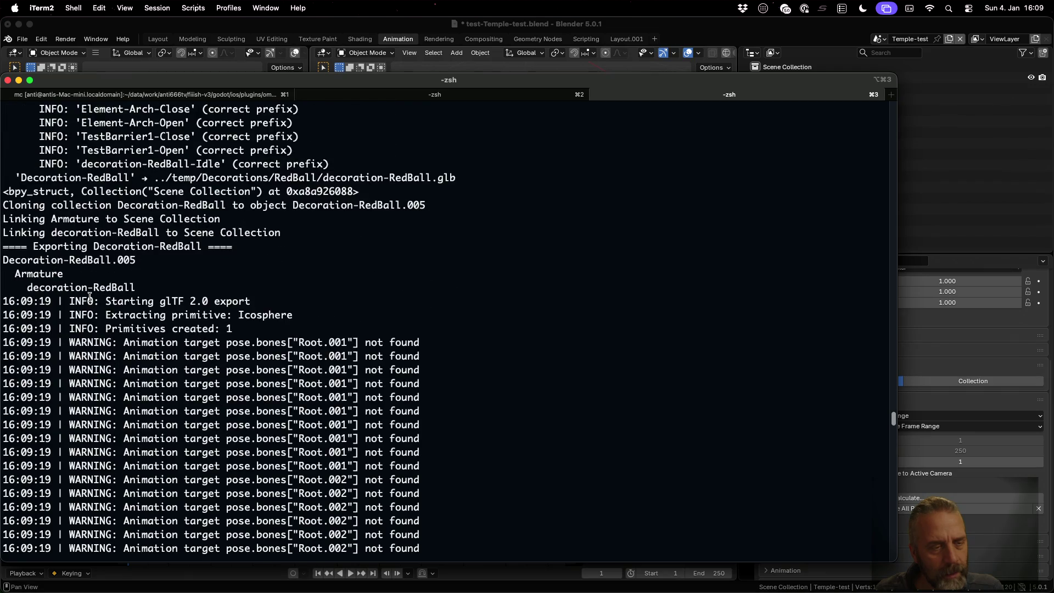
pyautogui.scroll(10, 97, 301)
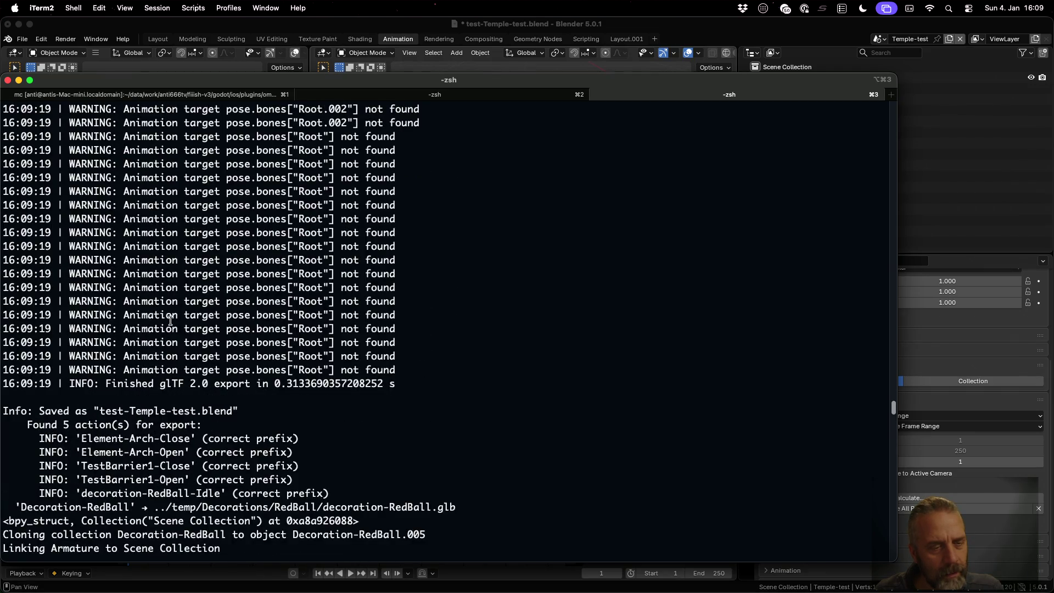
pyautogui.scroll(10, 171, 320)
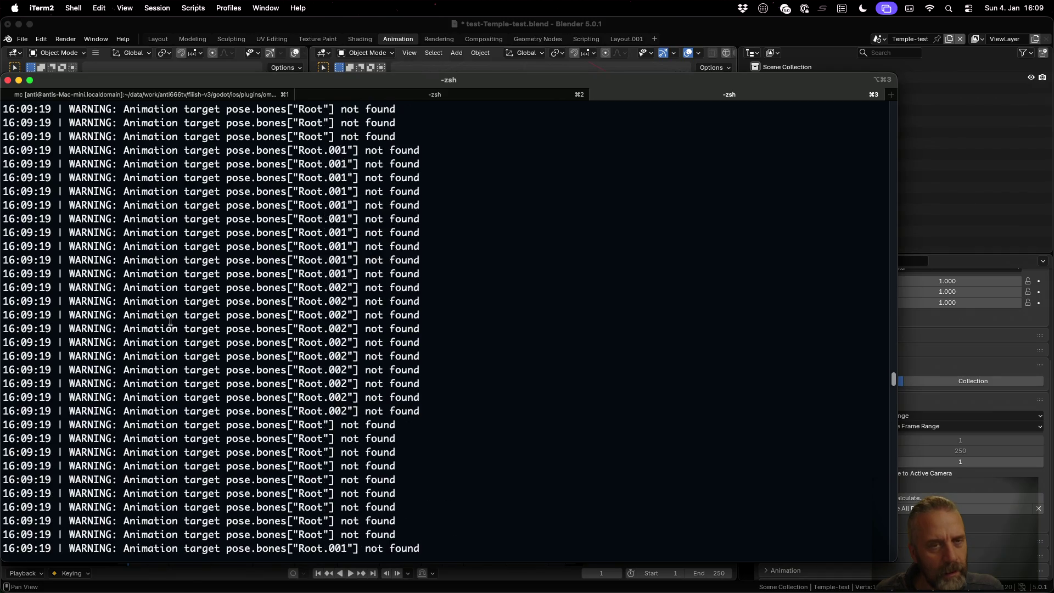
pyautogui.scroll(20, 171, 320)
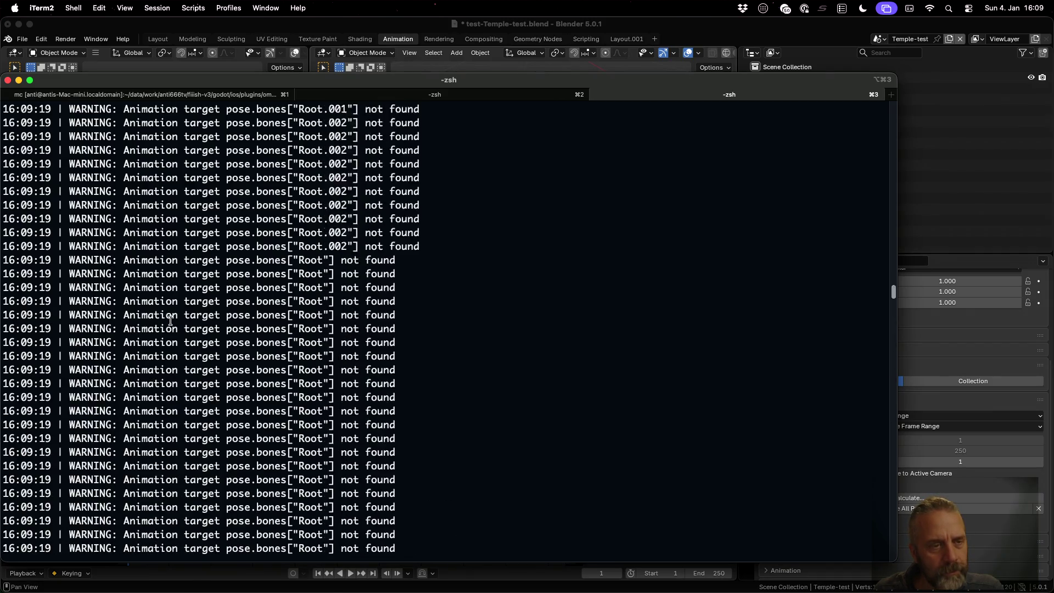
pyautogui.scroll(-20, 170, 321)
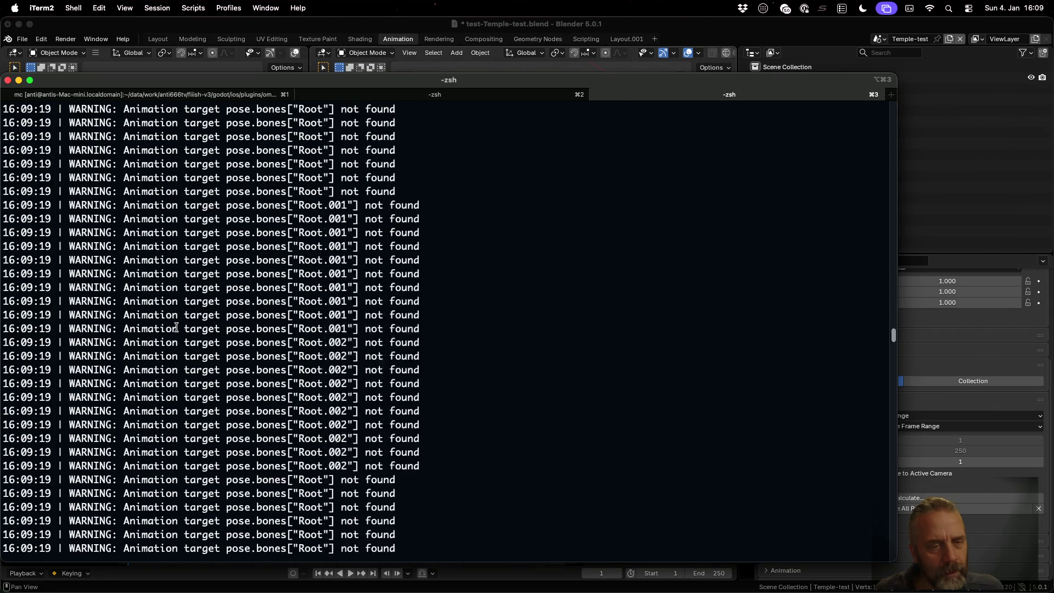
pyautogui.scroll(10, 176, 327)
pyautogui.scroll(10, 177, 327)
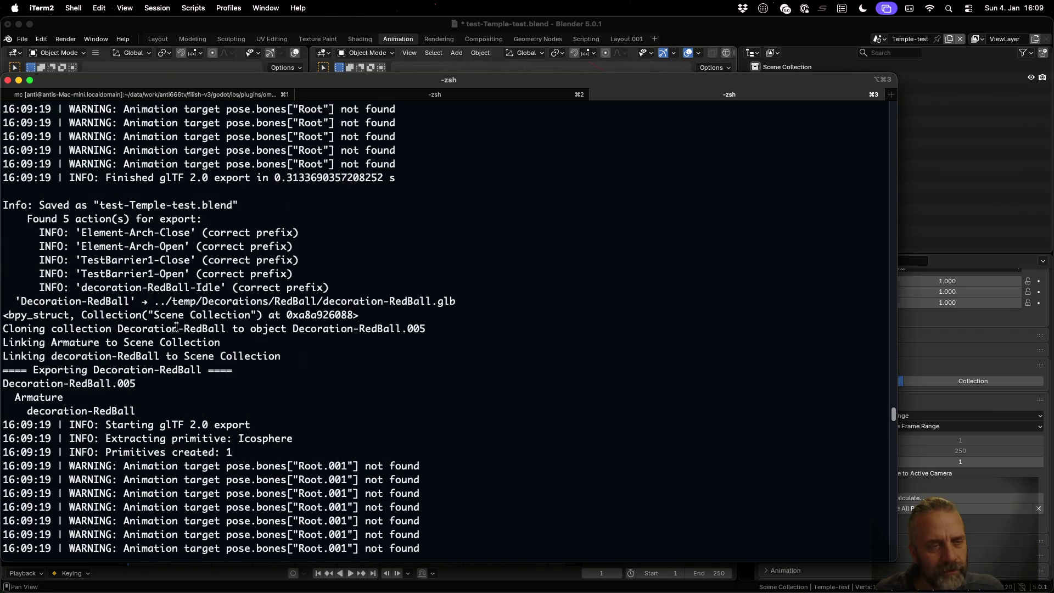
pyautogui.scroll(-10, 176, 328)
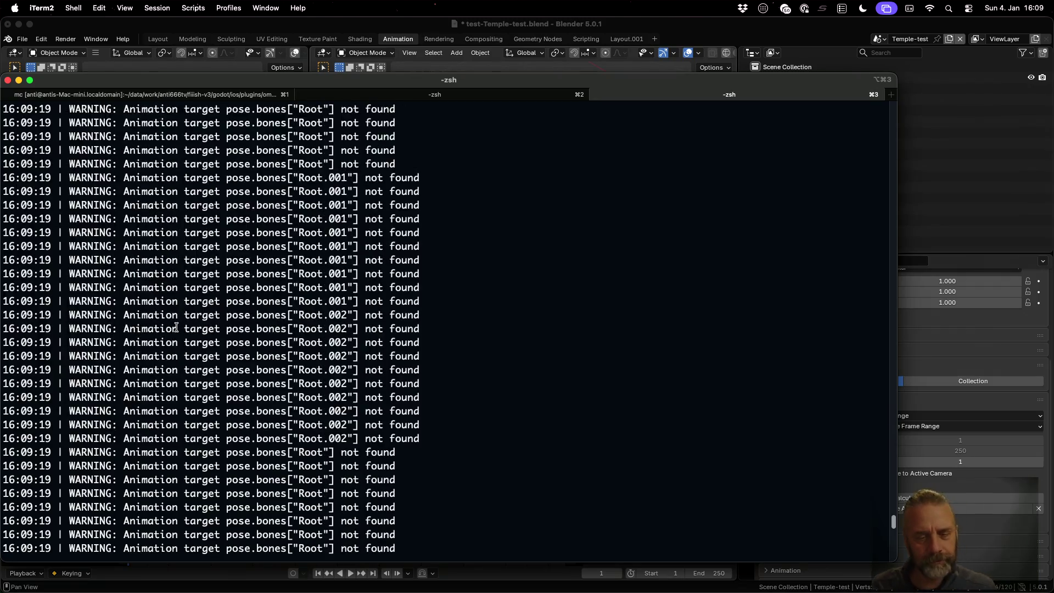
# - Remove ../ from the temp output path, rerun the export, and copy temple-test.glb to ../godot/Temples/test/
pyautogui.press('Up')
pyautogui.press('Up')
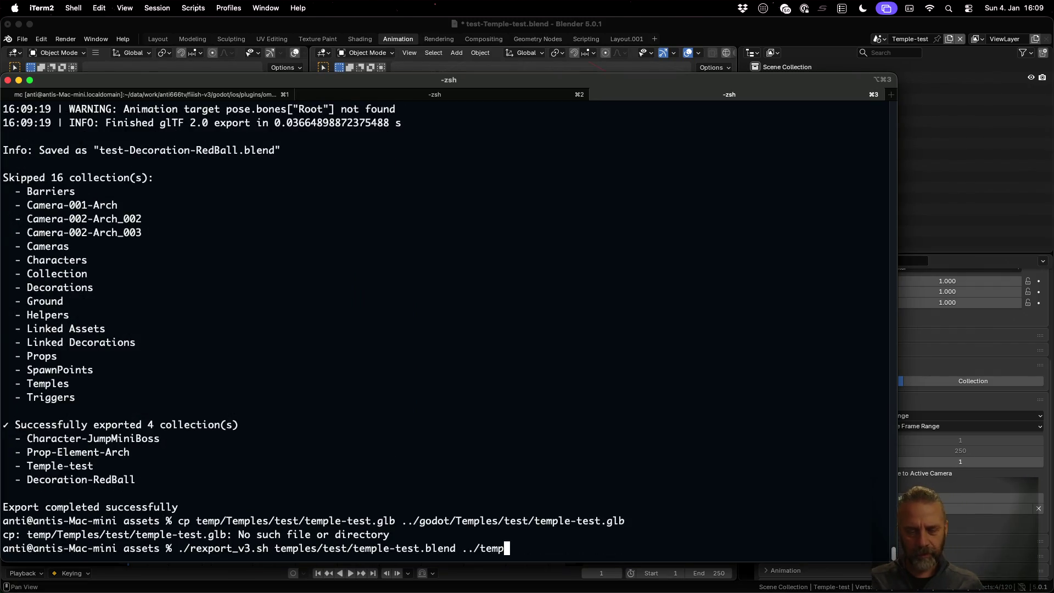
pyautogui.press('Left')
pyautogui.press('Left')
pyautogui.press('Left')
pyautogui.press('BackSpace')
pyautogui.press('BackSpace')
pyautogui.press('BackSpace')
pyautogui.press('Return')
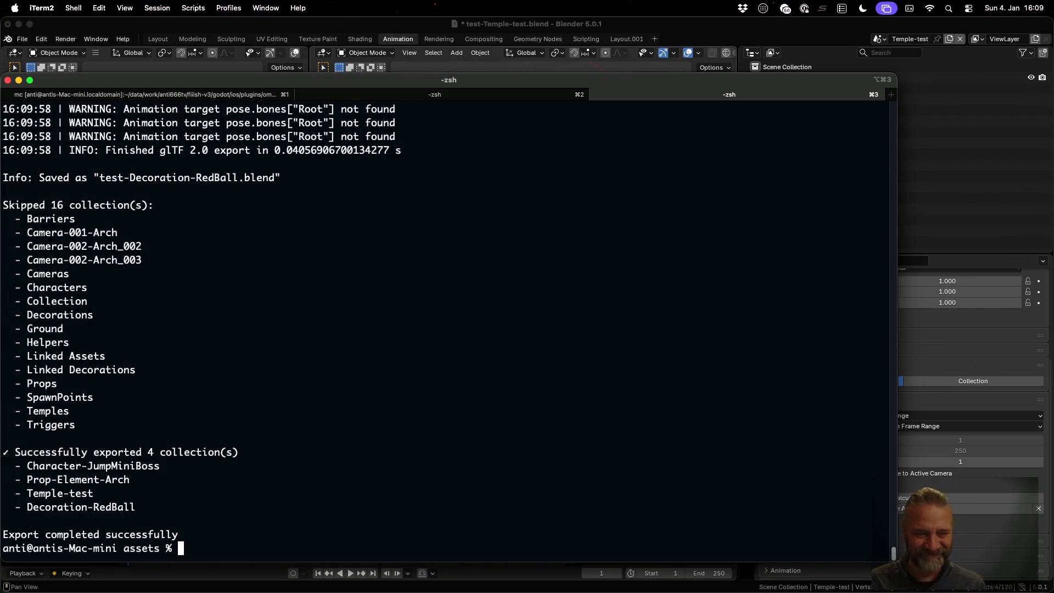
pyautogui.press('Up')
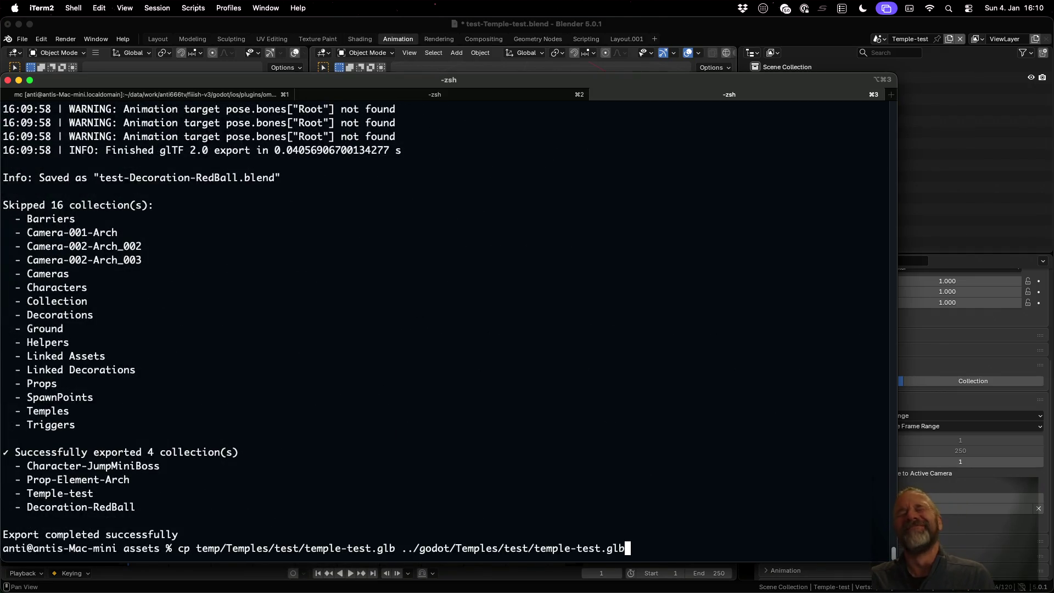
pyautogui.press('Return')
pyautogui.hotkey('ctrl', 'Left')
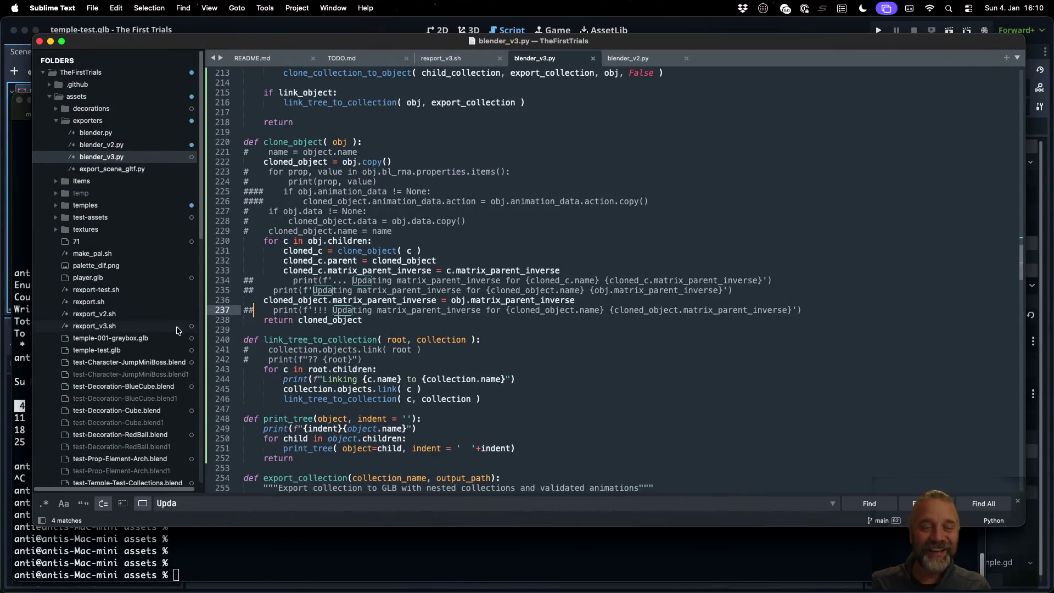
# - Reload temple-test.glb from disk in Godot, then collapse and re-expand the Temple-test node
pyautogui.click(268, 28)
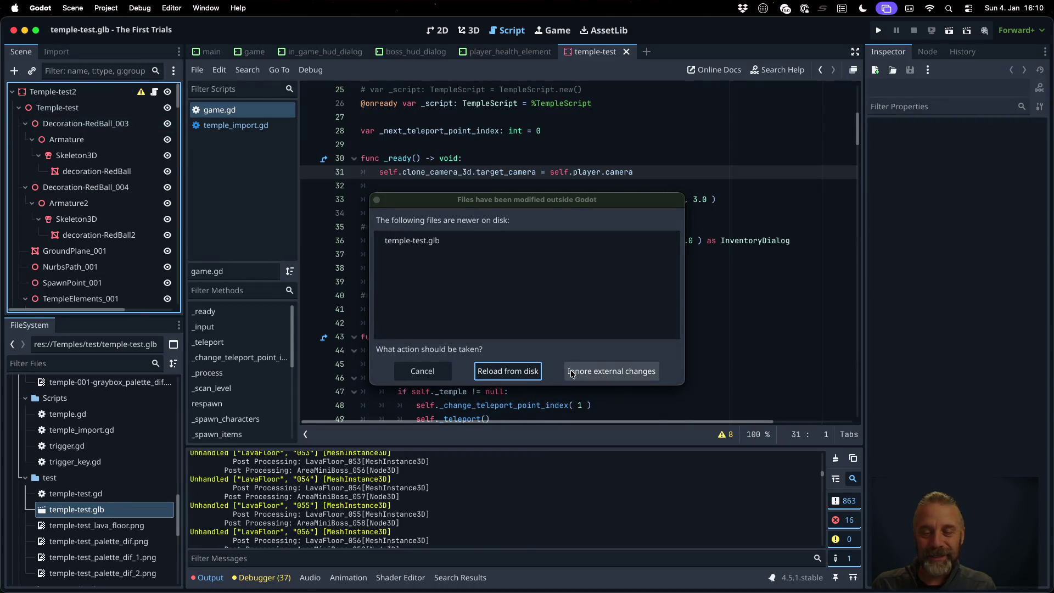
pyautogui.click(517, 372)
pyautogui.click(505, 257)
pyautogui.moveTo(505, 261)
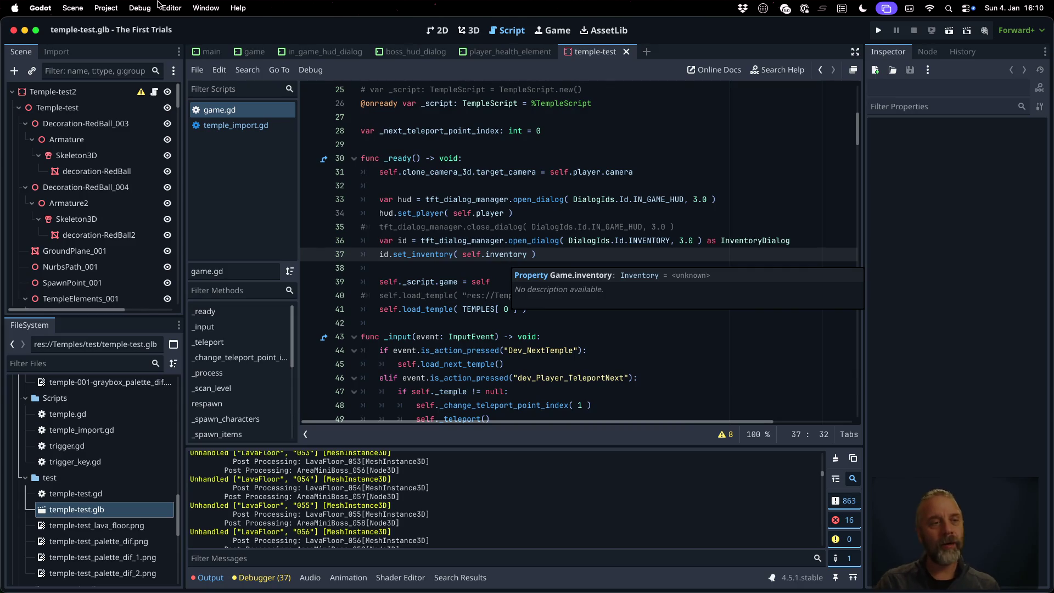
pyautogui.click(19, 108)
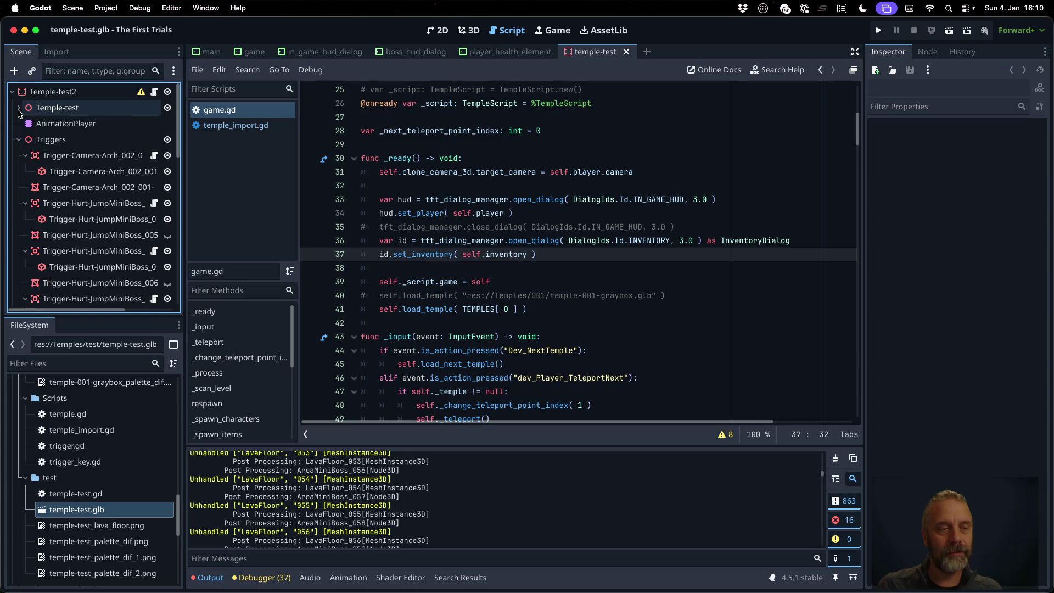
pyautogui.click(18, 110)
pyautogui.press('super+Tab')
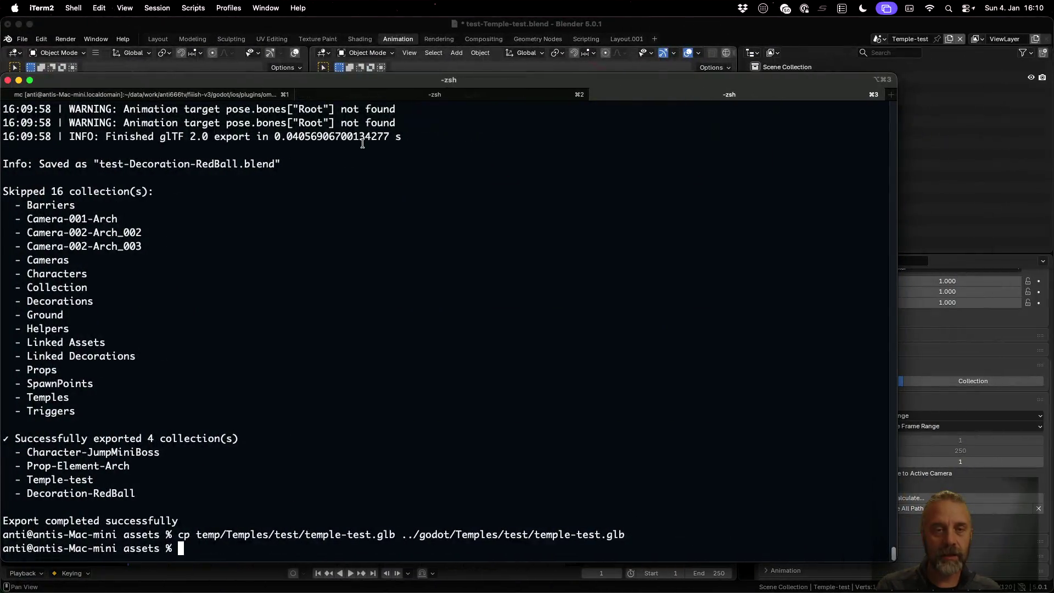
pyautogui.press('super+Tab')
# - Uncomment use_active_scene=False on line 361, comment out use_active_scene=True on line 362, and save
pyautogui.hotkey('ctrl', 'Up')
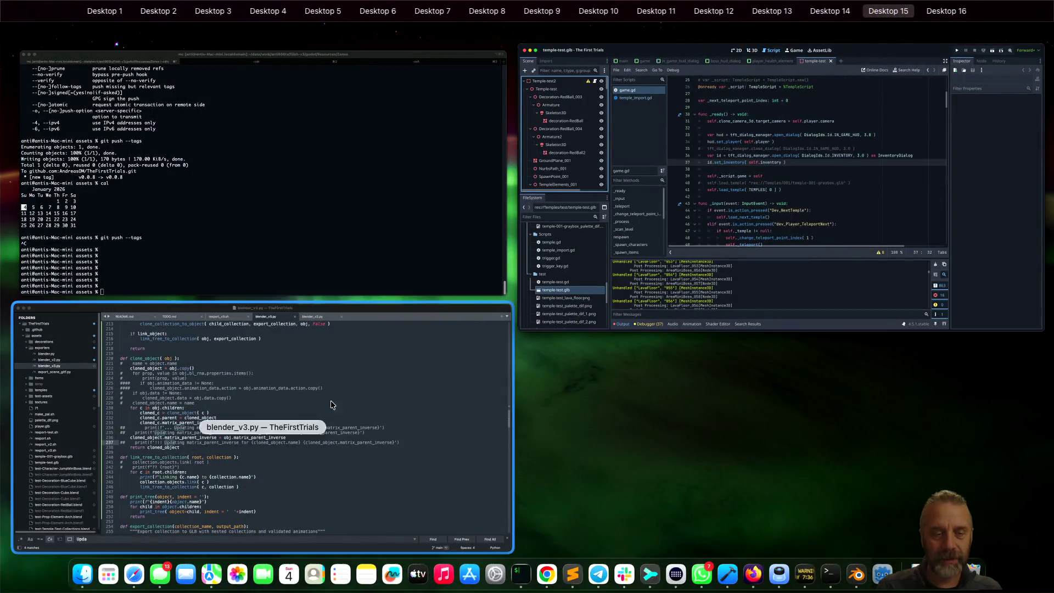
pyautogui.click(340, 425)
pyautogui.scroll(-20, 379, 384)
pyautogui.scroll(5, 422, 350)
pyautogui.scroll(10, 422, 350)
pyautogui.click(407, 295)
pyautogui.scroll(5, 407, 295)
pyautogui.scroll(-5, 409, 296)
pyautogui.scroll(5, 413, 299)
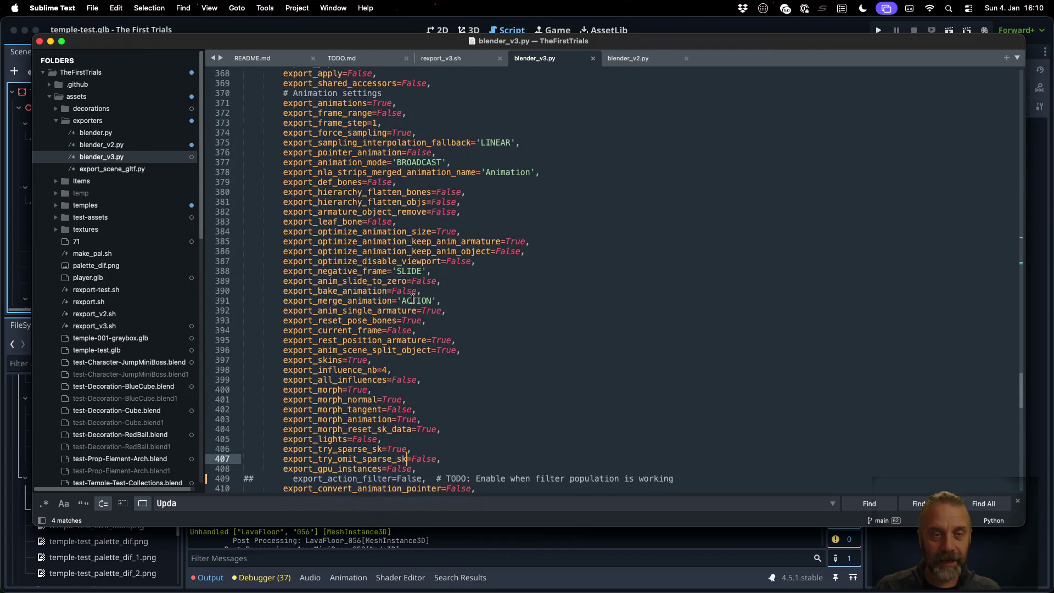
pyautogui.scroll(-7, 413, 299)
pyautogui.scroll(9, 413, 300)
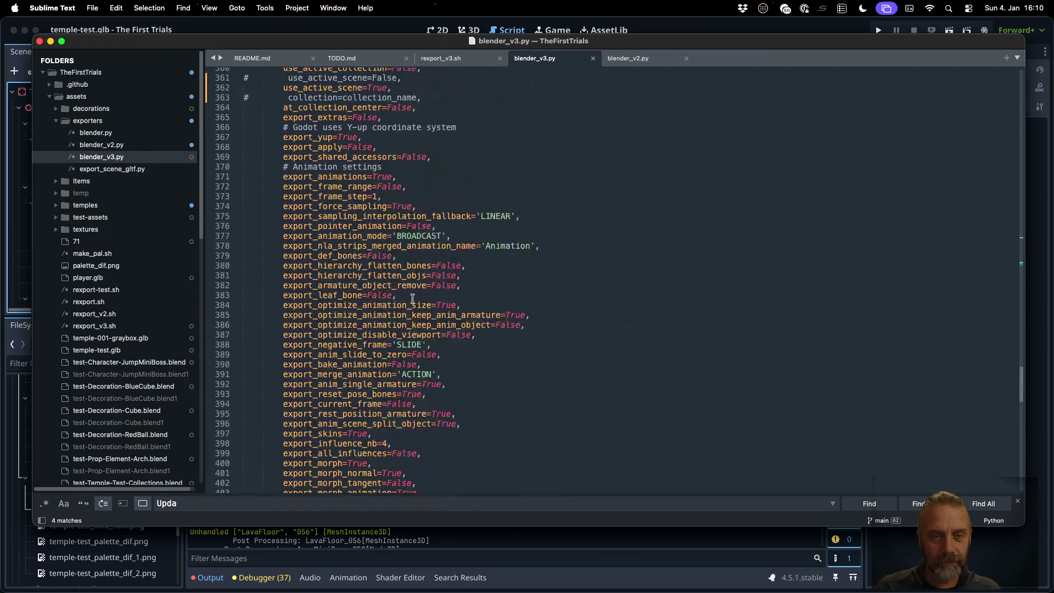
pyautogui.scroll(5, 413, 299)
pyautogui.click(386, 243)
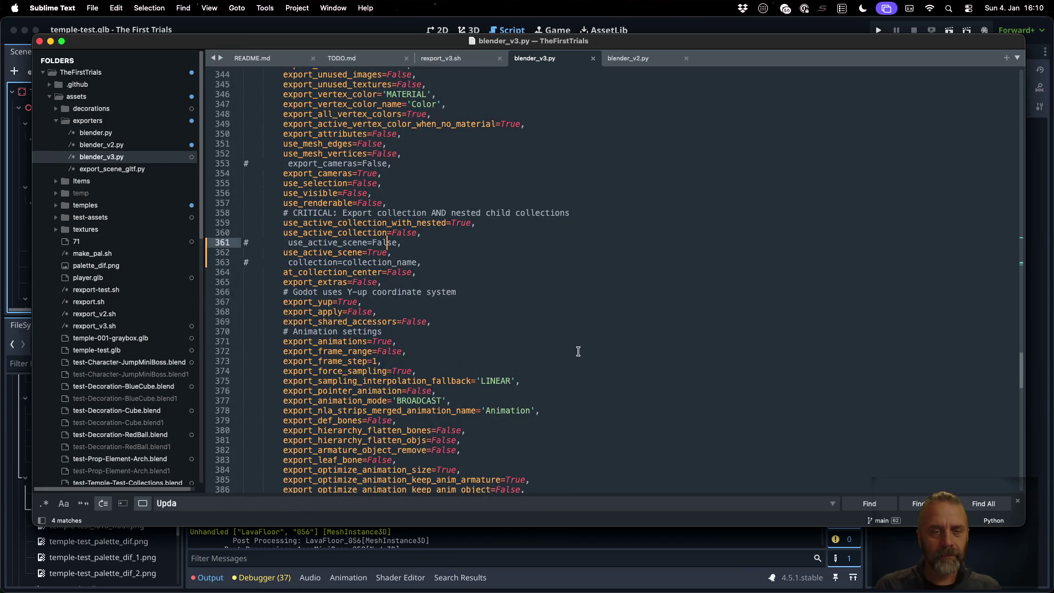
pyautogui.press('super+Left')
pyautogui.press('super+slash')
pyautogui.press('Down')
pyautogui.press('super+slash')
pyautogui.press('super+s')
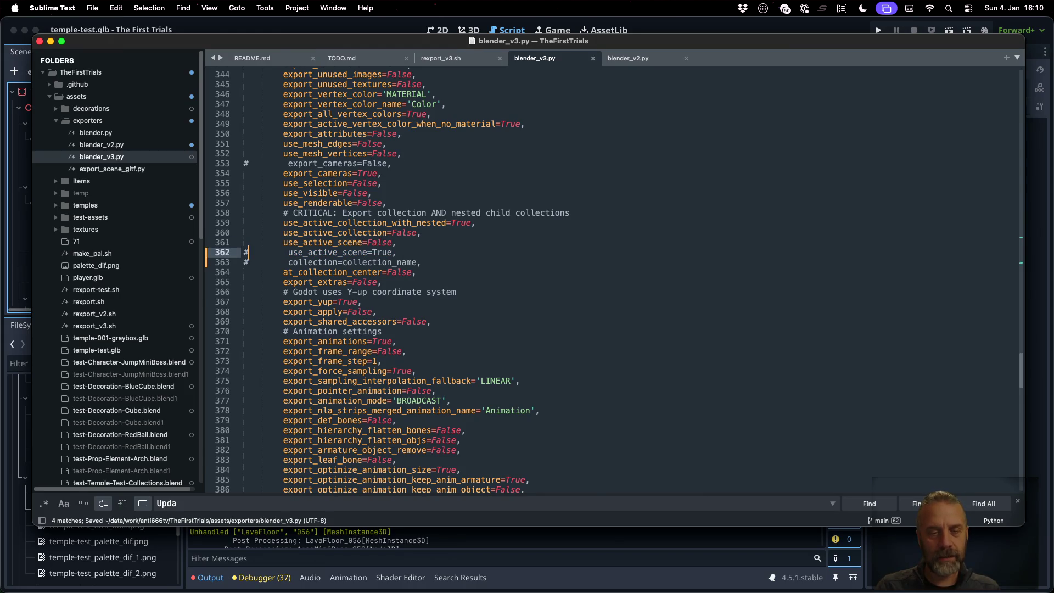
# - Rerun the rexport_v3.sh export and copy the fresh temple-test.glb into the Godot project
pyautogui.press('Down')
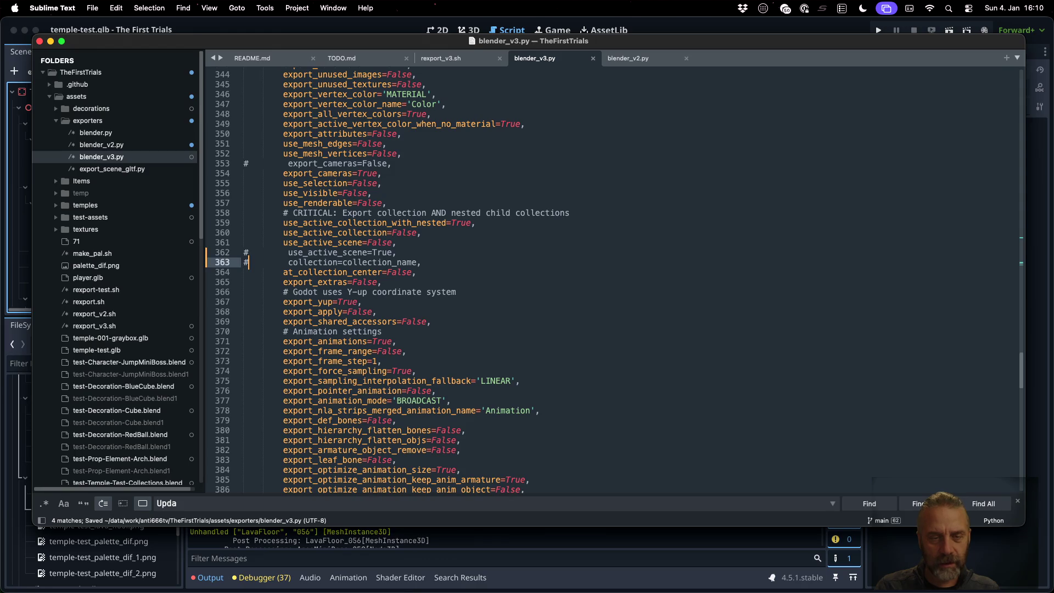
pyautogui.press('Up')
pyautogui.press('Up')
pyautogui.press('Up')
pyautogui.press('Down')
pyautogui.press('Down')
pyautogui.press('super+Tab')
pyautogui.press('Up')
pyautogui.press('Up')
pyautogui.press('Return')
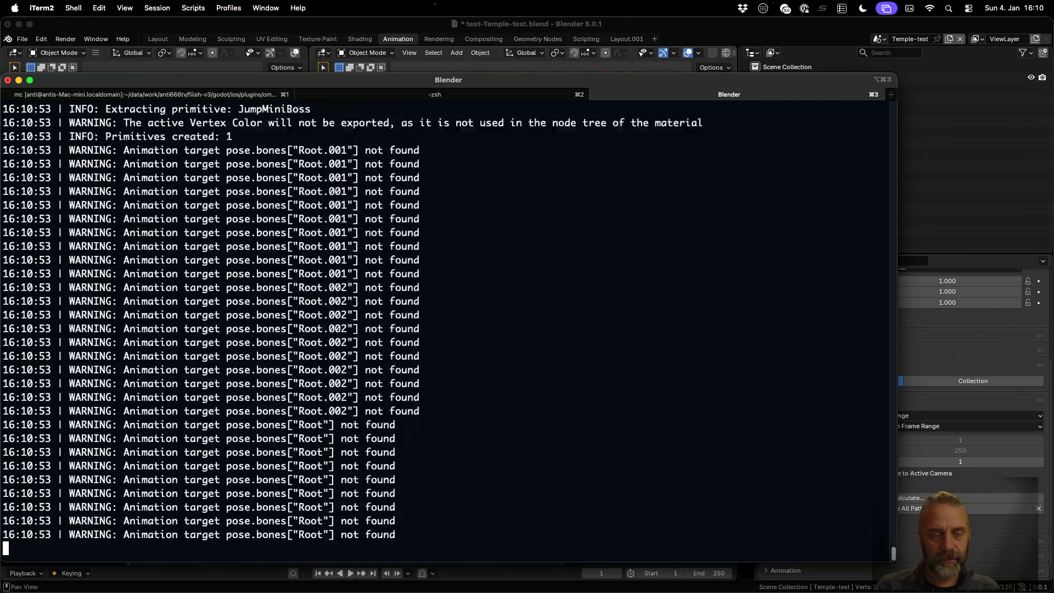
pyautogui.press('Up')
pyautogui.press('Up')
pyautogui.press('Return')
pyautogui.press('super+Tab')
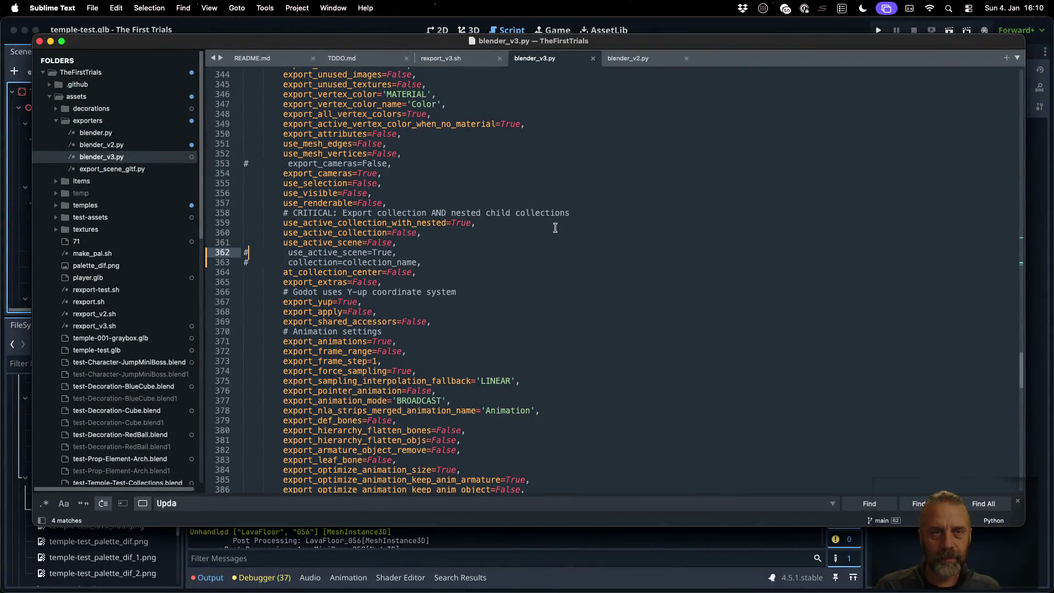
pyautogui.click(363, 27)
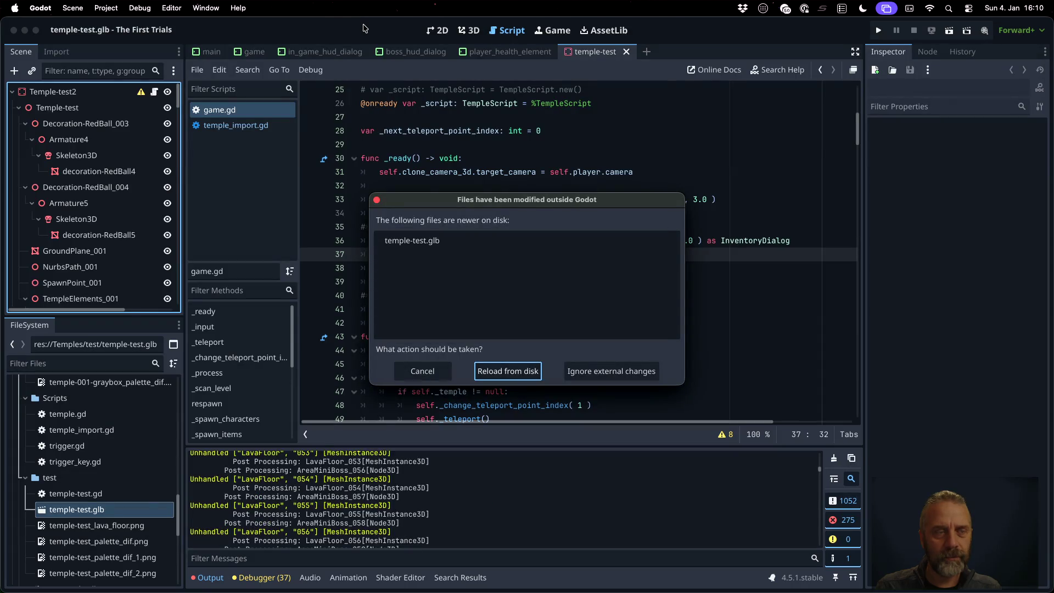
# - Reload and reimport temple-test.glb, then check the Temple-test2 root's StaticBody3D collision warning
pyautogui.click(501, 372)
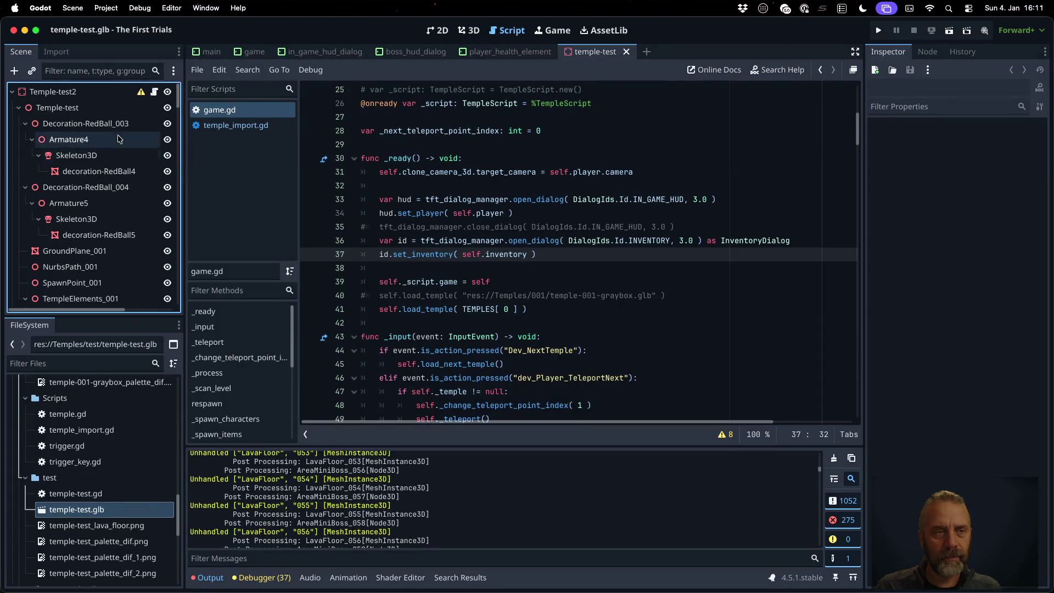
pyautogui.click(75, 95)
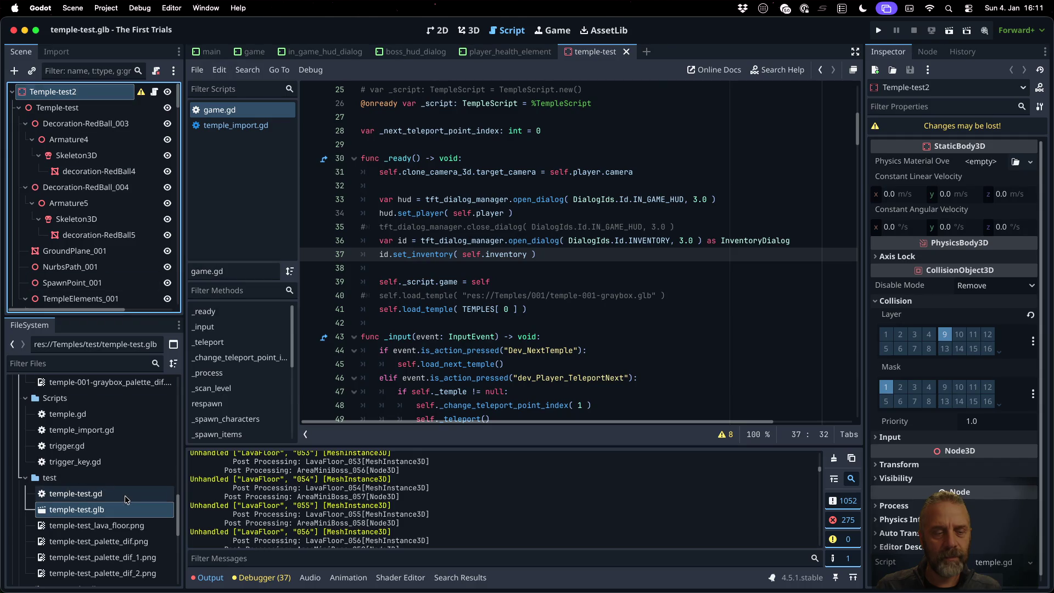
pyautogui.rightClick(128, 511)
pyautogui.click(187, 530)
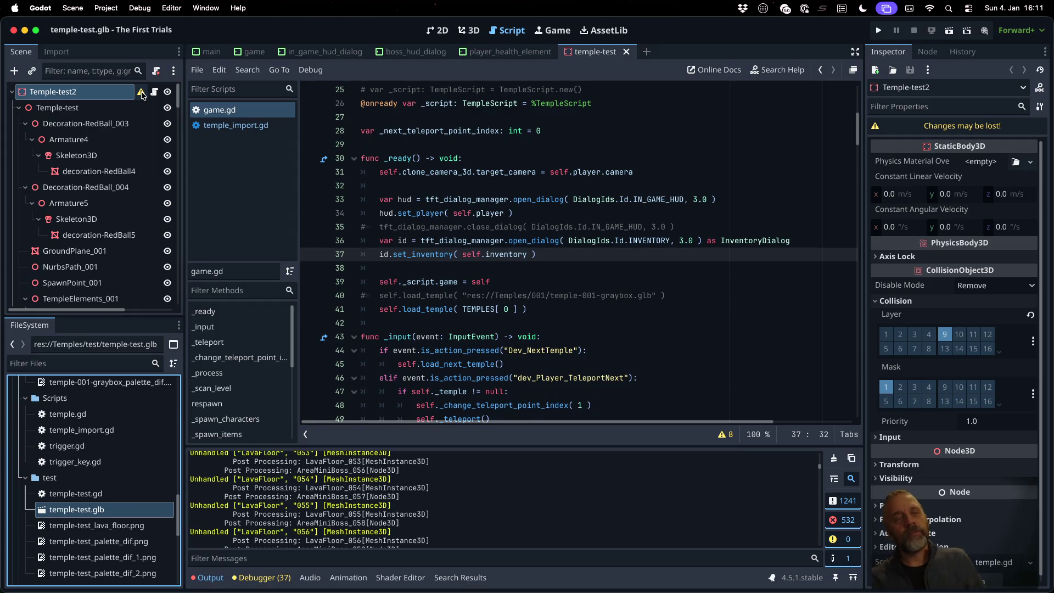
pyautogui.moveTo(142, 94)
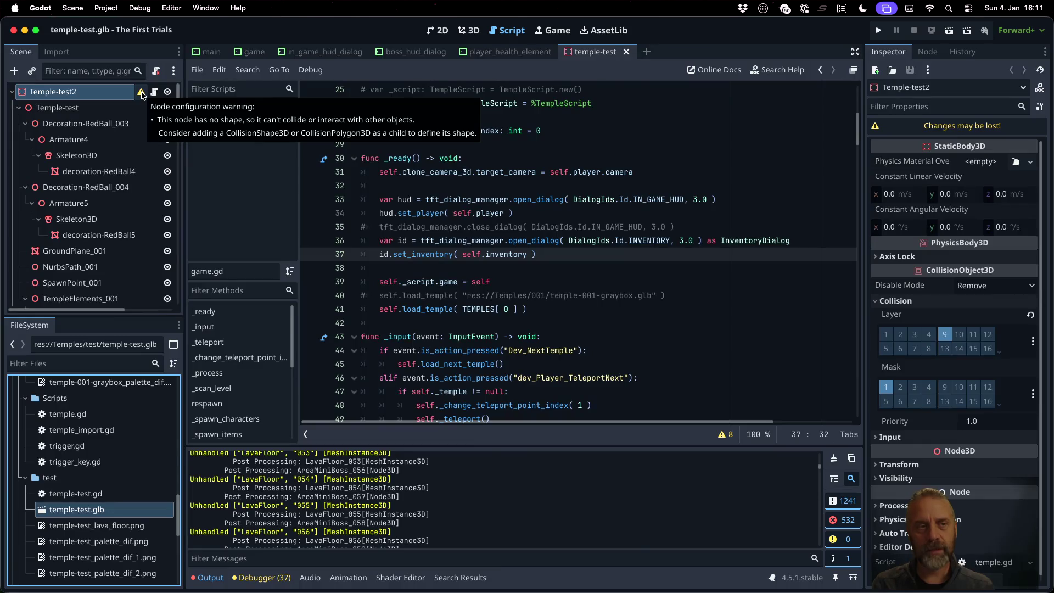
pyautogui.press('super+Tab')
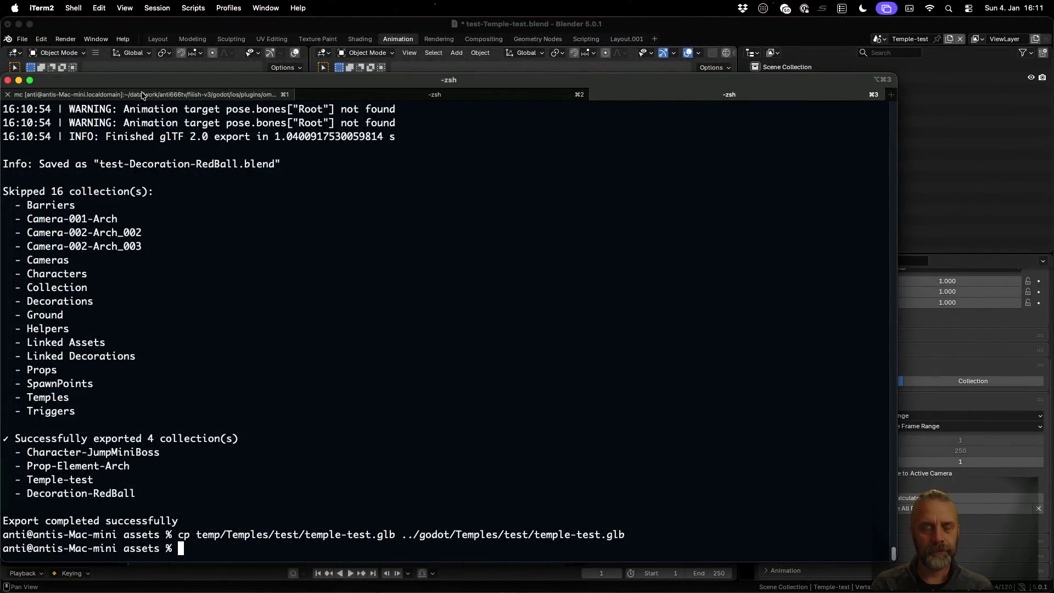
pyautogui.hotkey('ctrl', 'Left')
pyautogui.hotkey('ctrl', 'Up')
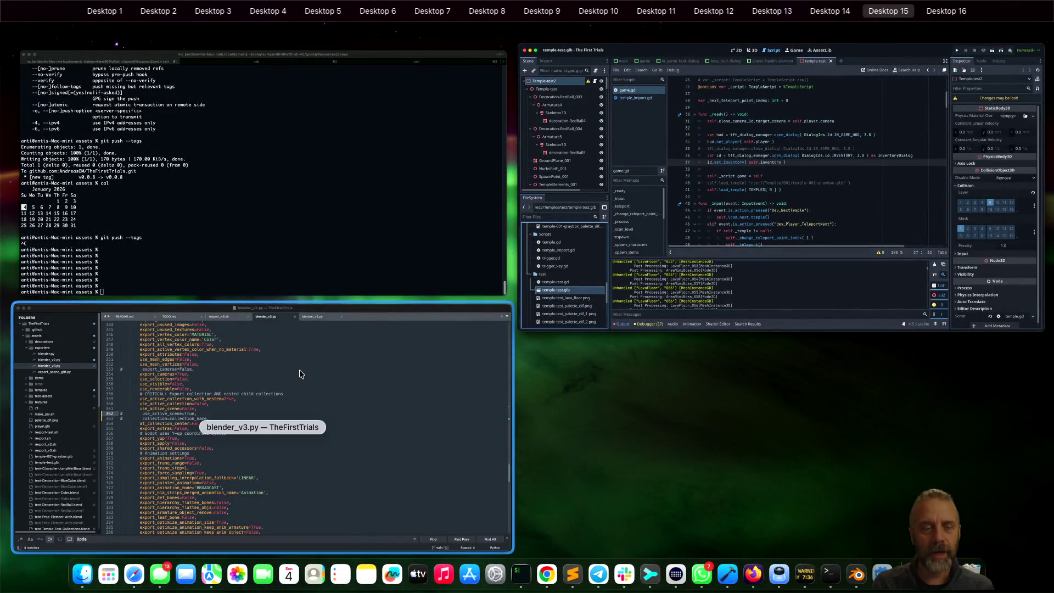
# - Prefix collection_name on line 274 with "SCENE-"+ so export scenes are named SCENE-<collection>
pyautogui.click(301, 370)
pyautogui.scroll(20, 405, 362)
pyautogui.scroll(-15, 404, 362)
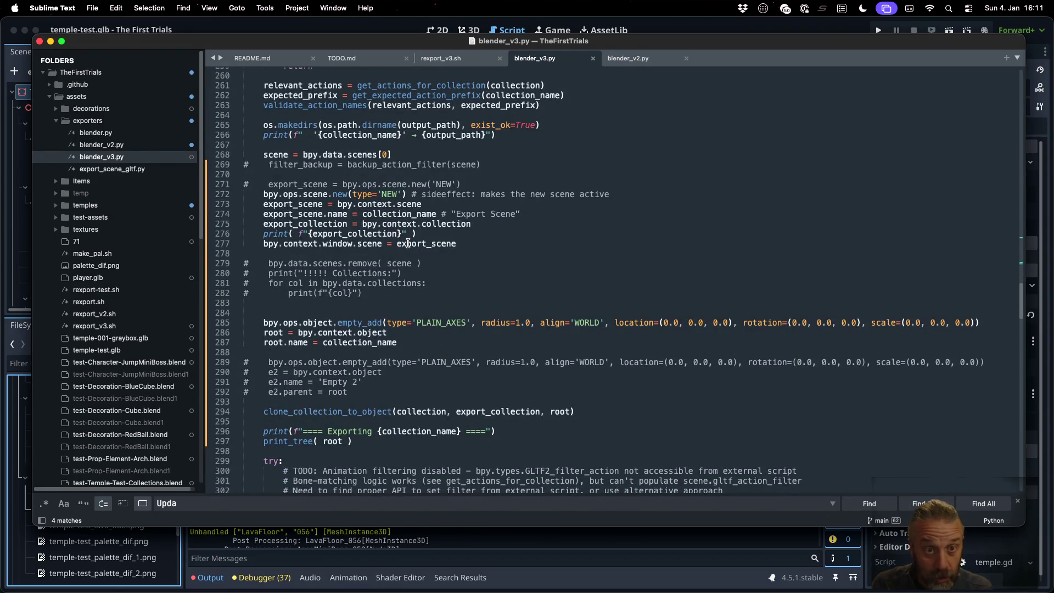
pyautogui.click(362, 214)
pyautogui.write('"SCENE-')
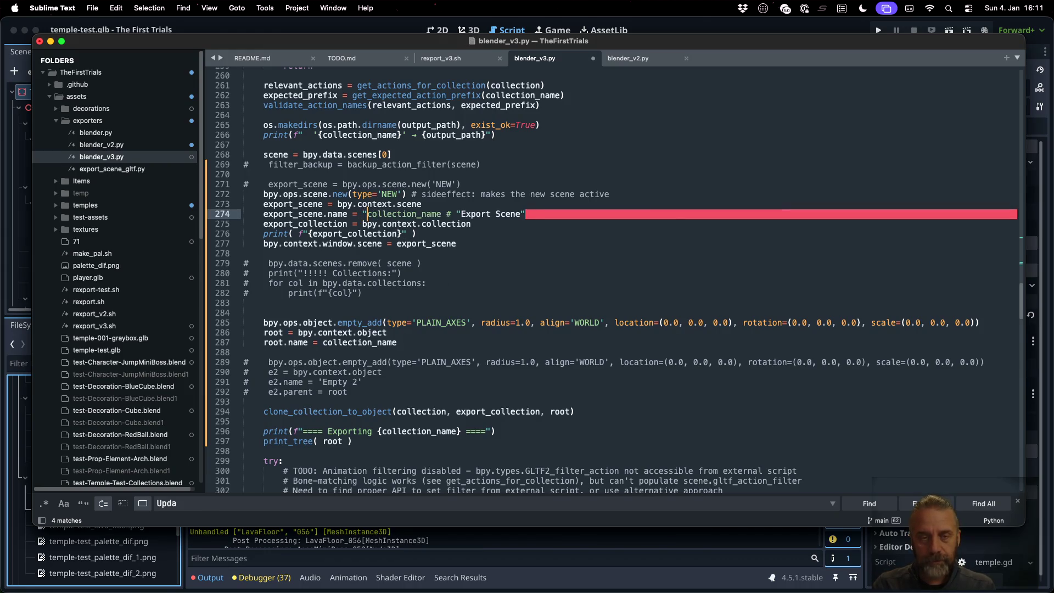
pyautogui.write('"+')
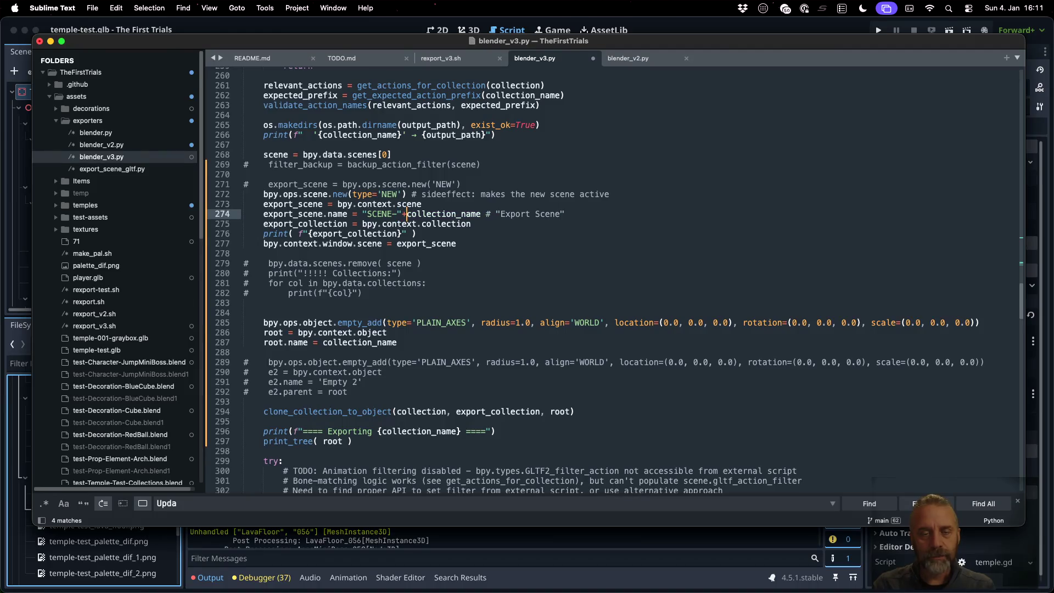
# - Rerun the temple-test export in the terminal and copy the new temple-test.glb into Godot
pyautogui.hotkey('ctrl', 'Right')
pyautogui.press('Up')
pyautogui.press('Up')
pyautogui.press('Return')
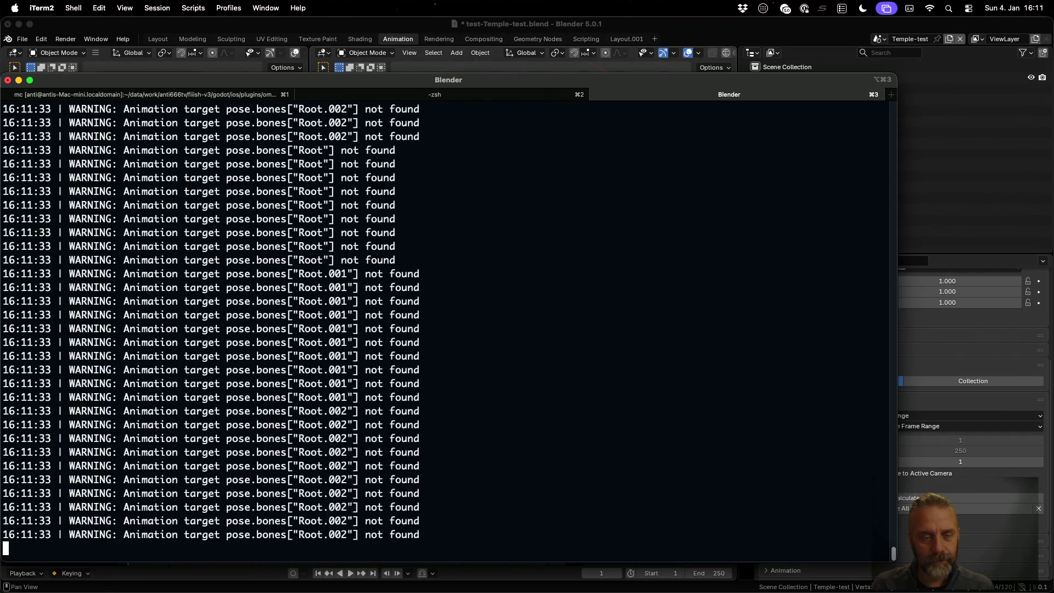
pyautogui.press('Up')
pyautogui.press('Up')
pyautogui.press('Return')
# - Reload temple-test.glb from disk in Godot so its root reads SCENE-Temple-test
pyautogui.press('super+Tab')
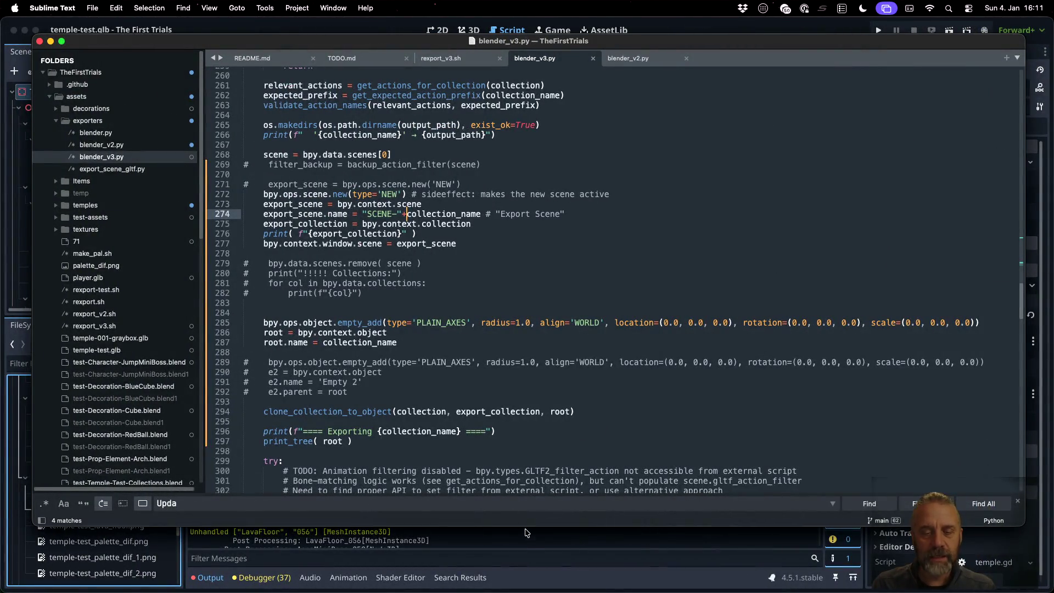
pyautogui.press('super+Tab')
pyautogui.press('Tab')
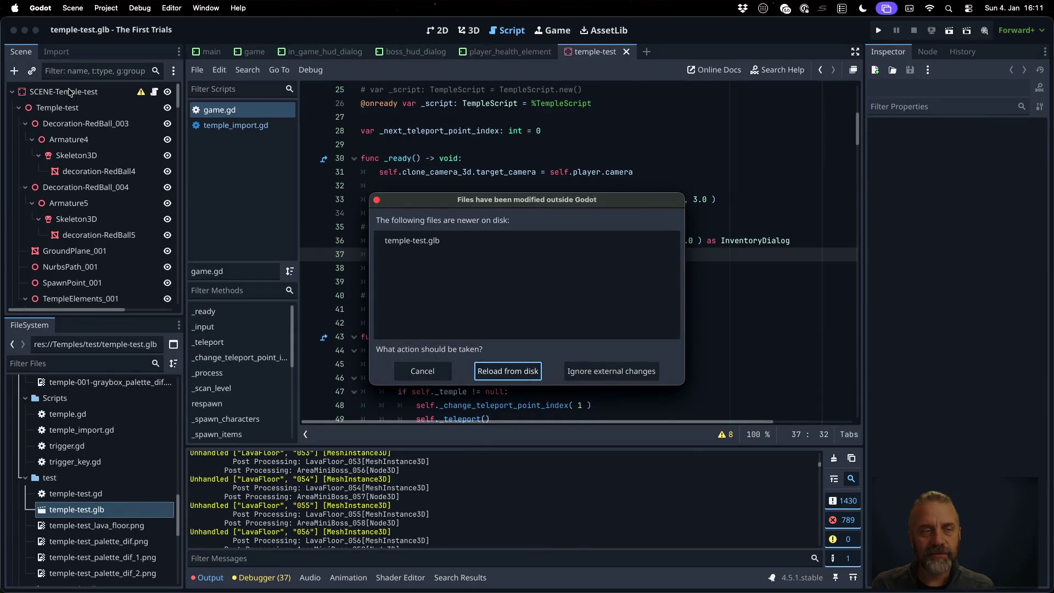
pyautogui.click(482, 366)
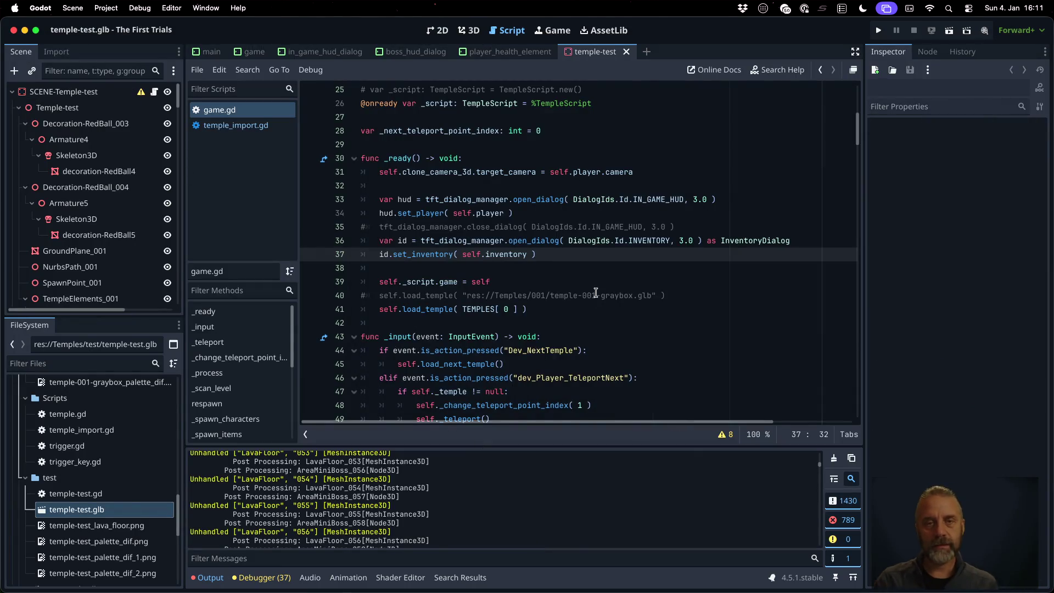
pyautogui.press('super+Tab')
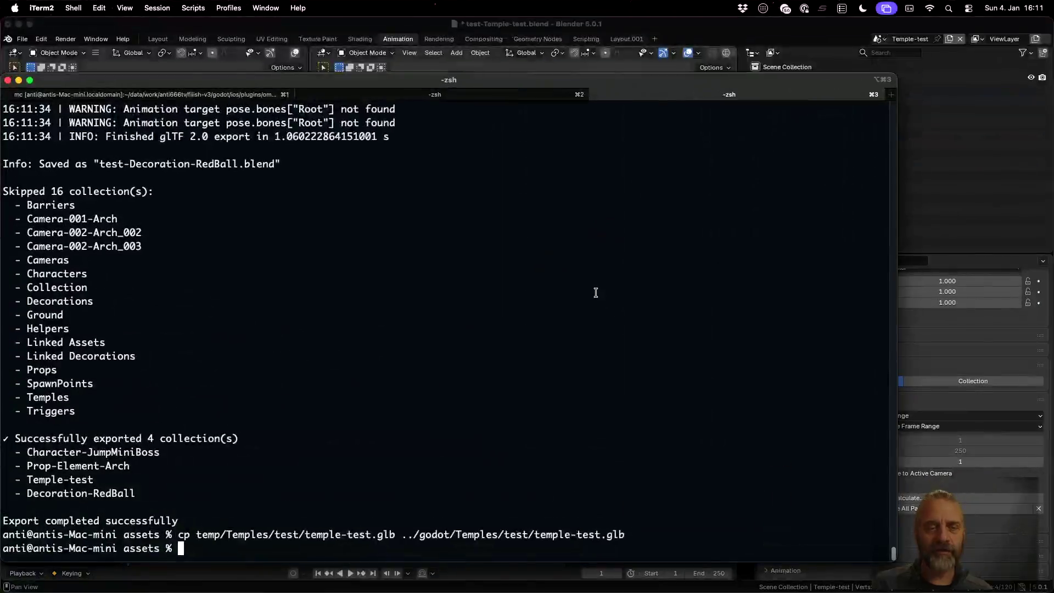
pyautogui.press('super+Tab')
pyautogui.hotkey('ctrl', 'Up')
pyautogui.click(371, 397)
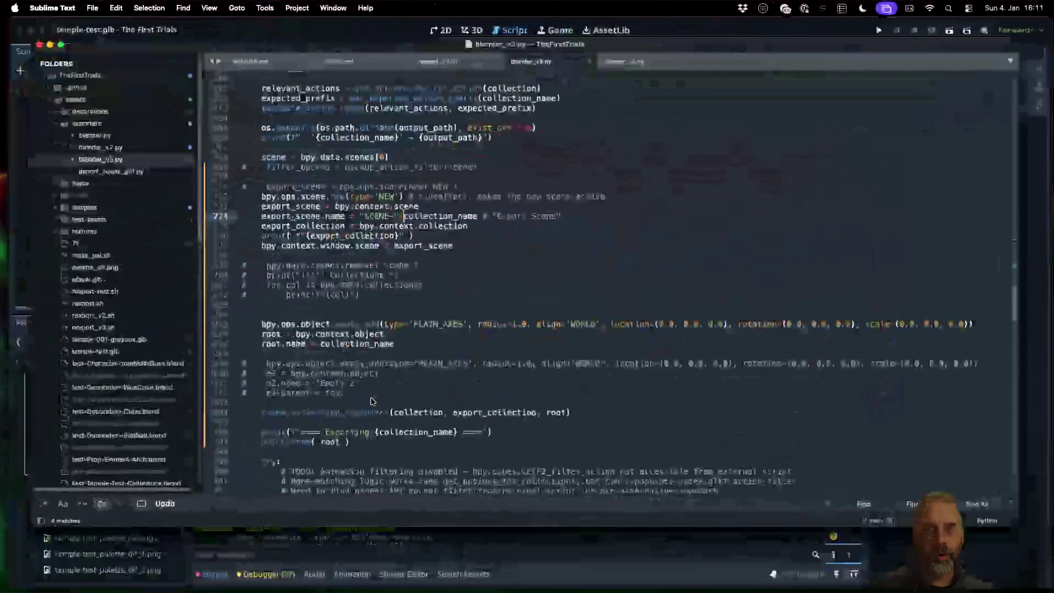
# - Prefix collection_name on line 287 with "COLLECTION-"+ and save blender_v3.py
pyautogui.click(421, 262)
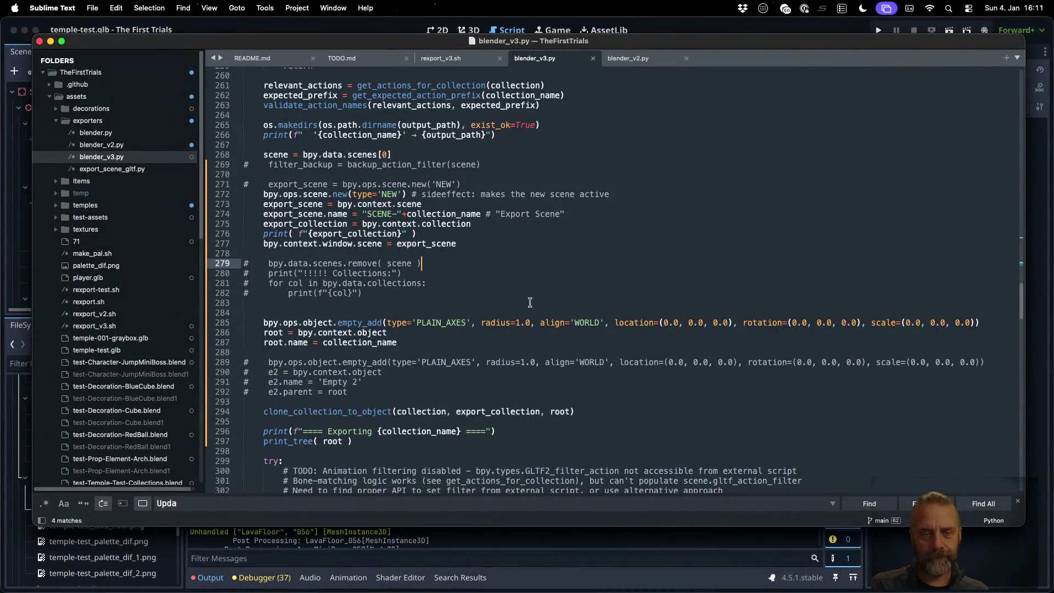
pyautogui.press('Down')
pyautogui.press('Down')
pyautogui.press('Down')
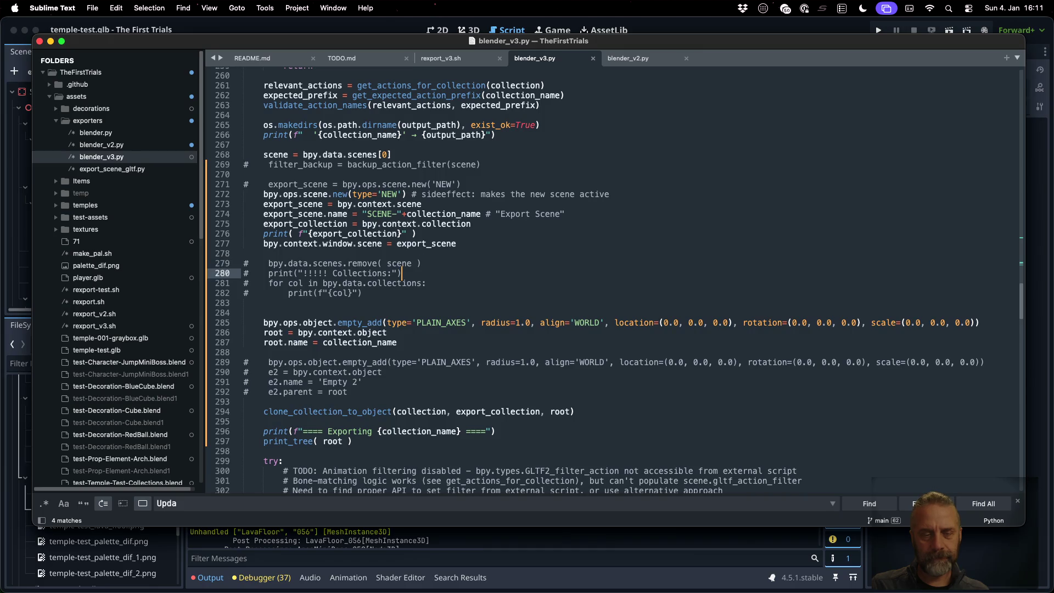
pyautogui.press('Left')
pyautogui.press('Left')
pyautogui.press('Left')
pyautogui.press('Left')
pyautogui.press('Left')
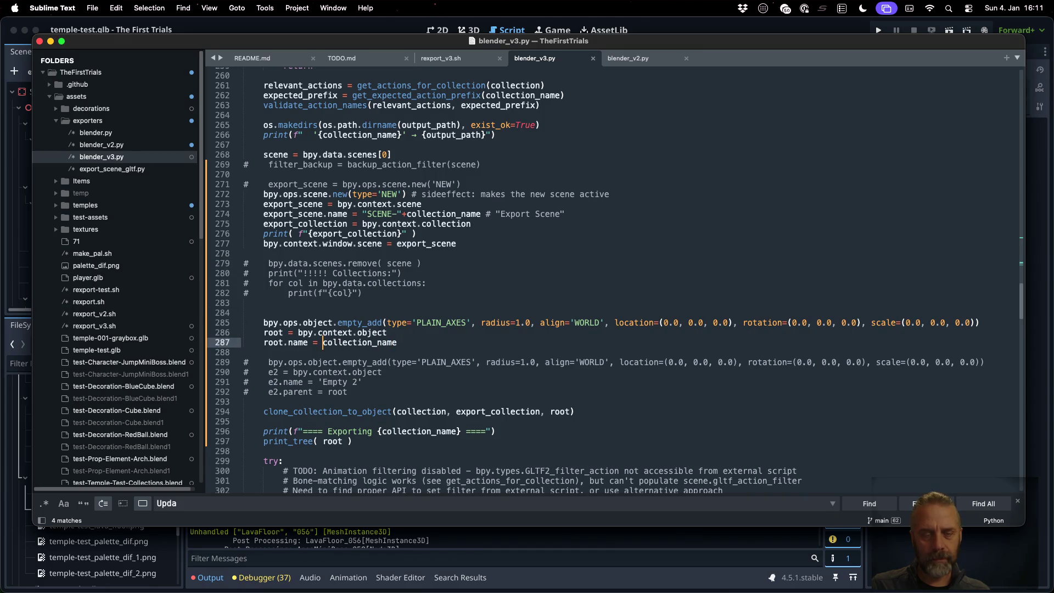
pyautogui.write('"COLLECT')
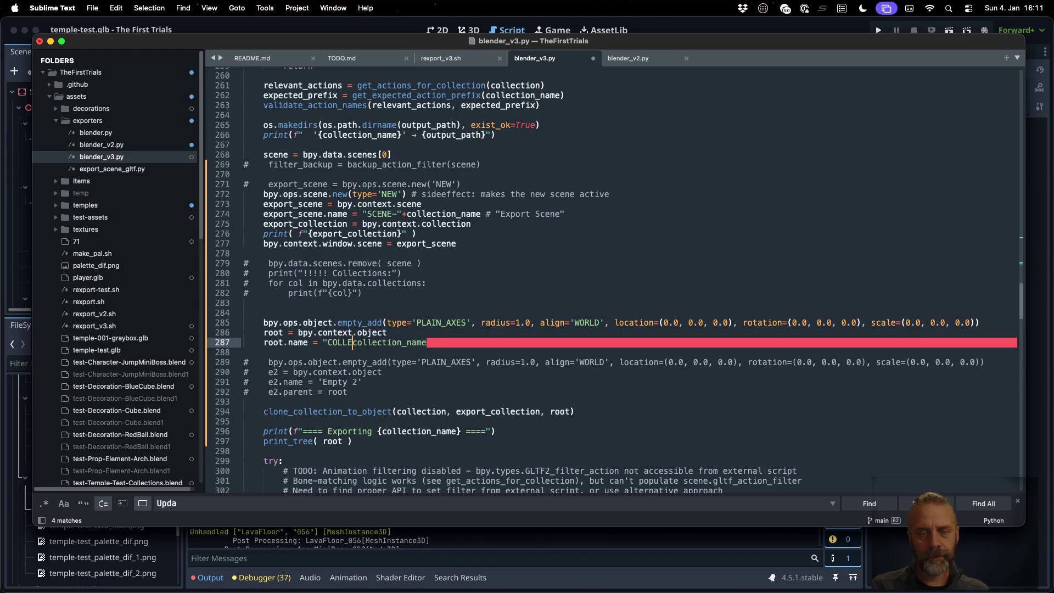
pyautogui.write('IOn')
pyautogui.press('BackSpace')
pyautogui.write('N-"+')
pyautogui.press('cmd+s')
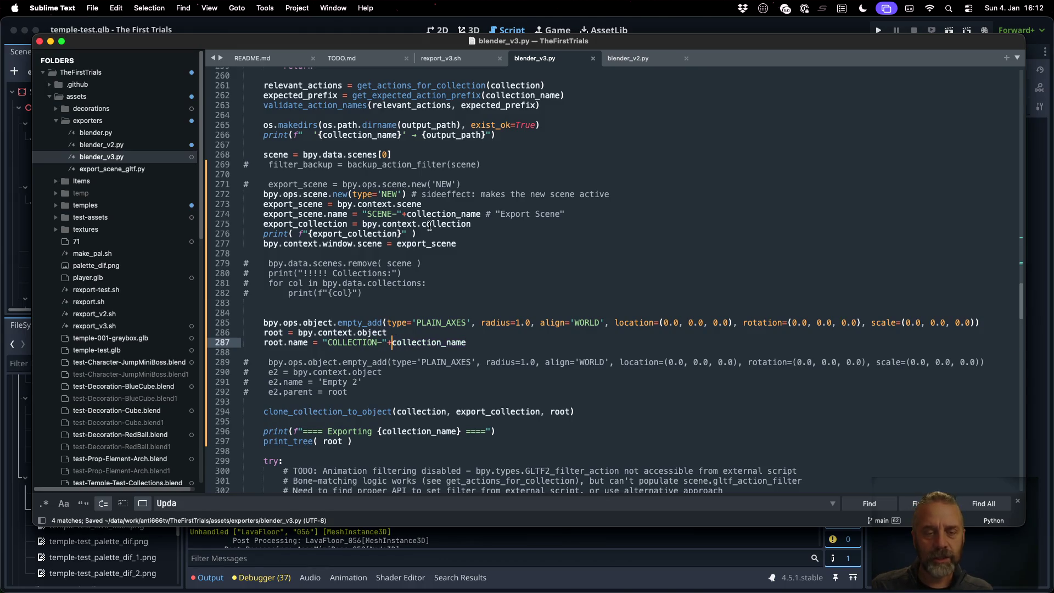
# - Uncomment the collection=collection_name export option on line 363 and save the script
pyautogui.scroll(-10, 429, 227)
pyautogui.scroll(-3, 421, 340)
pyautogui.click(391, 268)
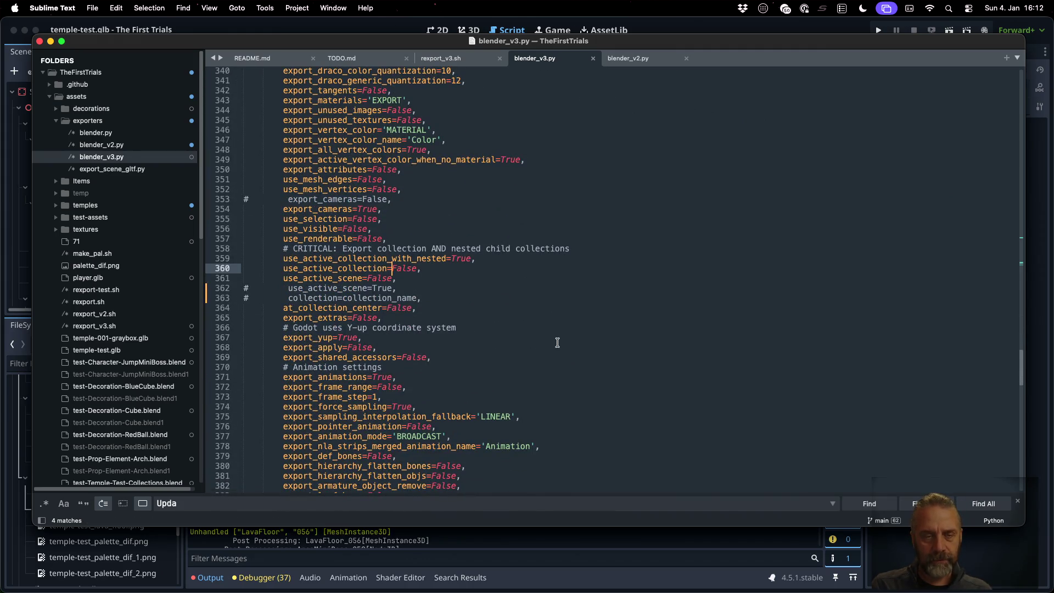
pyautogui.press('Down')
pyautogui.press('Down')
pyautogui.press('Down')
pyautogui.press('super+Left')
pyautogui.press('Right')
pyautogui.press('BackSpace')
pyautogui.press('super+s')
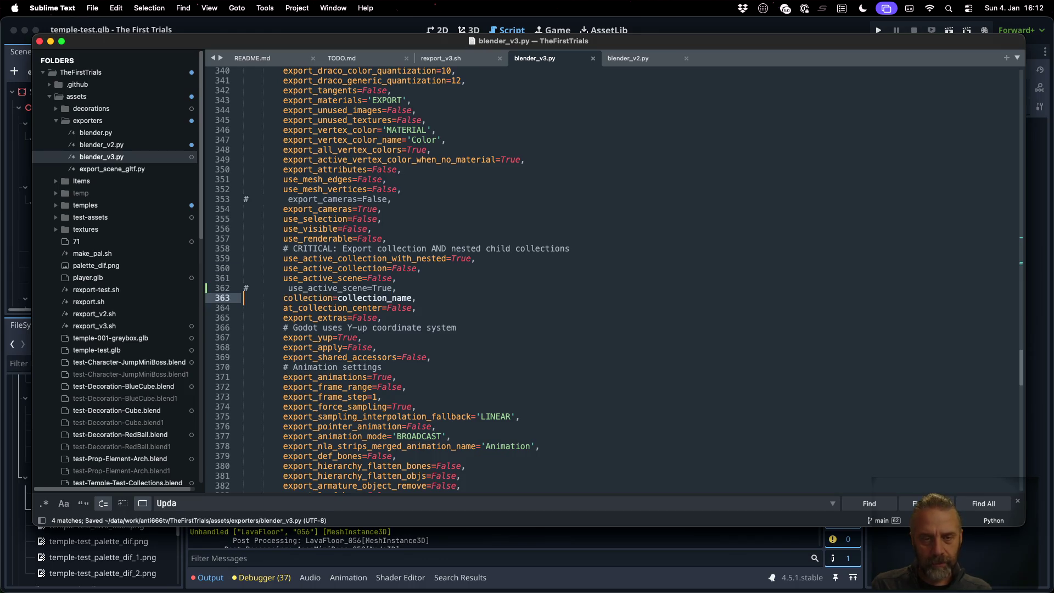
pyautogui.press('super+Tab')
pyautogui.press('Up')
pyautogui.press('Up')
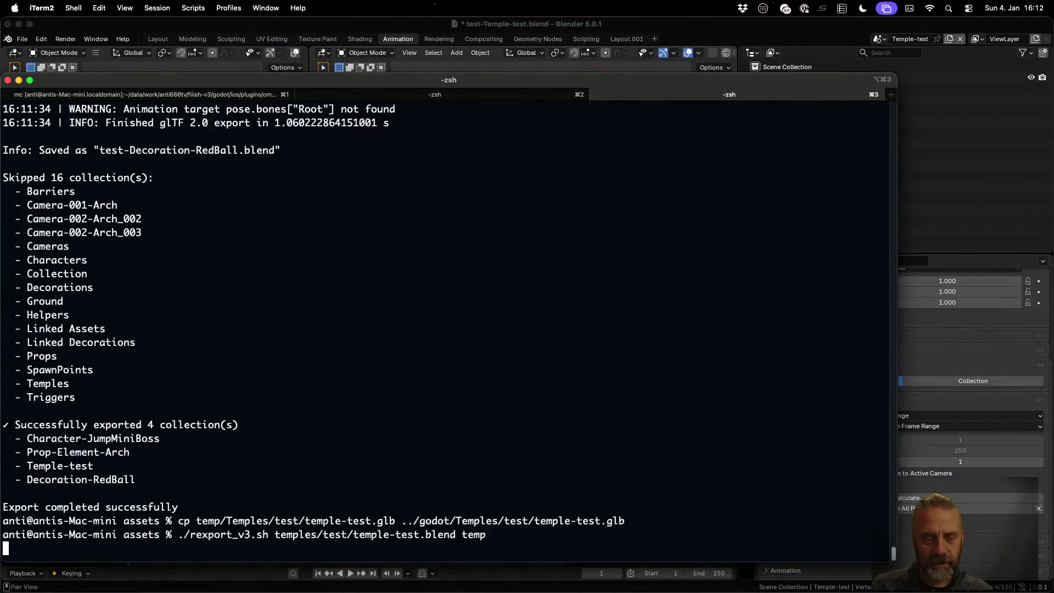
# - Rerun the temple-test export with rexport_v3.sh into the temp folder
pyautogui.press('Return')
pyautogui.press('Up')
pyautogui.press('Down')
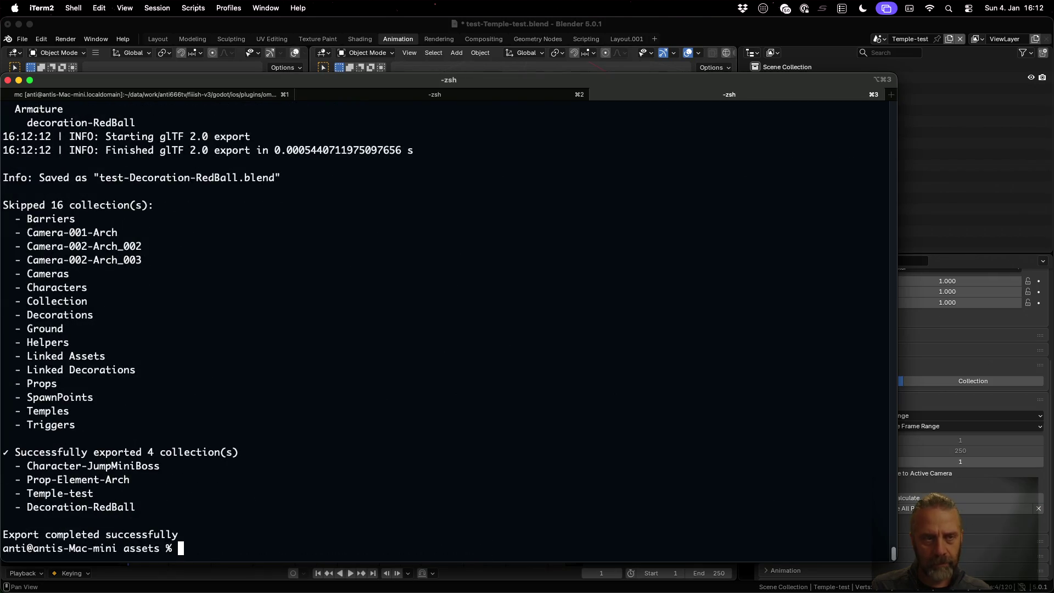
pyautogui.press('Up')
pyautogui.press('Return')
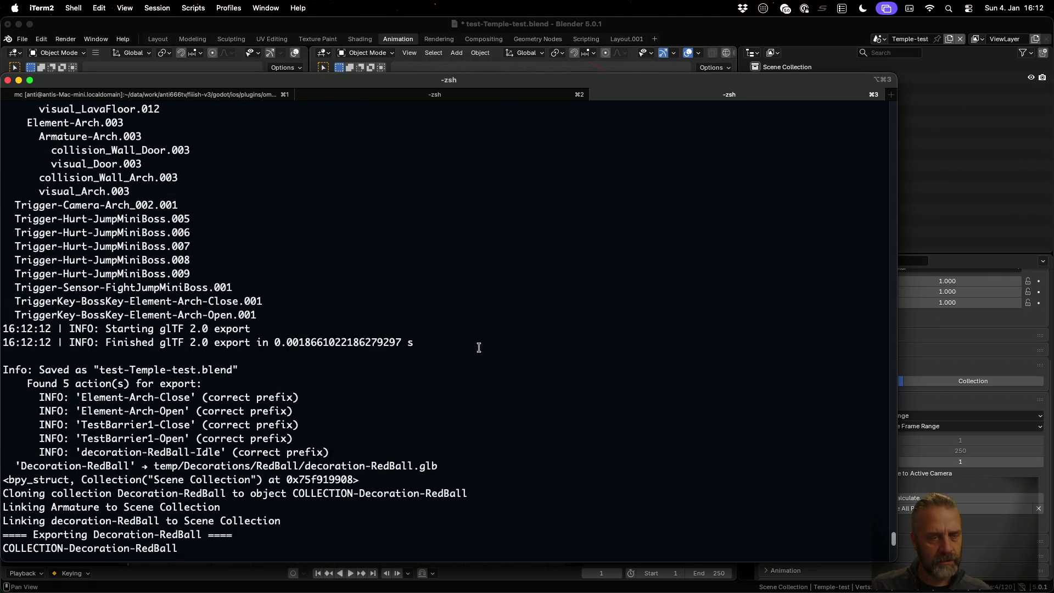
pyautogui.scroll(1, 479, 347)
pyautogui.scroll(10, 479, 347)
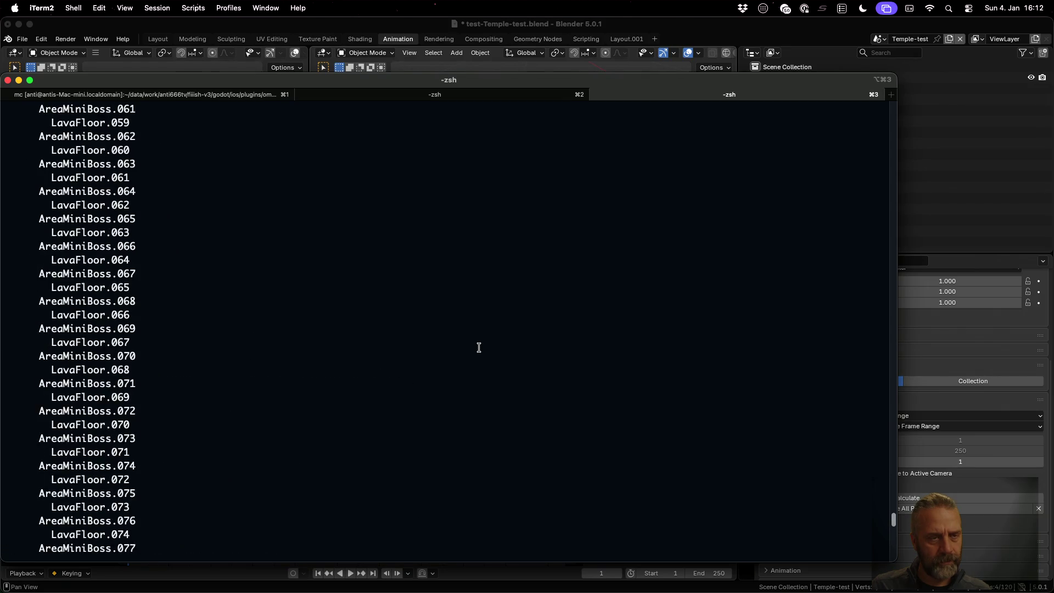
pyautogui.press('Up')
pyautogui.write('temp')
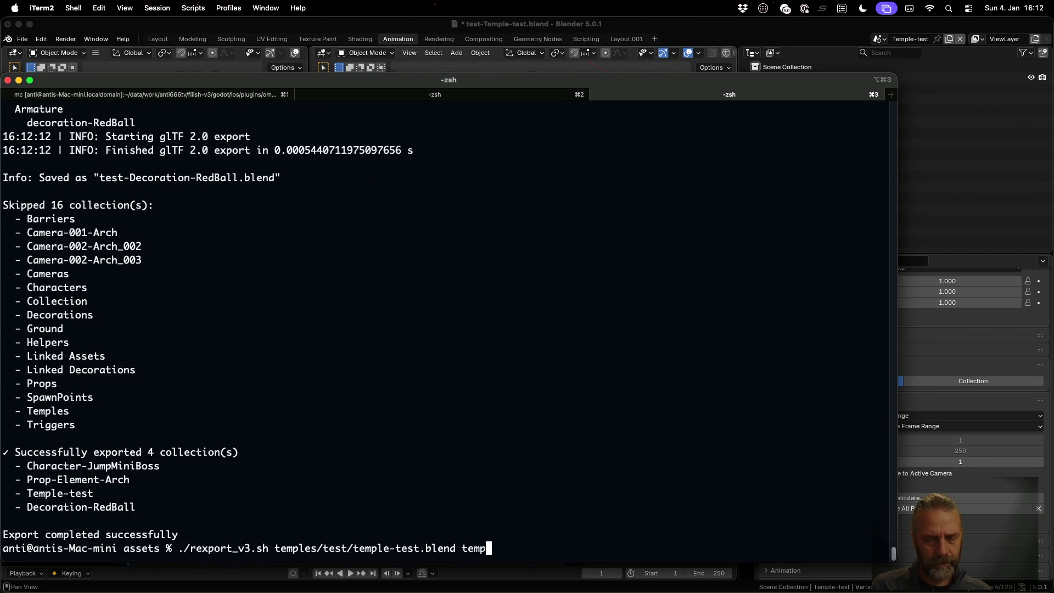
pyautogui.press('Return')
# - Delete the temp output folder with rm -r and rerun the export into a fresh one
pyautogui.write('r')
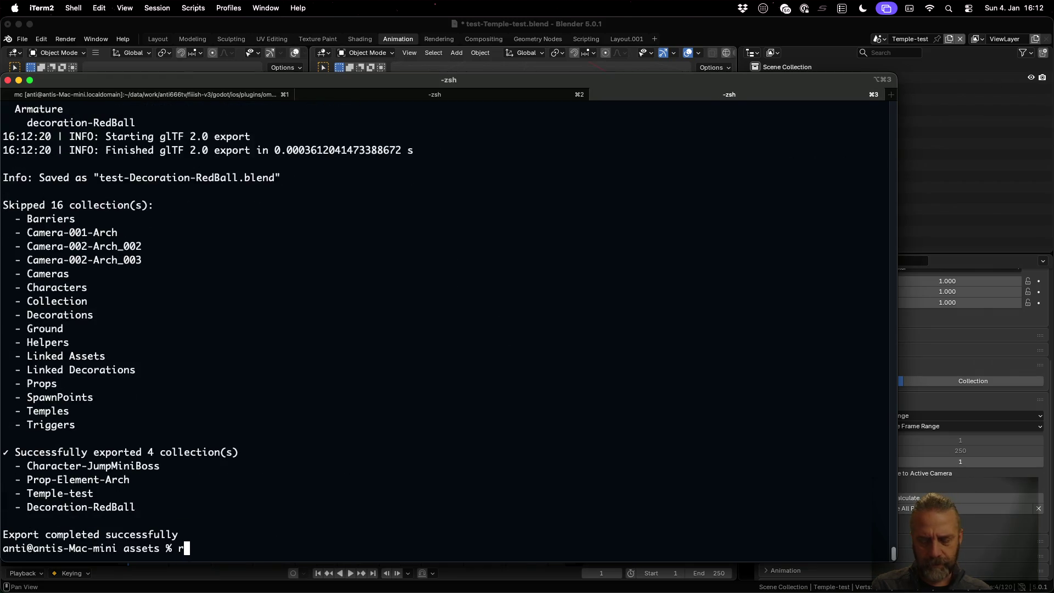
pyautogui.write('m -rf')
pyautogui.press('BackSpace')
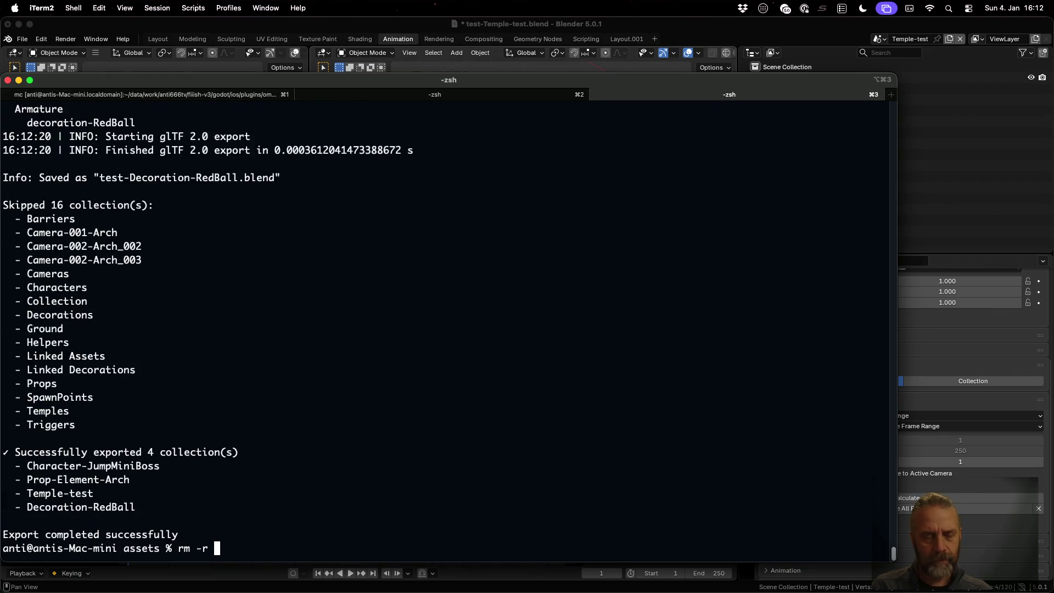
pyautogui.write('temp')
pyautogui.press('Return')
pyautogui.press('Up')
pyautogui.press('Up')
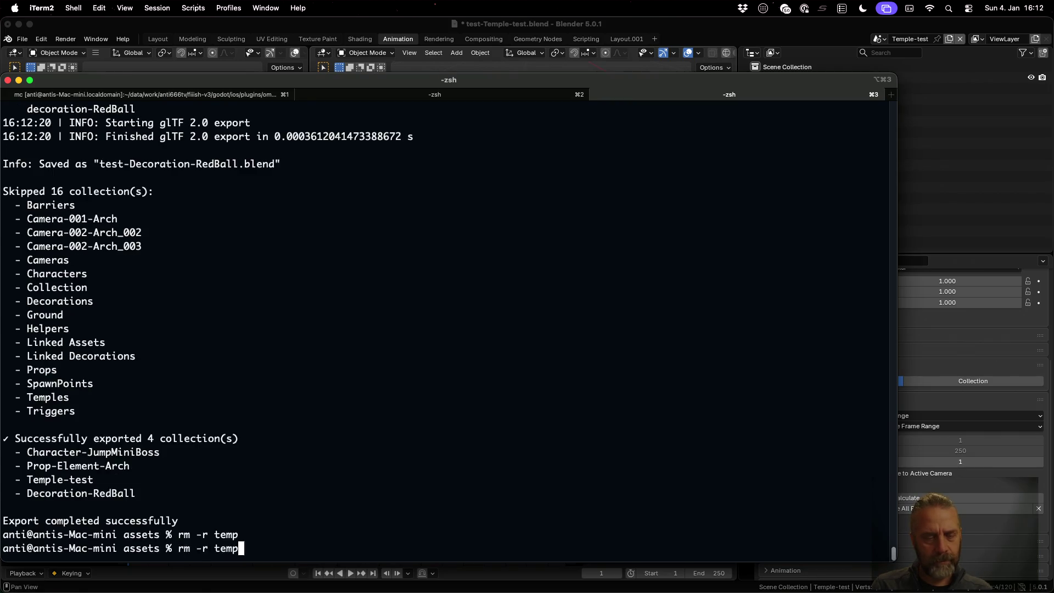
pyautogui.press('Return')
# - List temp, temp/Temples and temp/Temples/test to confirm temple-test.glb was exported
pyautogui.write('ls ')
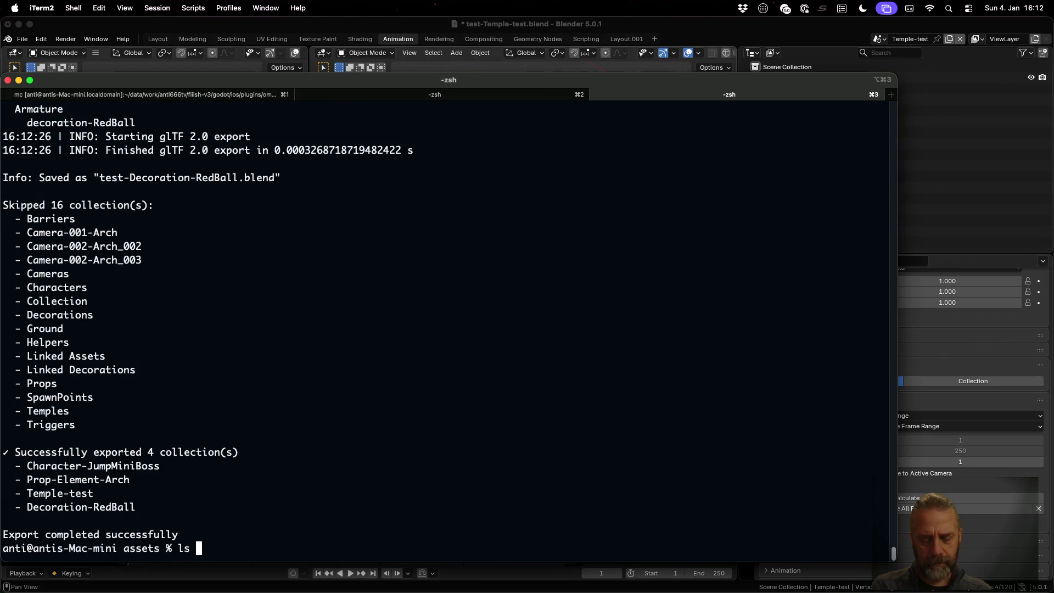
pyautogui.write('temp')
pyautogui.press('Return')
pyautogui.write('ls temp/Temples')
pyautogui.press('Return')
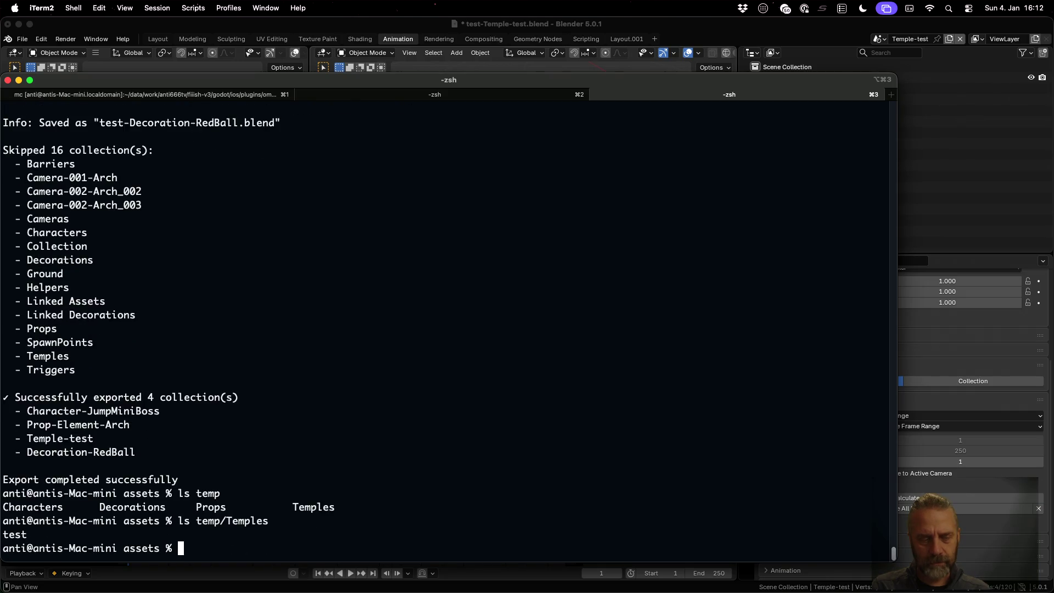
pyautogui.press('Up')
pyautogui.write('/test')
pyautogui.press('Return')
# - Copy the new temple-test.glb into the Godot project folder
pyautogui.press('Up')
pyautogui.press('Up')
pyautogui.press('Up')
pyautogui.press('Down')
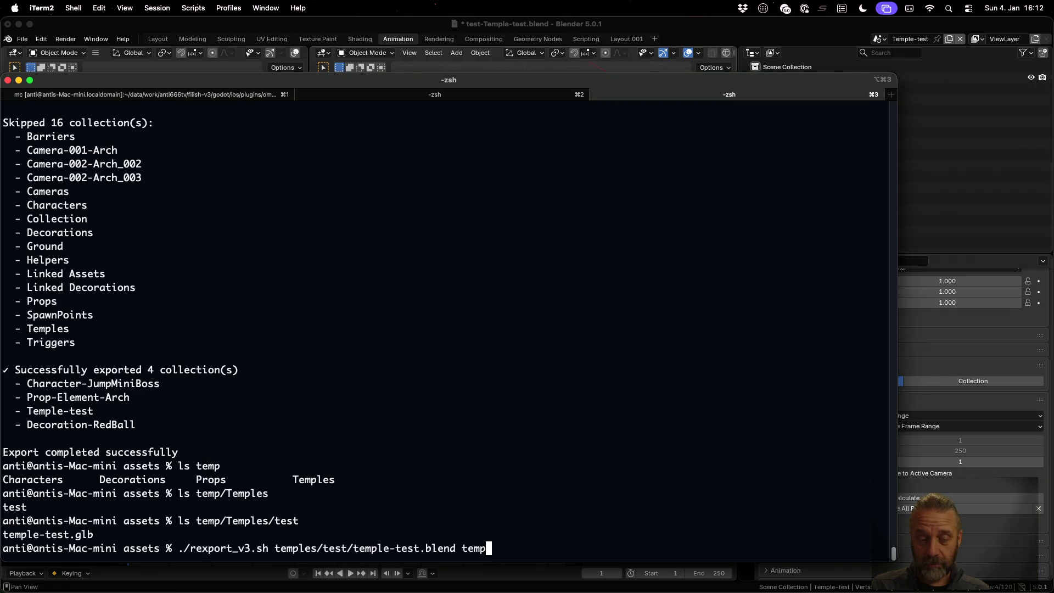
pyautogui.press('Up')
pyautogui.press('Return')
pyautogui.press('super+Tab')
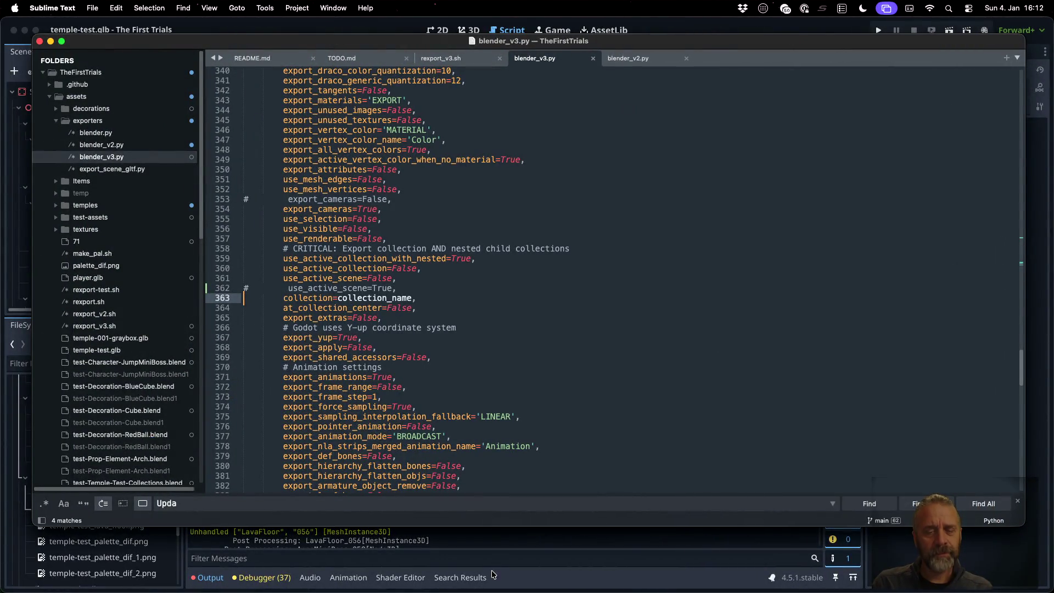
# - Cancel Blender's pending glTF export of test-Temple-test.glb, leaving the scene unchanged
pyautogui.click(493, 559)
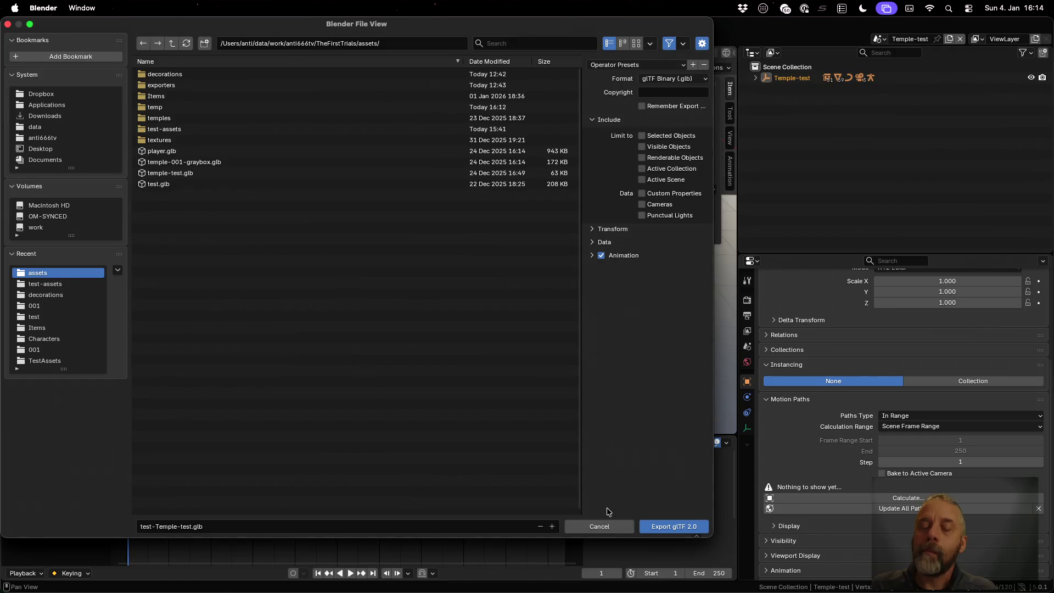
pyautogui.click(607, 528)
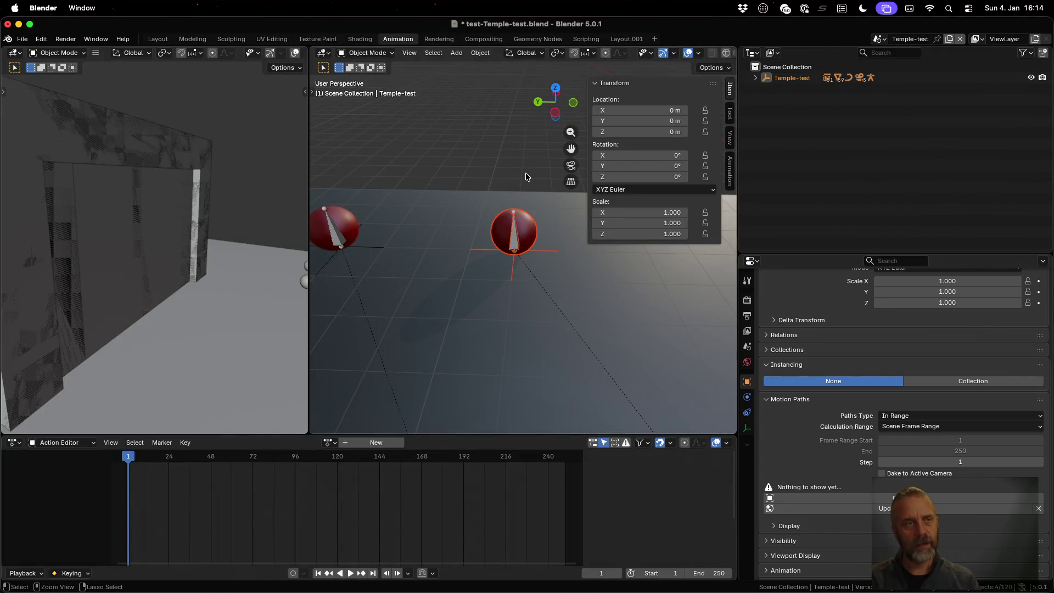
pyautogui.press('super+Tab')
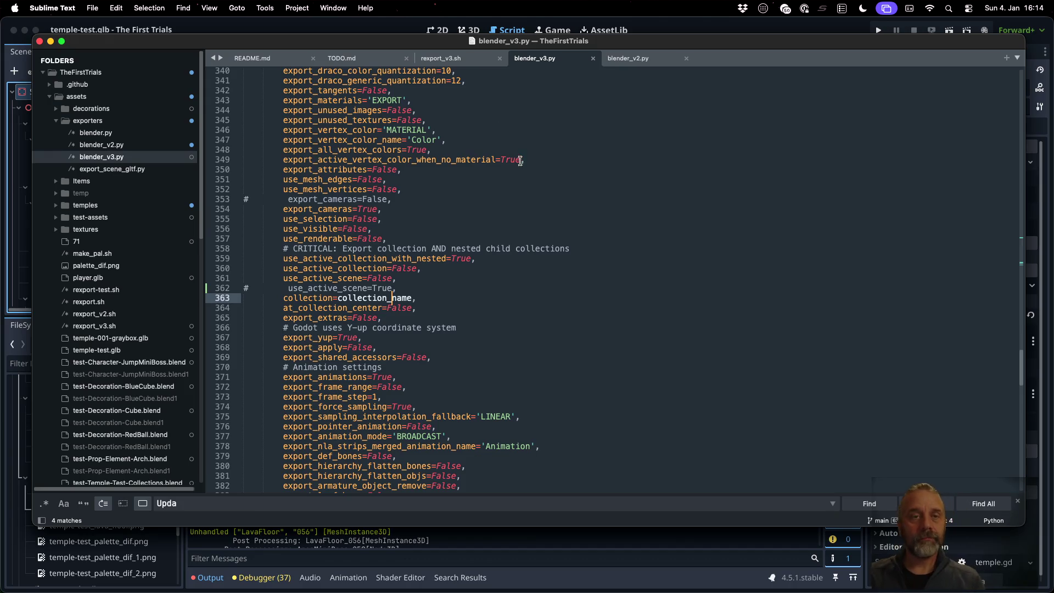
# - Collapse the Temple-test node in Godot's Scene dock to reveal its AnimationPlayer and Triggers siblings
pyautogui.click(379, 31)
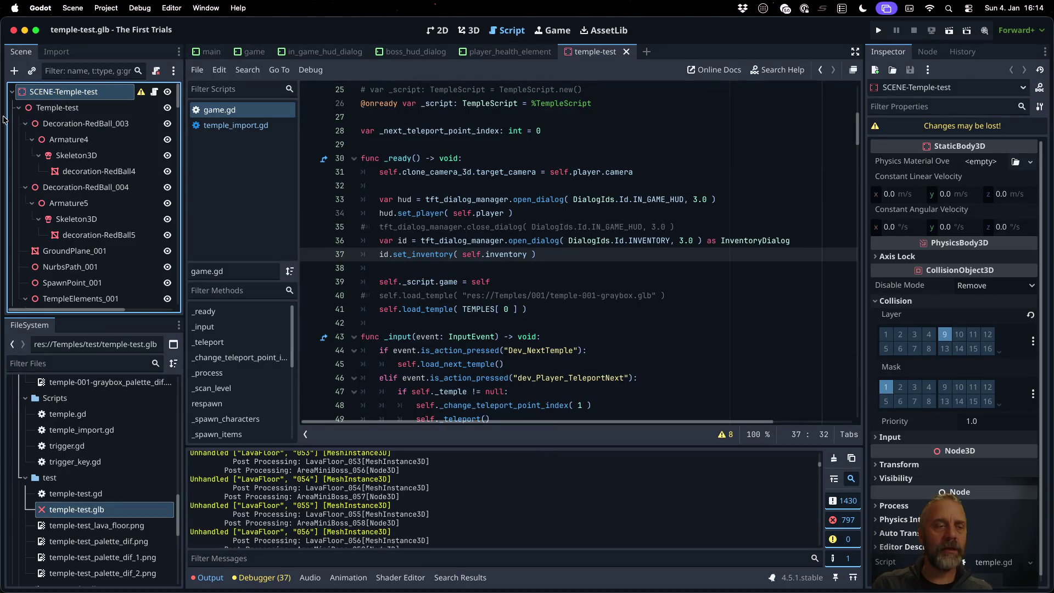
pyautogui.click(19, 109)
pyautogui.click(18, 109)
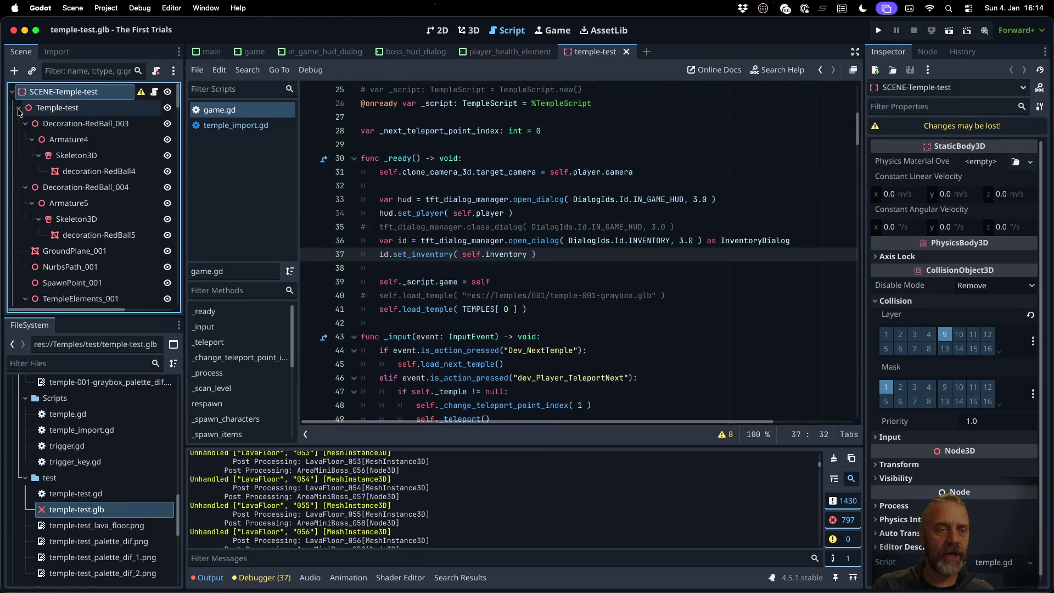
pyautogui.click(19, 109)
pyautogui.click(19, 109)
pyautogui.click(19, 110)
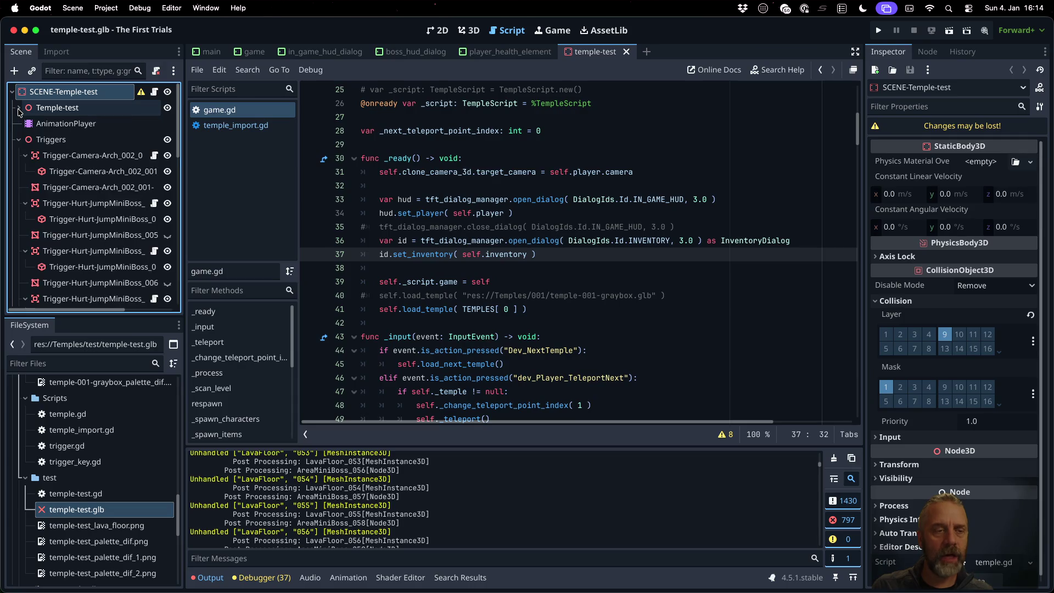
pyautogui.click(19, 109)
pyautogui.click(19, 109)
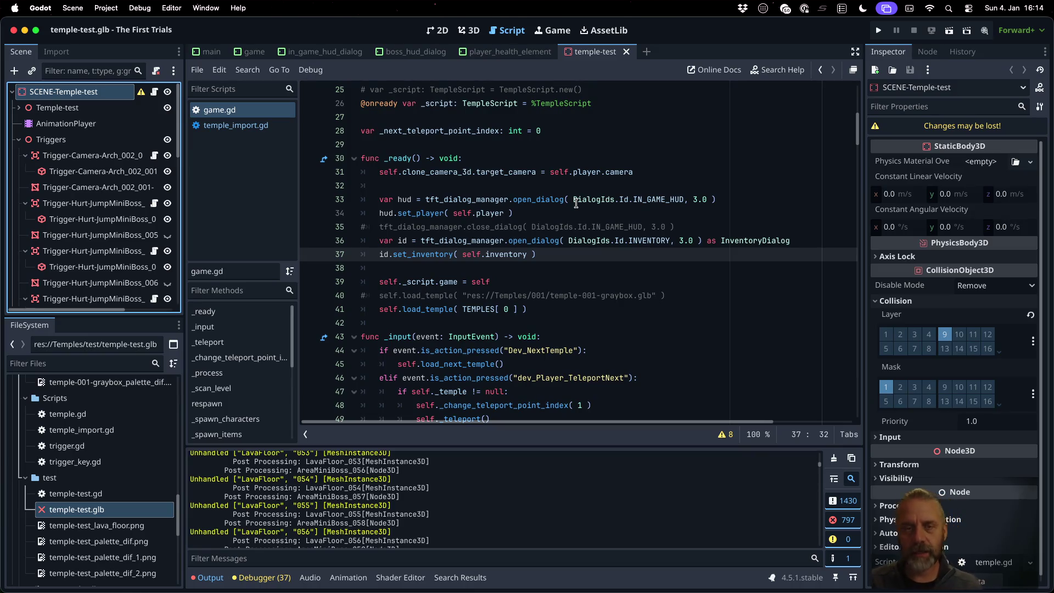
pyautogui.hotkey('ctrl', 'Up')
pyautogui.click(356, 378)
# - Trace export_collection's empty_add root into the clone_collection_to_object call and open that call's context menu
pyautogui.scroll(15, 496, 367)
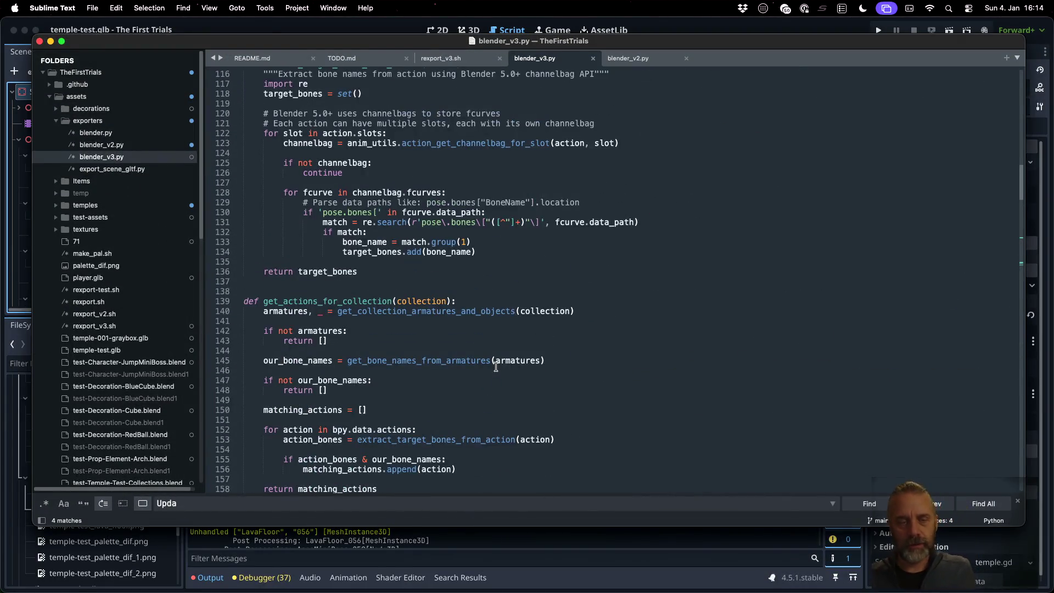
pyautogui.scroll(-10, 496, 367)
pyautogui.scroll(-5, 496, 367)
pyautogui.scroll(2, 466, 306)
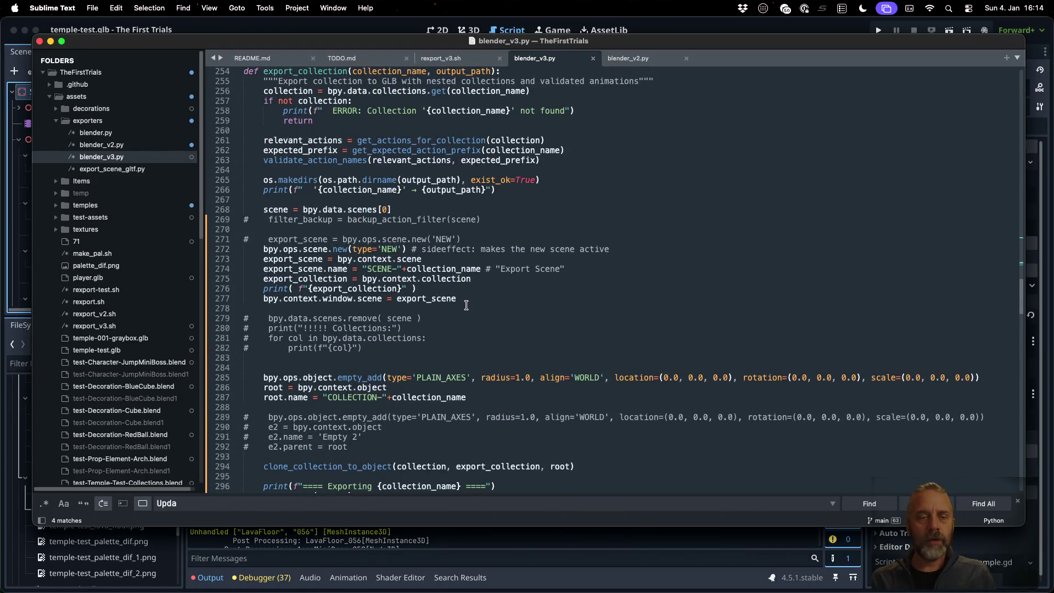
pyautogui.scroll(1, 406, 186)
pyautogui.scroll(-5, 460, 239)
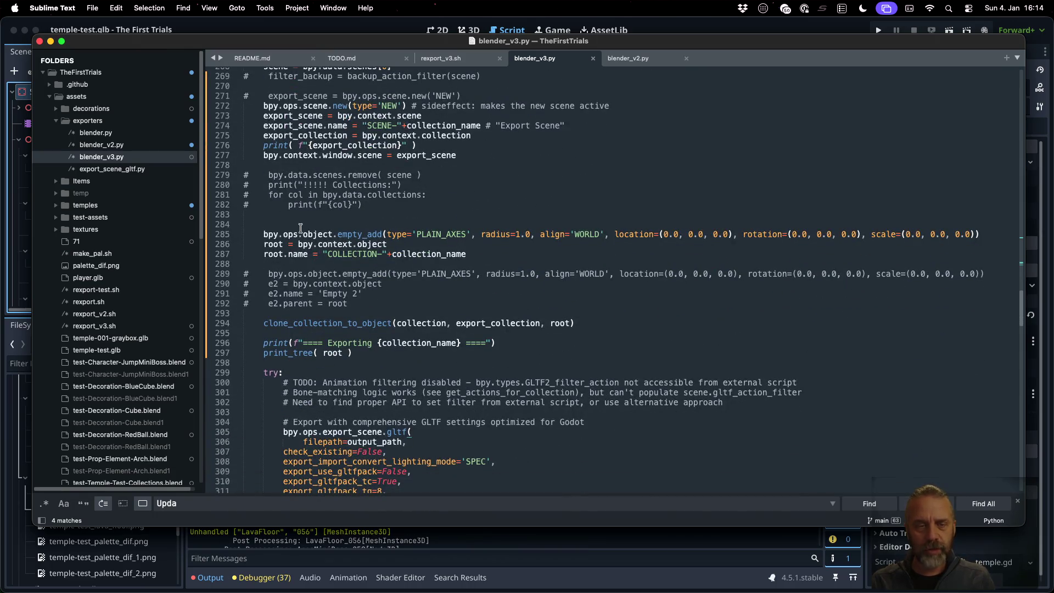
pyautogui.doubleClick(356, 234)
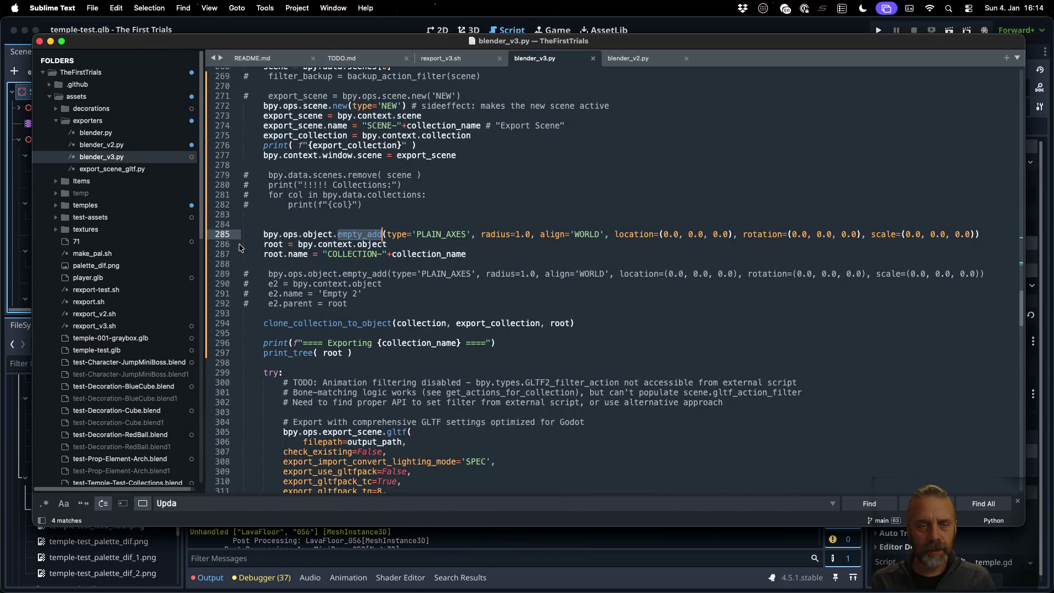
pyautogui.doubleClick(269, 243)
pyautogui.scroll(-2, 444, 294)
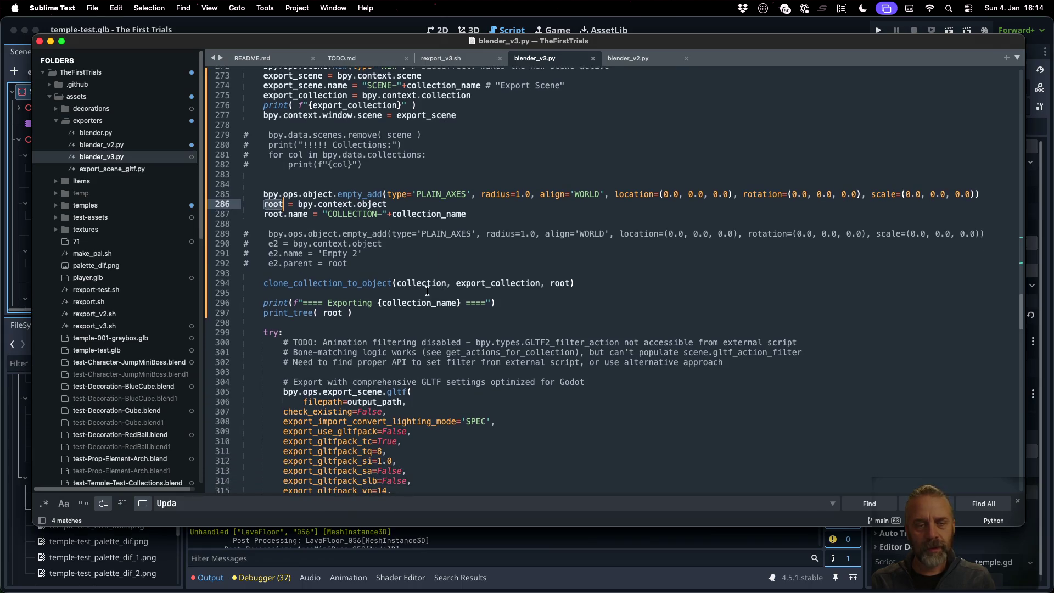
pyautogui.doubleClick(345, 284)
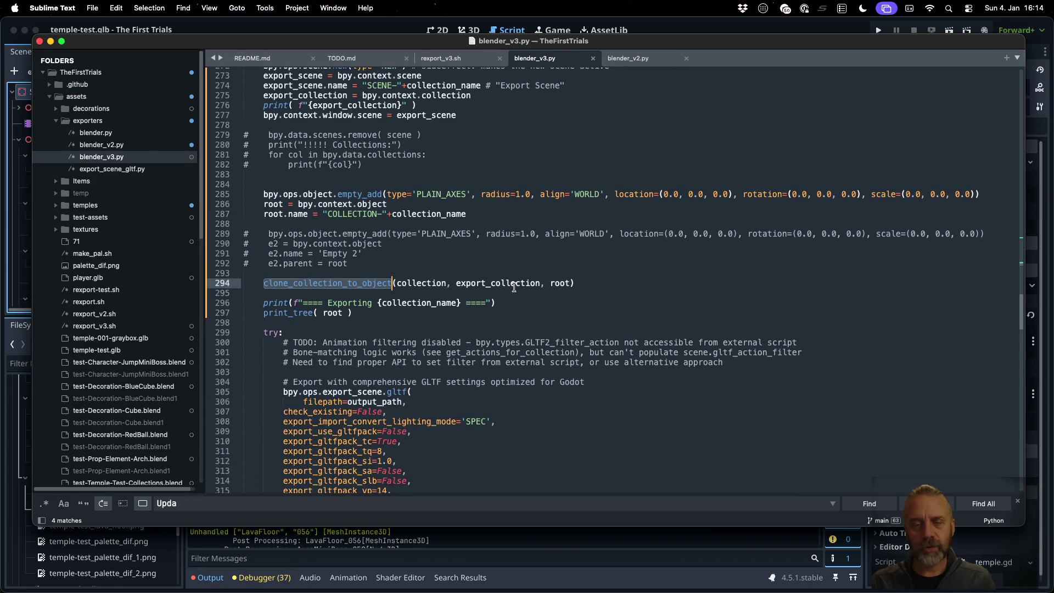
pyautogui.doubleClick(559, 282)
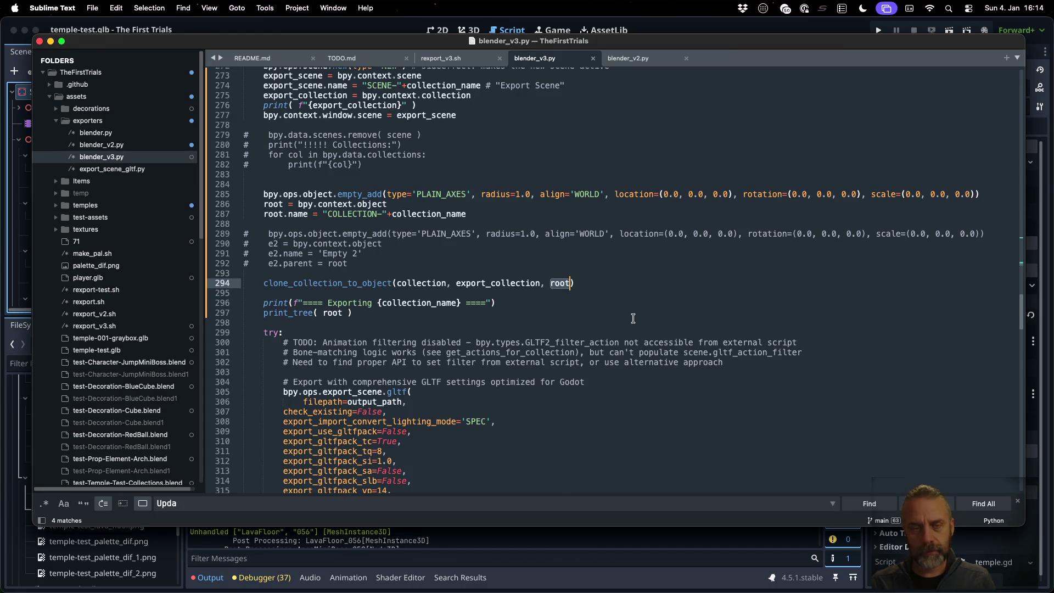
pyautogui.rightClick(378, 286)
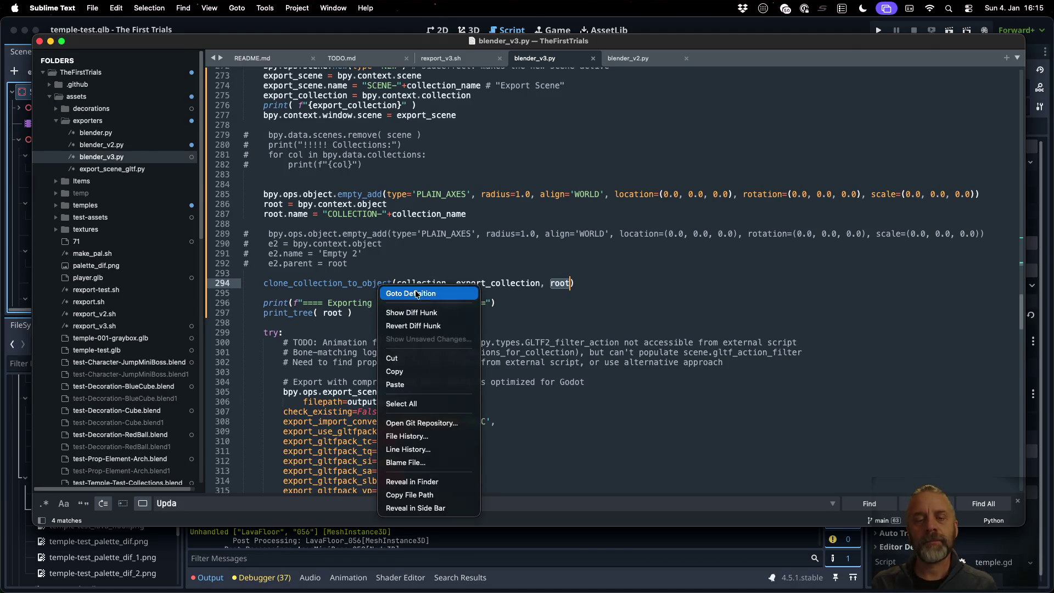
# - Go to clone_collection_to_object's definition and trace obj through to cloned_object.parent = obj
pyautogui.click(448, 299)
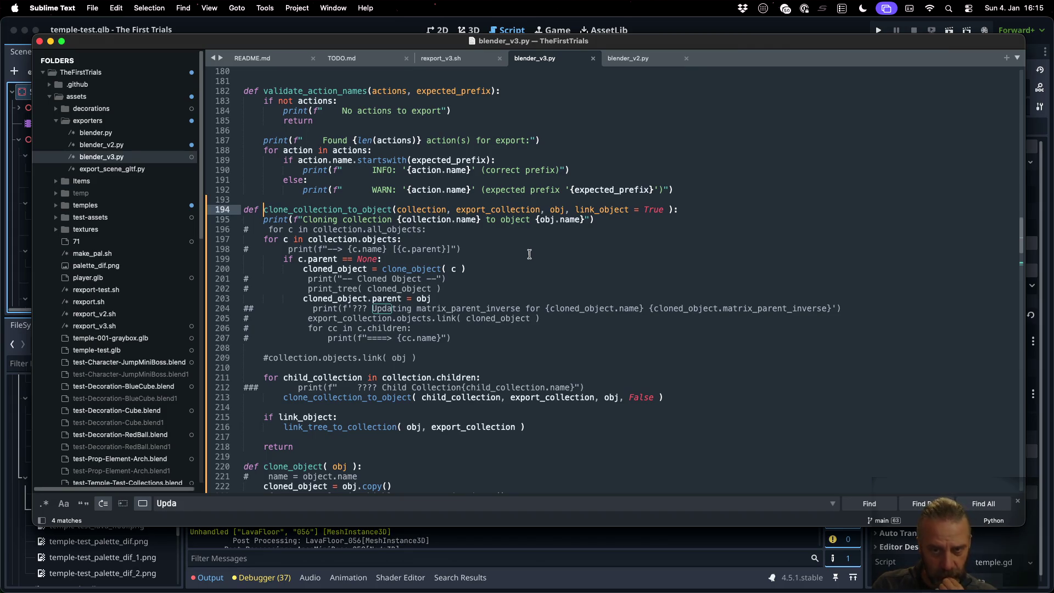
pyautogui.doubleClick(557, 211)
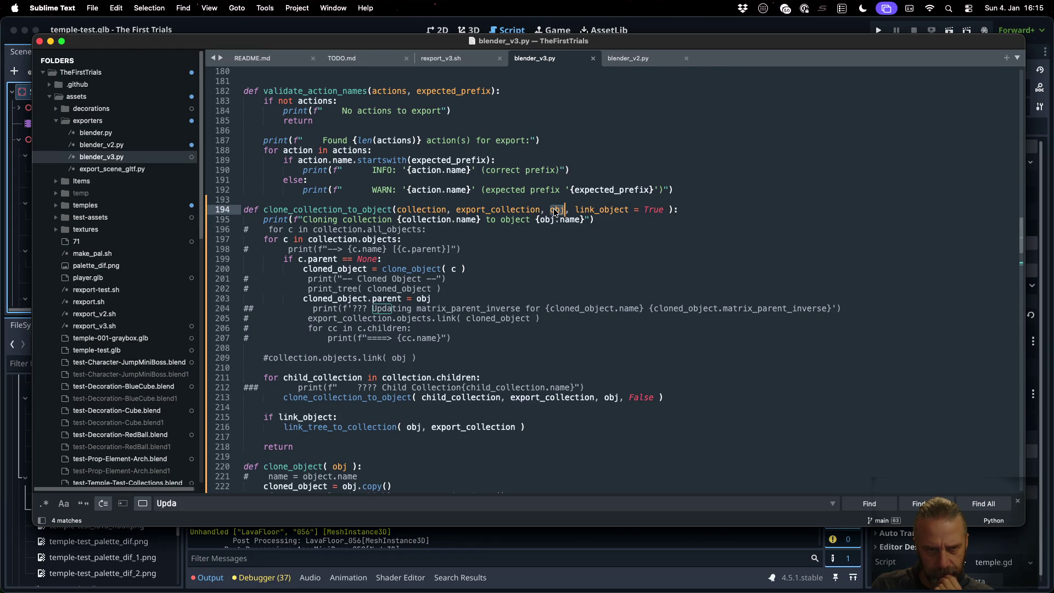
pyautogui.doubleClick(614, 398)
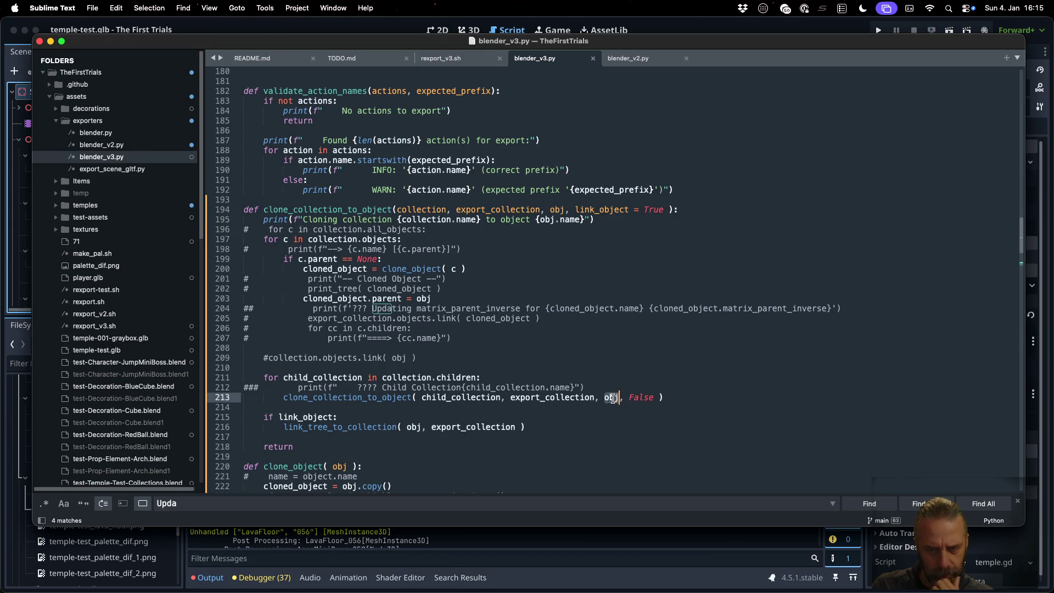
pyautogui.scroll(-1, 689, 439)
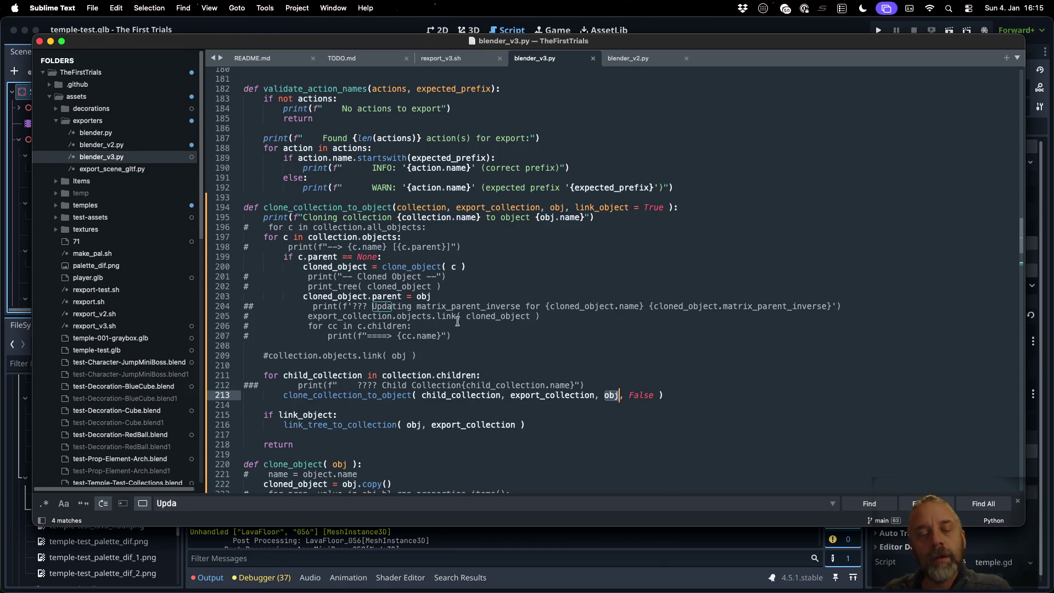
pyautogui.doubleClick(393, 297)
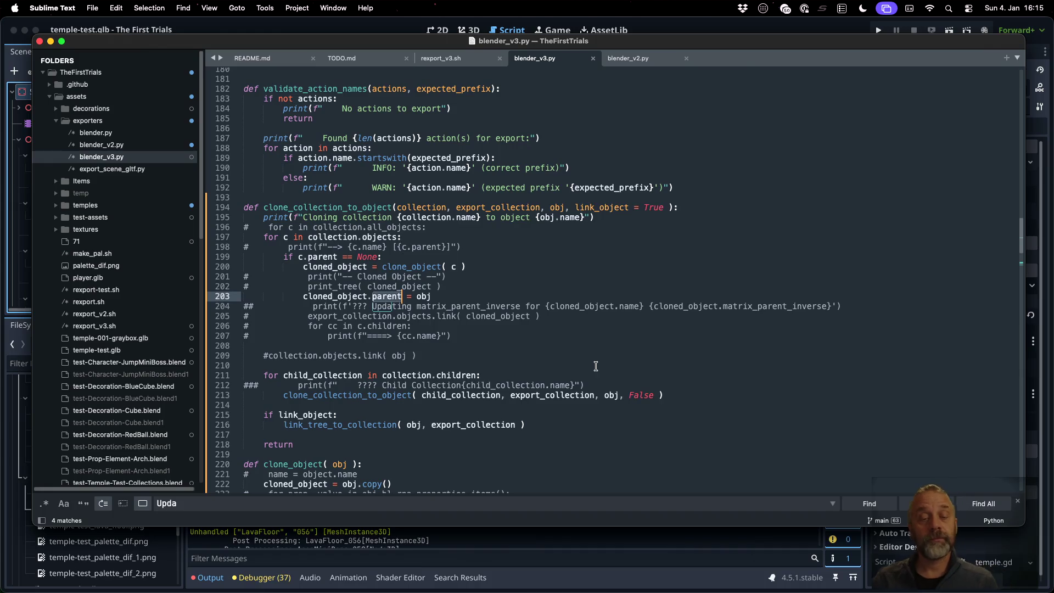
pyautogui.click(580, 289)
# - Comment out cloned_object.parent = obj with ### and save blender_v3.py
pyautogui.press('Down')
pyautogui.press('Return')
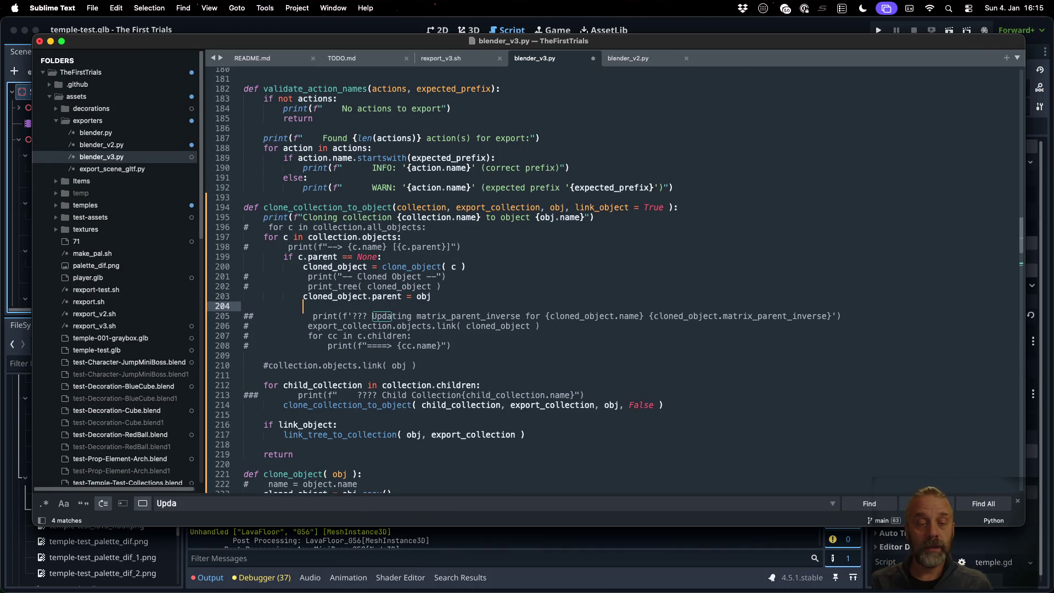
pyautogui.press('Up')
pyautogui.press('Return')
pyautogui.press('Home')
pyautogui.write('###')
pyautogui.press('super+s')
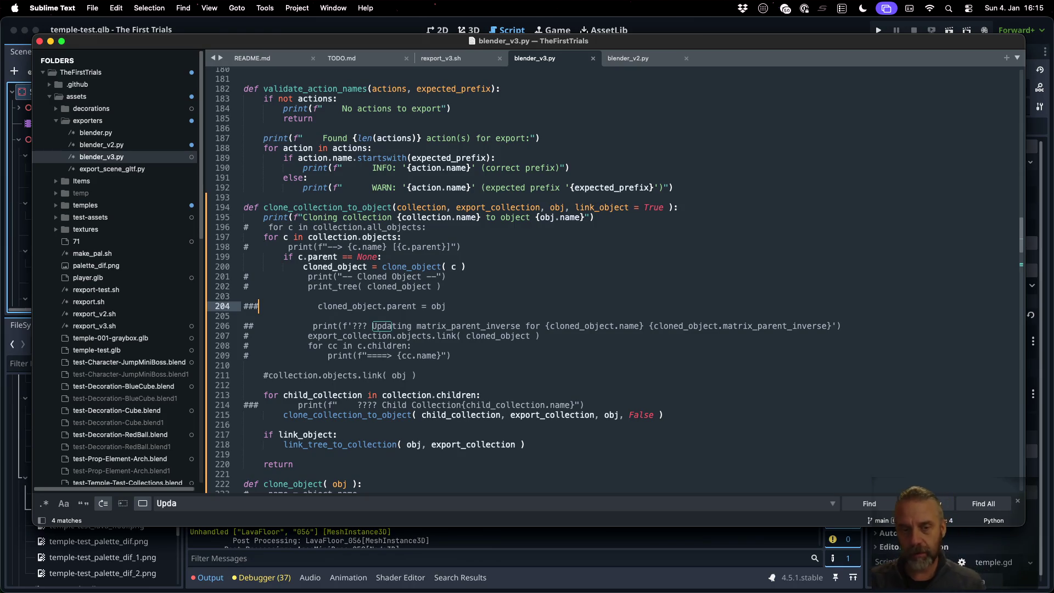
pyautogui.hotkey('ctrl', 'Right')
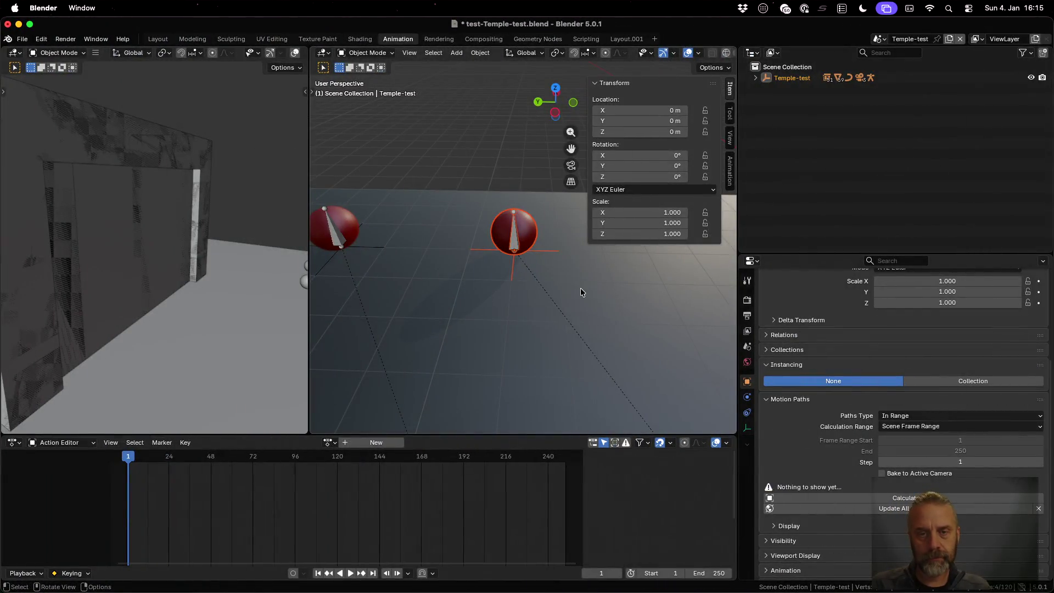
# - Rerun ./rexport_v3.sh temples/test/temple-test.blend temp and check the Temple-test object list in the log
pyautogui.hotkey('ctrl', 'Up')
pyautogui.click(316, 185)
pyautogui.write('ls temp/Temples/test')
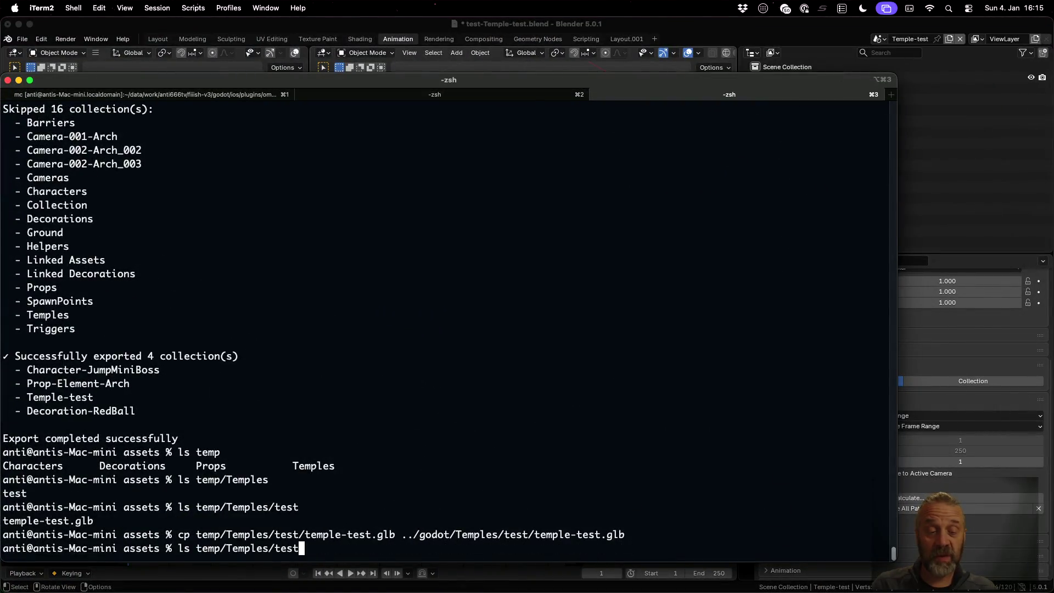
pyautogui.press('Up')
pyautogui.press('Up')
pyautogui.press('Up')
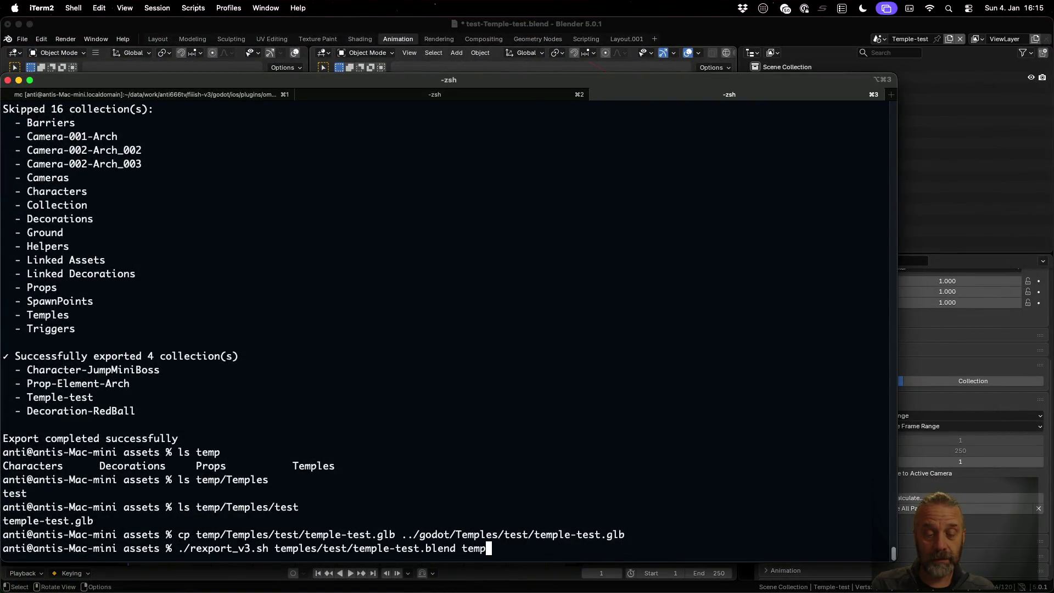
pyautogui.press('Return')
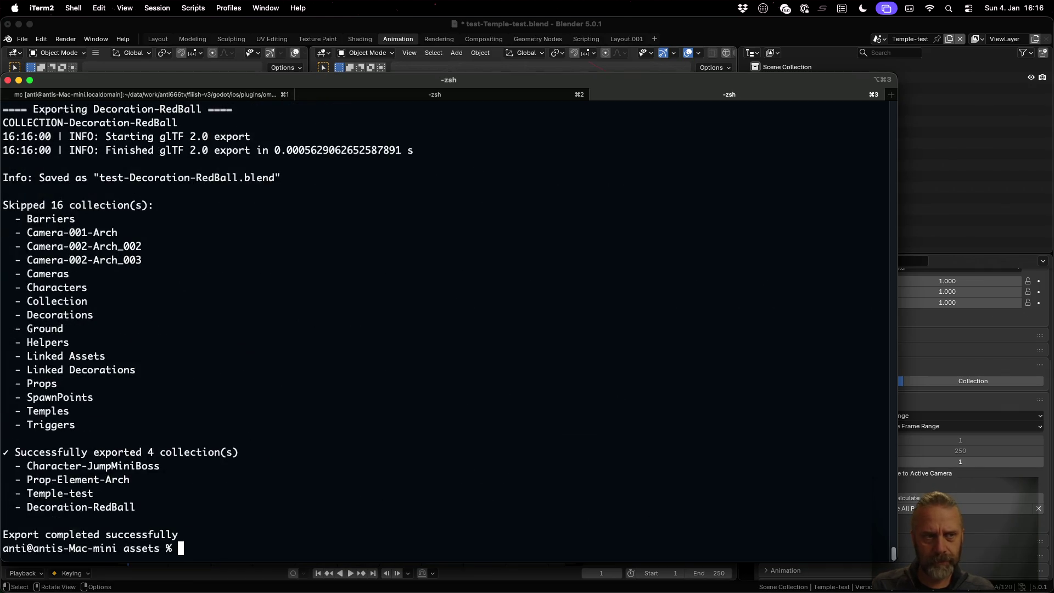
pyautogui.scroll(8, 282, 266)
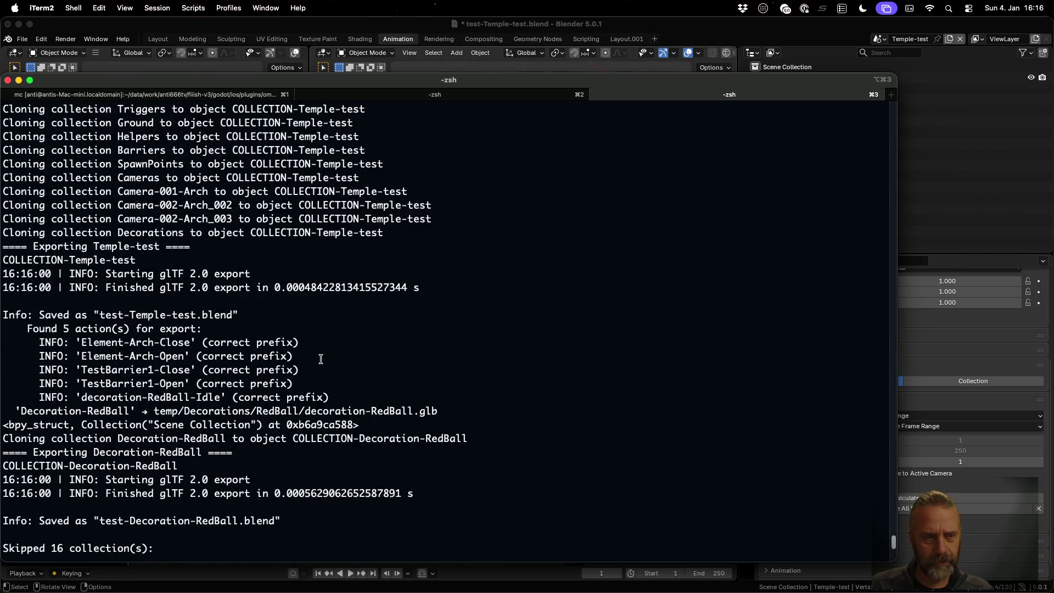
pyautogui.scroll(12, 321, 362)
pyautogui.scroll(20, 323, 368)
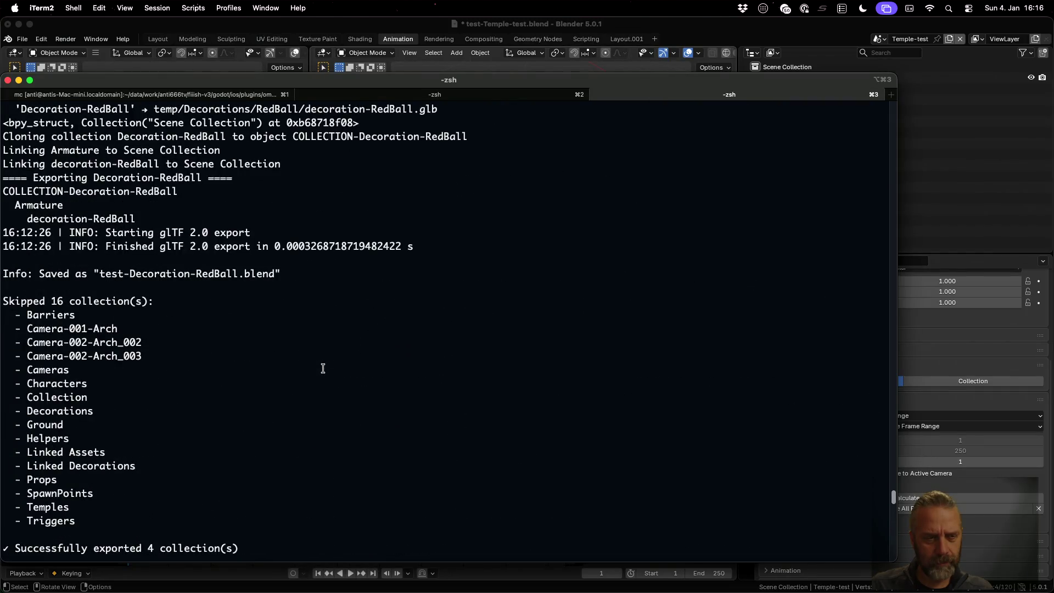
pyautogui.scroll(20, 323, 369)
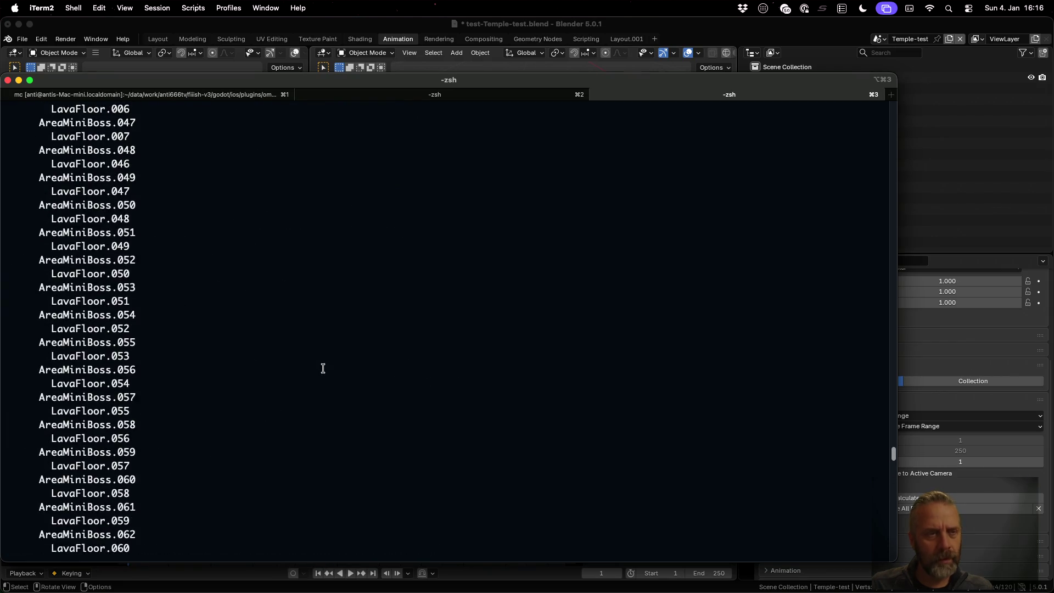
pyautogui.scroll(15, 323, 368)
pyautogui.scroll(-1, 323, 367)
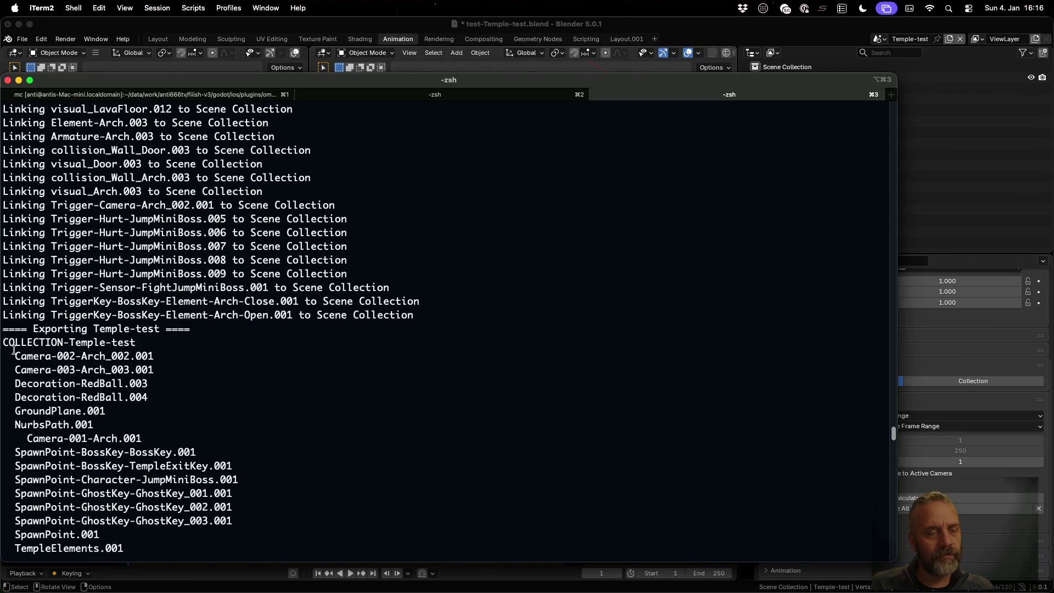
pyautogui.moveTo(22, 359); pyautogui.dragTo(117, 400)
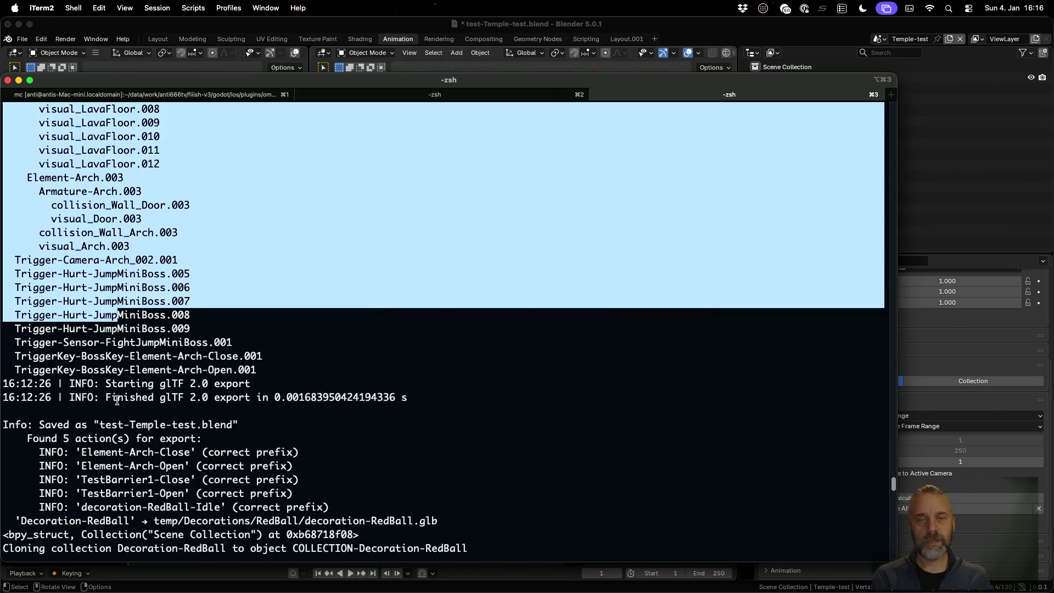
pyautogui.click(238, 32)
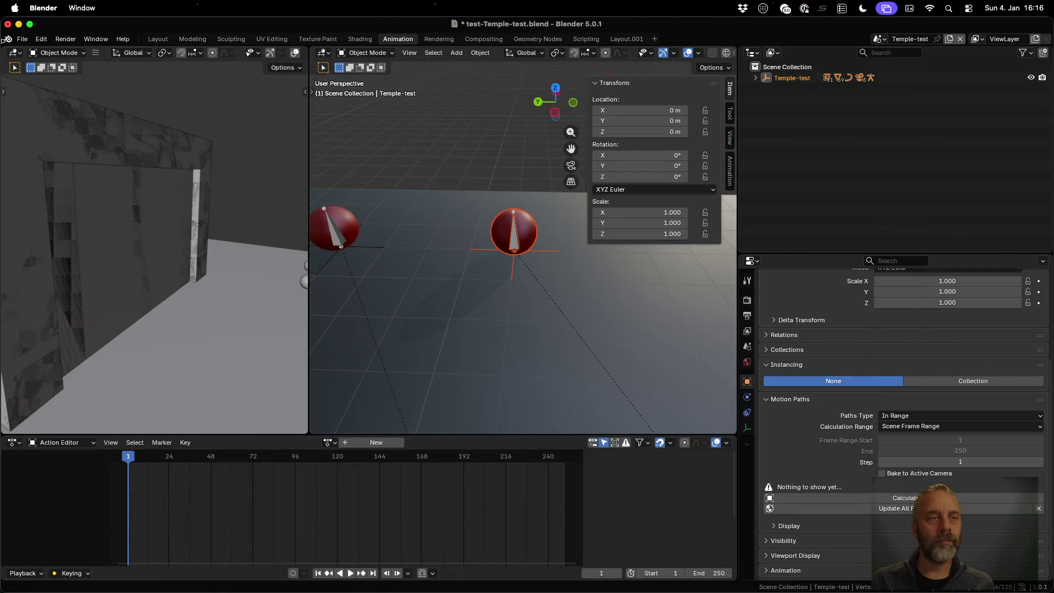
# - Discard unsaved edits, reopen test-Temple-test.blend from Open Recent, and switch to the Modeling workspace
pyautogui.click(22, 39)
pyautogui.moveTo(57, 75)
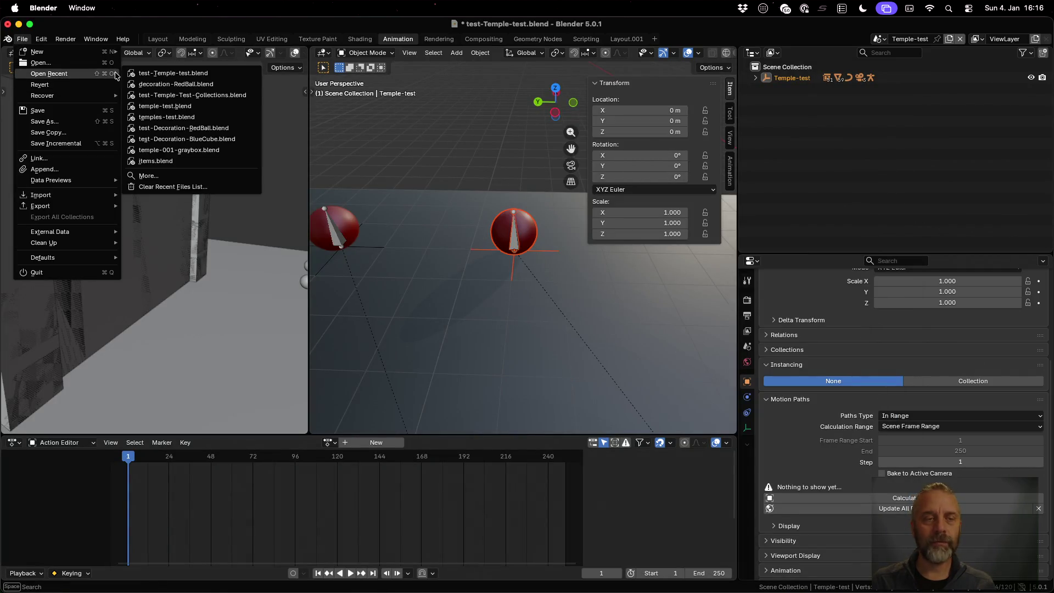
pyautogui.click(211, 124)
pyautogui.click(488, 329)
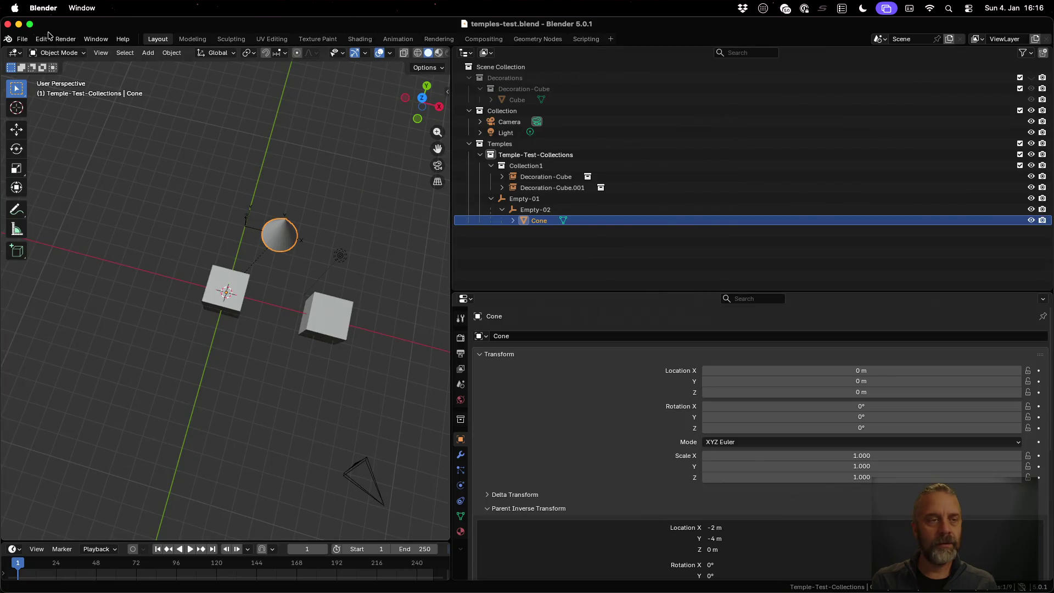
pyautogui.click(22, 38)
pyautogui.moveTo(70, 77)
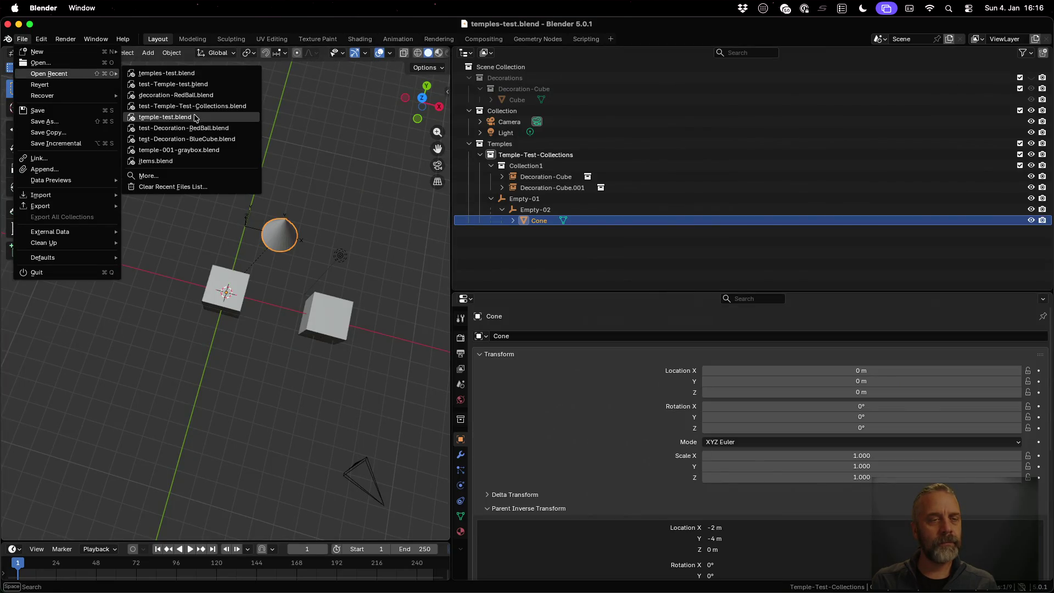
pyautogui.click(210, 144)
pyautogui.click(22, 39)
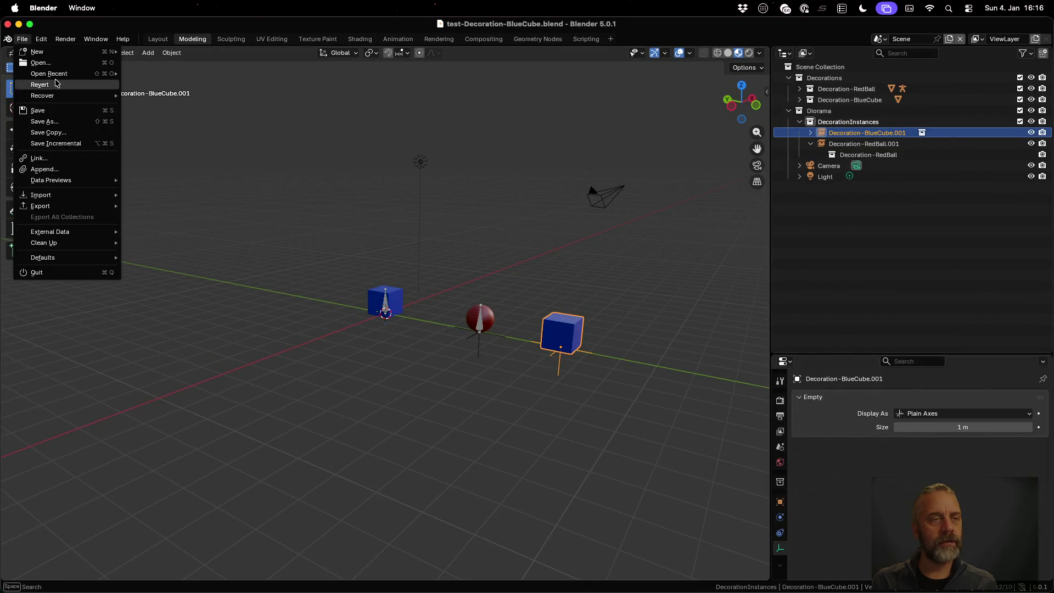
pyautogui.moveTo(61, 75)
pyautogui.click(207, 96)
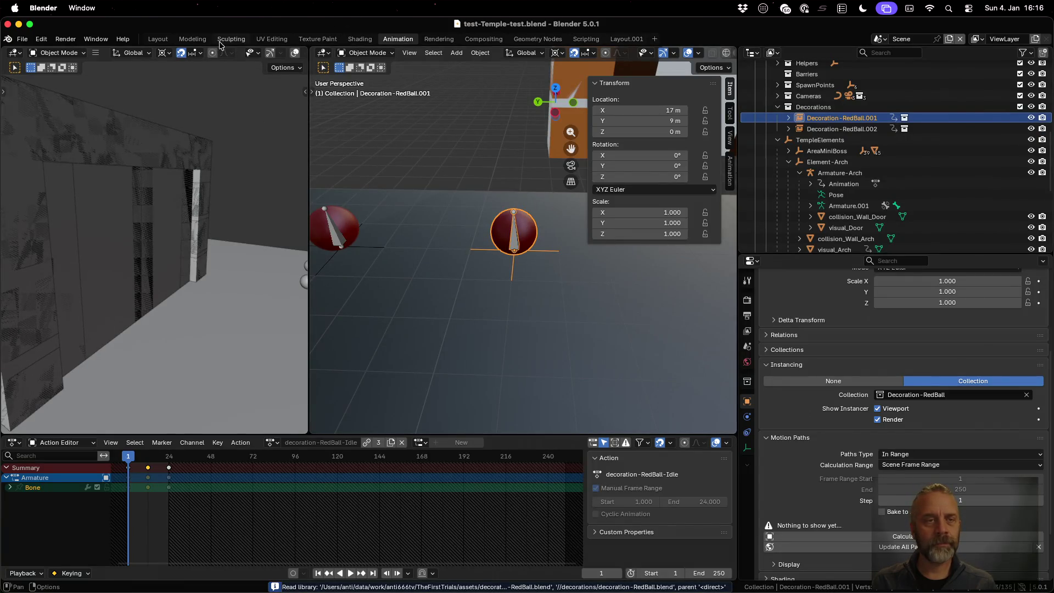
pyautogui.click(192, 39)
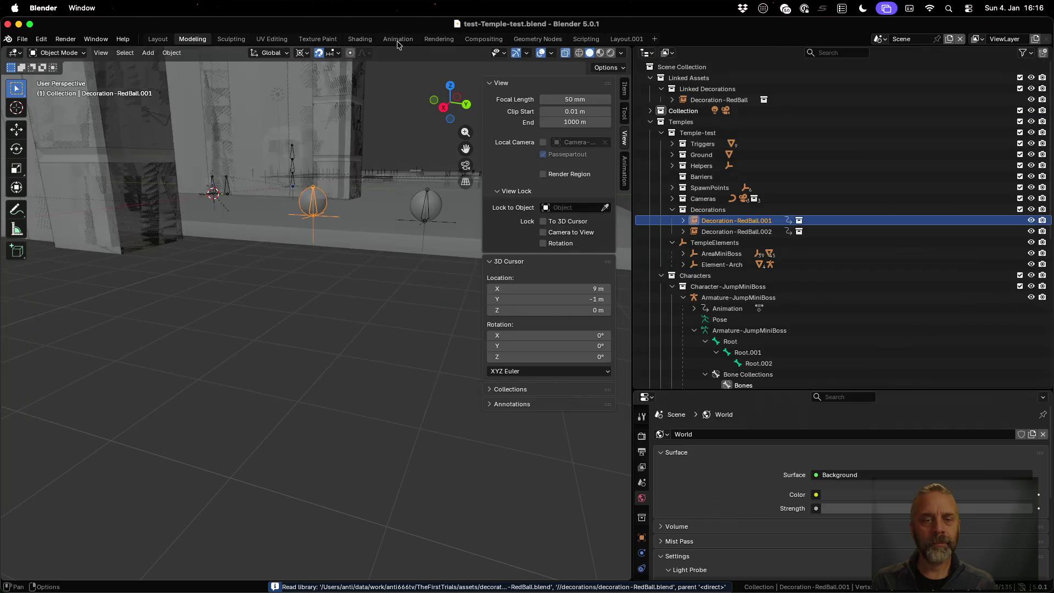
# - Switch to SCENE-Temple-test, select its empty COLLECTION-Temple-test, then return to the exporter script
pyautogui.click(881, 38)
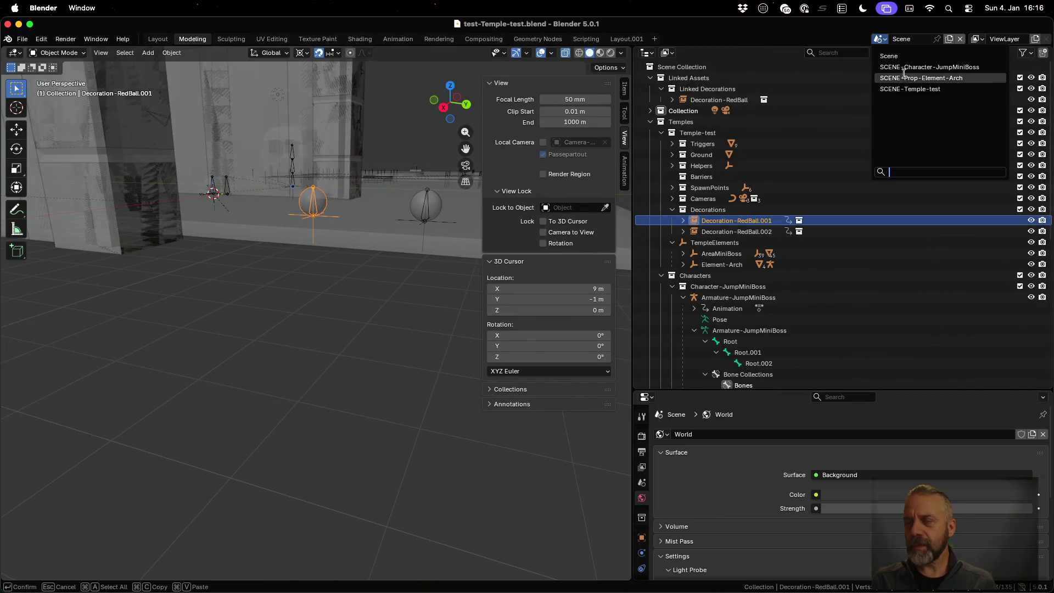
pyautogui.click(916, 88)
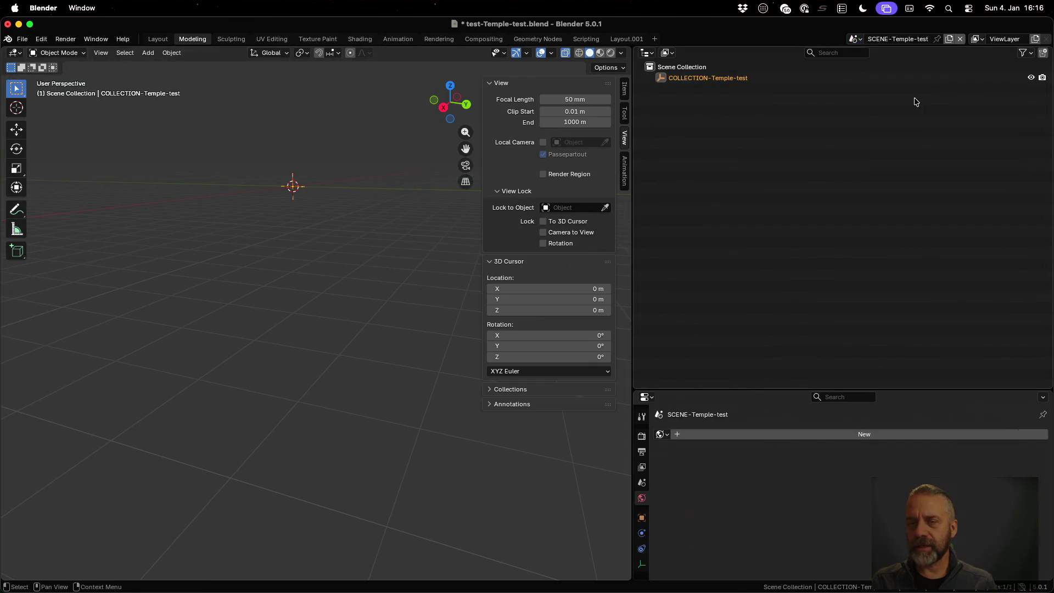
pyautogui.click(671, 78)
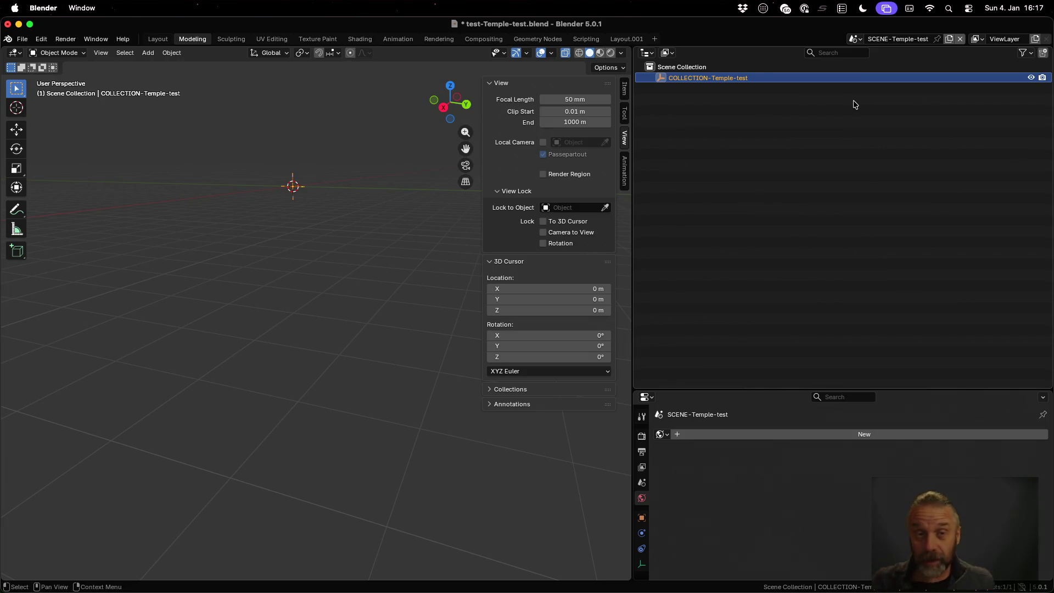
pyautogui.hotkey('ctrl', 'Left')
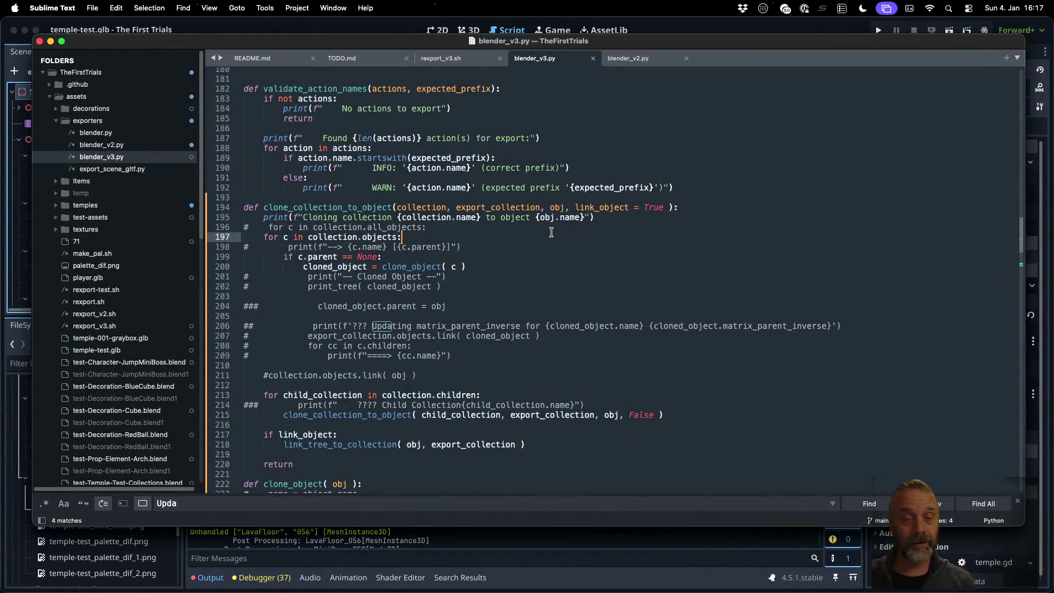
# - Uncomment export_collection.objects.link( cloned_object ) on line 207 of blender_v3.py and save the file
pyautogui.click(483, 286)
pyautogui.press('Down')
pyautogui.press('Down')
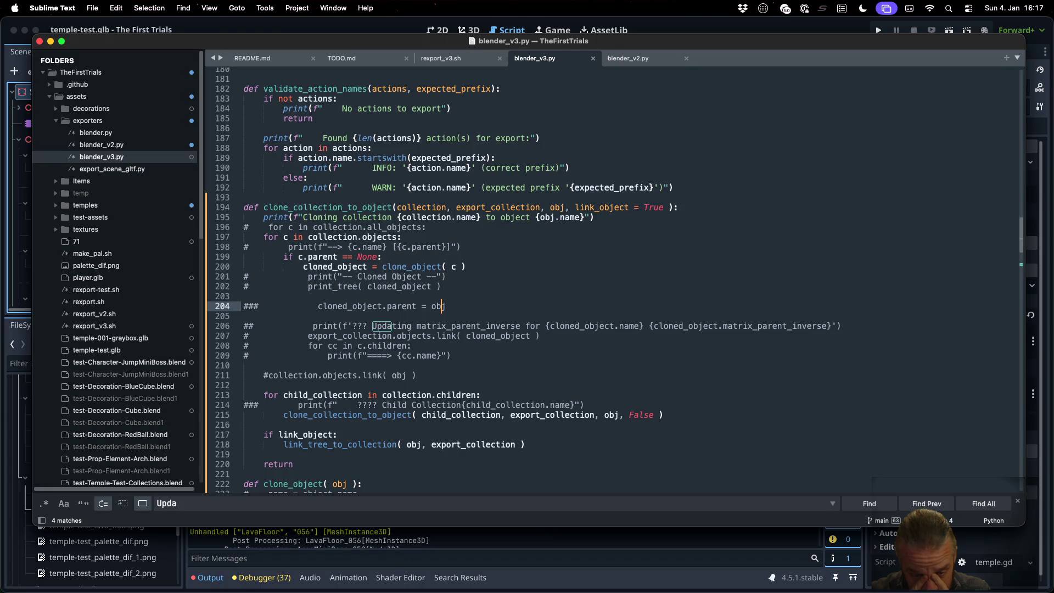
pyautogui.press('Down')
pyautogui.press('Down')
pyautogui.press('Down')
pyautogui.press('super+Left')
pyautogui.press('Delete')
pyautogui.press('super+s')
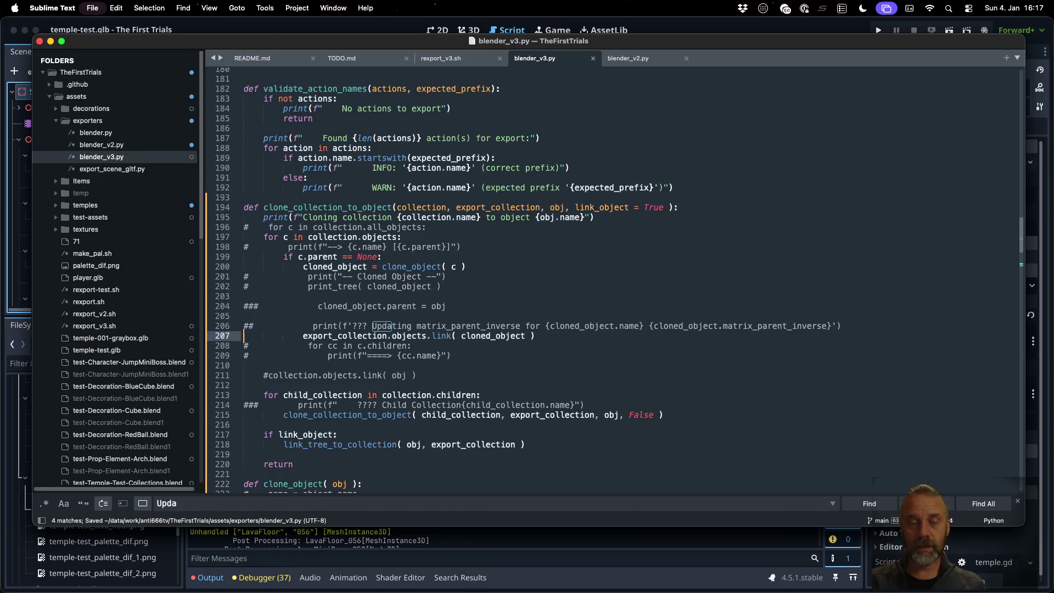
pyautogui.press('super+Tab')
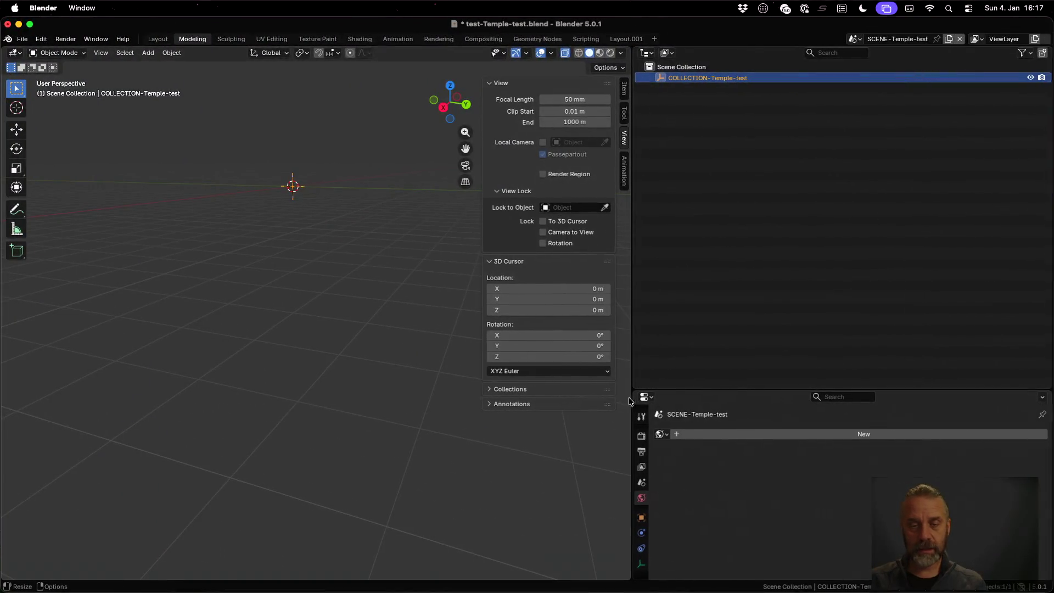
# - Rerun ./rexport_v3.sh temples/test/temple-test.blend temp in iTerm2 and scroll back through its log
pyautogui.hotkey('ctrl', 'Up')
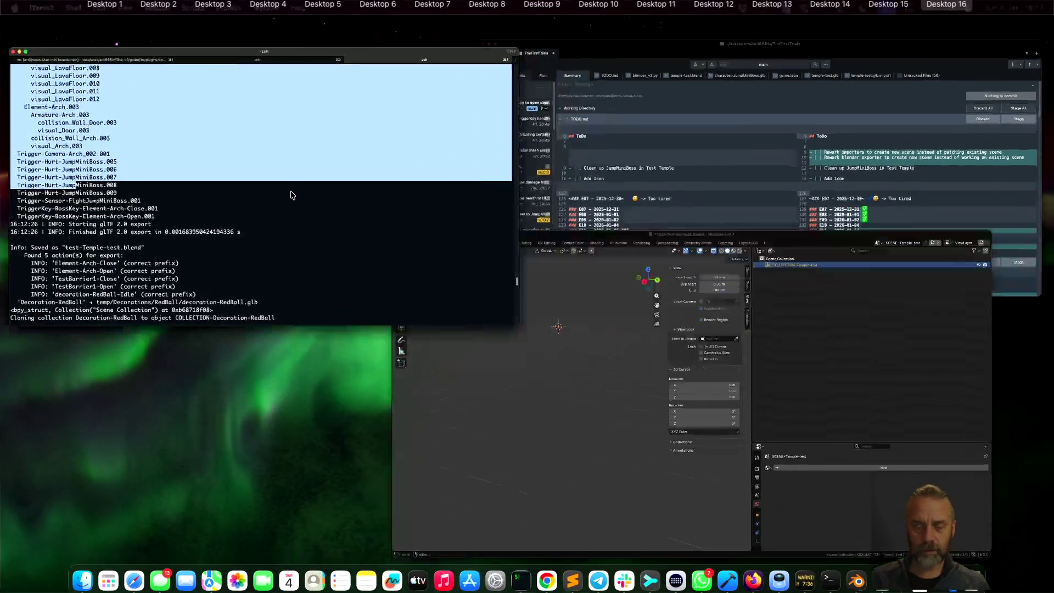
pyautogui.click(291, 192)
pyautogui.press('Up')
pyautogui.press('Return')
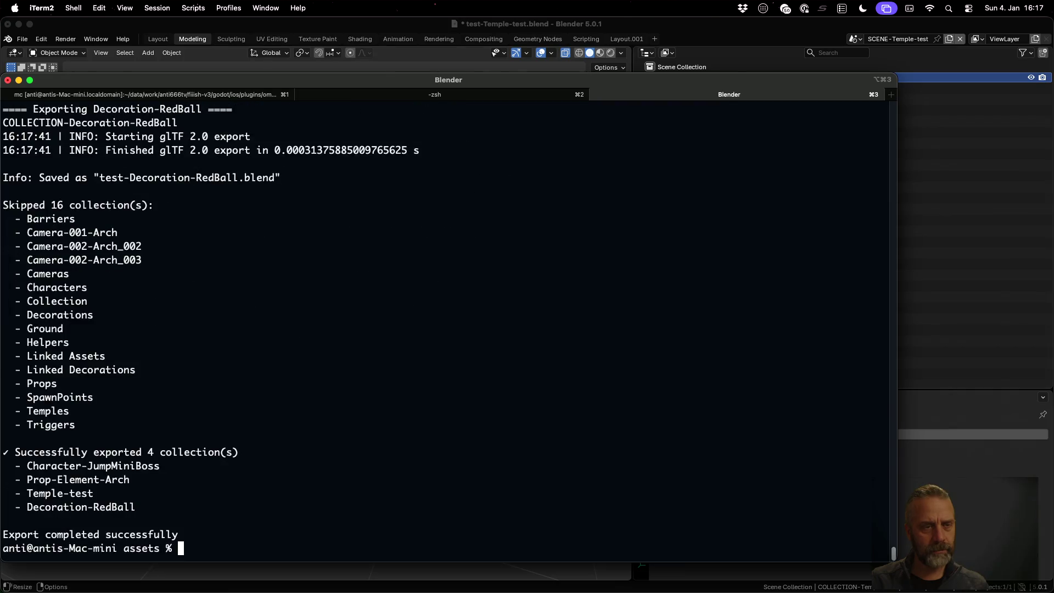
pyautogui.scroll(15, 375, 361)
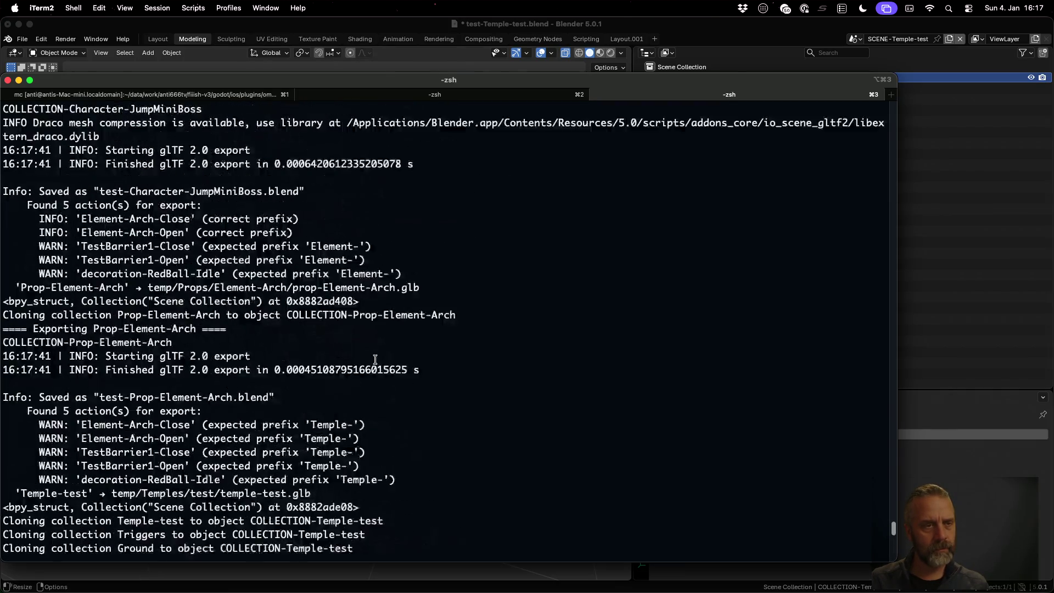
pyautogui.scroll(10, 376, 361)
pyautogui.scroll(20, 375, 361)
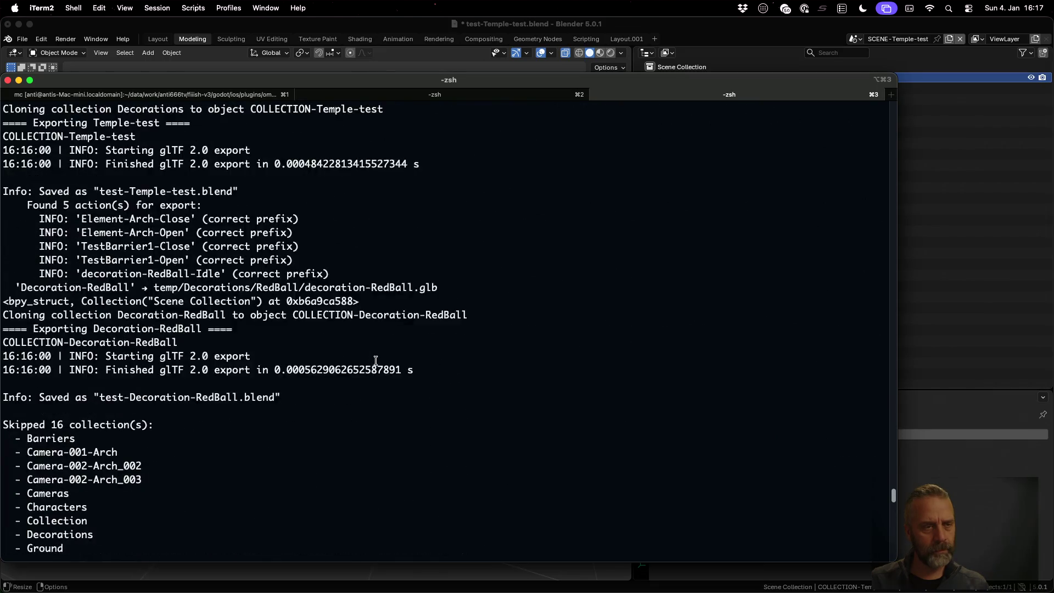
pyautogui.scroll(20, 376, 361)
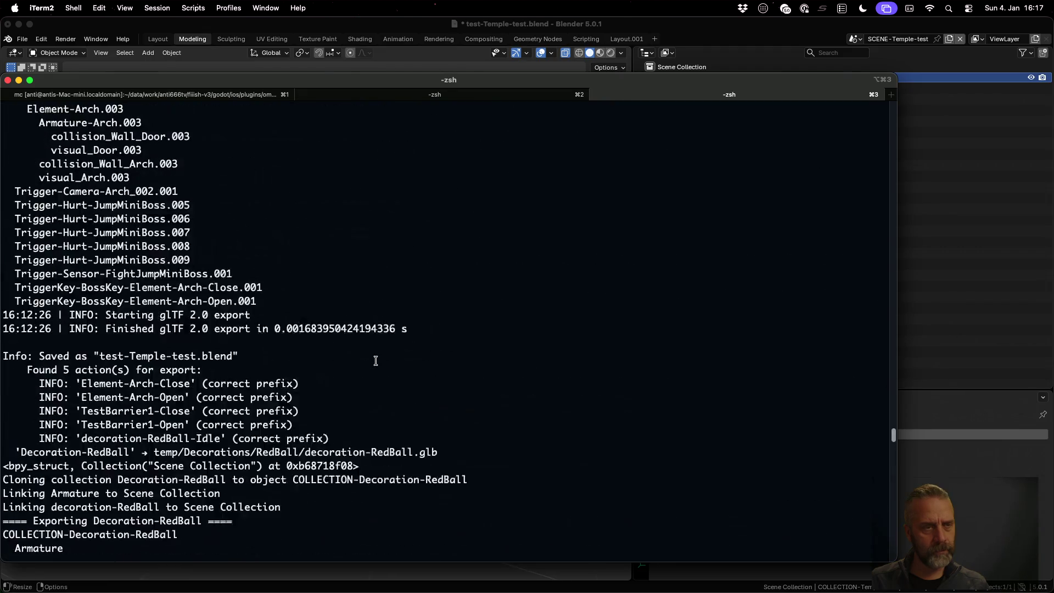
pyautogui.scroll(10, 375, 361)
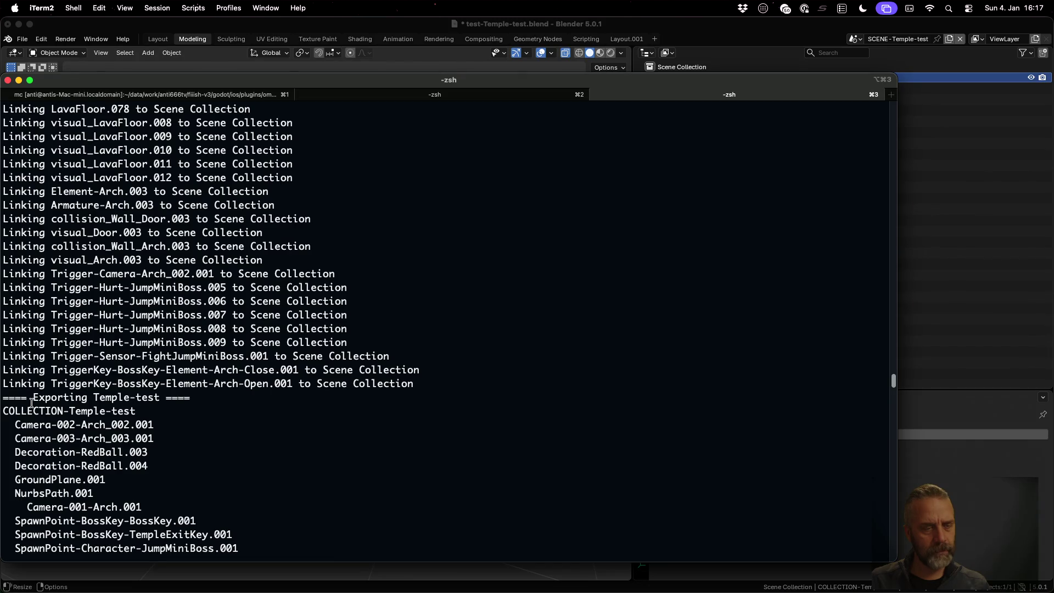
pyautogui.moveTo(5, 411); pyautogui.dragTo(153, 438)
pyautogui.scroll(-20, 175, 434)
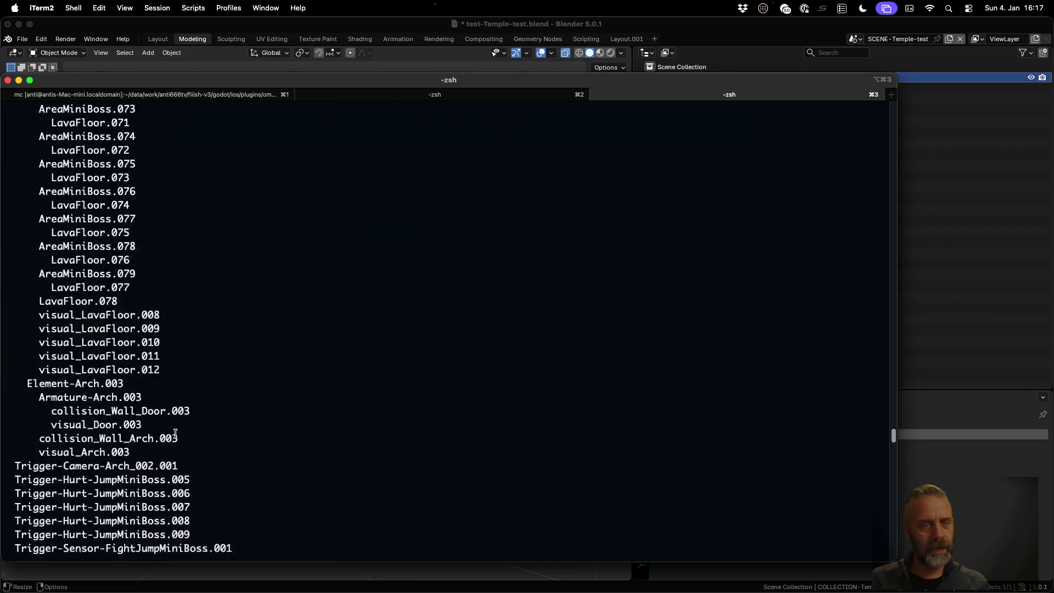
# - Run the temple-test export twice more until it exports 4 collections successfully
pyautogui.press('Return')
pyautogui.press('Up')
pyautogui.press('Return')
pyautogui.scroll(10, 176, 434)
pyautogui.scroll(-20, 175, 434)
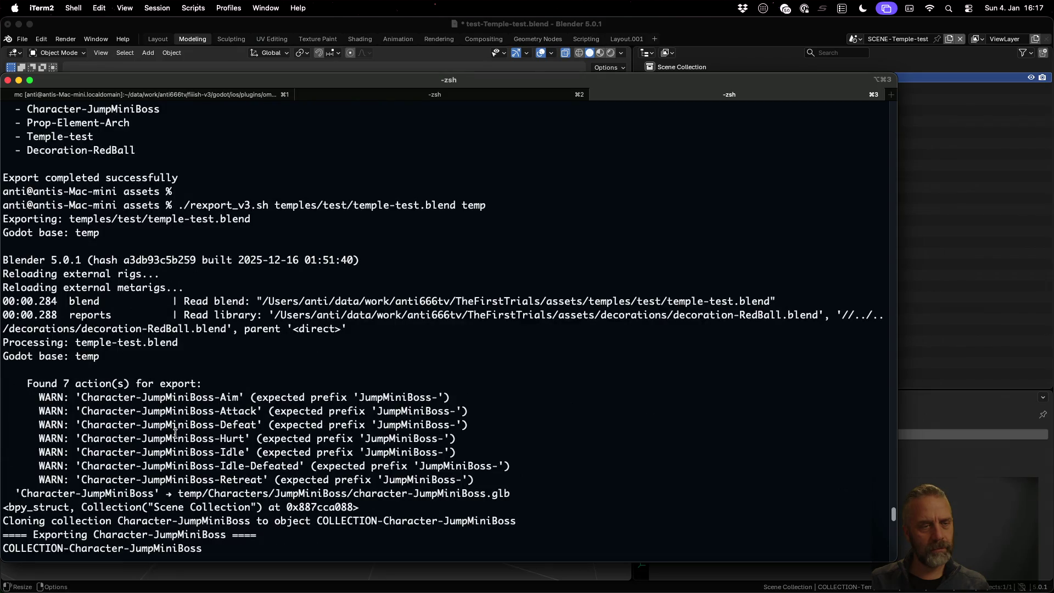
pyautogui.press('Up')
pyautogui.press('Return')
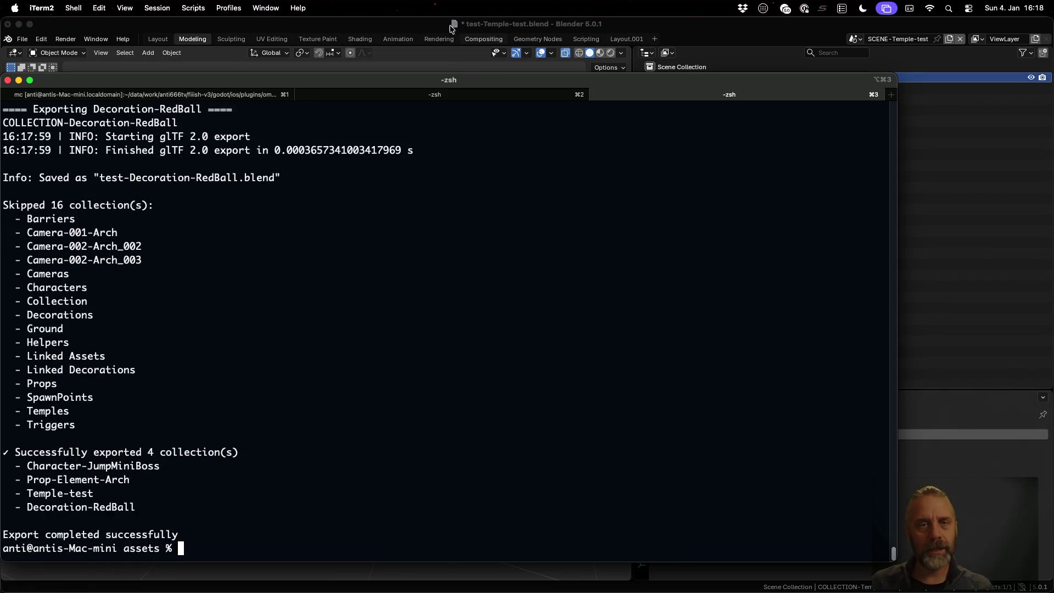
pyautogui.click(410, 24)
pyautogui.click(22, 39)
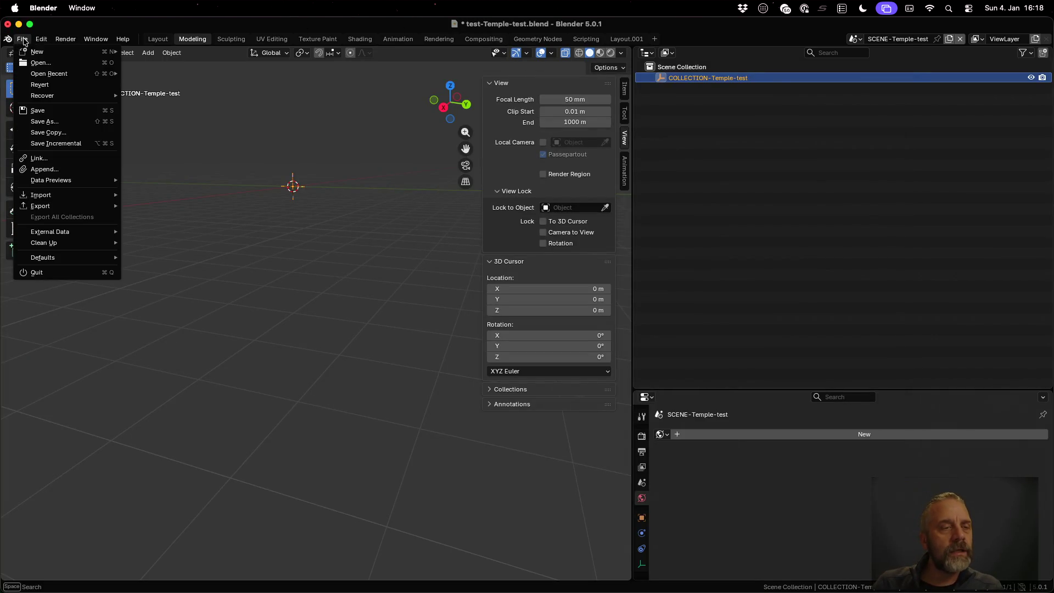
# - Open test-Decoration-RedBall.blend from recent files, discarding unsaved changes
pyautogui.moveTo(67, 74)
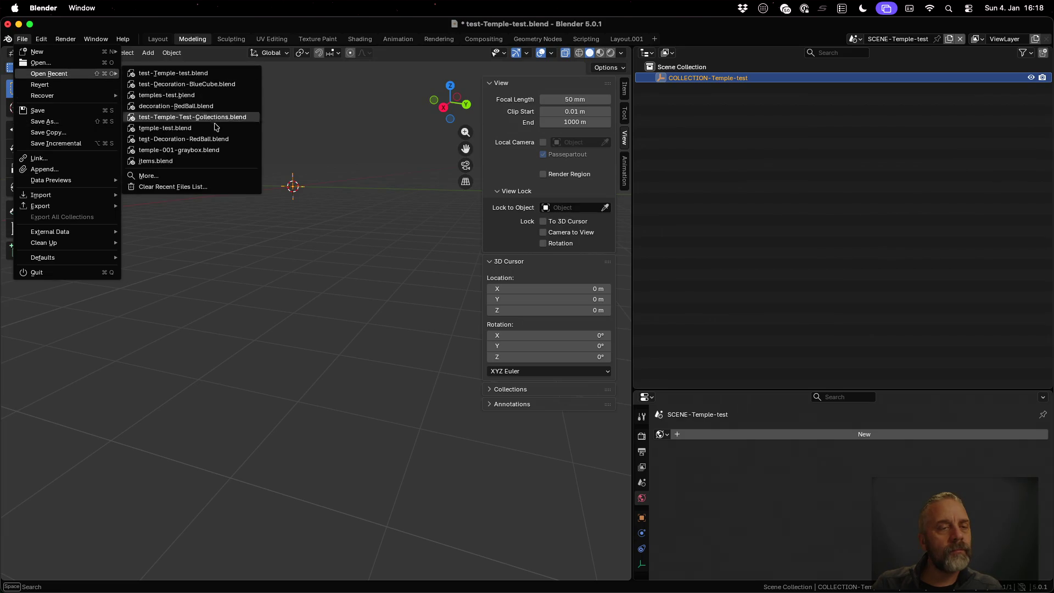
pyautogui.click(200, 139)
pyautogui.click(471, 328)
# - Reopen test-Temple-test.blend in the Modeling workspace and view its SCENE-Temple-test scene
pyautogui.click(22, 39)
pyautogui.moveTo(65, 74)
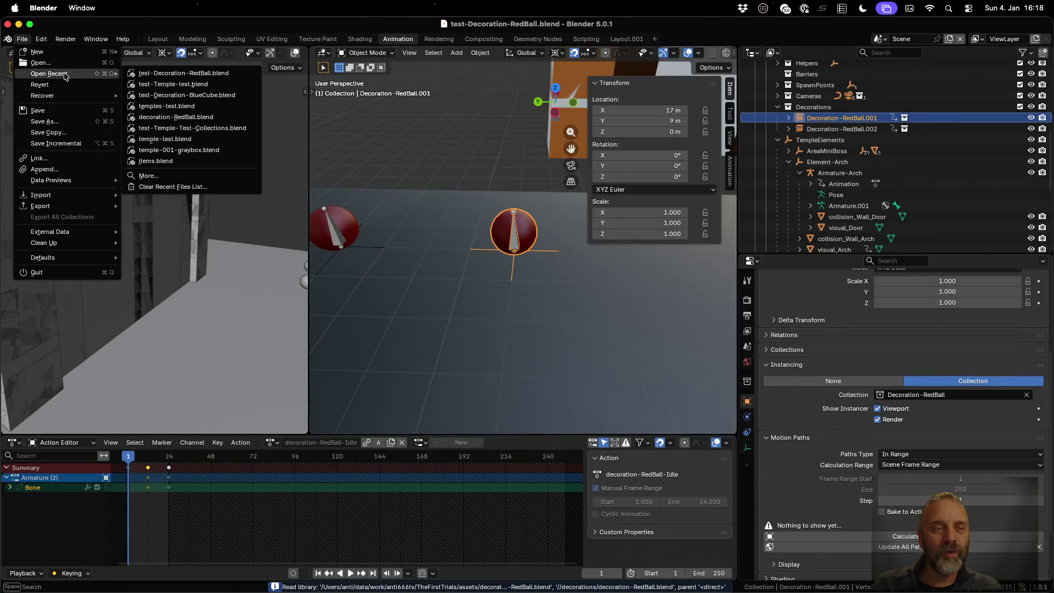
pyautogui.click(175, 86)
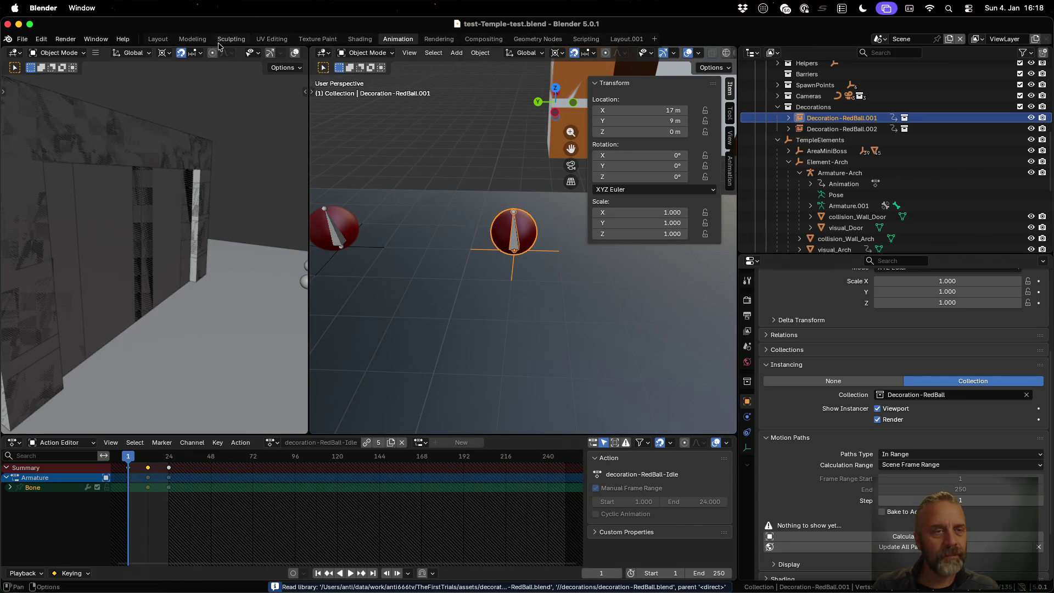
pyautogui.click(190, 40)
pyautogui.click(881, 39)
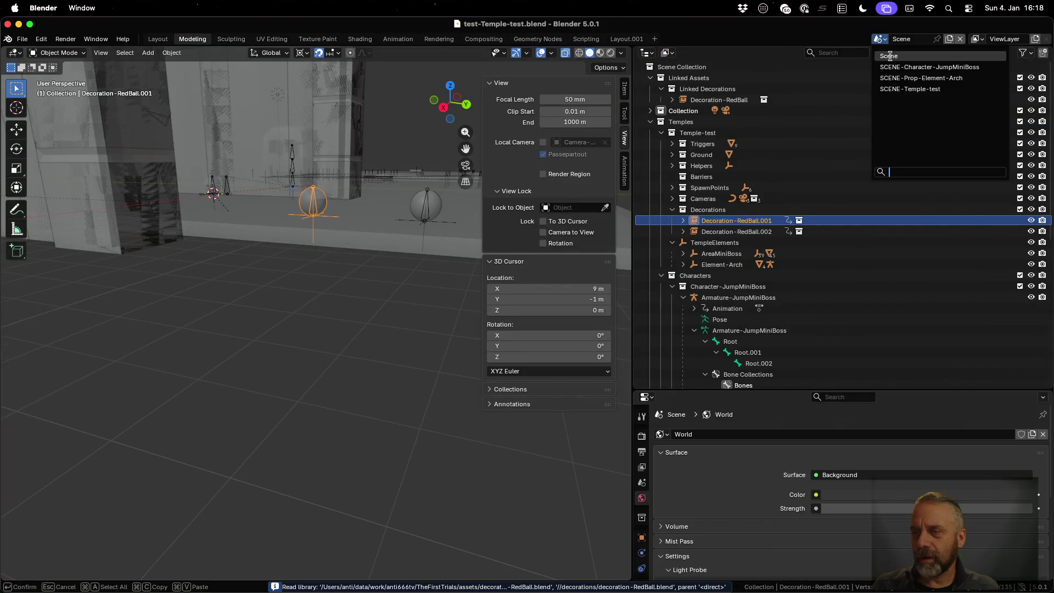
pyautogui.click(904, 88)
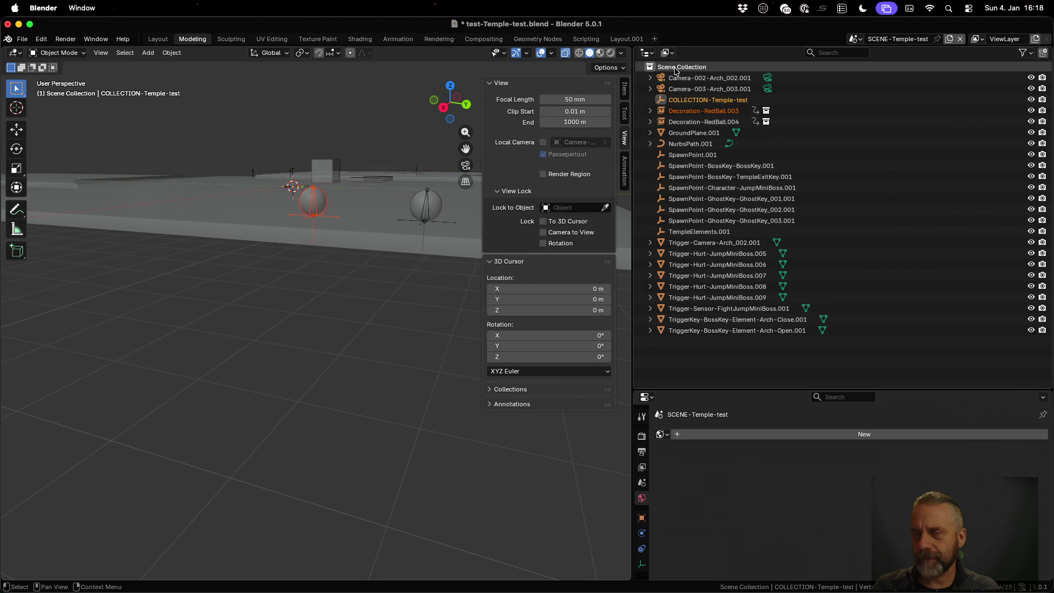
pyautogui.press('super+Tab')
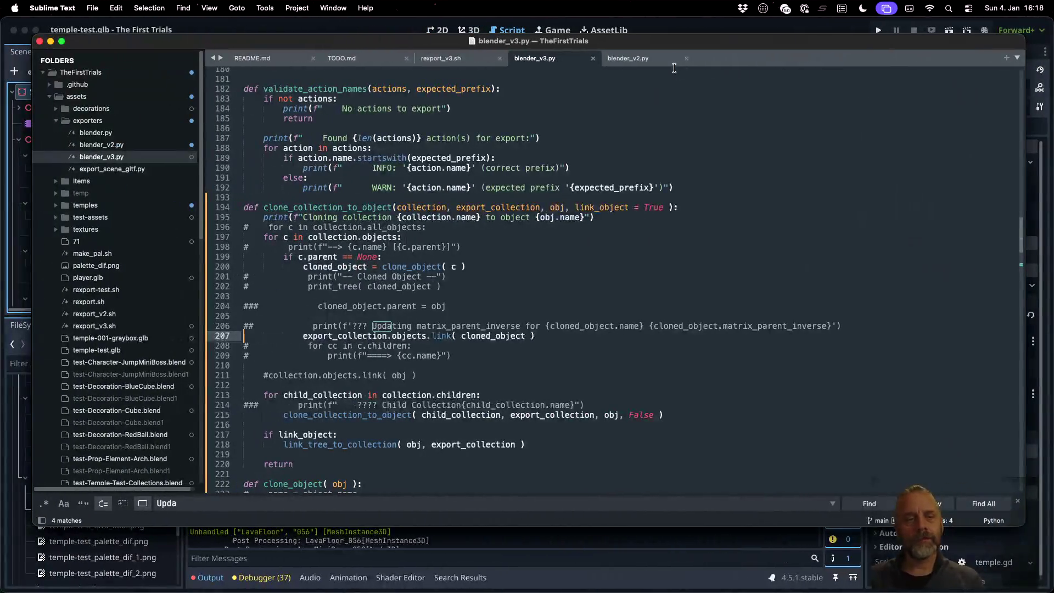
# - Rerun the terminal command copying temple-test.glb into the Godot project's Temples/test folder
pyautogui.click(521, 550)
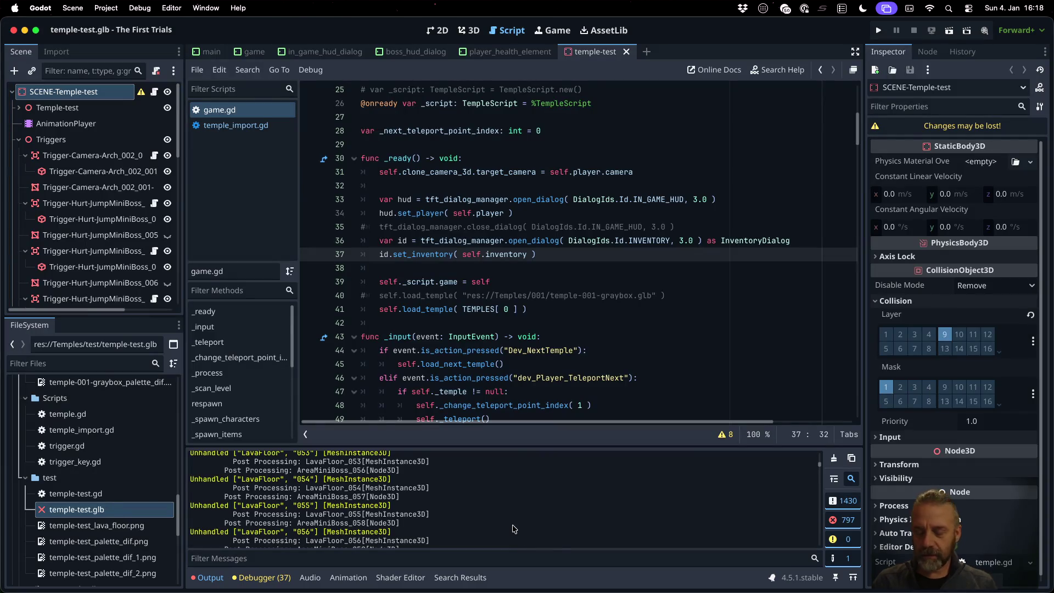
pyautogui.press('super+Tab')
pyautogui.hotkey('ctrl', 'Up')
pyautogui.click(228, 166)
pyautogui.press('Up')
pyautogui.press('Up')
pyautogui.press('Return')
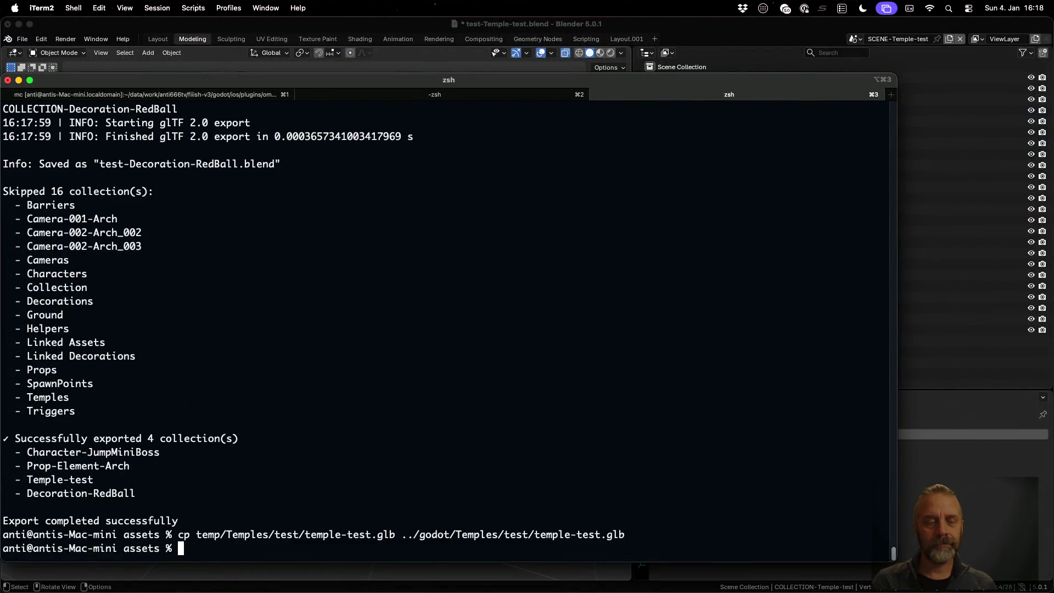
pyautogui.press('super+Tab')
# - Reload the changed temple-test.glb from disk in Godot and confirm the reload
pyautogui.click(507, 371)
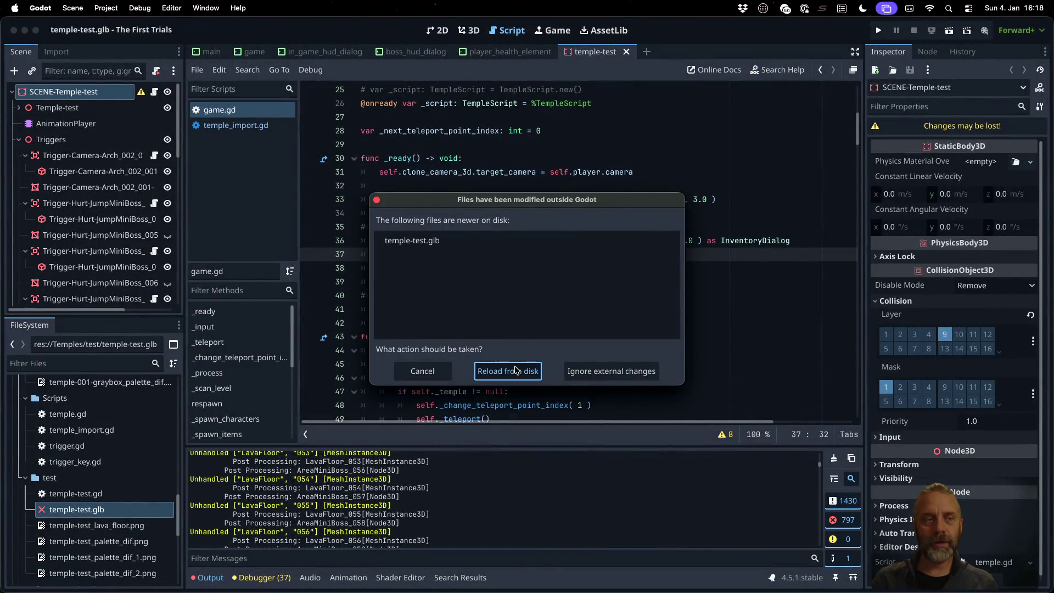
pyautogui.click(521, 315)
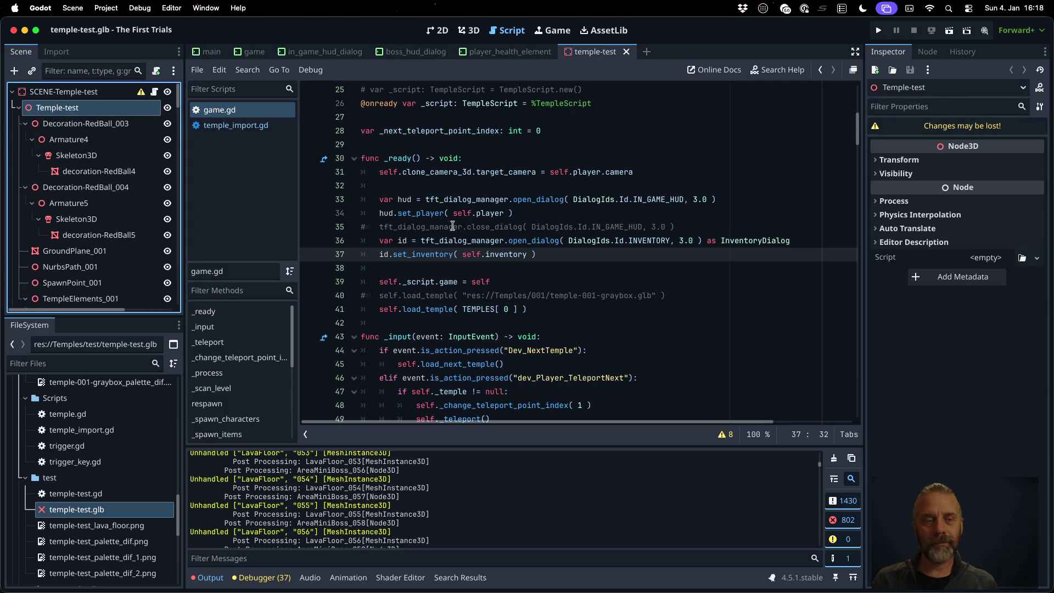
pyautogui.press('super+Tab')
pyautogui.hotkey('ctrl', 'Up')
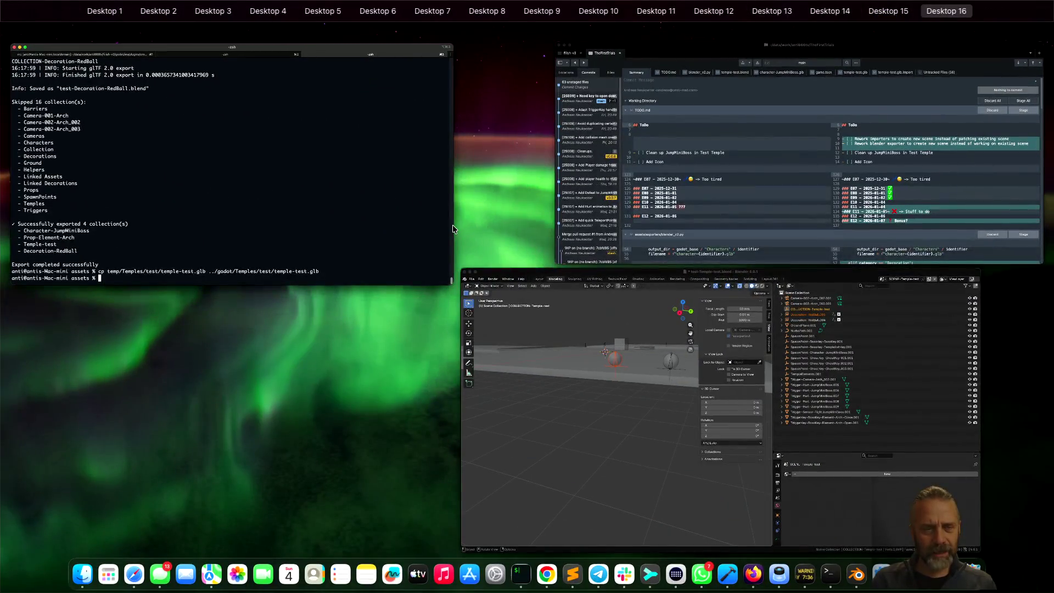
# - Delete the temp folder with rm -r temp and rerun the temple-test export into it
pyautogui.click(260, 170)
pyautogui.write('rm -0')
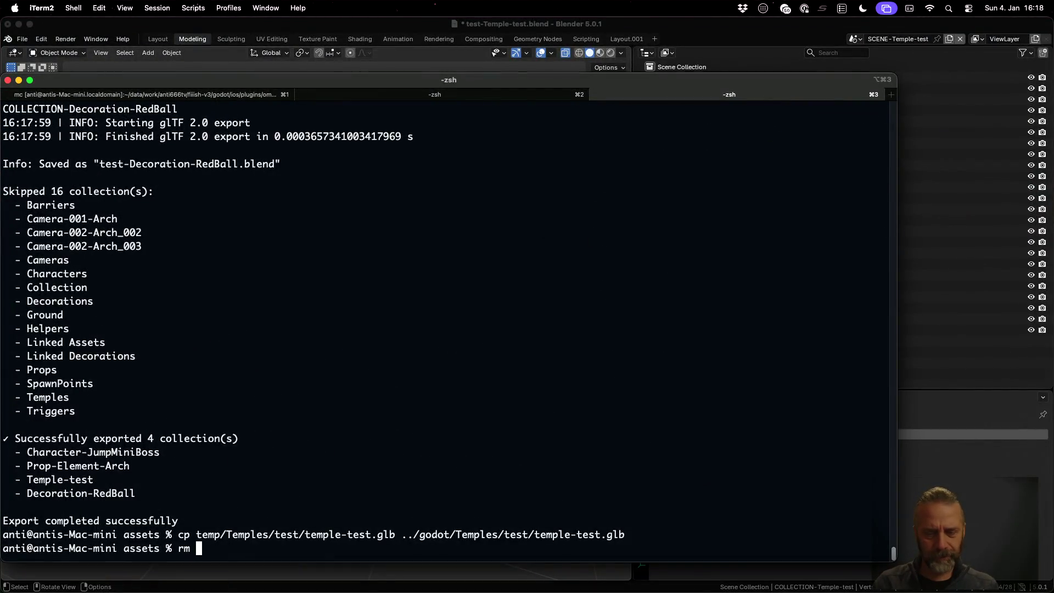
pyautogui.press('BackSpace')
pyautogui.write('r')
pyautogui.write(' temp')
pyautogui.press('Return')
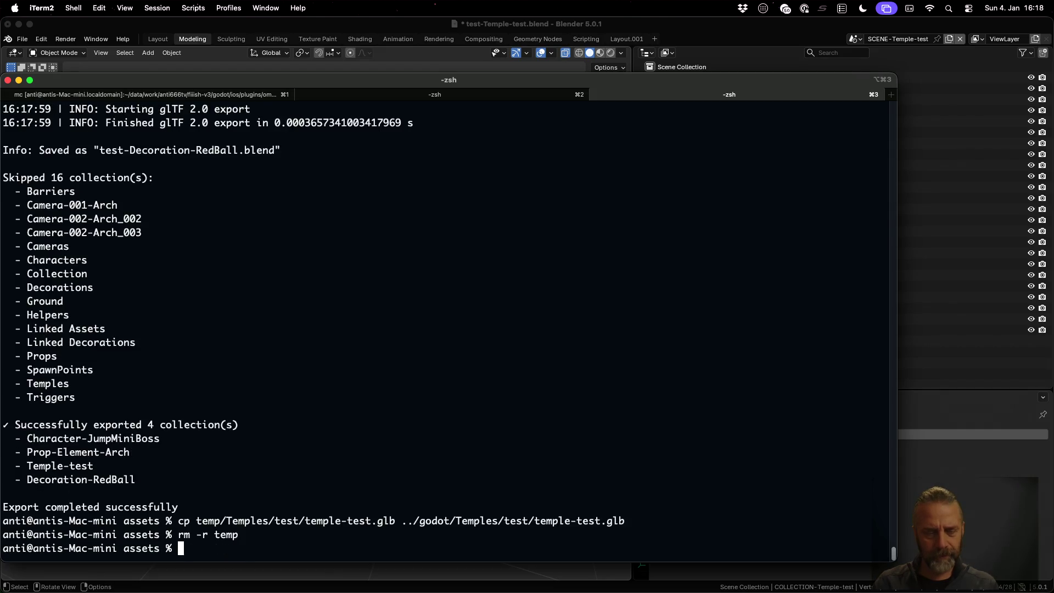
pyautogui.press('Up')
pyautogui.press('Up')
# - List temp, temp/Temples and temp/Temples/test to confirm temple-test.glb, then list the assets folder
pyautogui.press('Up')
pyautogui.press('Return')
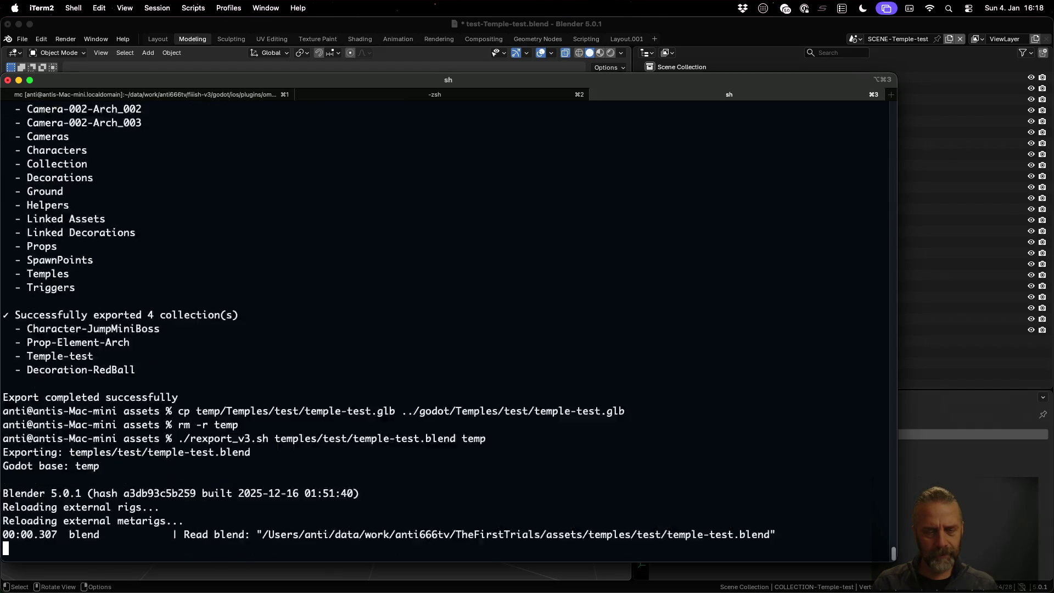
pyautogui.write('ls temp')
pyautogui.press('Return')
pyautogui.press('Up')
pyautogui.write('/Te')
pyautogui.press('Tab')
pyautogui.press('Return')
pyautogui.press('Up')
pyautogui.write('/test')
pyautogui.press('Return')
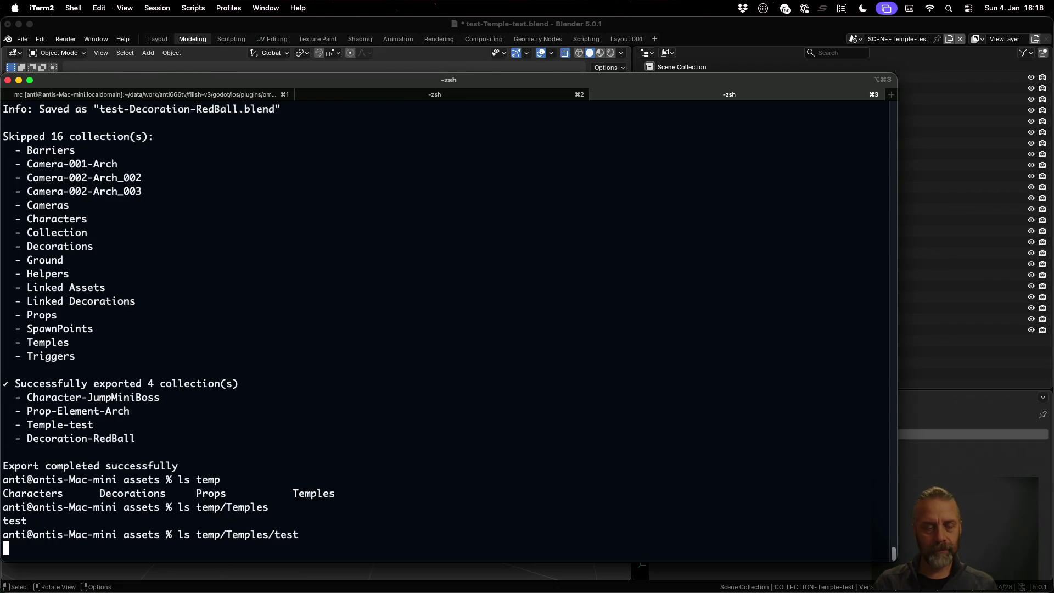
pyautogui.write('ls')
pyautogui.press('Return')
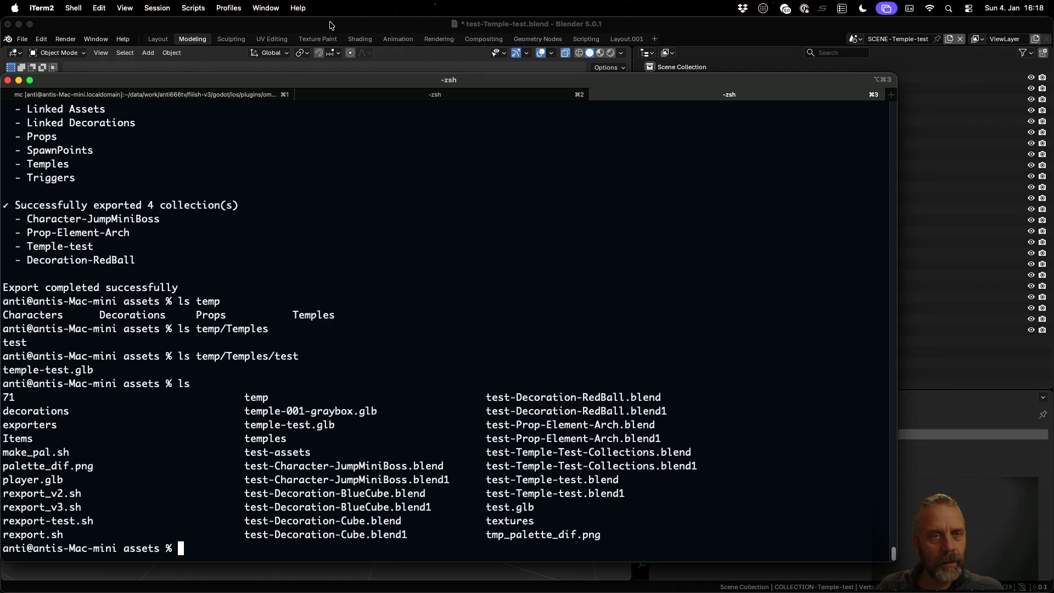
pyautogui.click(330, 24)
pyautogui.click(22, 39)
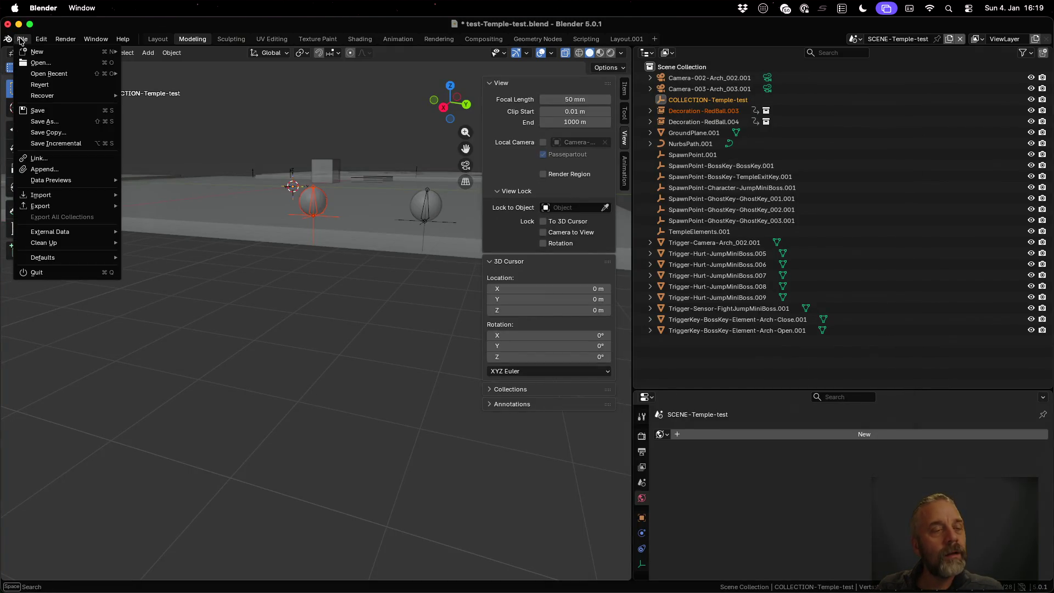
# - Open the original temple-test.blend from recent files without saving the test file, and save it
pyautogui.moveTo(66, 73)
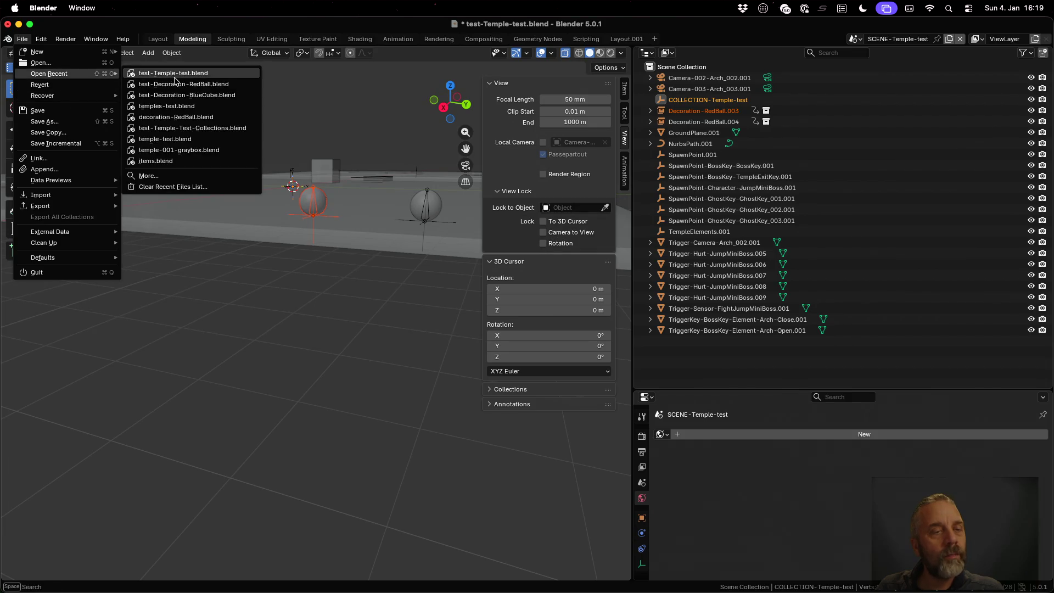
pyautogui.click(202, 144)
pyautogui.click(485, 328)
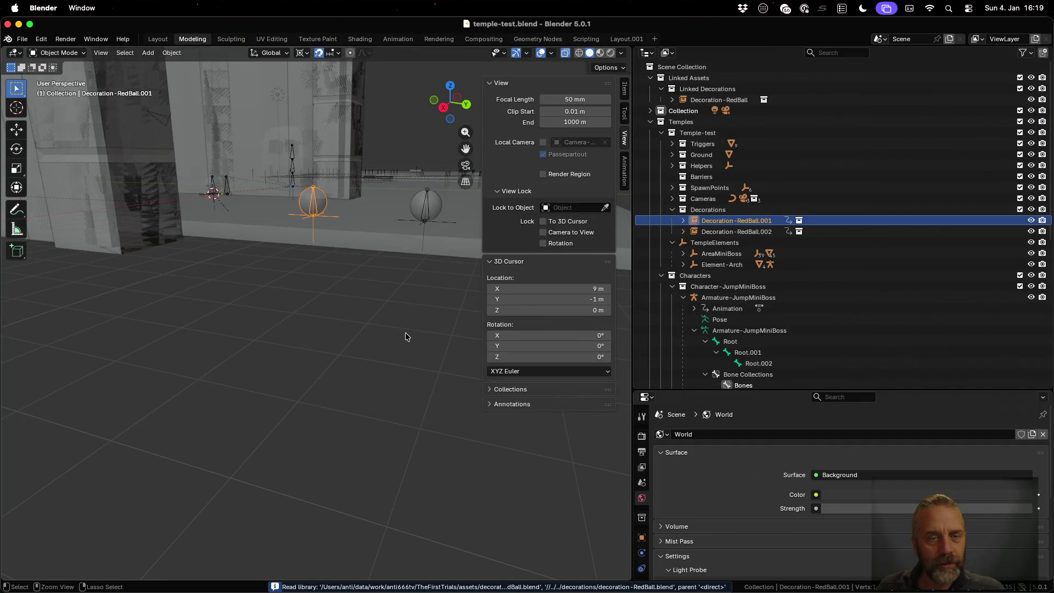
pyautogui.press('super+s')
pyautogui.click(22, 39)
pyautogui.press('Escape')
pyautogui.hotkey('ctrl', 'Up')
pyautogui.click(214, 162)
# - Rerun the temple-test export into temp and highlight the saved test-Temple-test.blend name in the log
pyautogui.press('Up')
pyautogui.press('Up')
pyautogui.press('Up')
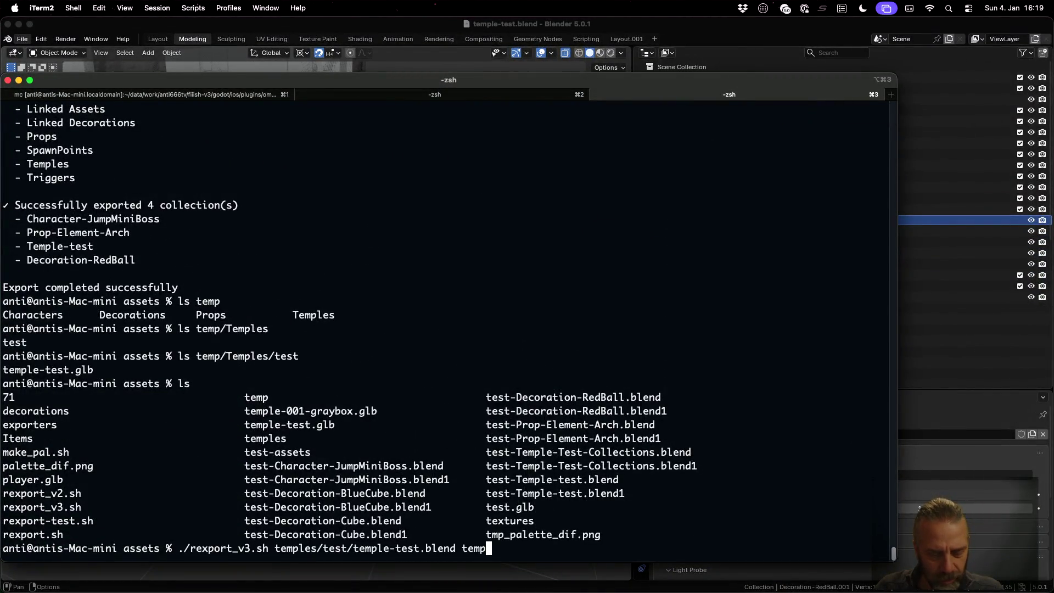
pyautogui.press('Return')
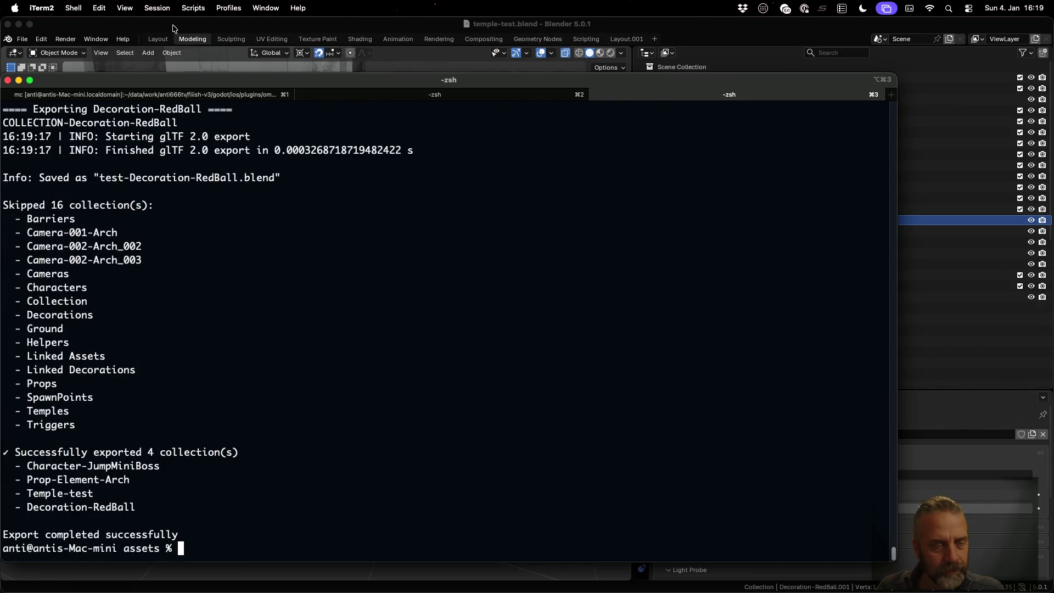
pyautogui.scroll(5, 299, 358)
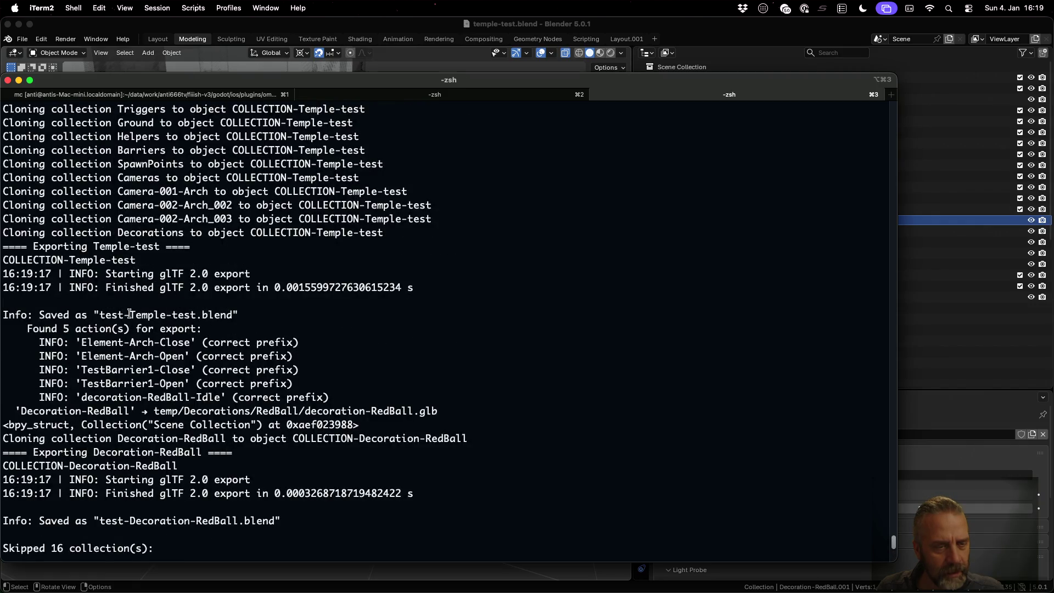
pyautogui.moveTo(99, 315); pyautogui.dragTo(233, 315)
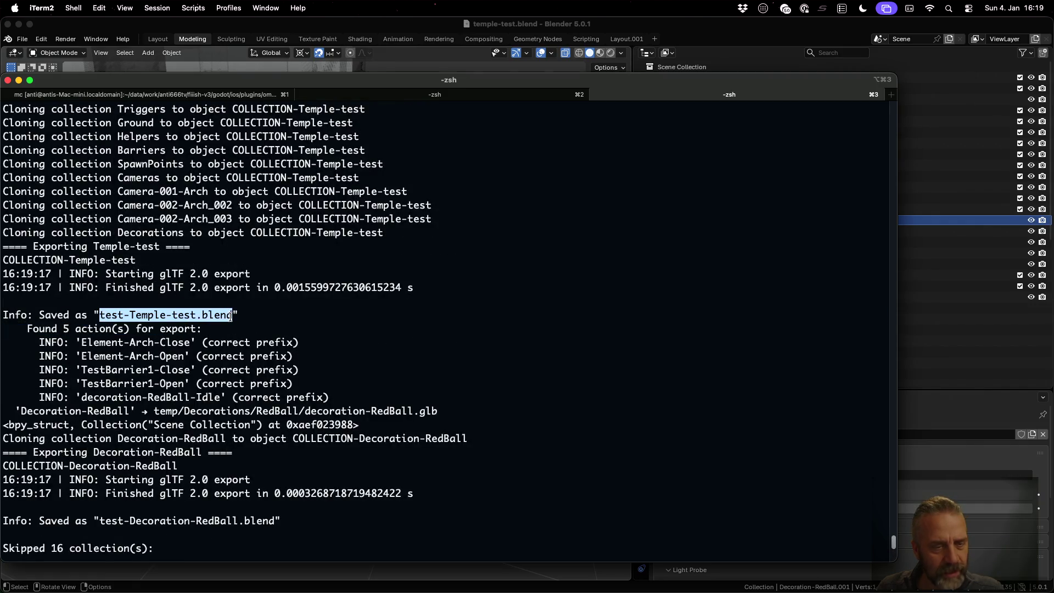
pyautogui.click(185, 24)
pyautogui.click(22, 39)
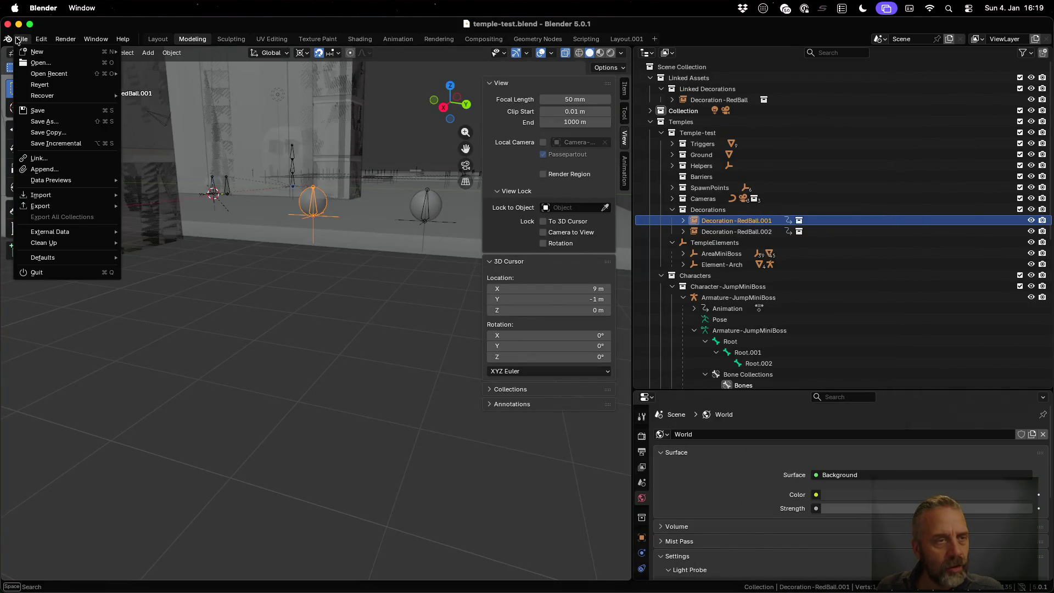
# - Open test-Temple-test.blend from the assets folder through the file browser
pyautogui.click(78, 64)
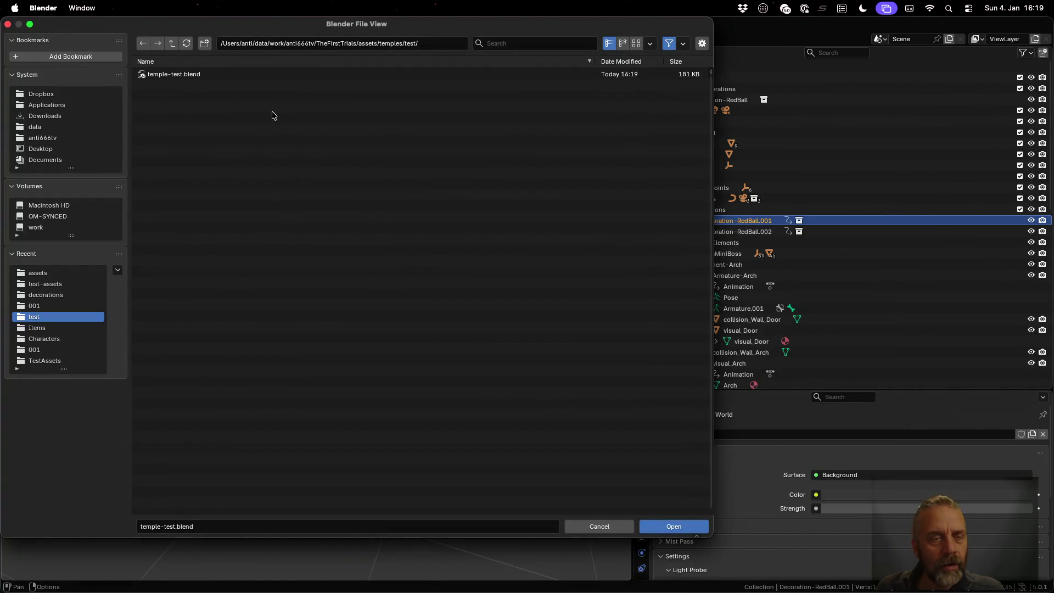
pyautogui.click(172, 43)
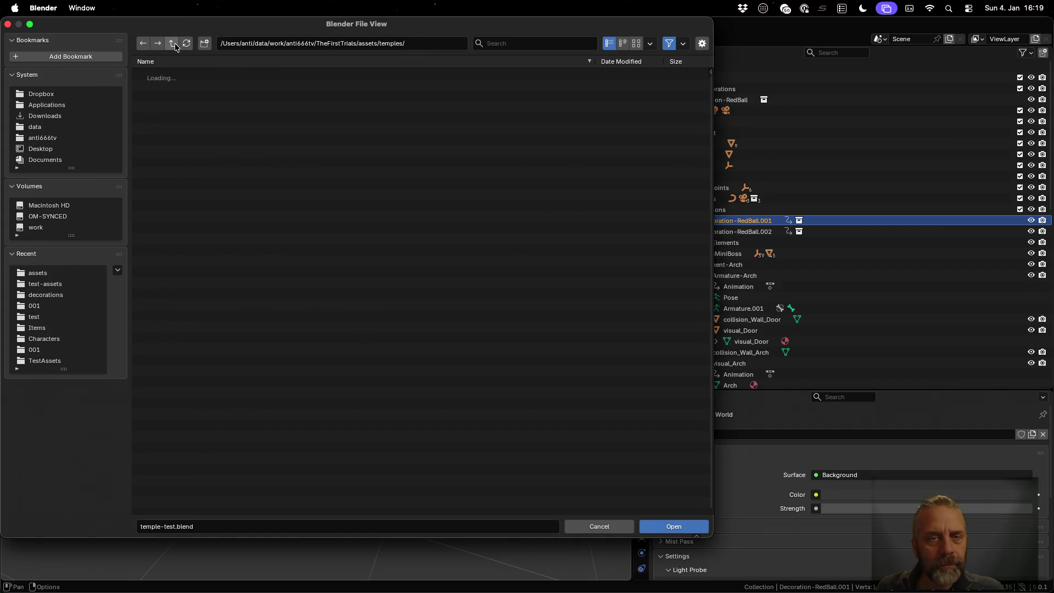
pyautogui.click(172, 43)
pyautogui.click(238, 206)
pyautogui.click(673, 527)
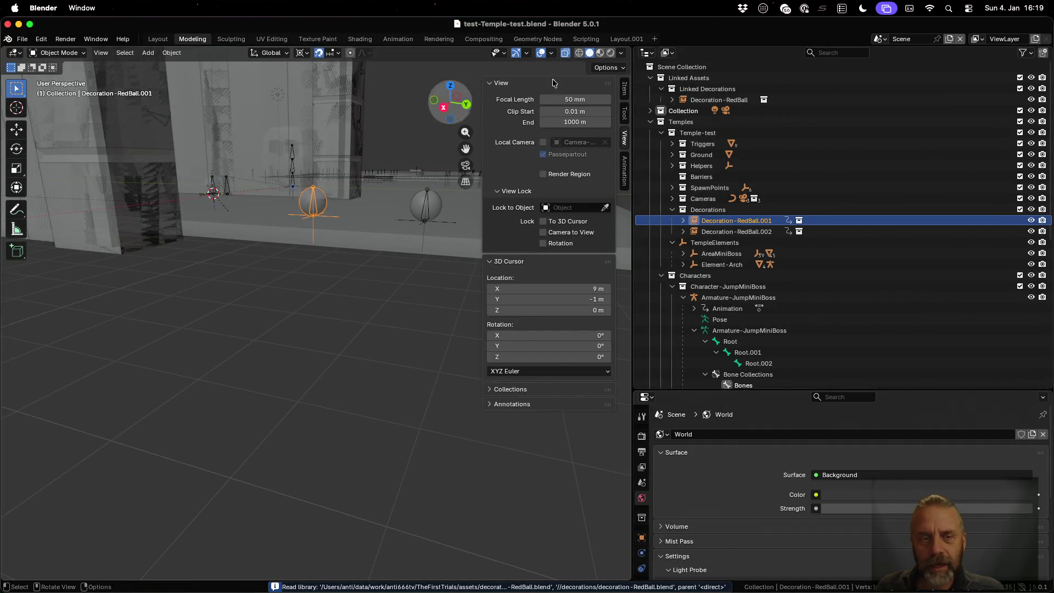
# - Switch to SCENE-Temple-test and select the Scene Collection and TempleElements.001 to inspect them
pyautogui.click(883, 38)
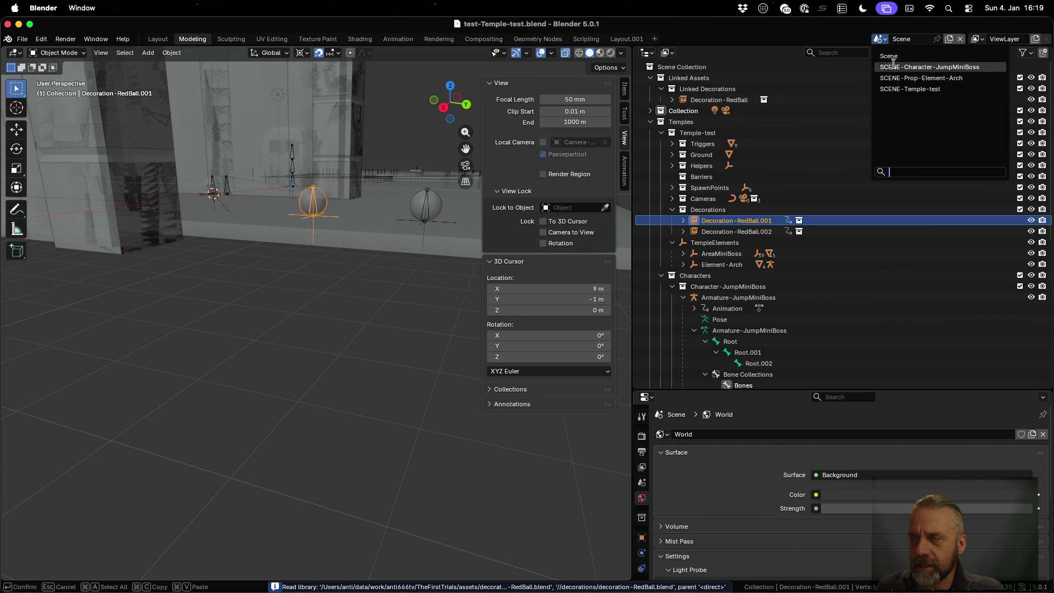
pyautogui.click(905, 89)
pyautogui.click(699, 67)
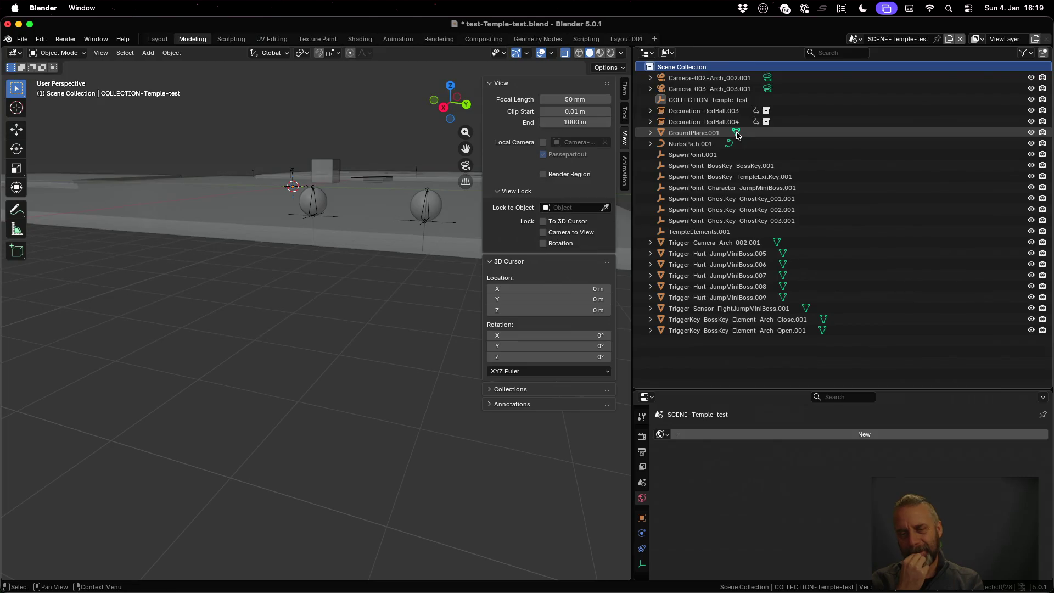
pyautogui.click(747, 231)
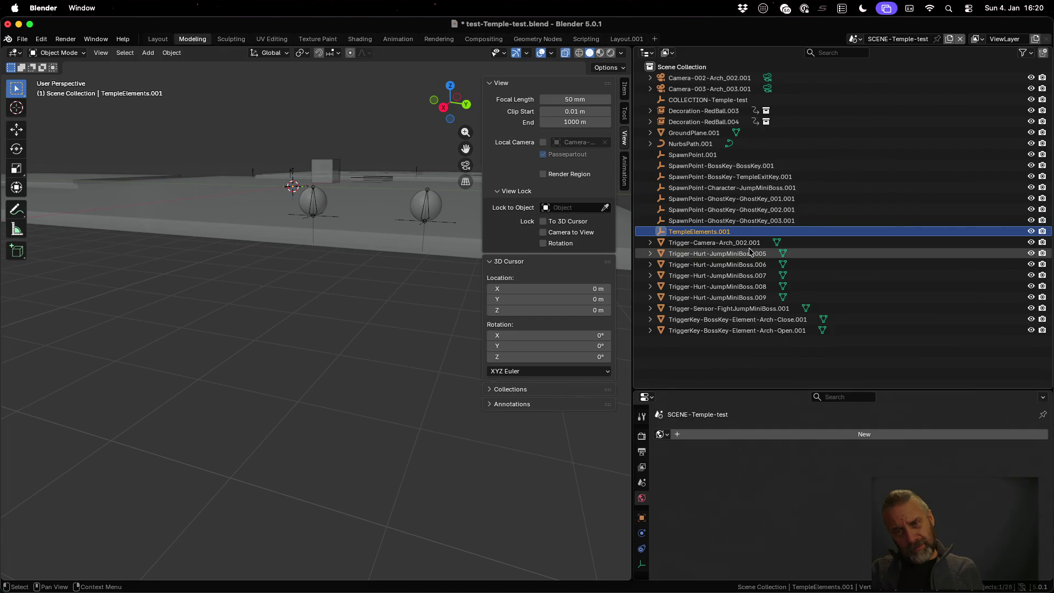
pyautogui.hotkey('ctrl', 'Up')
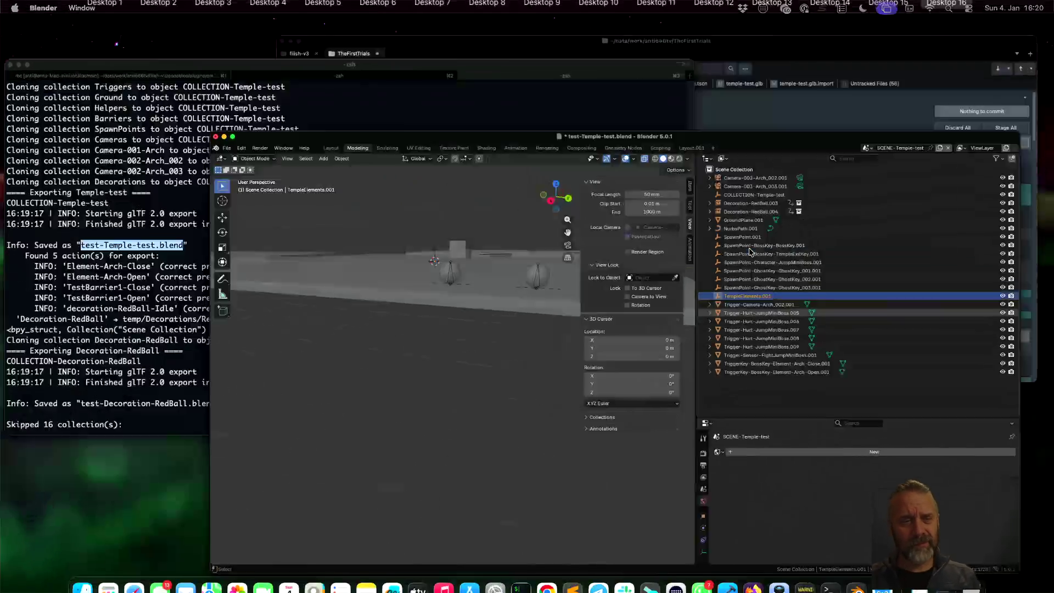
# - Scroll through the Temple-test export log in iTerm2 and highlight the COLLECTION-Temple-test line
pyautogui.click(365, 163)
pyautogui.scroll(-8, 371, 205)
pyautogui.scroll(15, 372, 207)
pyautogui.scroll(-19, 373, 208)
pyautogui.scroll(-15, 373, 209)
pyautogui.scroll(12, 373, 209)
pyautogui.scroll(-10, 373, 209)
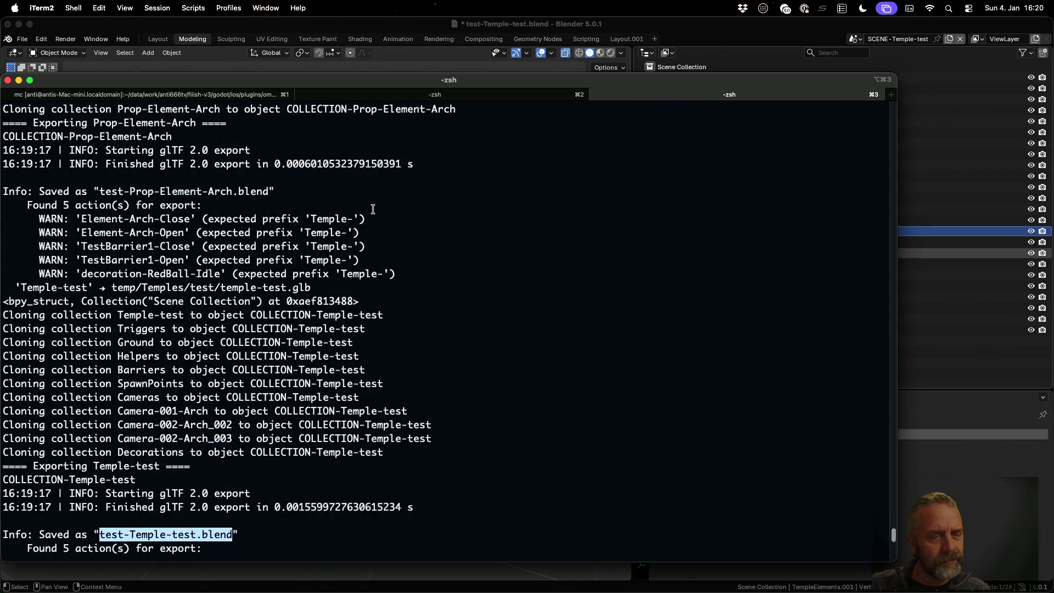
pyautogui.scroll(-10, 373, 208)
pyautogui.scroll(9, 373, 210)
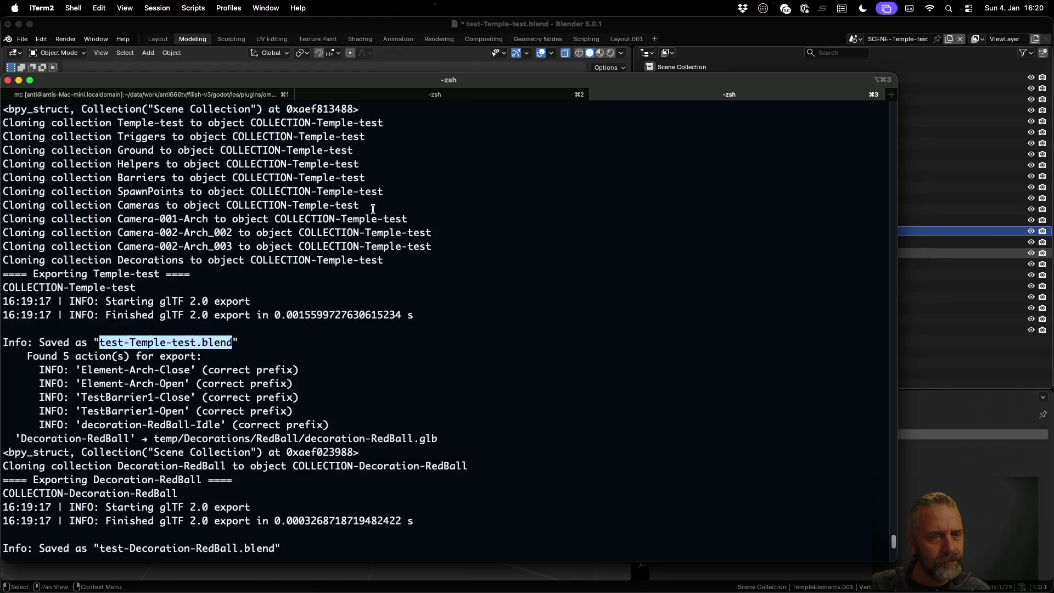
pyautogui.scroll(4, 373, 209)
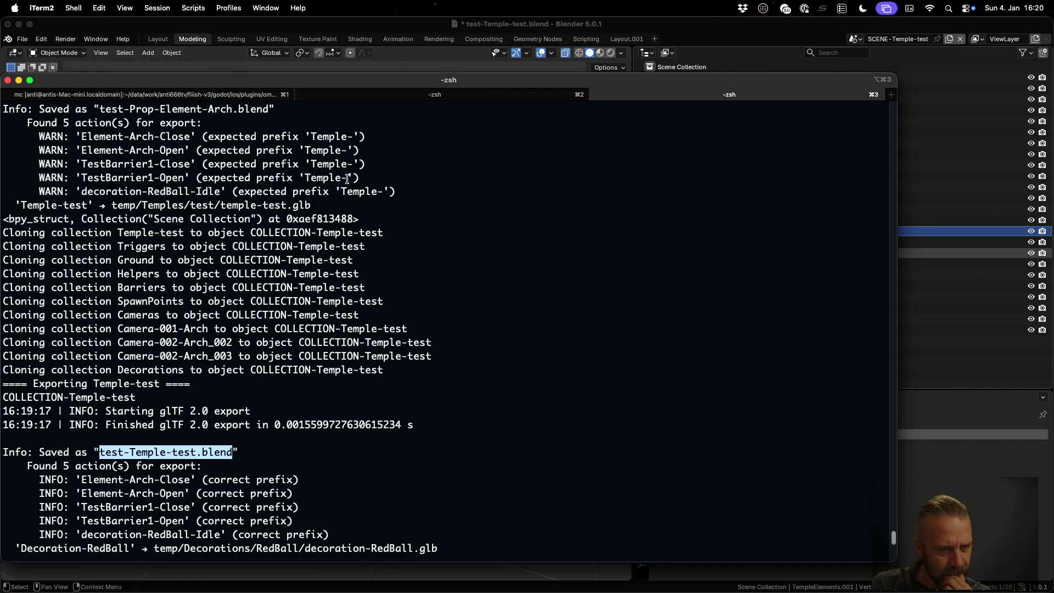
pyautogui.moveTo(140, 398); pyautogui.dragTo(2, 393)
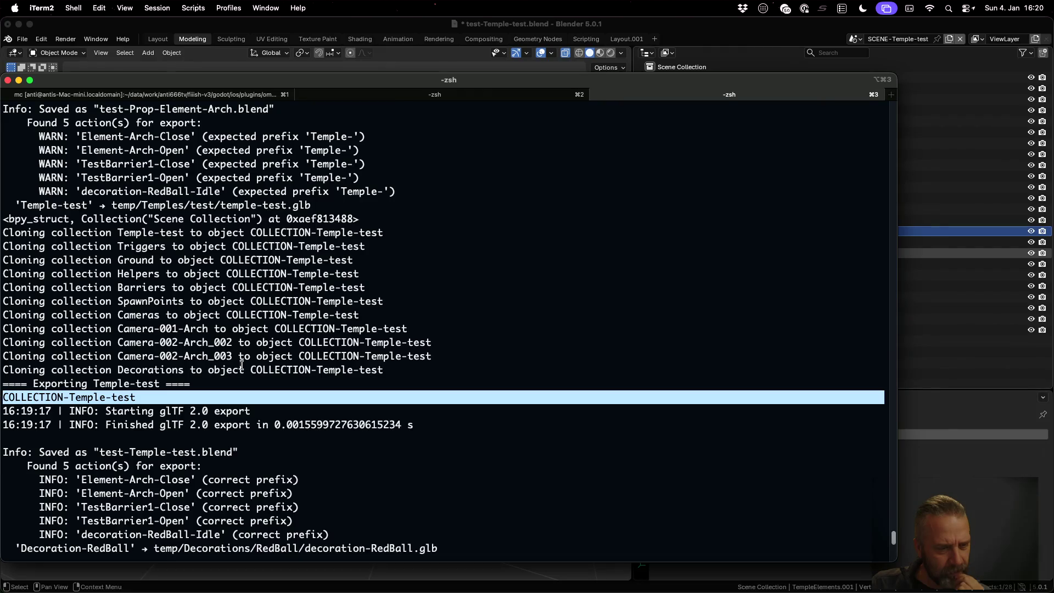